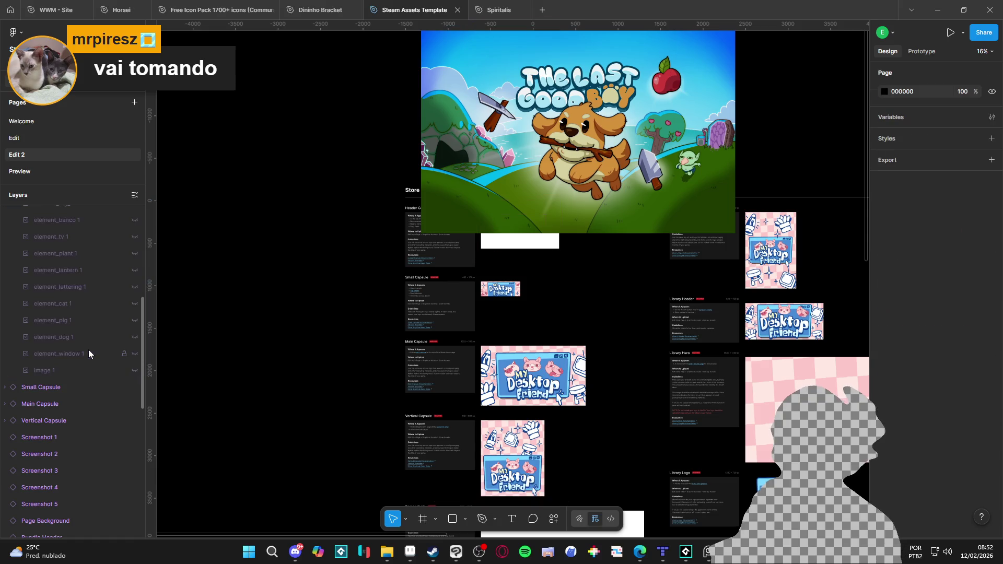
Resize the vkaike2 1 artwork to 1309×952 and place it above Store.
scroll(96, 345, "up", 5)
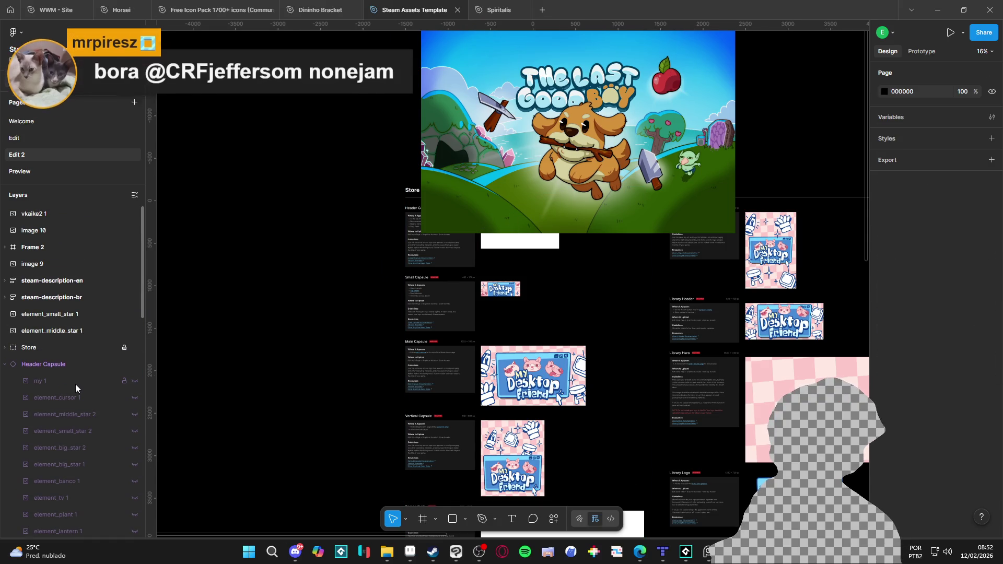
left_click(84, 385)
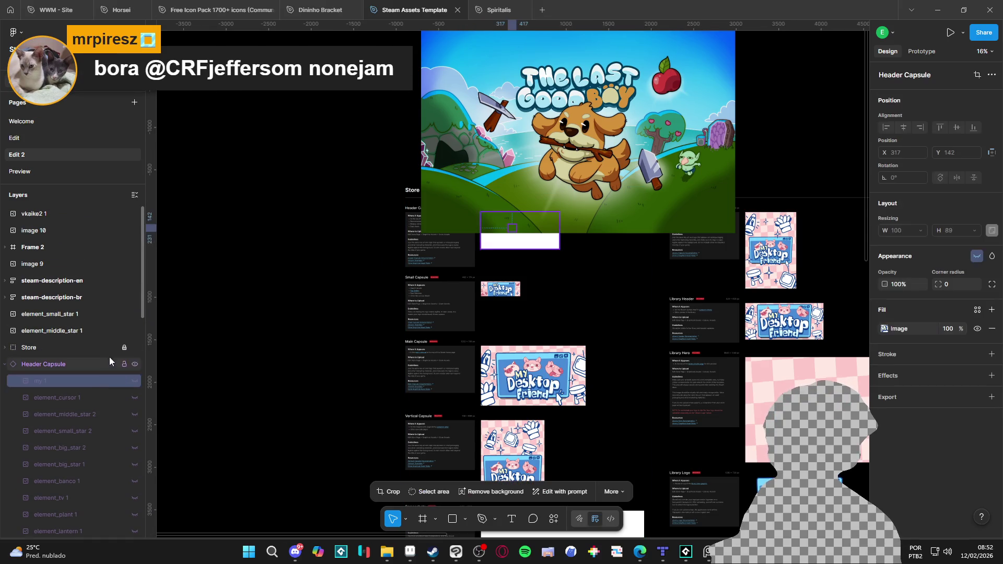
left_click(104, 364)
mouse_move(593, 163)
left_mouse_down()
mouse_move(526, 250)
mouse_move(523, 242)
mouse_move(674, 178)
mouse_move(582, 262)
left_mouse_up()
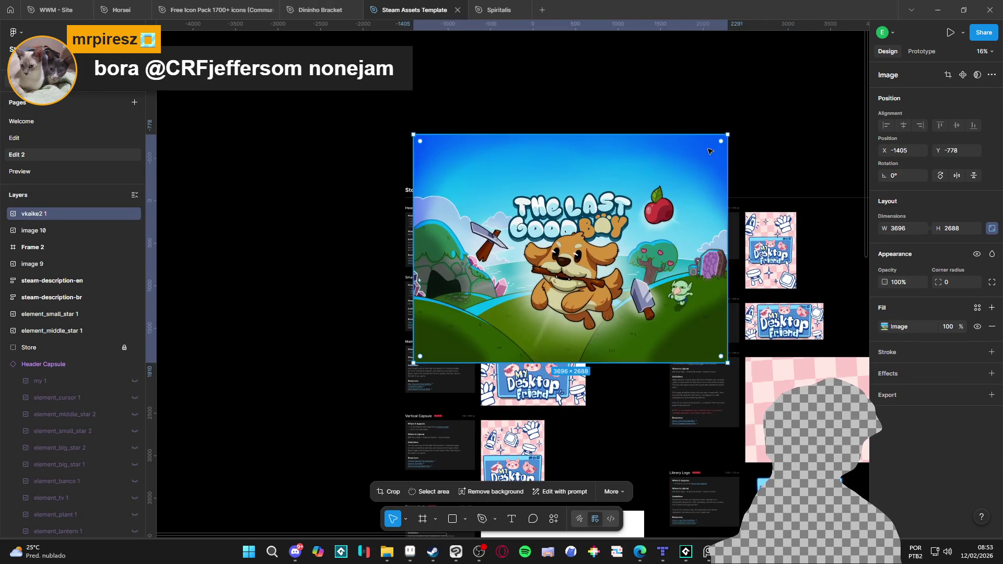
mouse_move(727, 131)
left_mouse_down()
mouse_move(534, 287)
mouse_move(525, 282)
left_mouse_up()
mouse_move(452, 361)
left_mouse_down()
mouse_move(524, 247)
mouse_move(508, 253)
mouse_move(560, 190)
left_mouse_up()
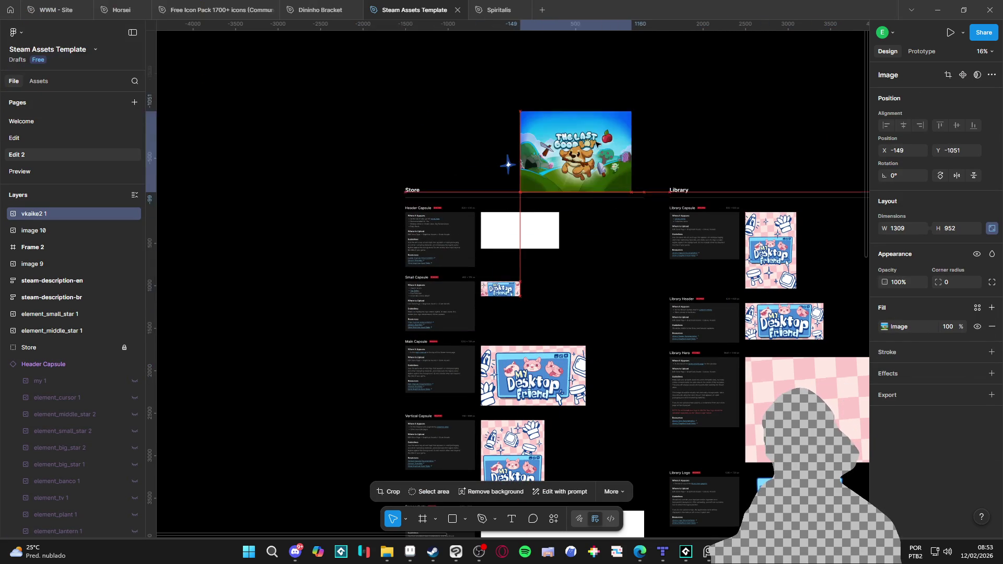
Detach the Header Capsule instance into a plain frame.
left_click(66, 363)
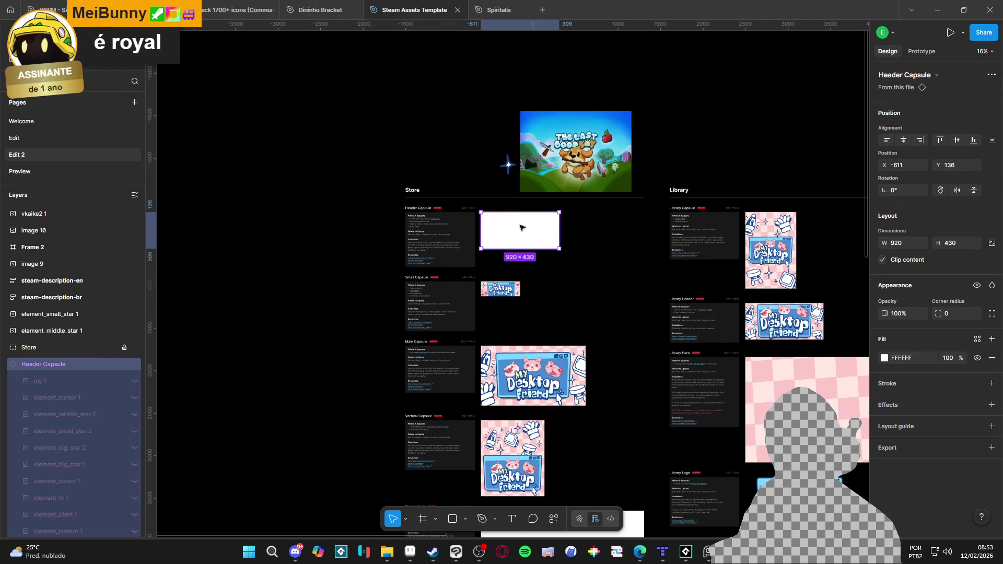
left_click(8, 365)
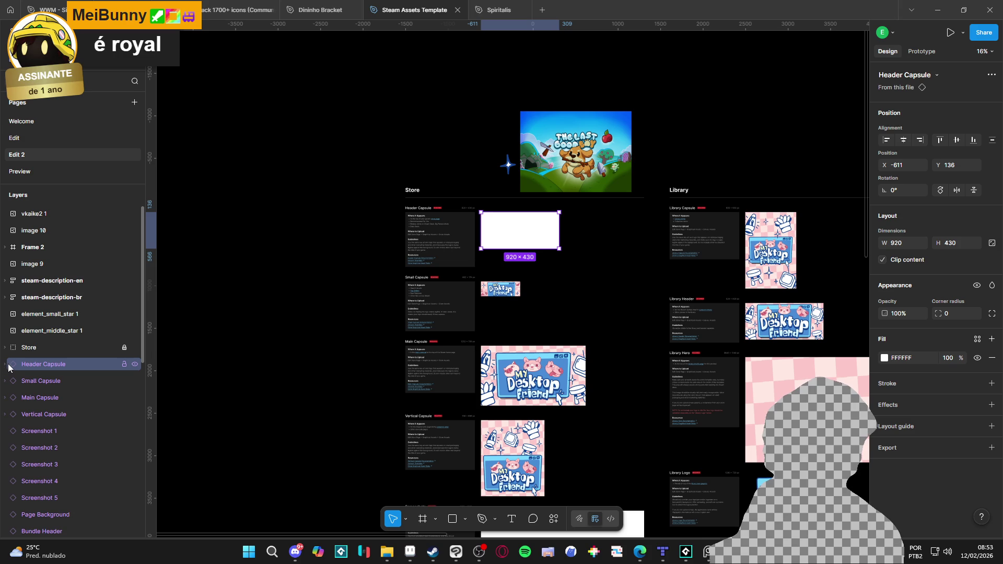
right_click(38, 365)
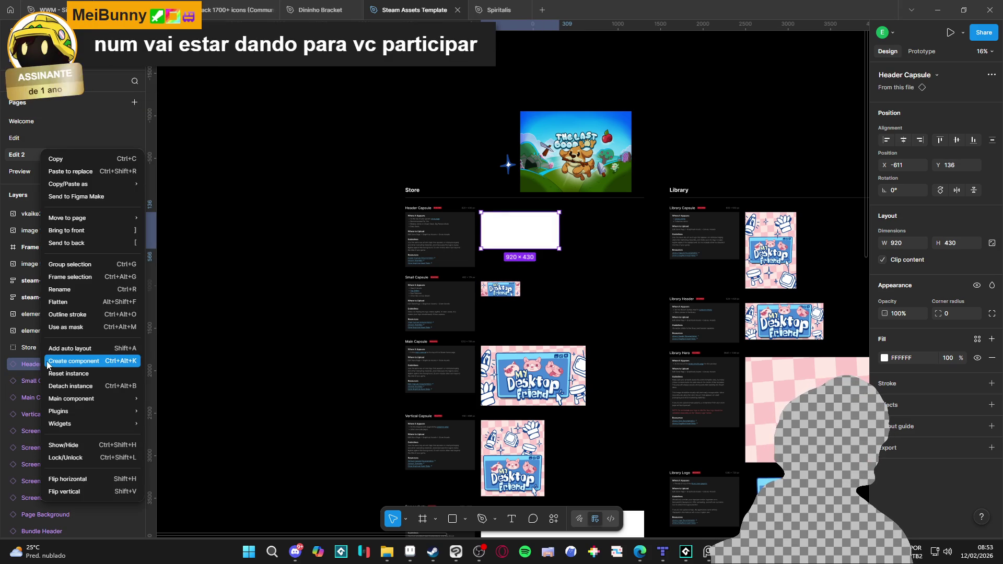
left_click(73, 386)
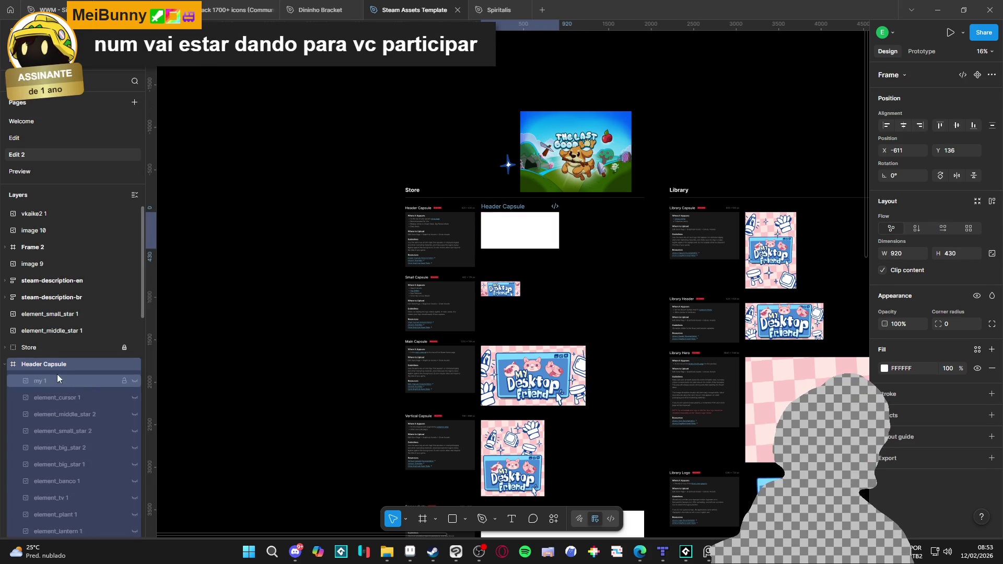
Hide the Header Capsule's old child layers, from my 1 to image 1.
left_click(55, 382)
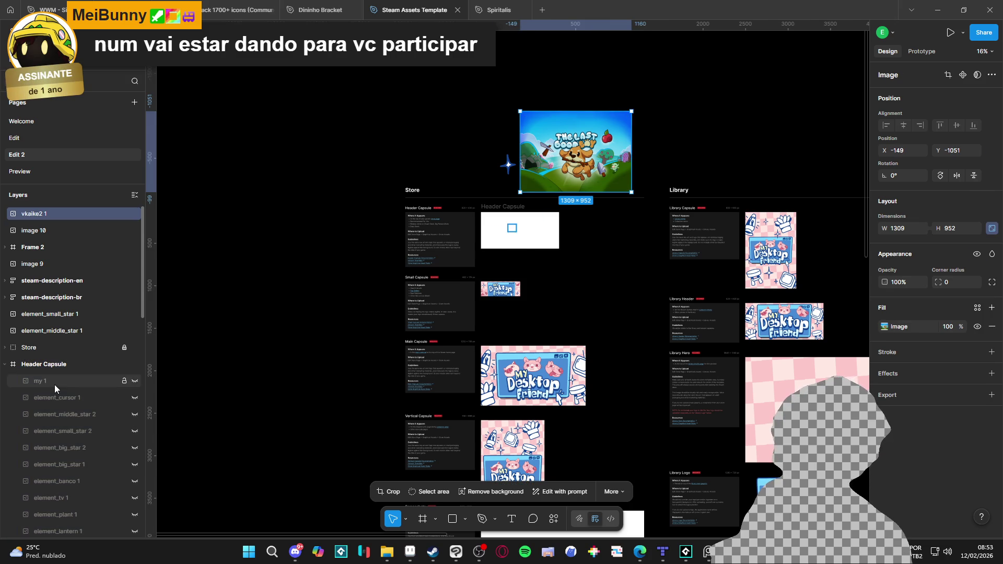
scroll(54, 384, "down", 3)
left_click(65, 480, "shift")
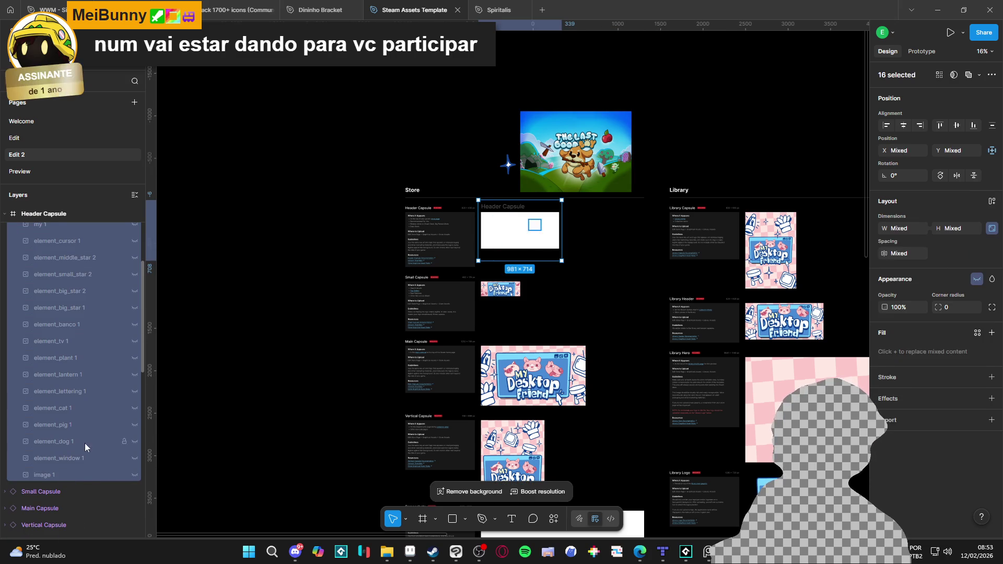
key("Delete")
key("ctrl+z")
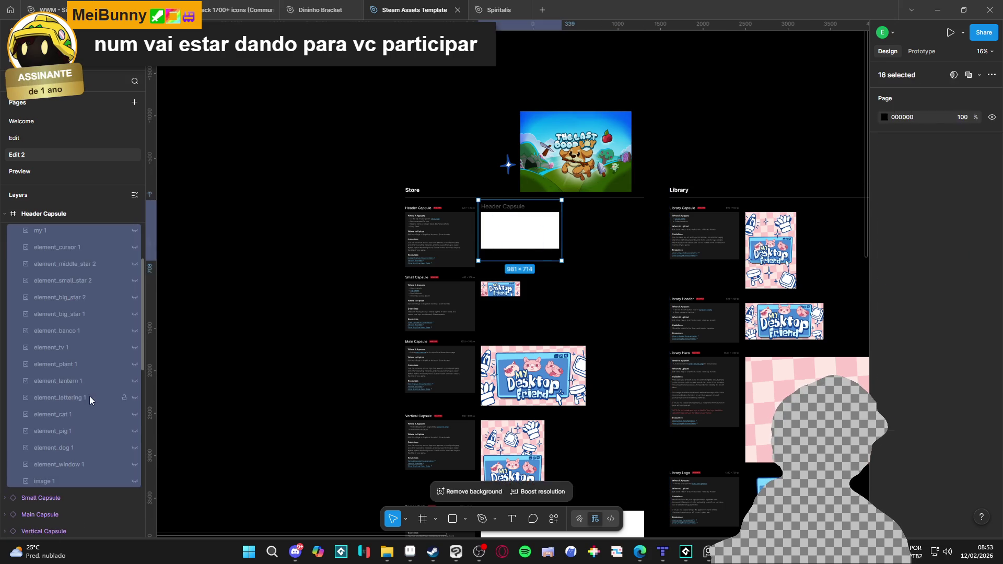
Move The Last Good Boy artwork into the Header Capsule frame.
left_click(579, 159)
left_click_drag(580, 159, 524, 238)
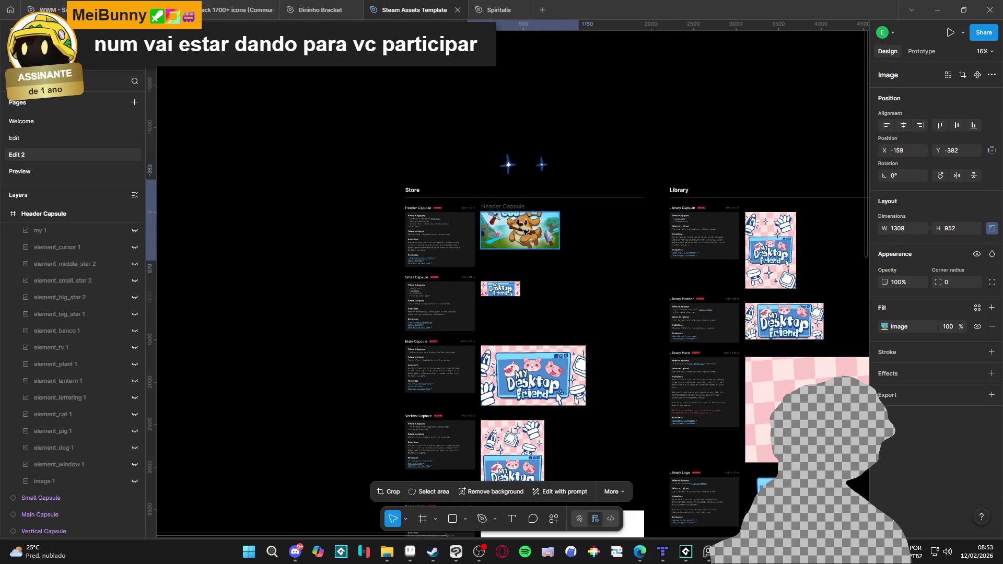
key("shift+2")
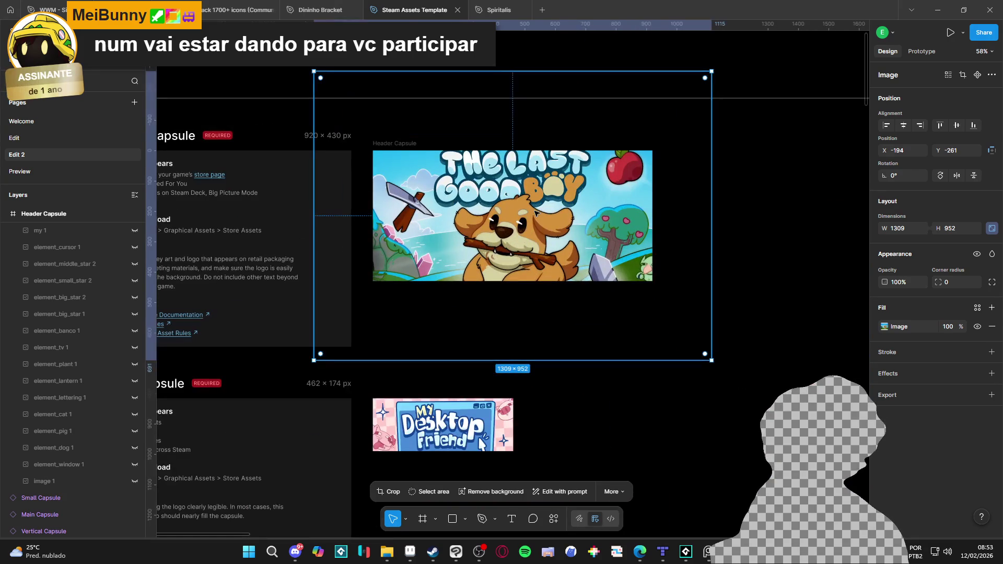
Scale The Last Good Boy art to 946×688 so it fully covers the 920×430 Header Capsule.
mouse_move(712, 73)
left_mouse_down()
mouse_move(674, 101)
mouse_move(646, 143)
mouse_move(652, 137)
left_mouse_up()
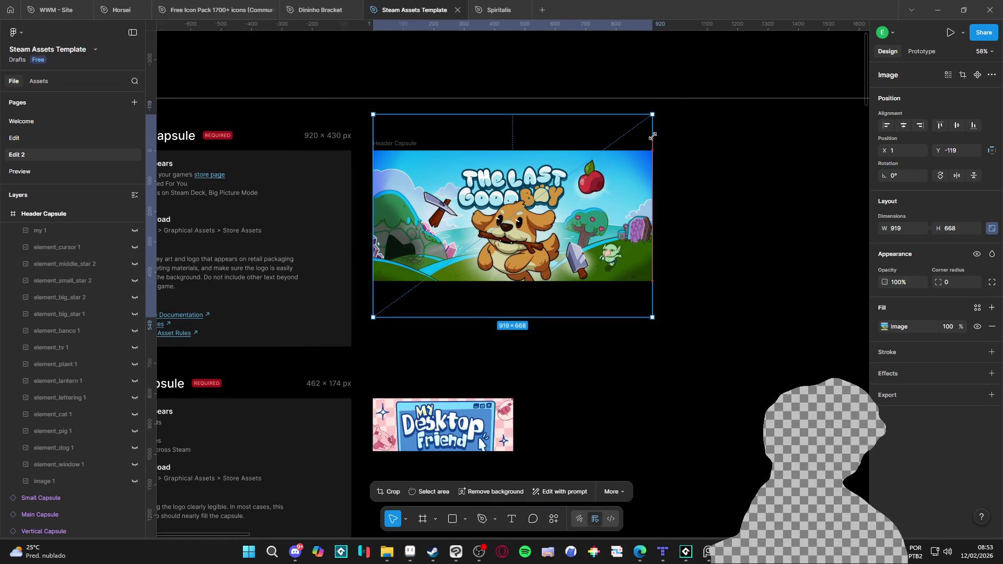
left_click_drag(599, 191, 571, 209)
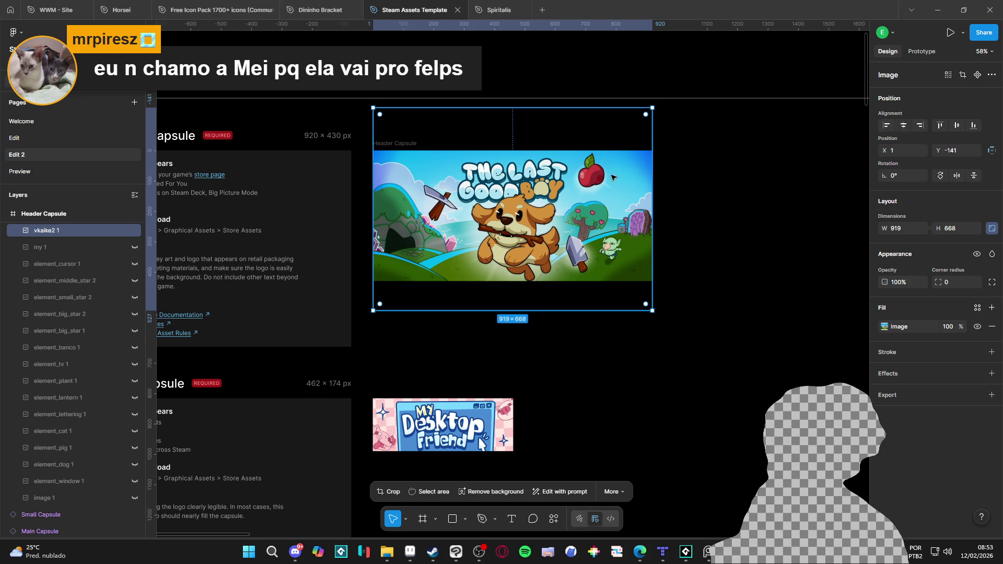
left_click_drag(651, 112, 655, 108)
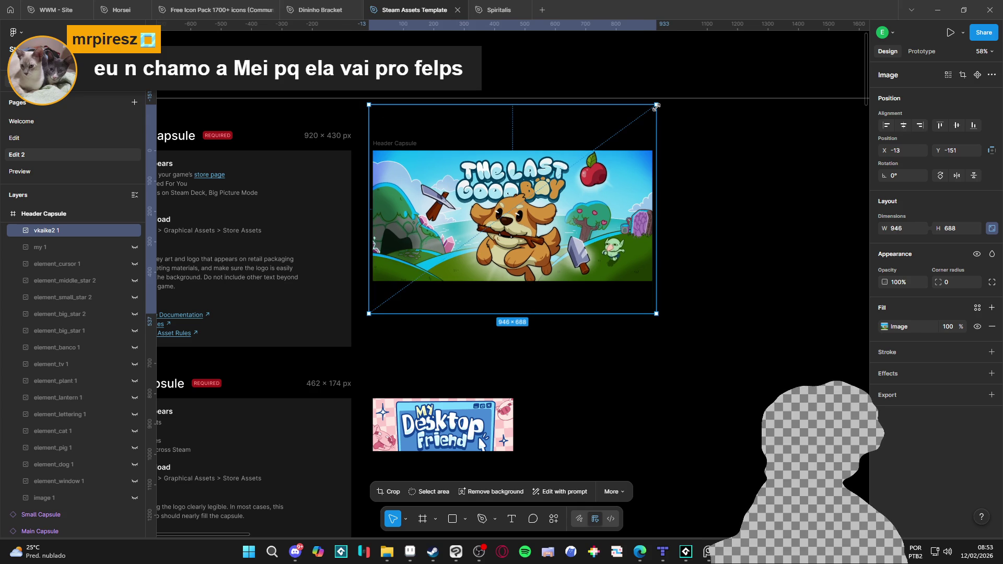
left_click_drag(586, 200, 598, 195)
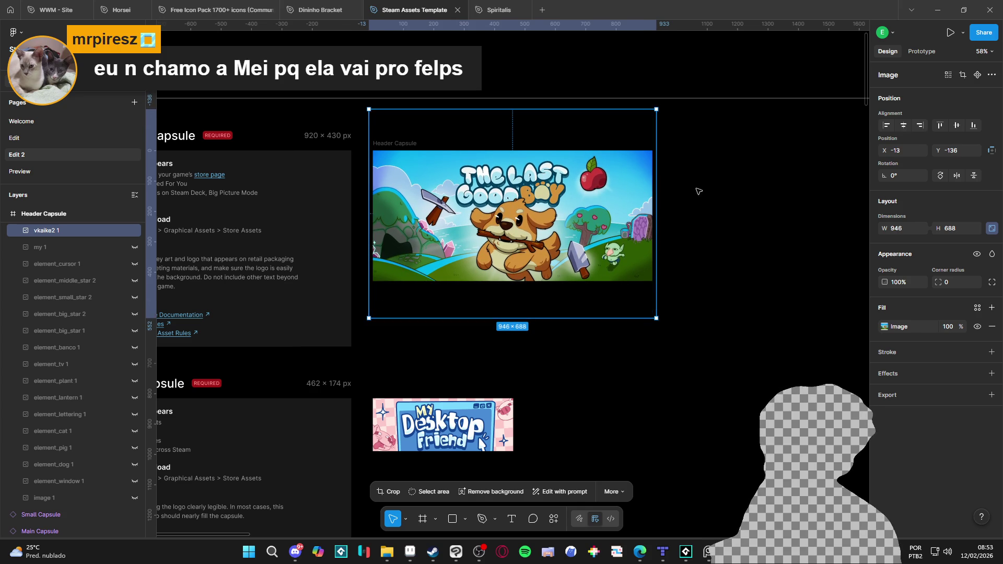
left_click(746, 200)
scroll(687, 231, "down", 1)
scroll(687, 232, "down", 3)
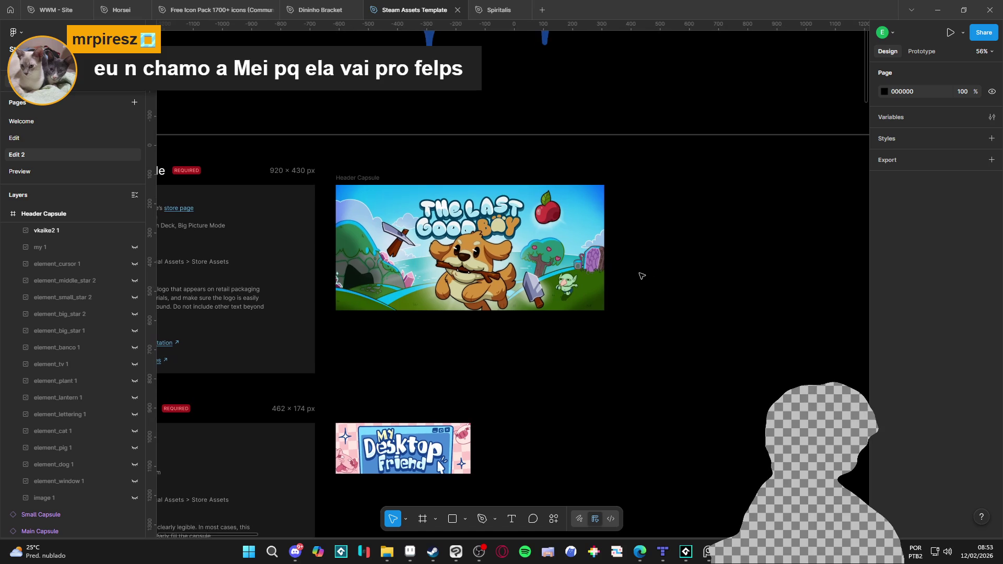
mouse_move(704, 270)
left_mouse_down()
mouse_move(578, 294)
mouse_move(688, 258)
mouse_move(666, 277)
left_mouse_up()
scroll(594, 293, "up", 1)
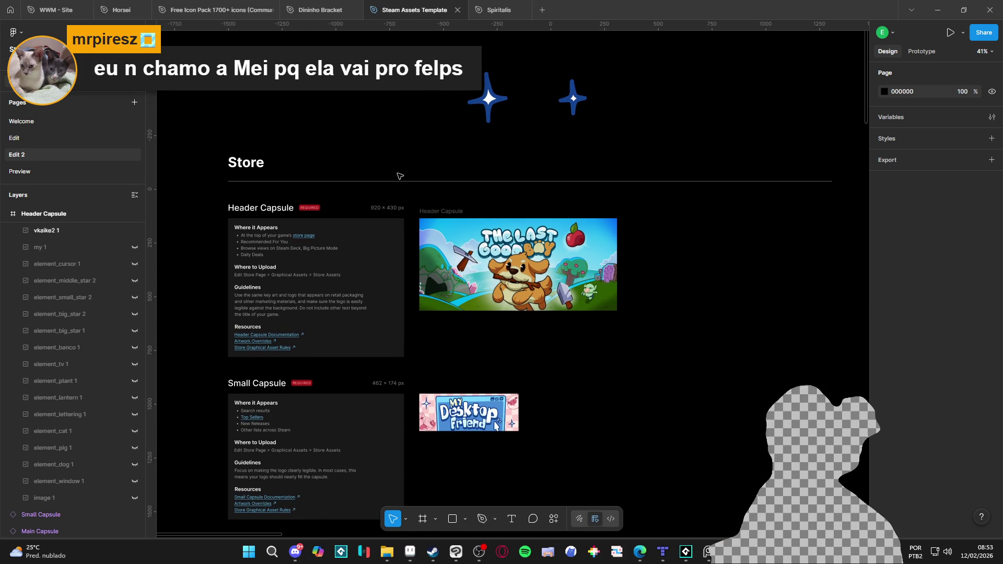
Snip the Header Capsule region, search Steam for 'the last good', and snip its store page.
key("super+shift+s")
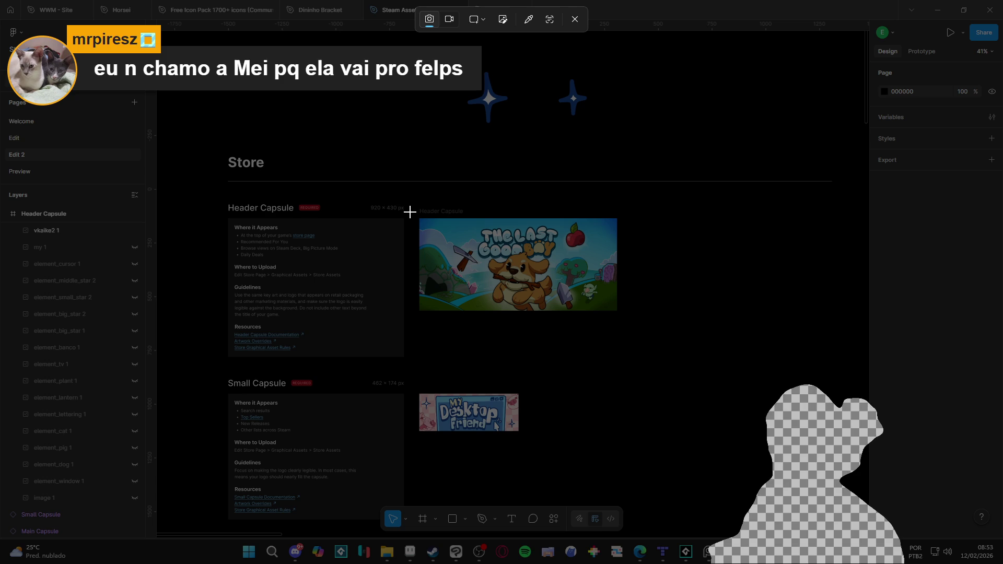
mouse_move(413, 213)
left_mouse_down()
mouse_move(447, 247)
mouse_move(638, 348)
mouse_move(644, 333)
left_mouse_up()
left_click(432, 551)
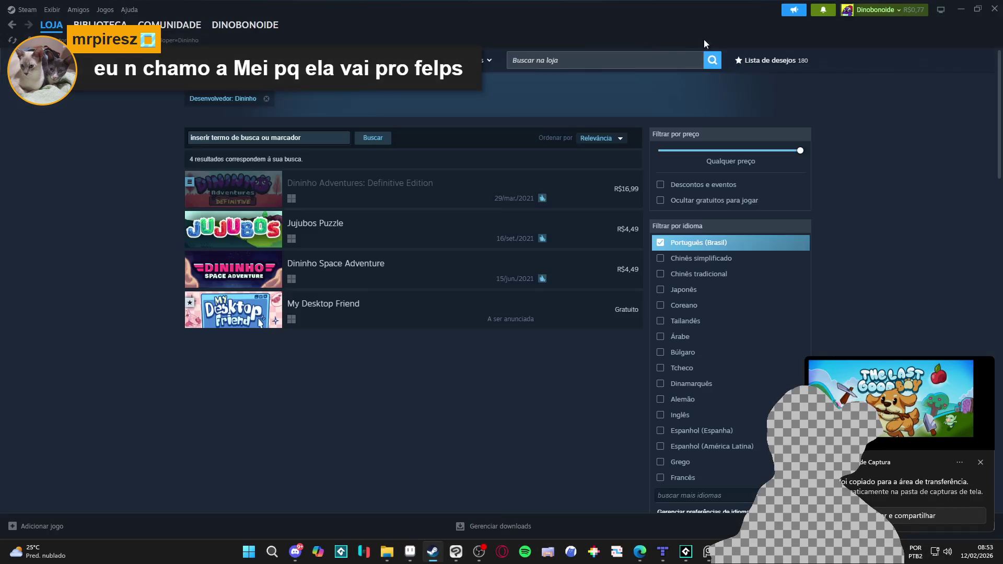
left_click(648, 60)
type("the last g")
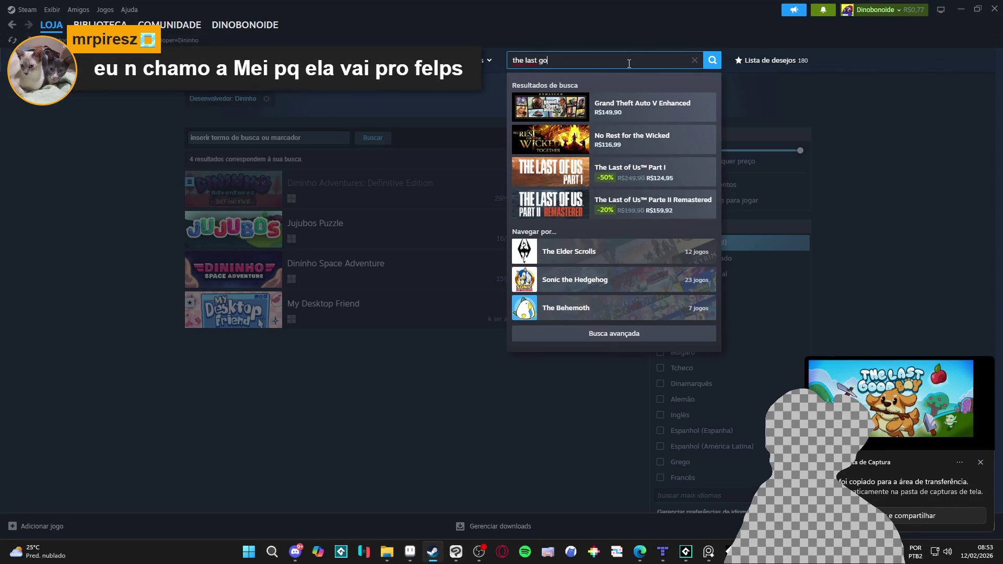
type("od")
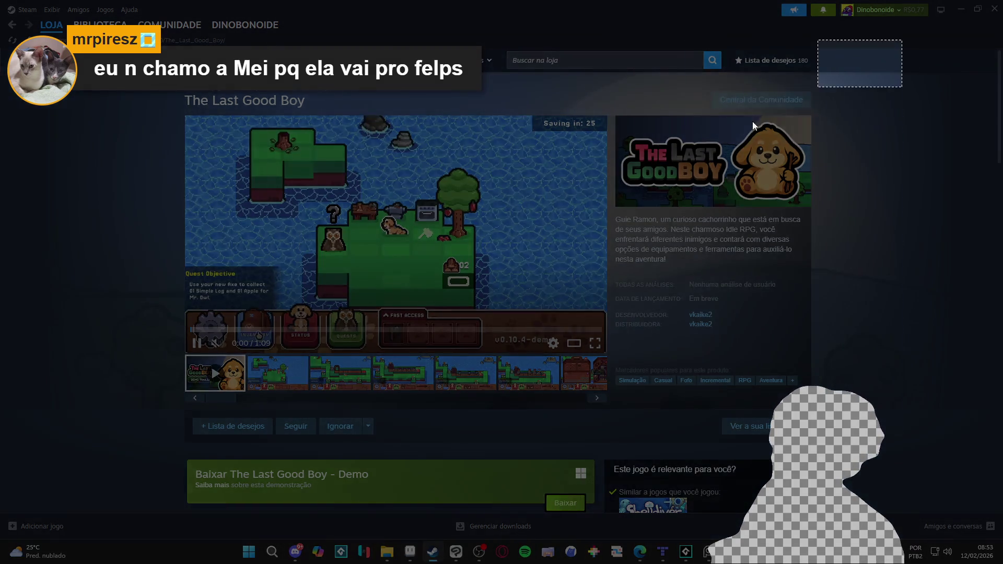
left_click_drag(894, 50, 180, 474)
left_click(454, 551)
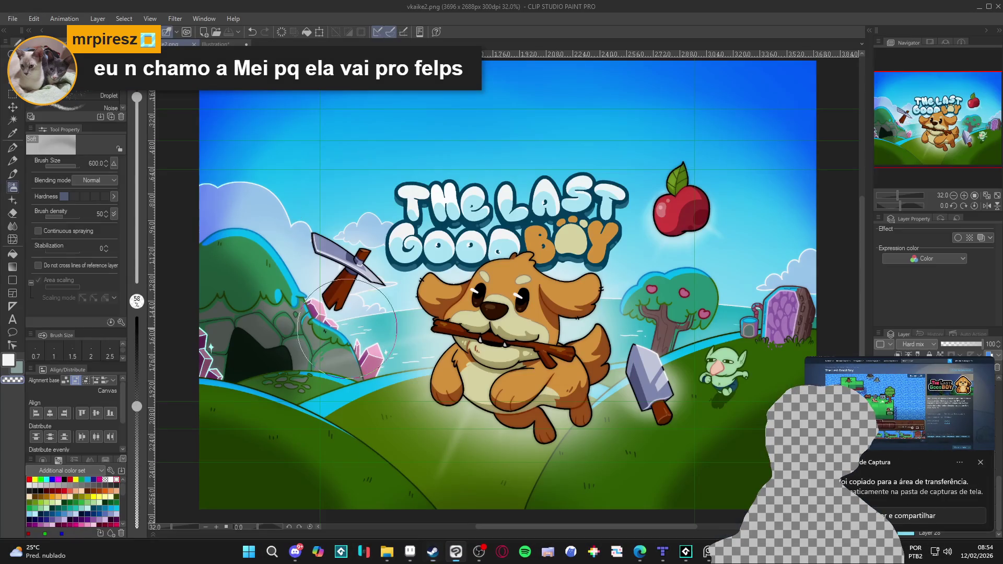
Paste the store page screenshot into Clip Studio Paint as a new canvas.
left_click(13, 18)
key("Escape")
key("ctrl+shift+alt+v")
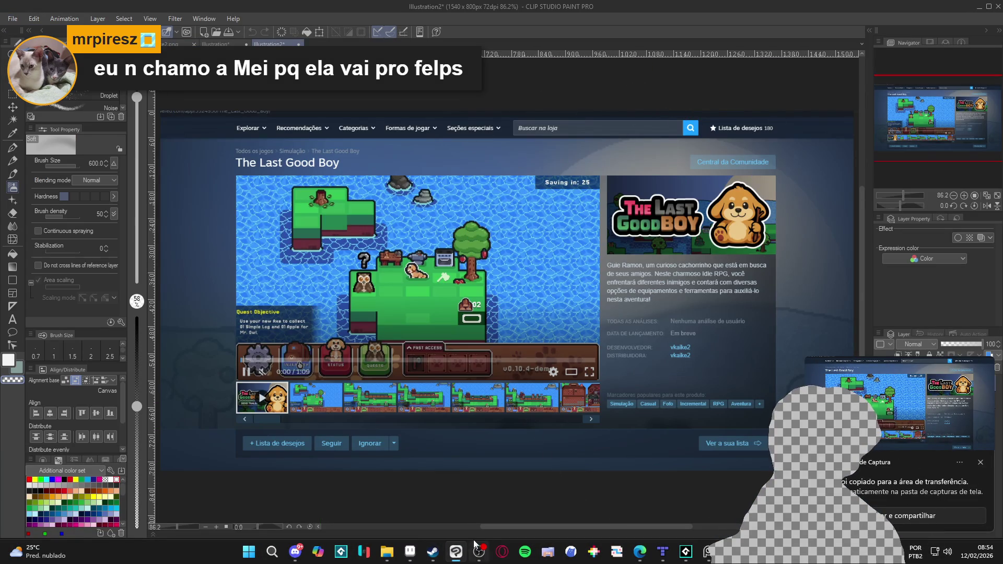
Snip the Header Capsule banner in Figma and create a new 590×322 px canvas from it.
key("alt+Tab")
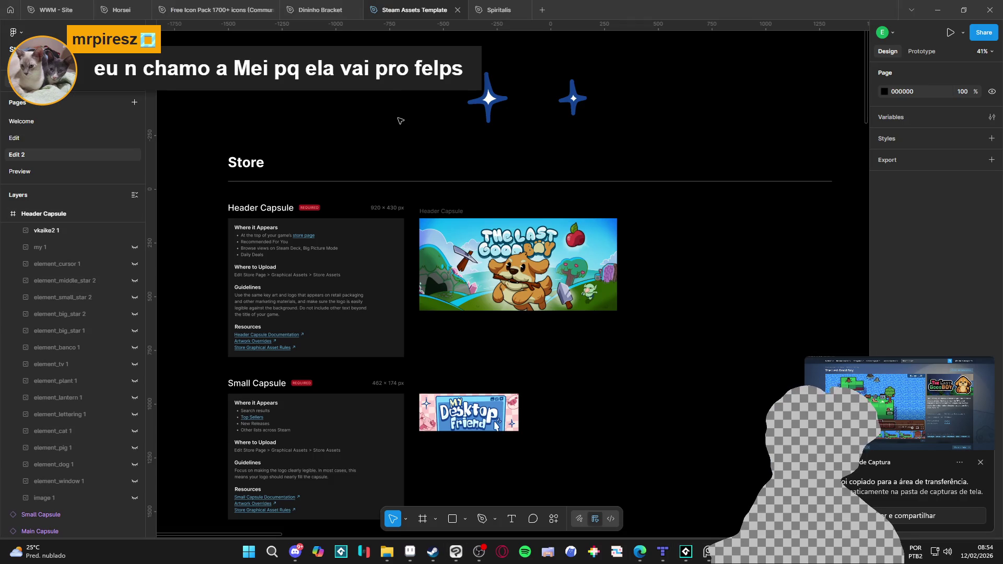
key("super+shift+s")
left_click(575, 19)
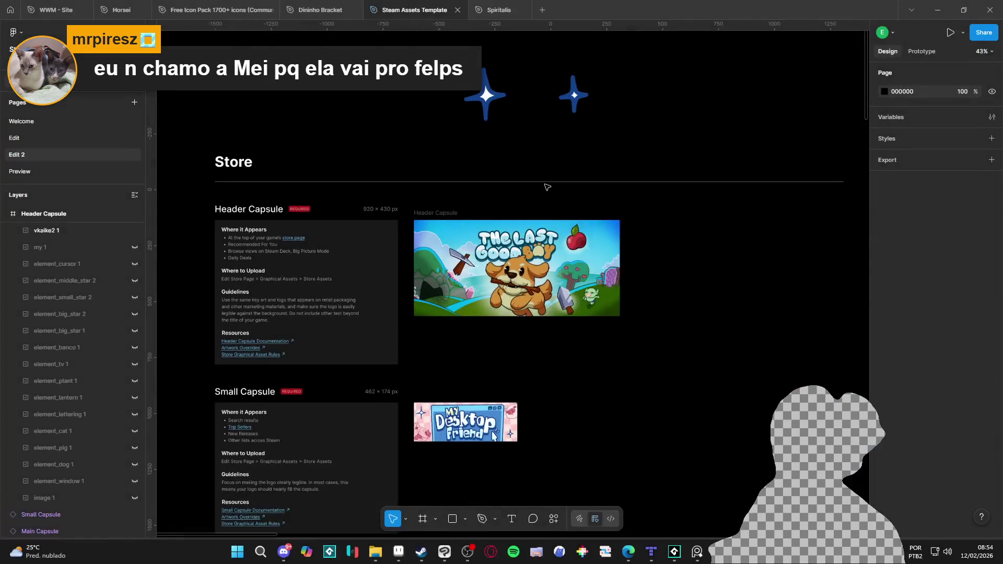
scroll(541, 186, "up", 3)
key("super+shift+s")
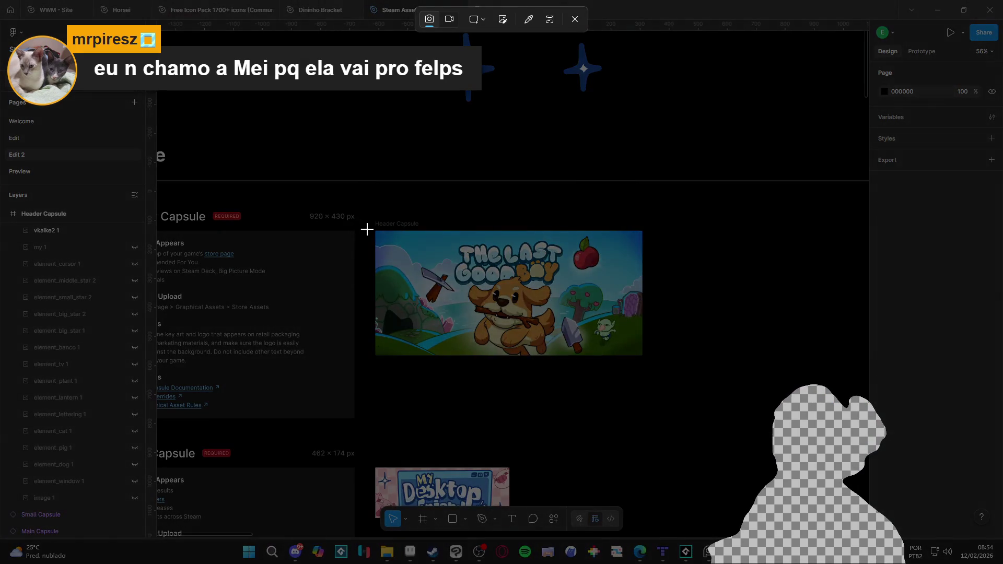
mouse_move(368, 230)
left_mouse_down()
mouse_move(682, 448)
mouse_move(676, 397)
left_mouse_up()
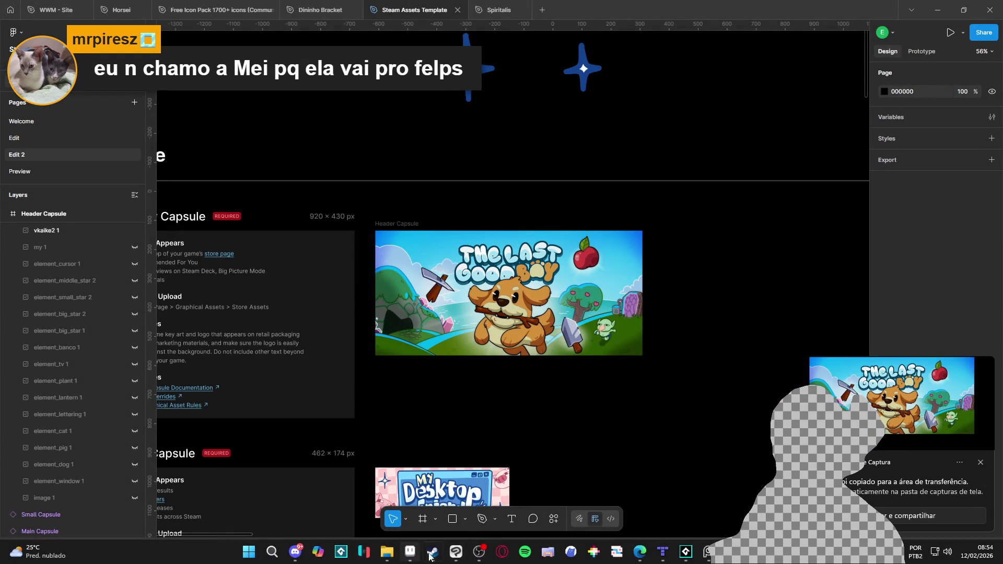
left_click(445, 553)
left_click(12, 18)
left_click(31, 31)
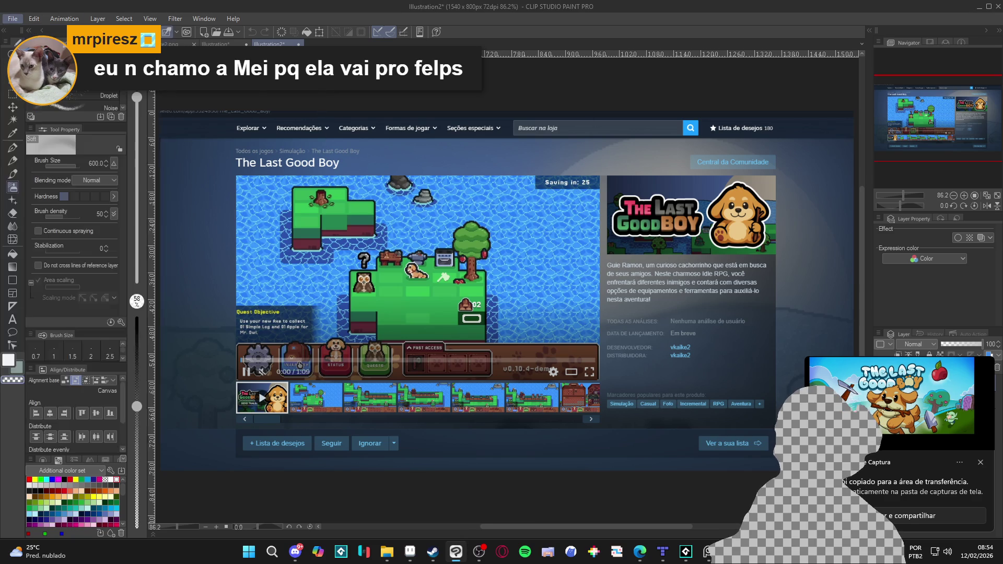
Clear the black margin around the banner with Auto Select and Delete.
key("w")
left_click(647, 335)
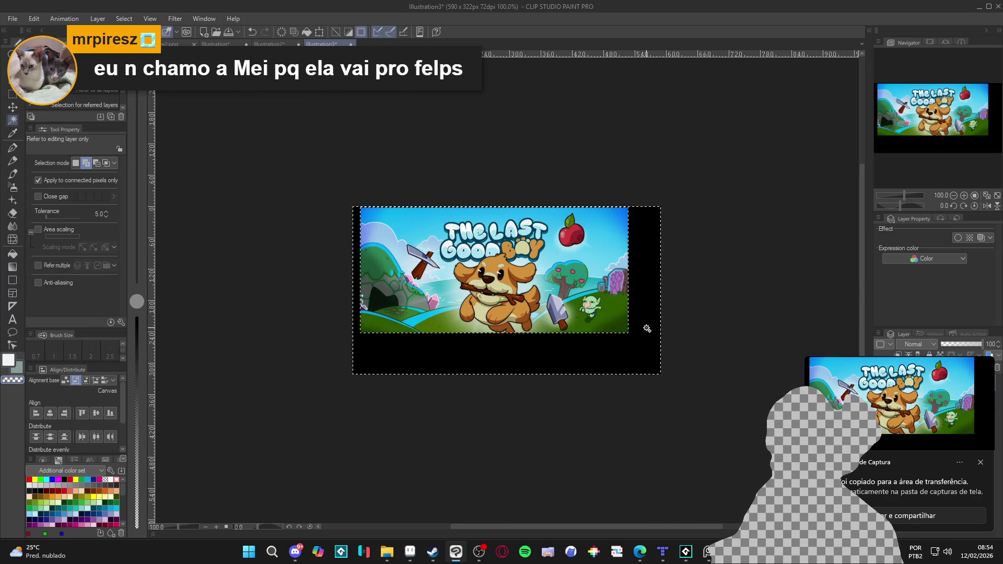
key("Delete")
Select the banner and paste it into the Steam page mockup as a new layer.
key("m")
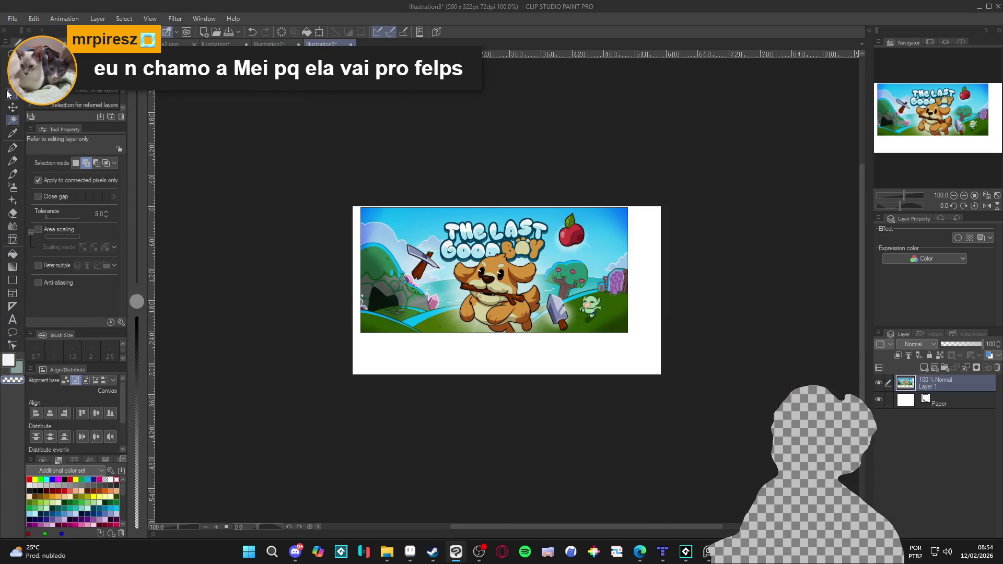
left_click_drag(359, 199, 630, 335)
left_click(270, 44)
key("ctrl+v")
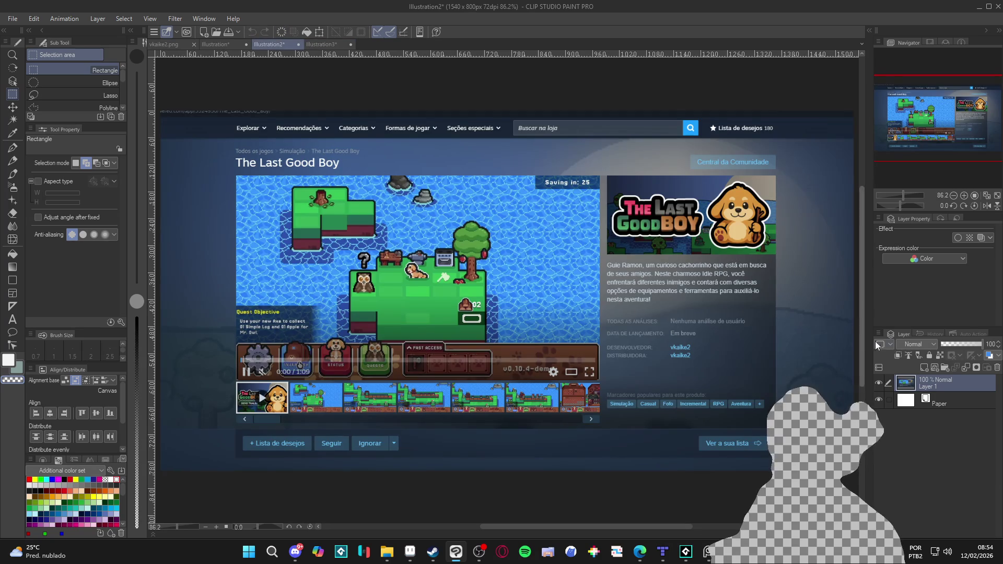
Move the pasted banner onto the capsule art spot in the mockup.
scroll(748, 222, "up", 4)
scroll(618, 262, "down", 3)
scroll(619, 261, "down", 2)
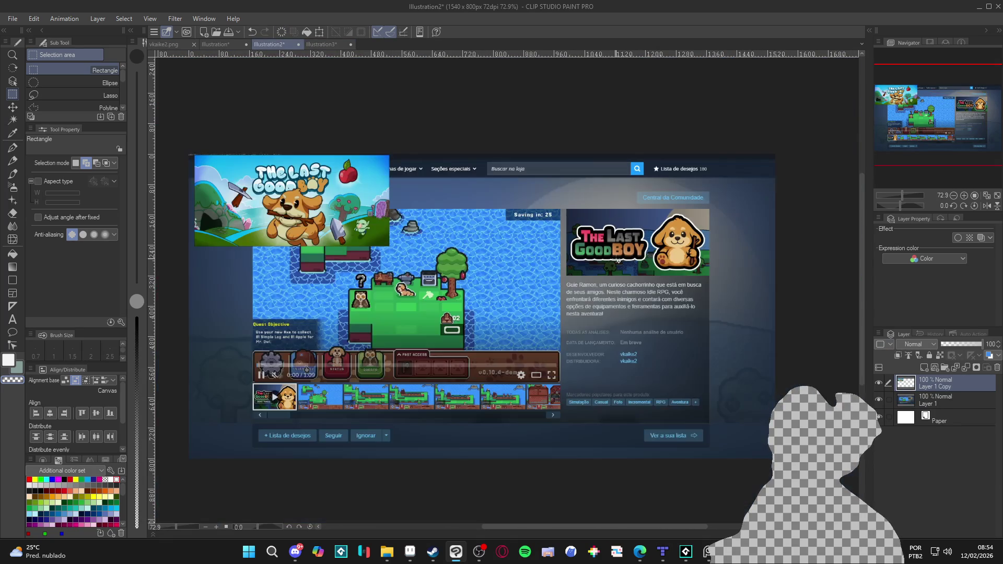
key("k")
left_click_drag(214, 187, 536, 244)
scroll(606, 232, "up", 3)
left_click_drag(606, 232, 601, 228)
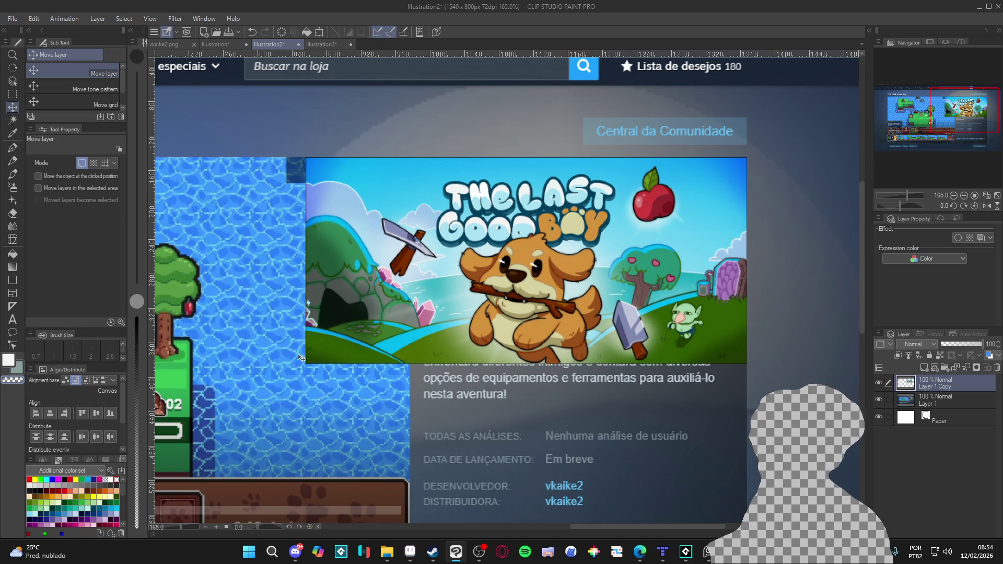
Scale the banner down to fit the capsule using smooth interpolation.
key("ctrl+t")
left_click_drag(308, 364, 420, 313)
left_click(106, 304)
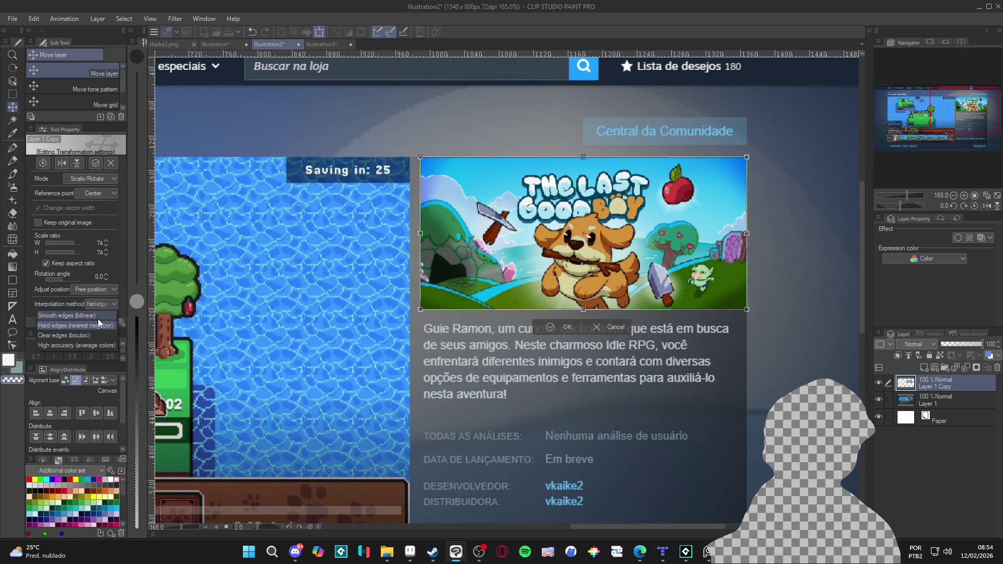
left_click(97, 316)
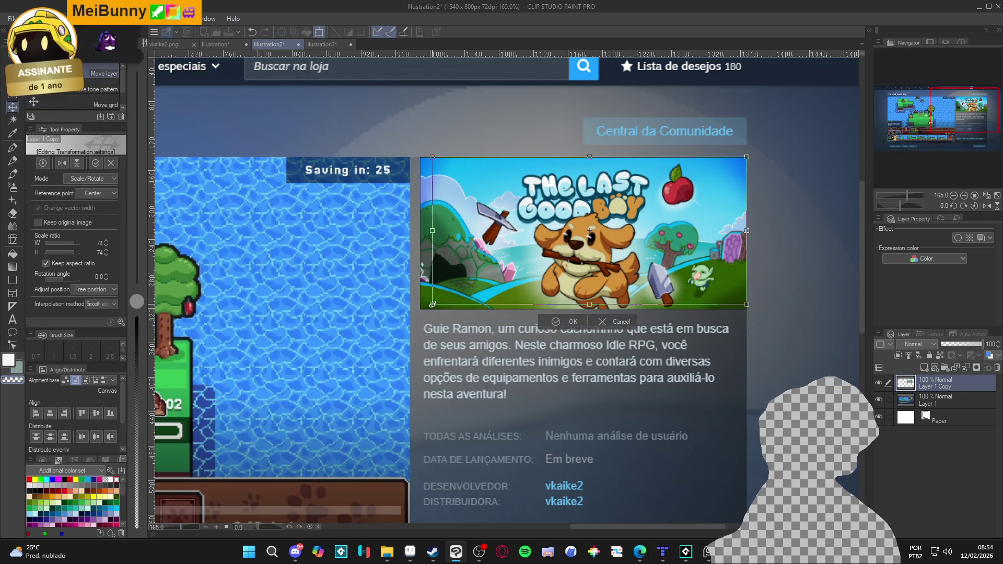
left_click_drag(420, 311, 423, 308)
key("Return")
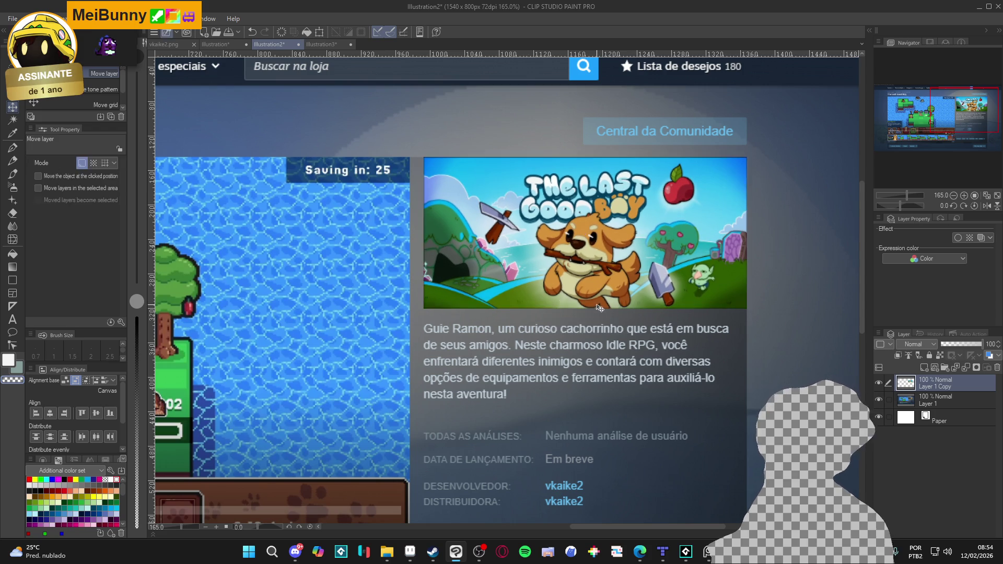
Screenshot the updated Steam page mockup.
key("ctrl+0")
scroll(558, 304, "up", 2)
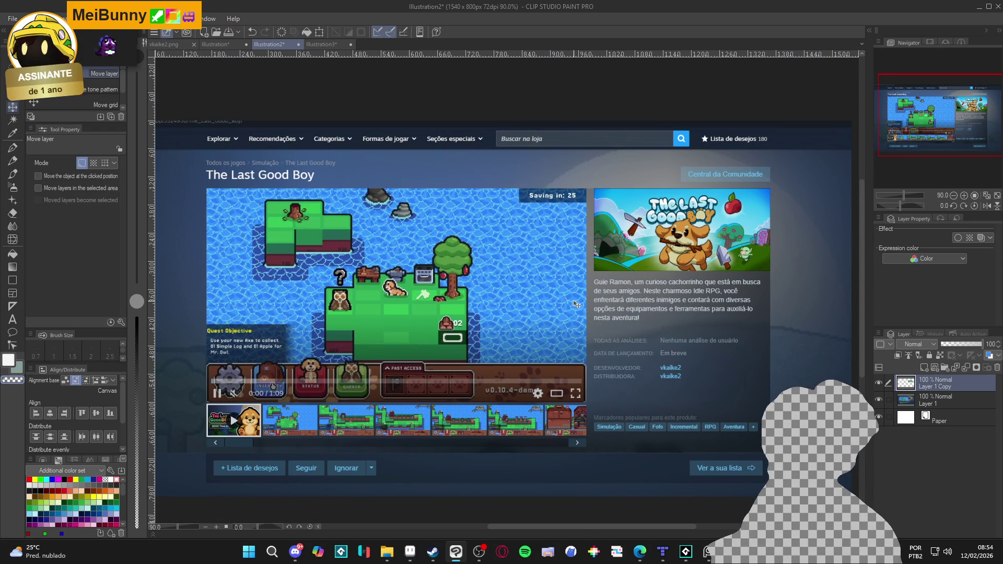
scroll(577, 304, "down", 1)
scroll(508, 210, "up", 1)
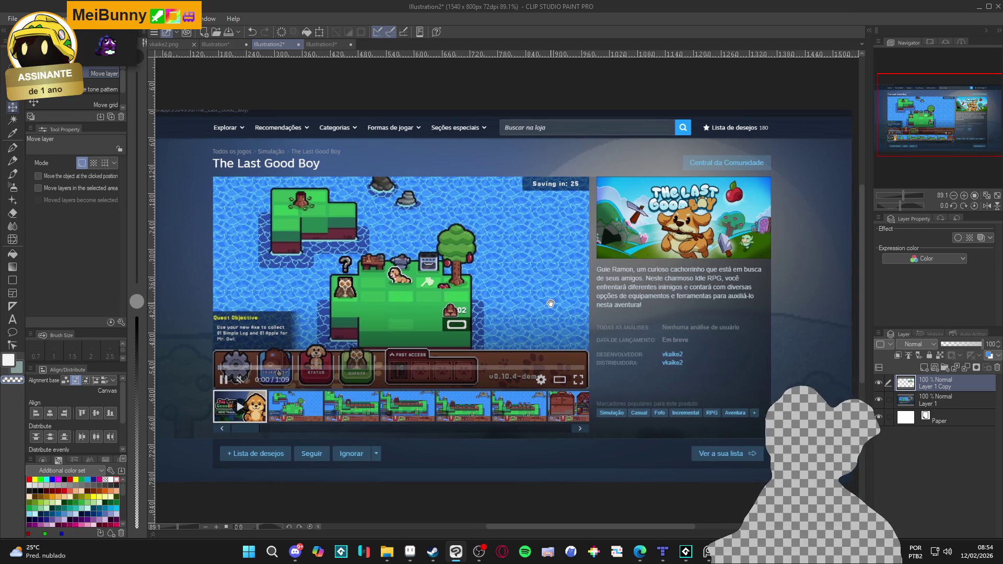
scroll(510, 214, "up", 1)
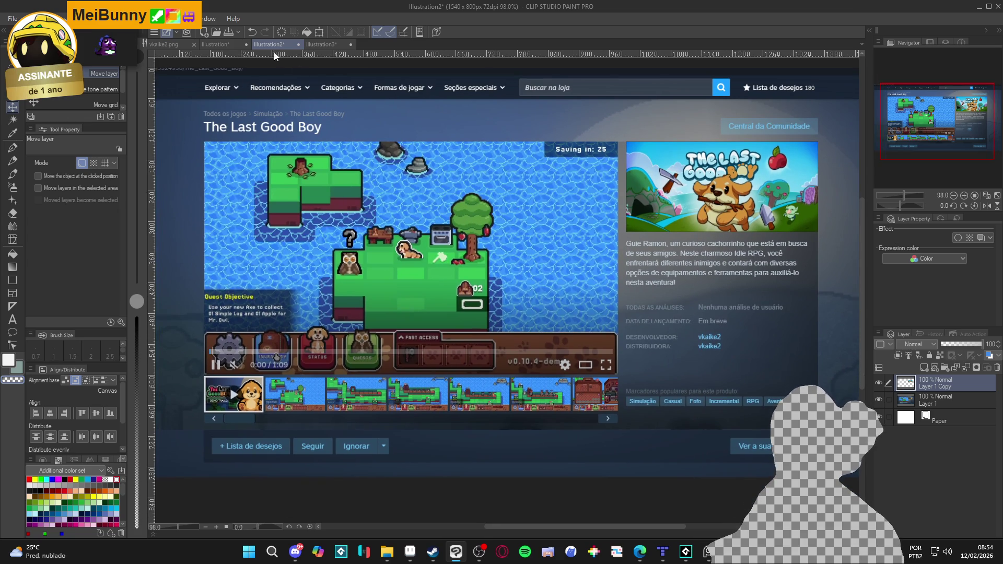
key("super+shift+s")
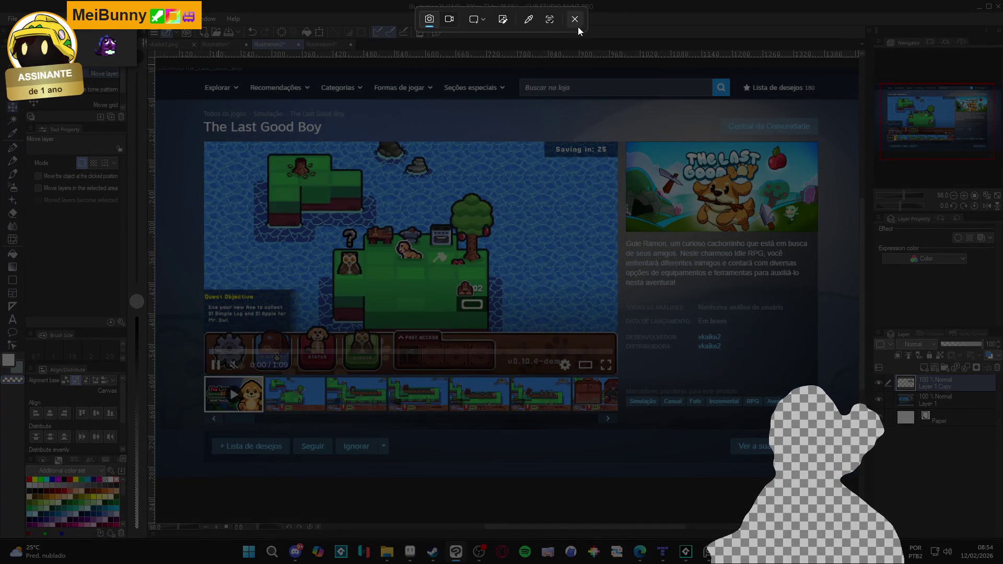
key("Escape")
scroll(341, 144, "down", 2)
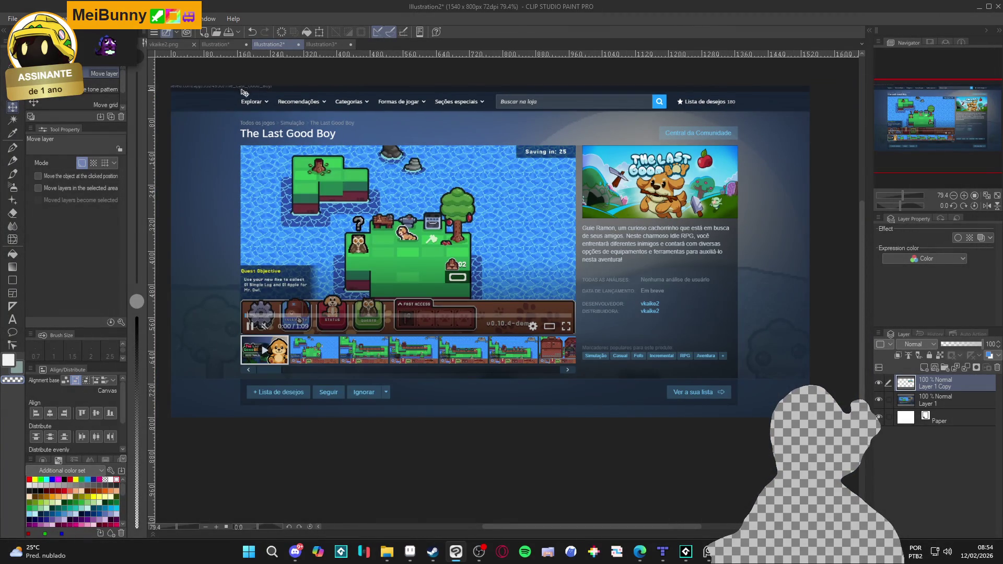
key("super+shift+s")
mouse_move(194, 82)
left_mouse_down()
mouse_move(494, 284)
mouse_move(810, 419)
left_mouse_up()
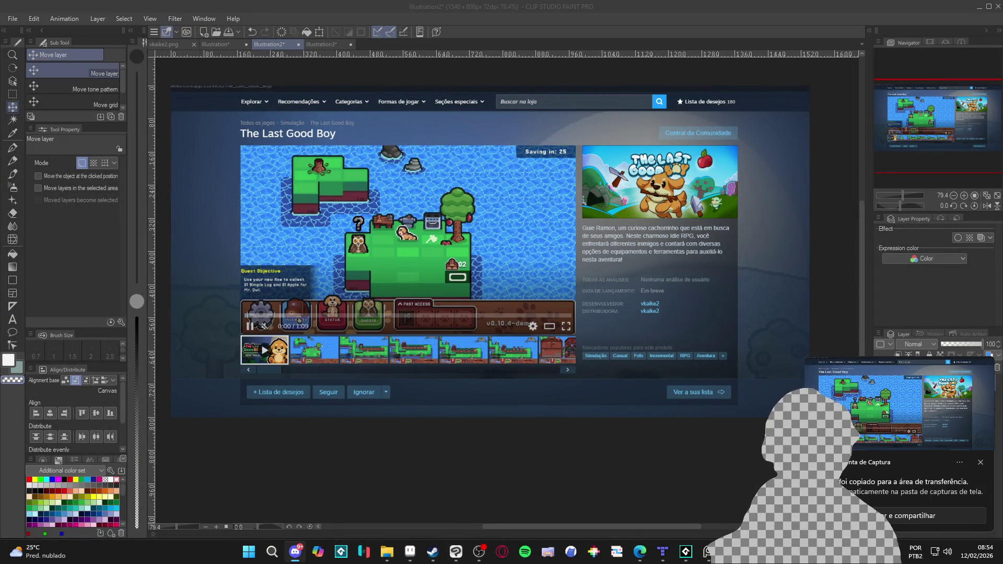
Review the Header Capsule frame in the Steam Assets Template, then return to the Steam store page.
left_click(977, 7)
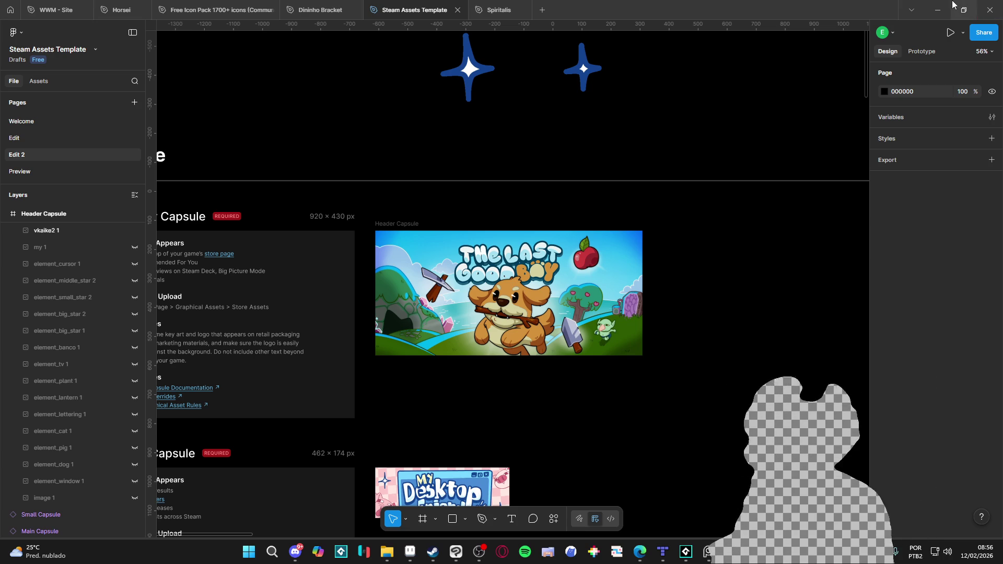
key("alt+Tab")
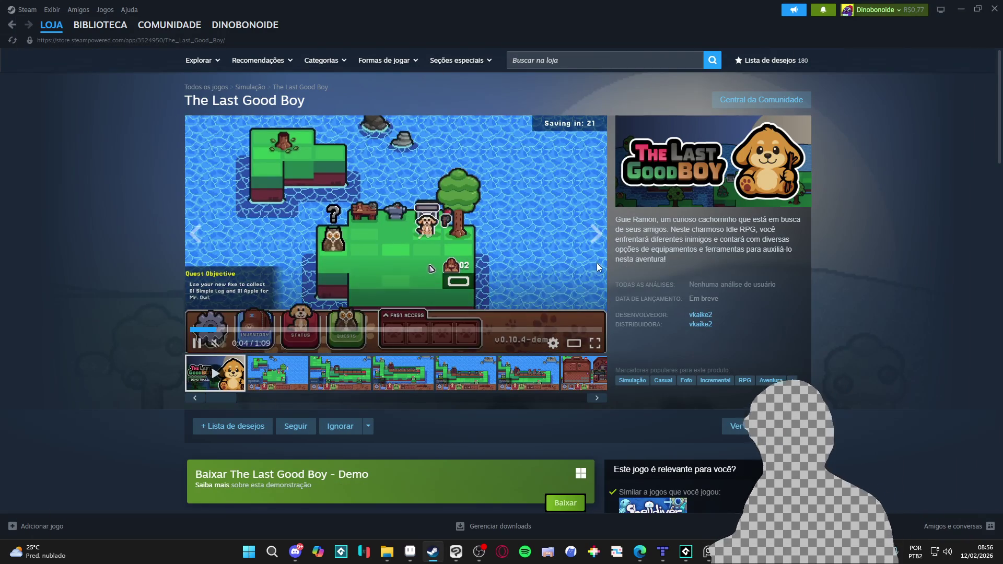
Minimize The Last Good Boy Steam store window to reveal the desktop.
left_click(961, 10)
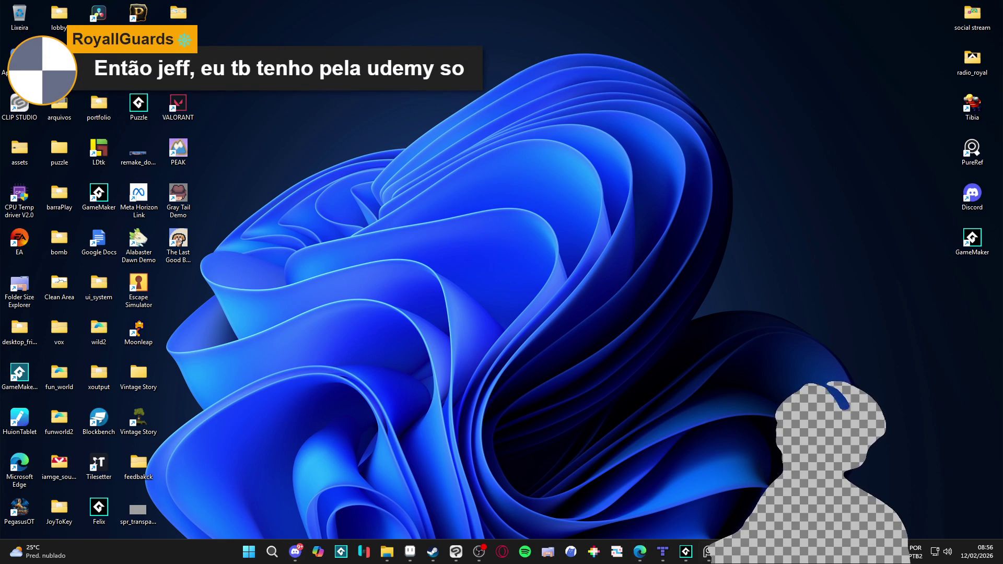
Turn off upper_tile_1's tint preview and switch to the upper_tile_2 layer.
left_click(700, 557)
left_click(699, 559)
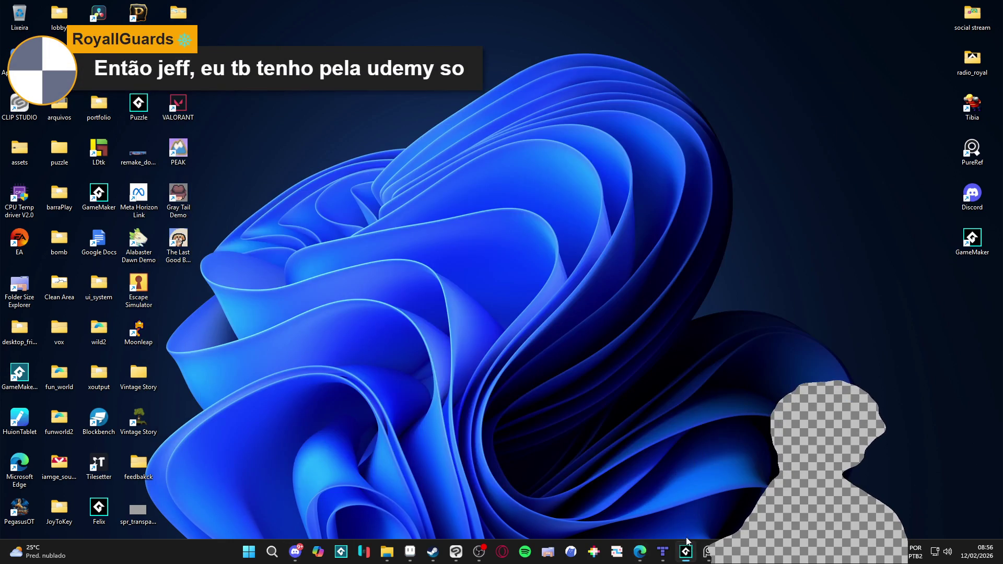
left_click(687, 545)
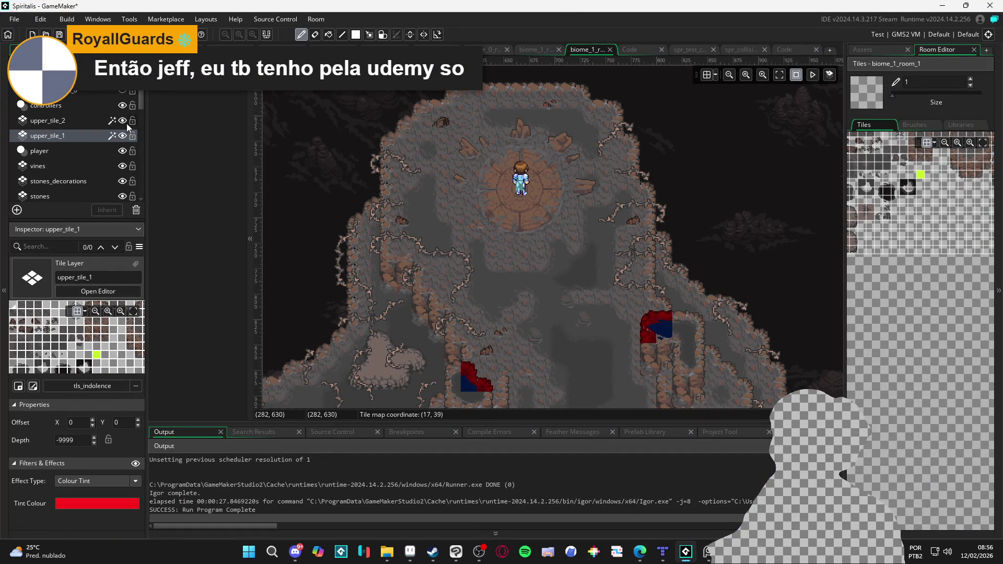
left_click(137, 462)
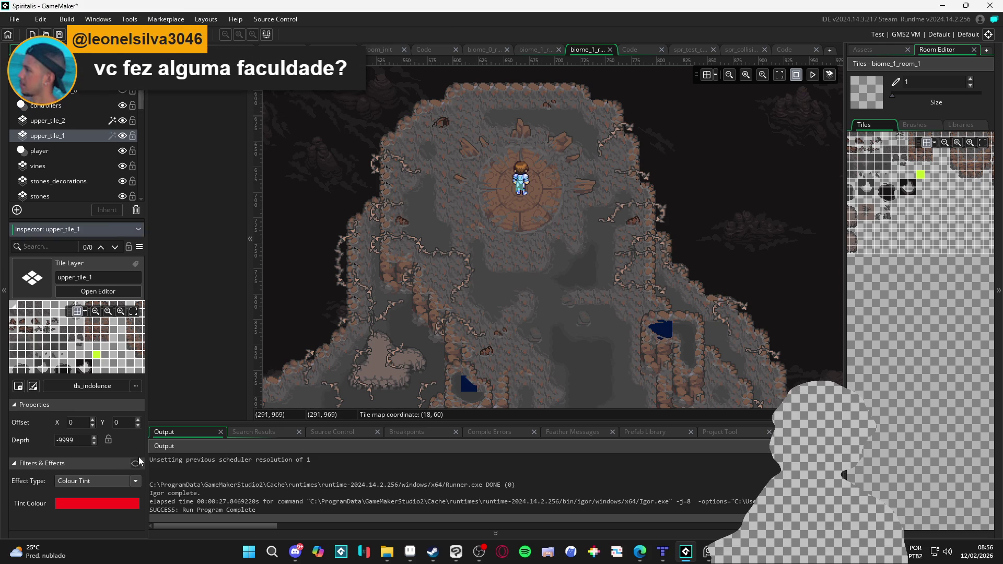
left_click(108, 122)
Run the Spiritalis game from the cave room with F5.
left_click_drag(600, 340, 548, 271)
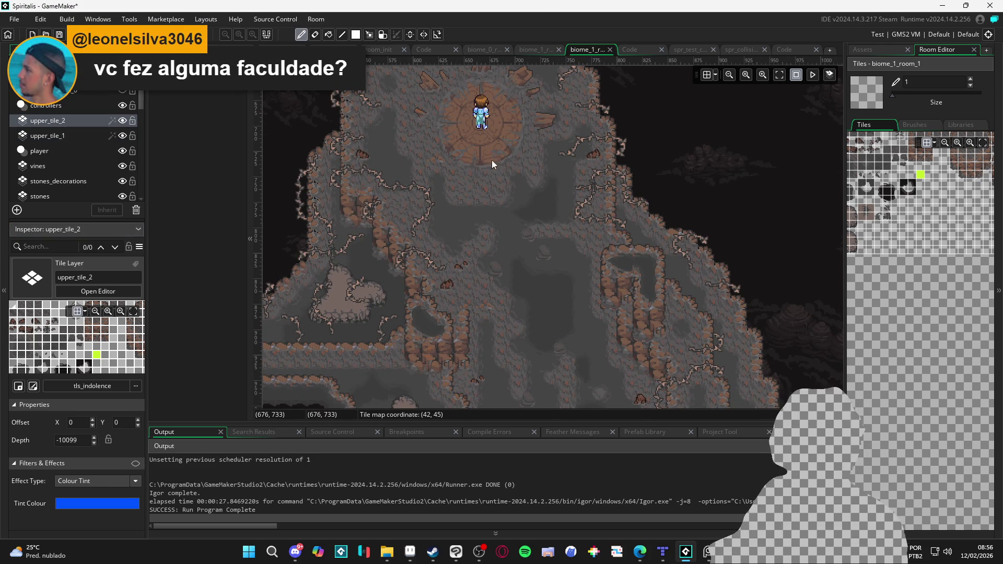
mouse_move(493, 165)
left_mouse_down()
mouse_move(529, 188)
mouse_move(570, 248)
left_mouse_up()
key("F5")
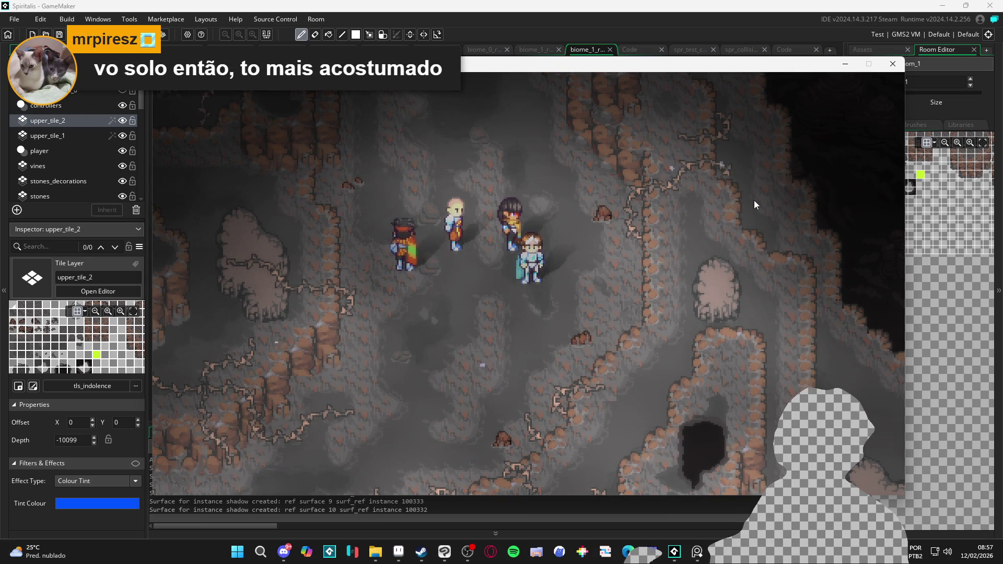
Walk the party up and down through the cave.
key("Up")
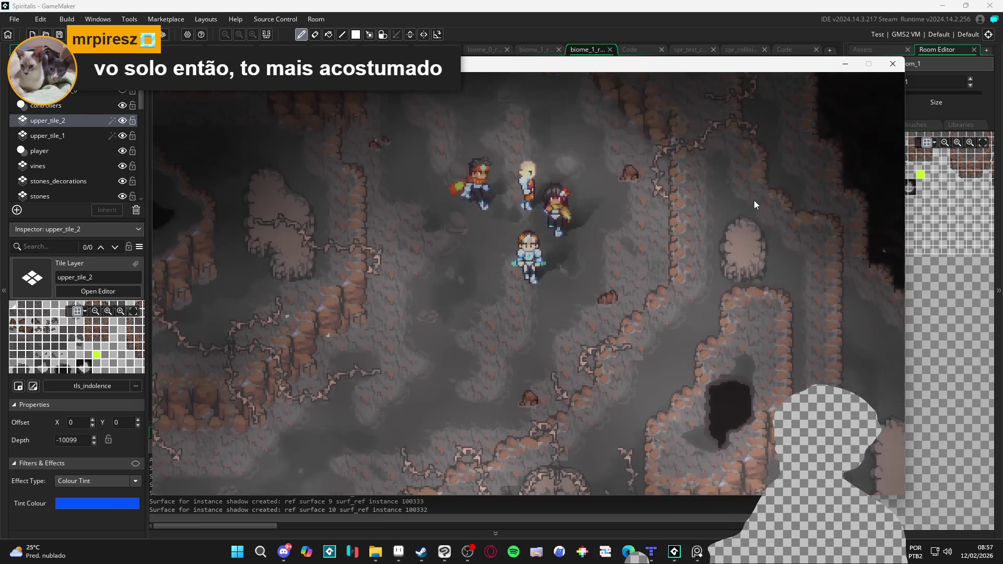
key("Up")
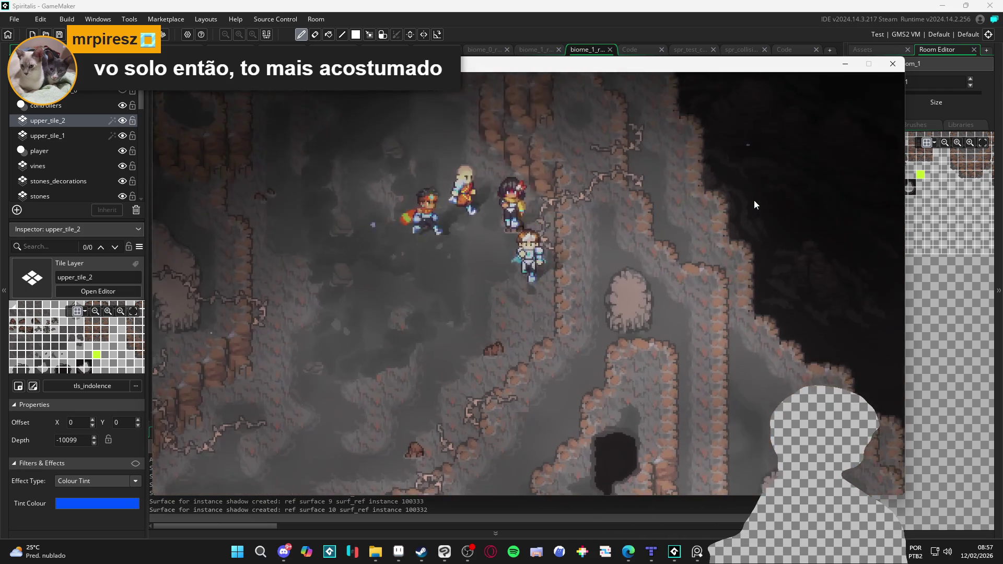
key("Up")
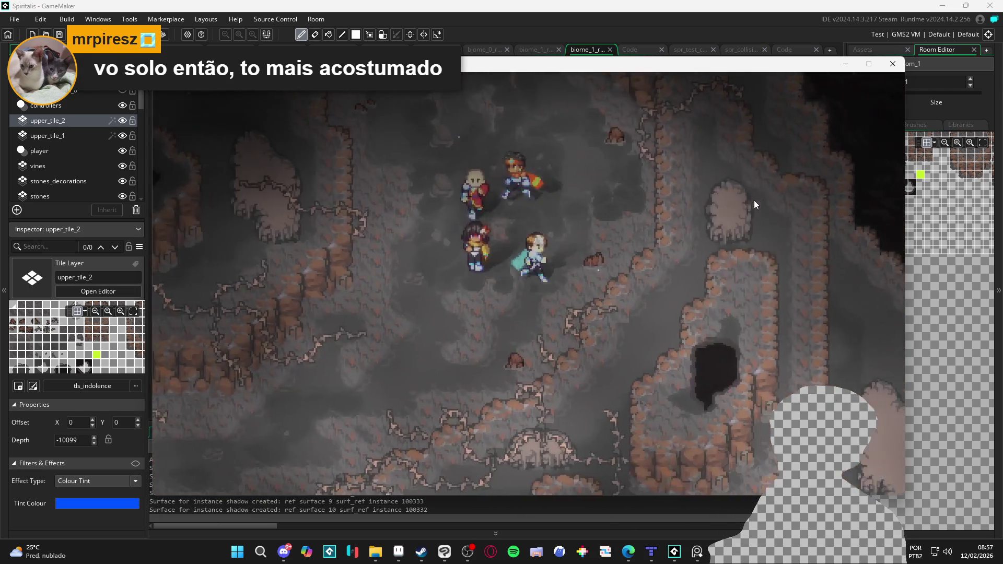
key("Up")
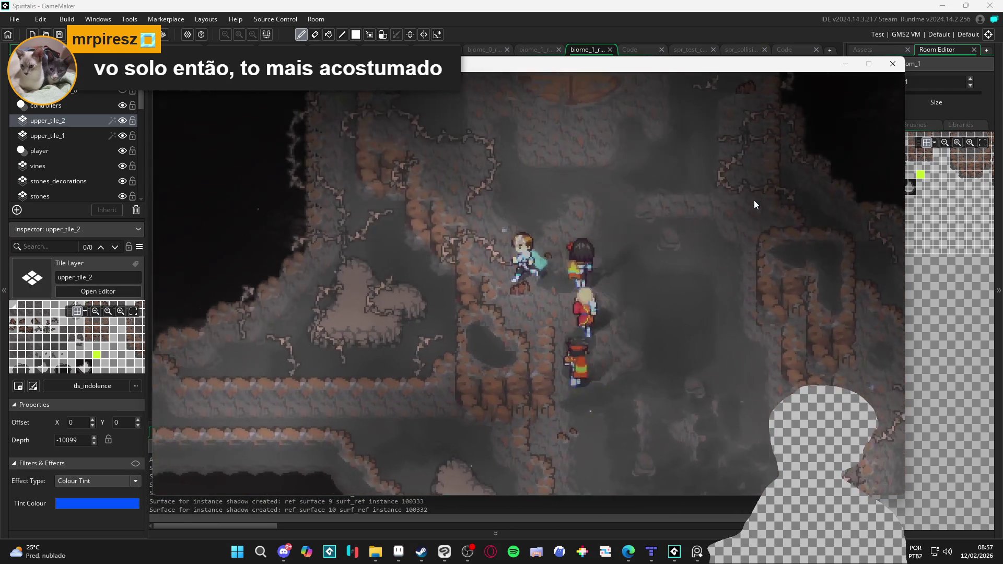
key("Up")
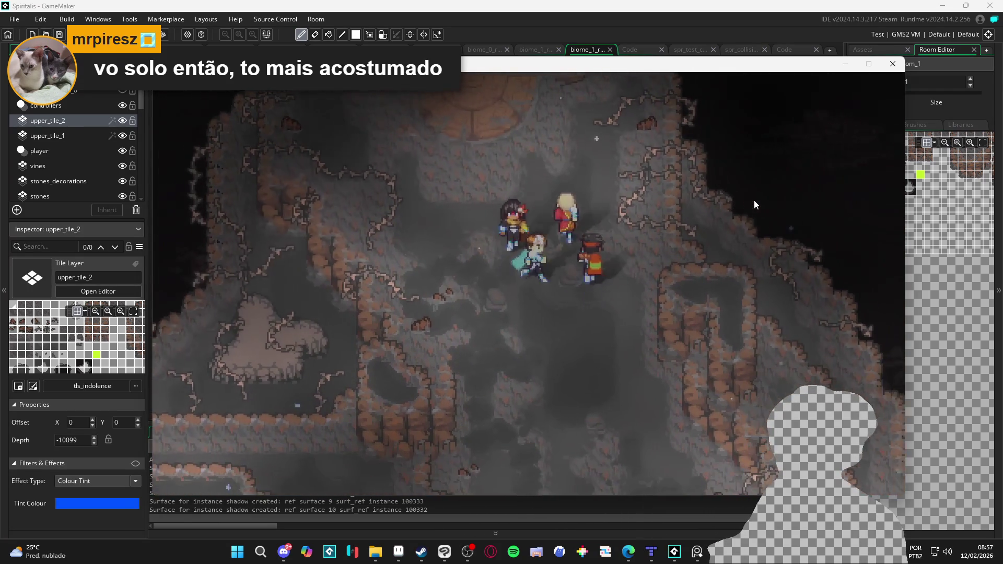
key("Down")
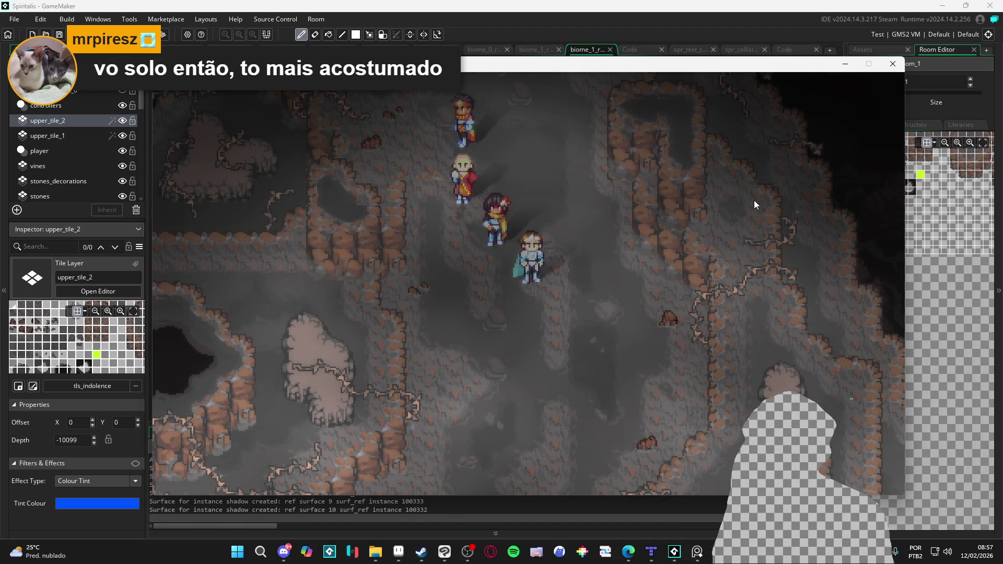
Open the System save/load screen from the party menu.
key("Escape")
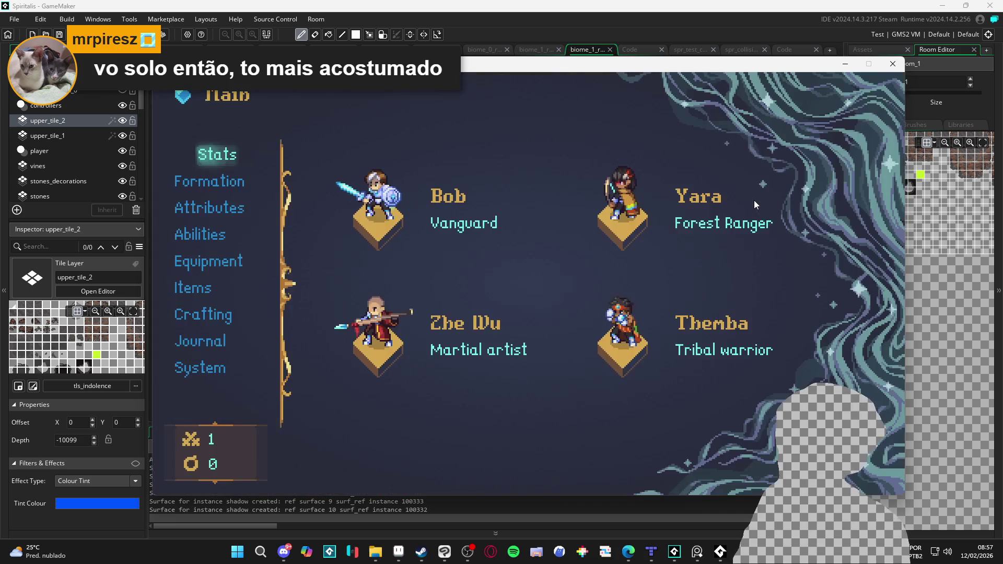
key("Down")
key("Down")
key("Down")
key("Down")
key("Down")
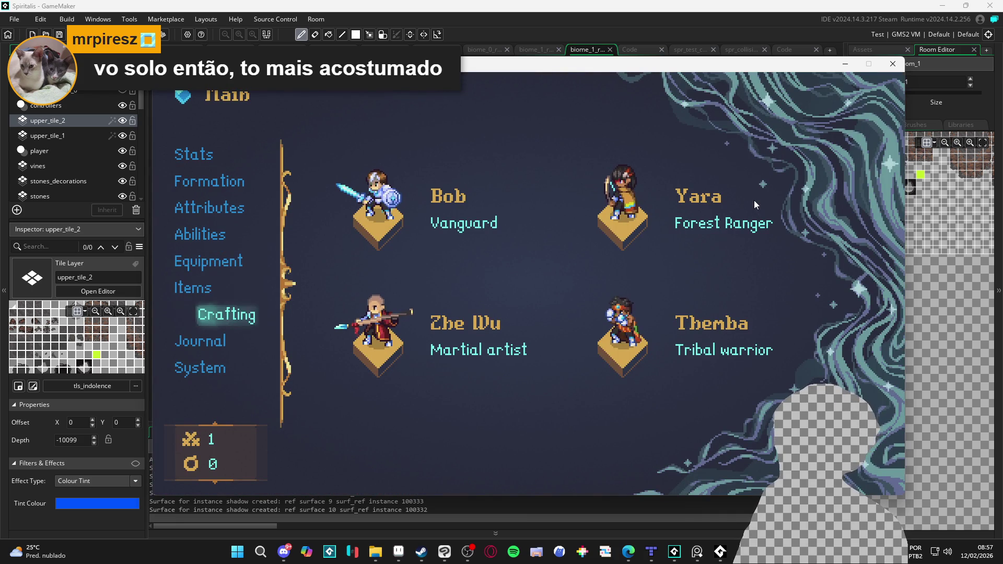
key("Down")
key("Down")
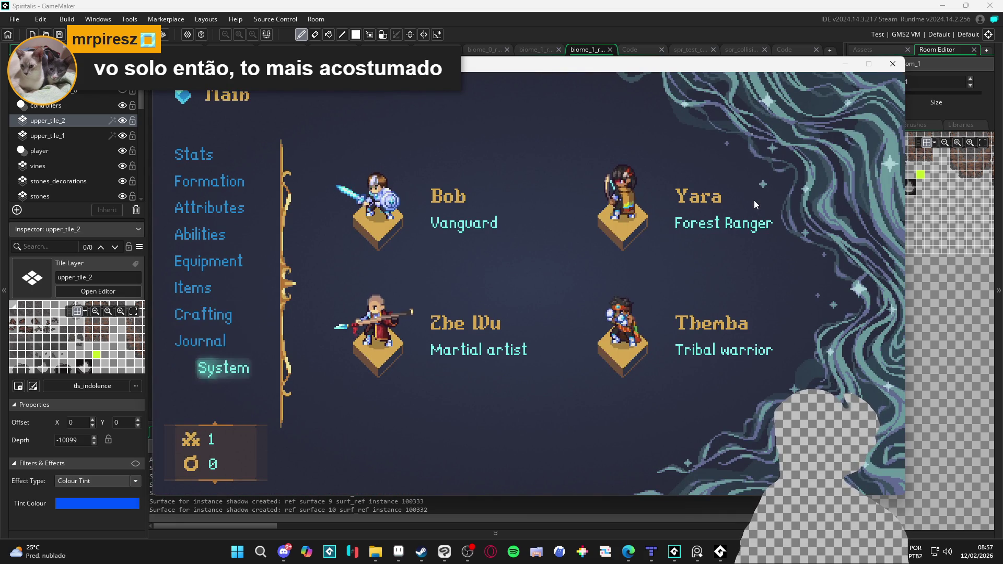
key("Return")
key("Right")
key("Right")
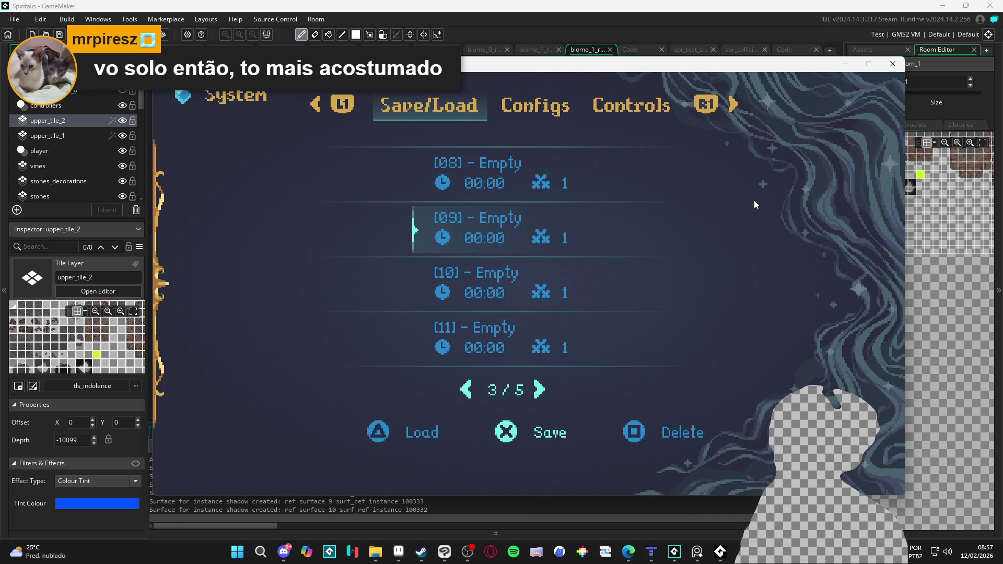
key("Left")
key("Right")
Turn full screen on, set resolution to 1920x1080, and apply in Configs.
key("e")
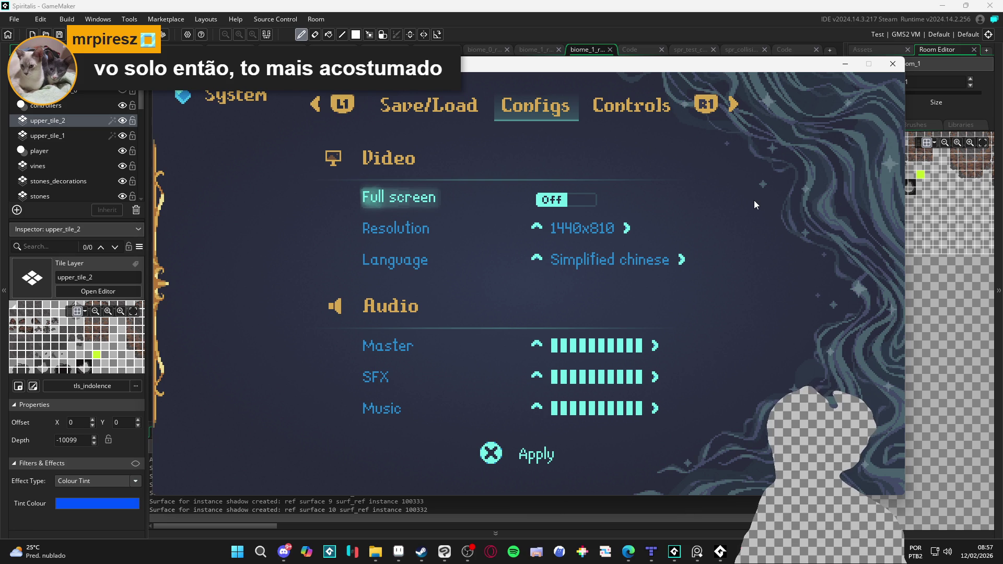
key("Return")
key("Down")
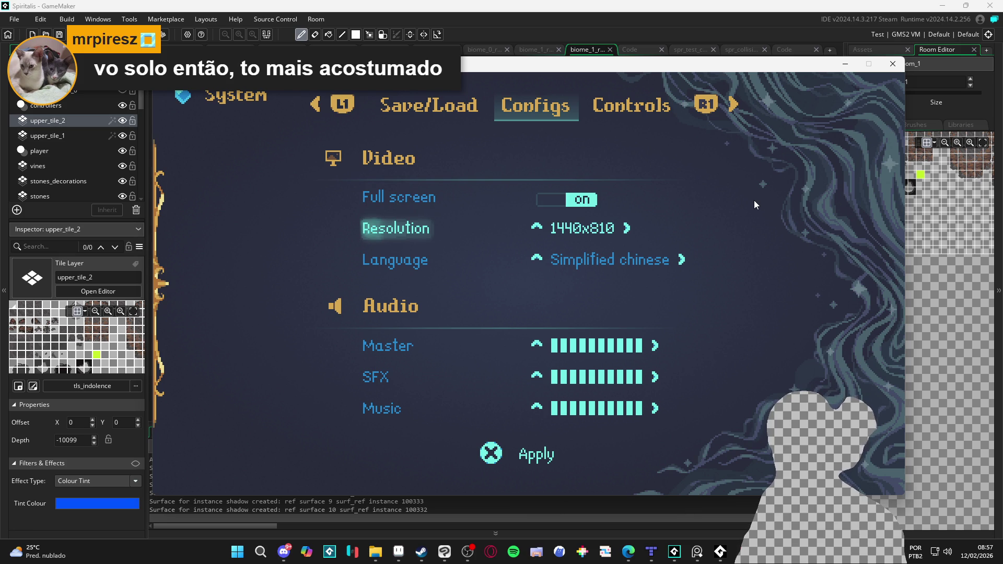
key("Right")
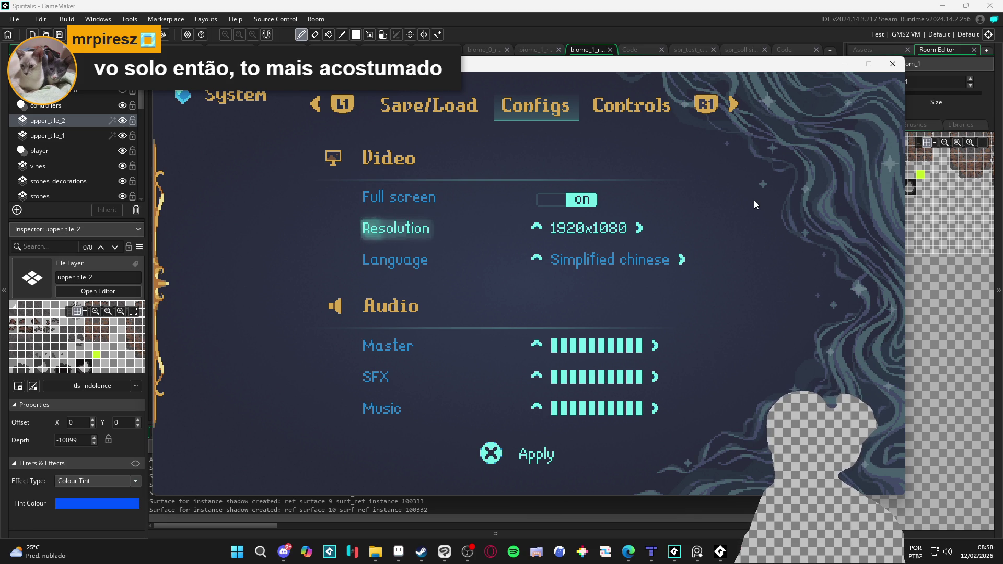
key("Return")
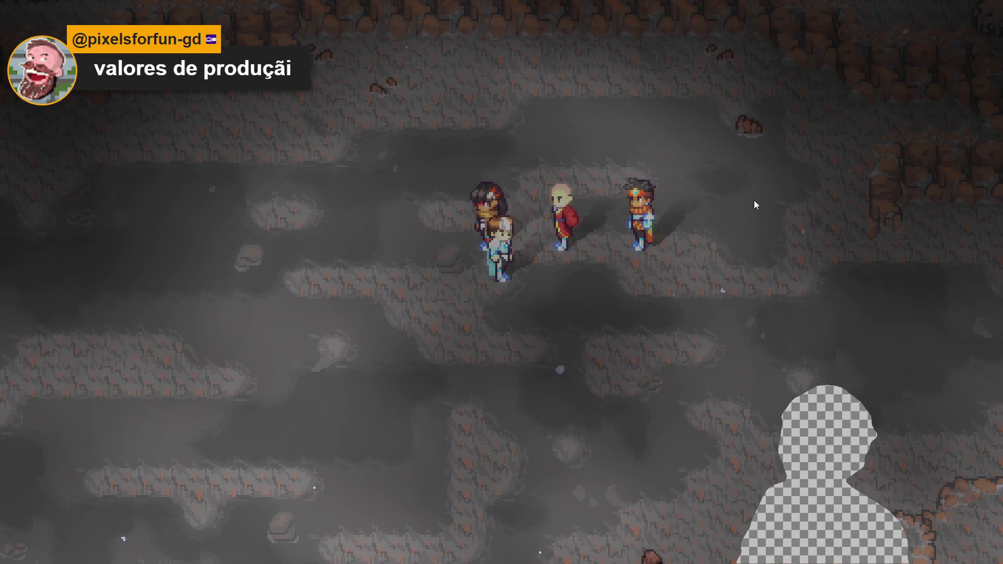
Open the System Configs screen from the game's party menu.
key("Escape")
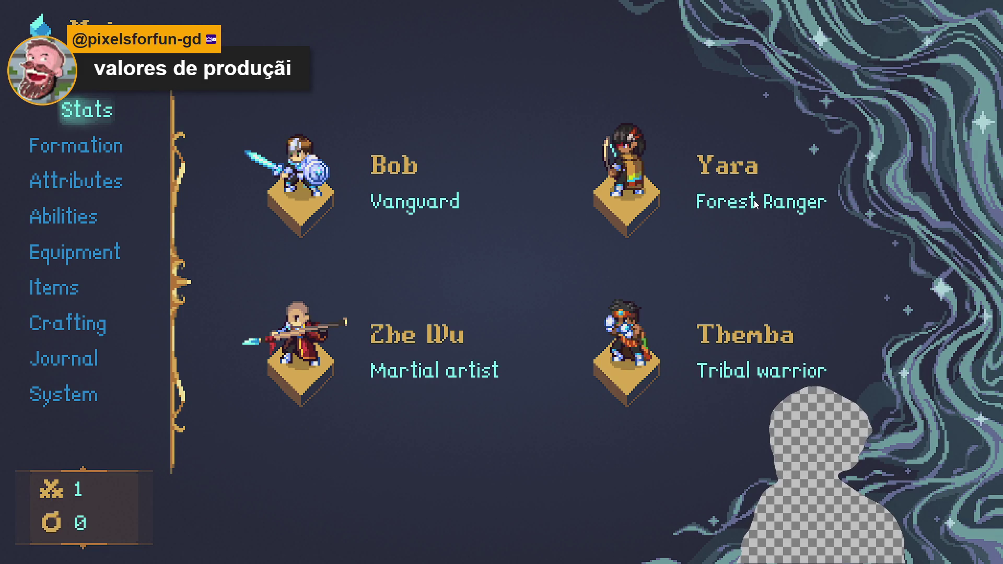
key("Down")
key("Down")
key("Down")
key("Down")
key("Down")
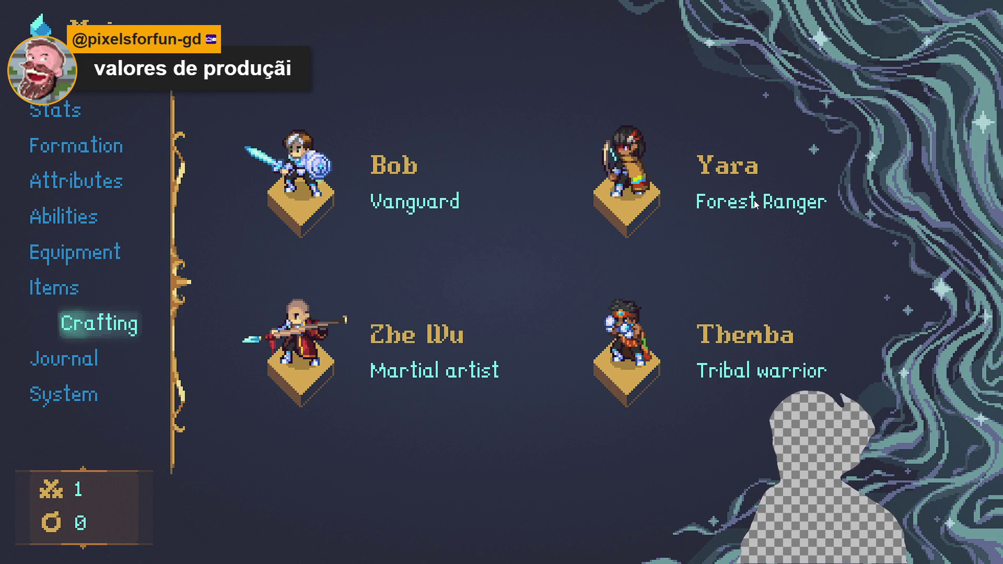
key("Down")
key("Down")
key("Return")
key("e")
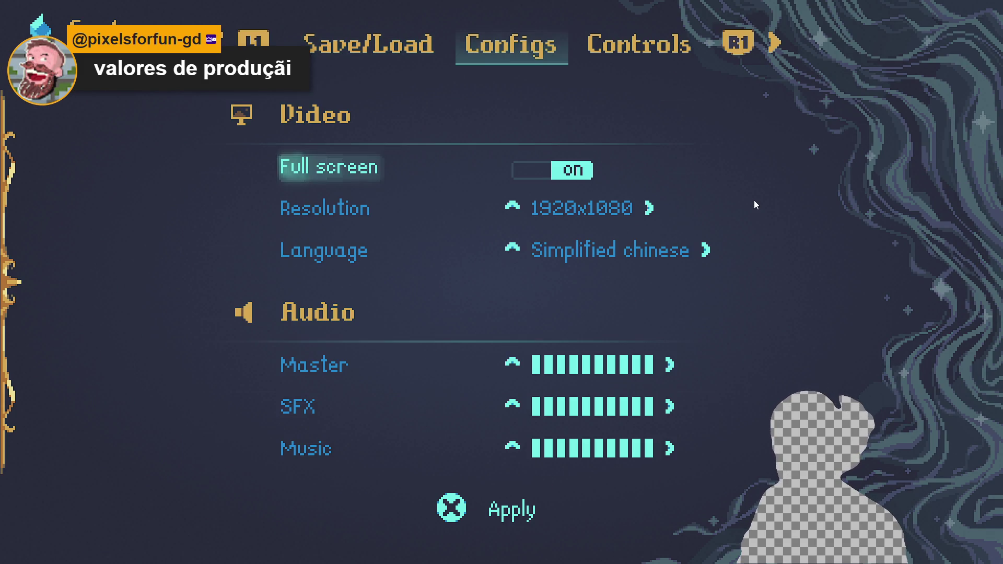
Set the resolution back to 1440x810 and turn full screen off.
key("Down")
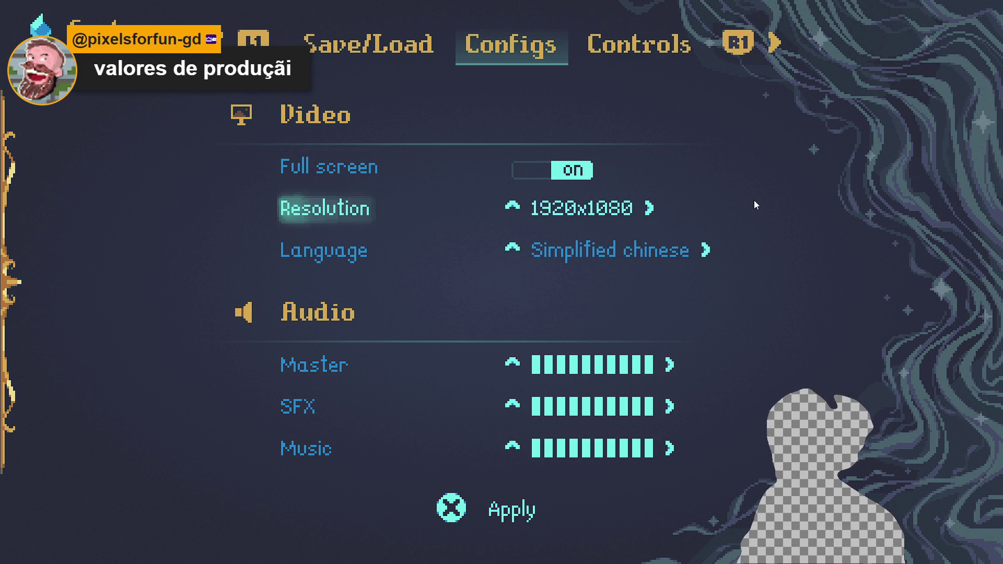
key("Right")
key("Right")
key("Right")
key("Right")
key("Right")
key("Right")
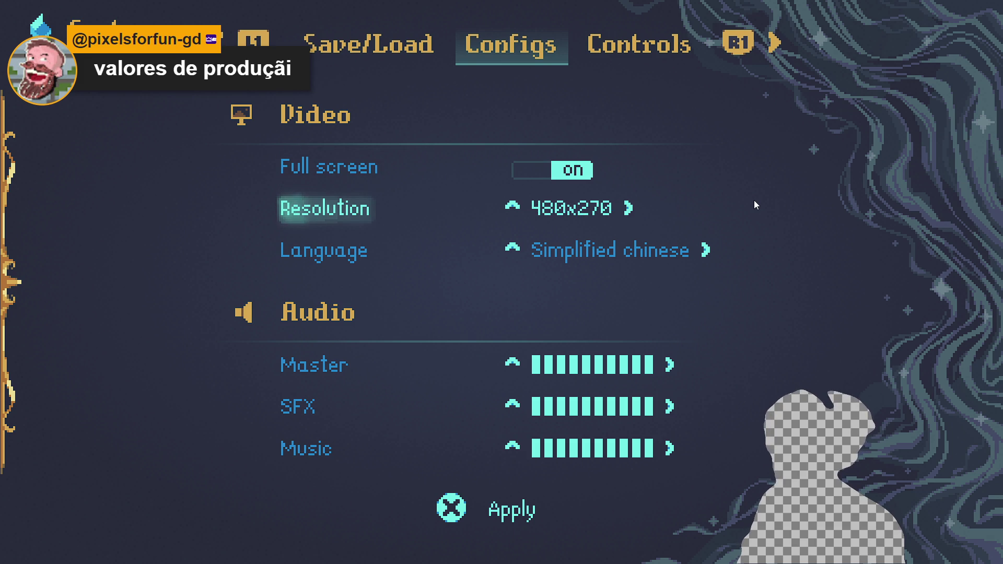
key("Left")
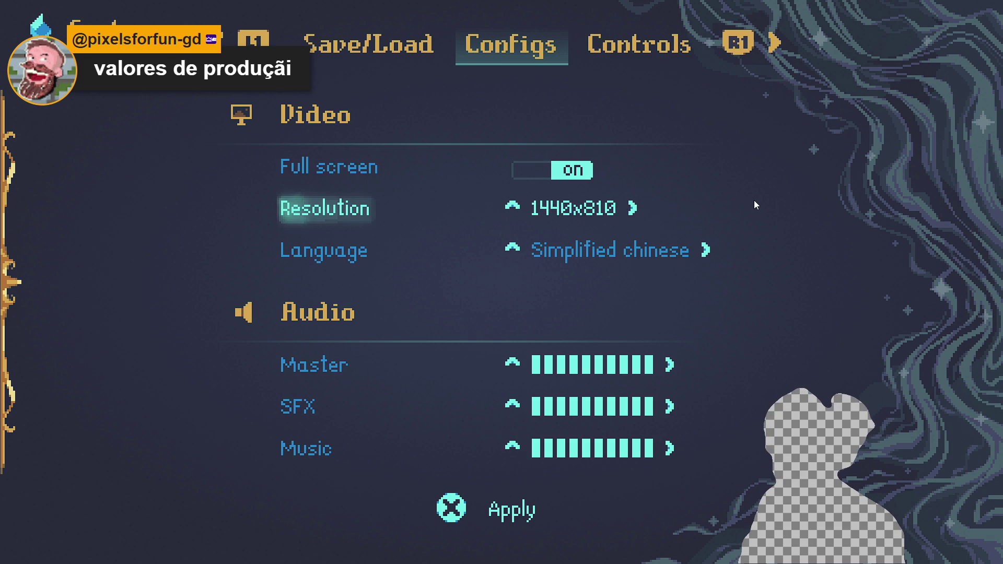
key("Up")
key("Left")
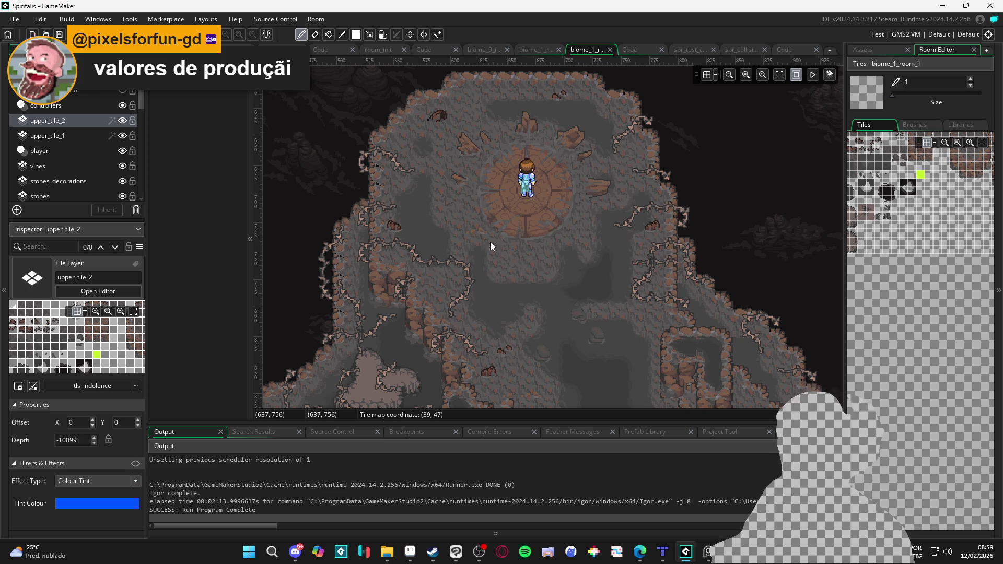
Show the blue tint on upper_tile_2 and the red tint on upper_tile_1.
scroll(490, 243, "down", 10)
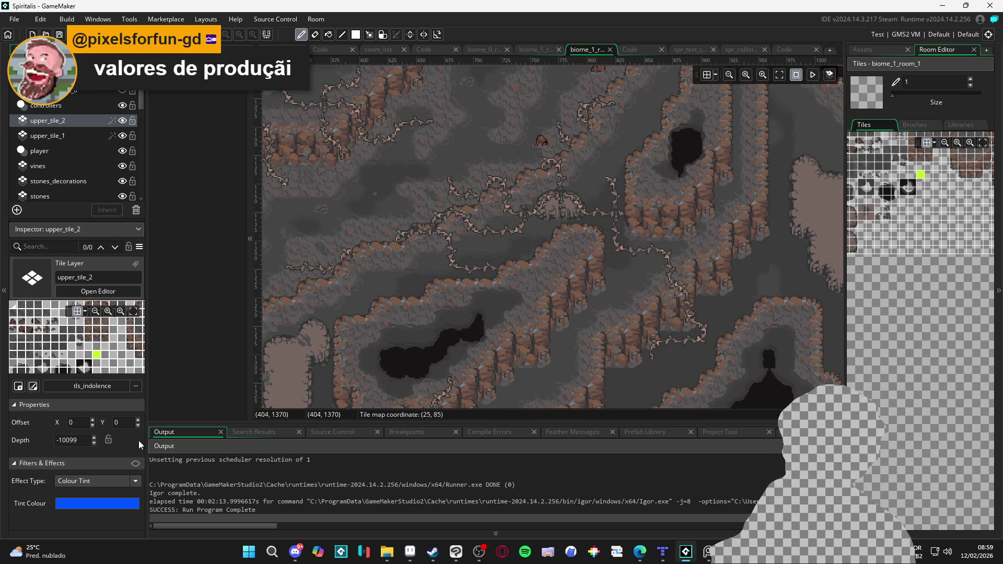
left_click(137, 464)
left_click(102, 136)
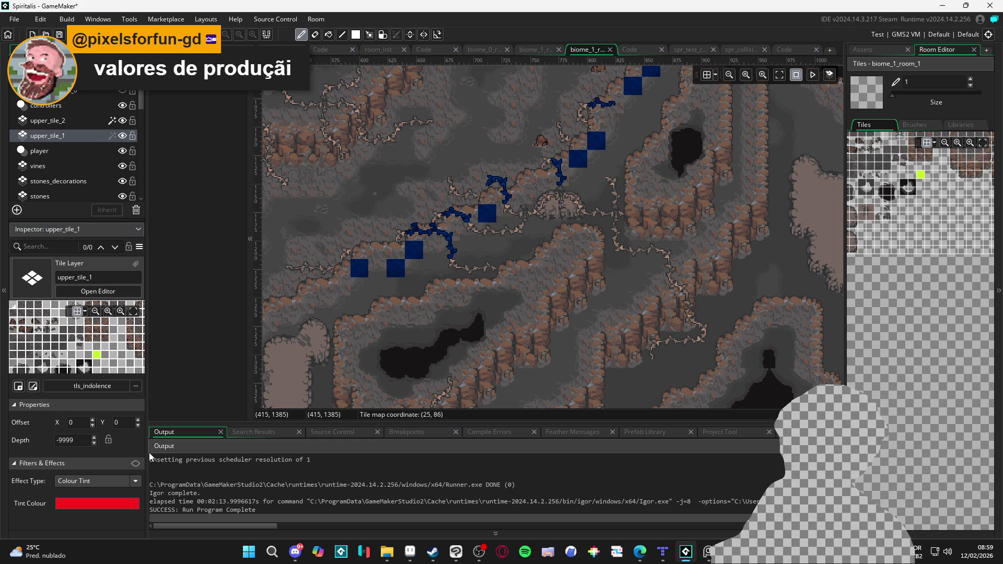
left_click(137, 464)
Toggle upper_tile_1's visibility on and off to compare, then select upper_tile_2.
scroll(503, 275, "up", 2)
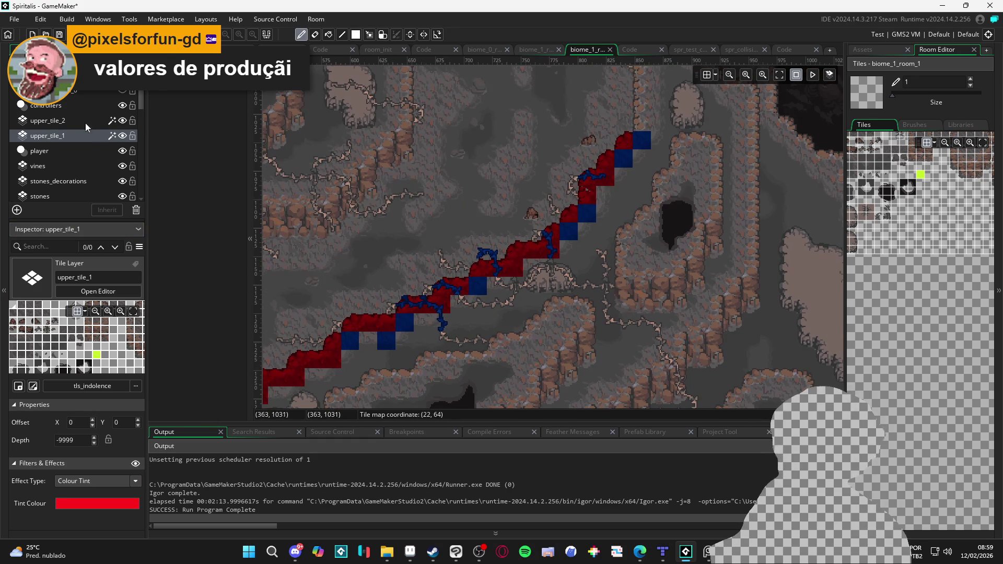
left_click(120, 140)
left_click(121, 139)
left_click(121, 140)
left_click(120, 139)
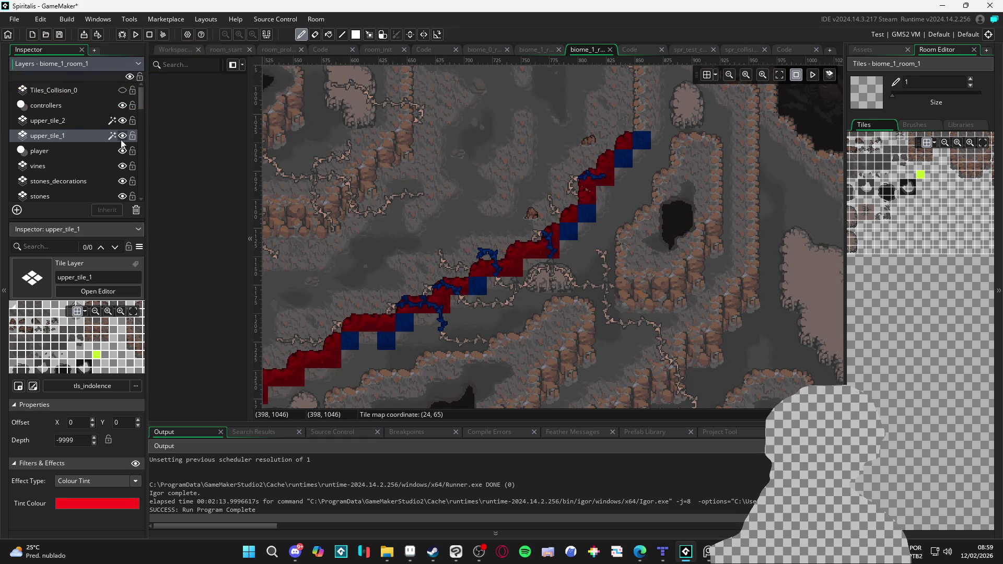
left_click(121, 140)
left_click(121, 140)
left_click(121, 139)
left_click(121, 139)
left_click(121, 140)
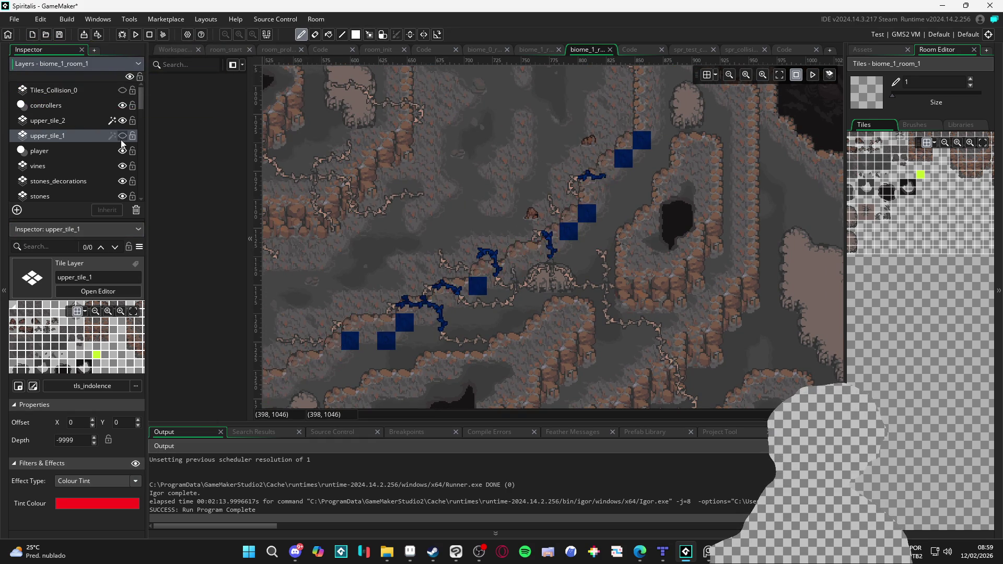
left_click(121, 140)
scroll(429, 209, "up", 1)
scroll(605, 97, "down", 3)
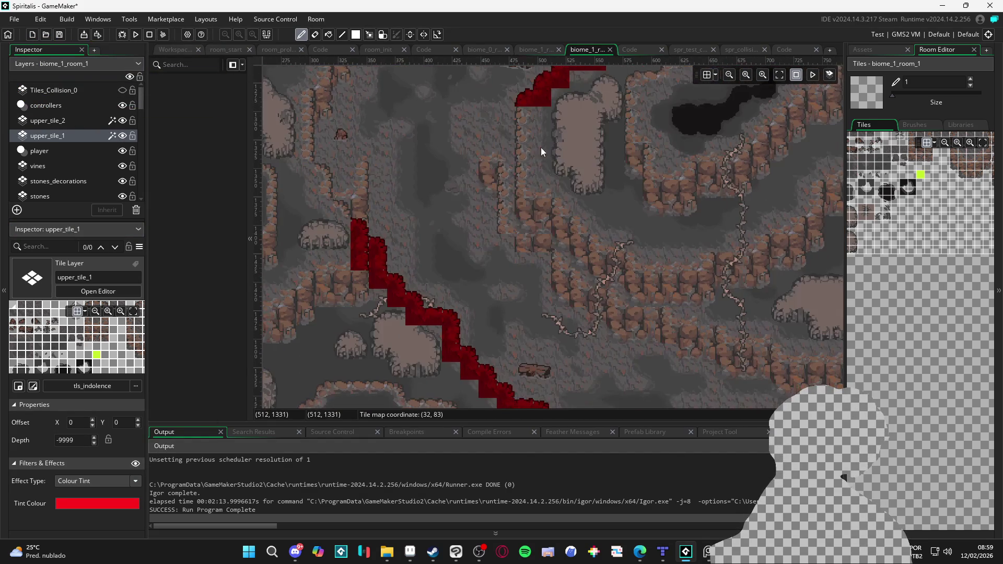
left_click(124, 140)
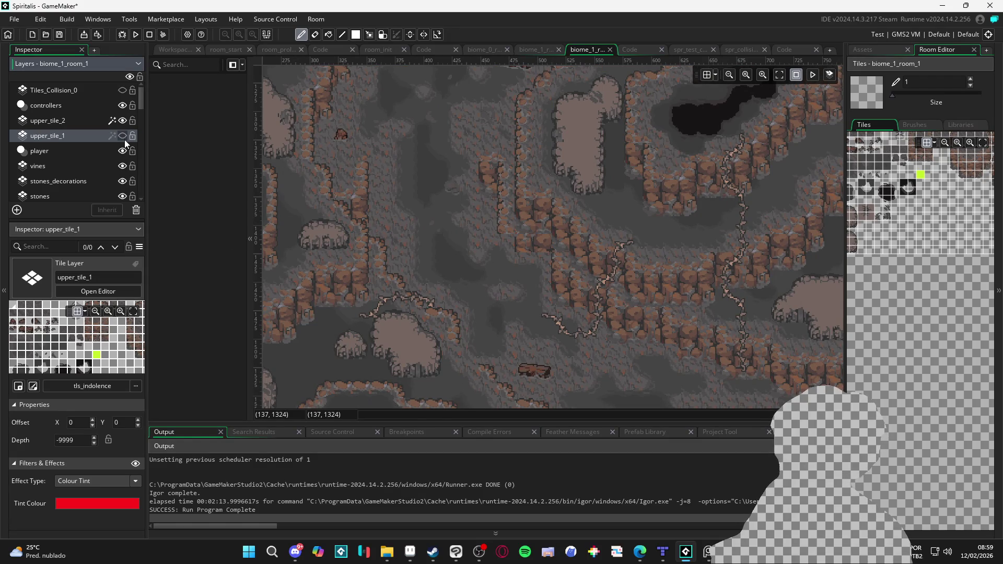
left_click(124, 136)
left_click(124, 136)
left_click(125, 136)
left_click(124, 136)
left_click(125, 135)
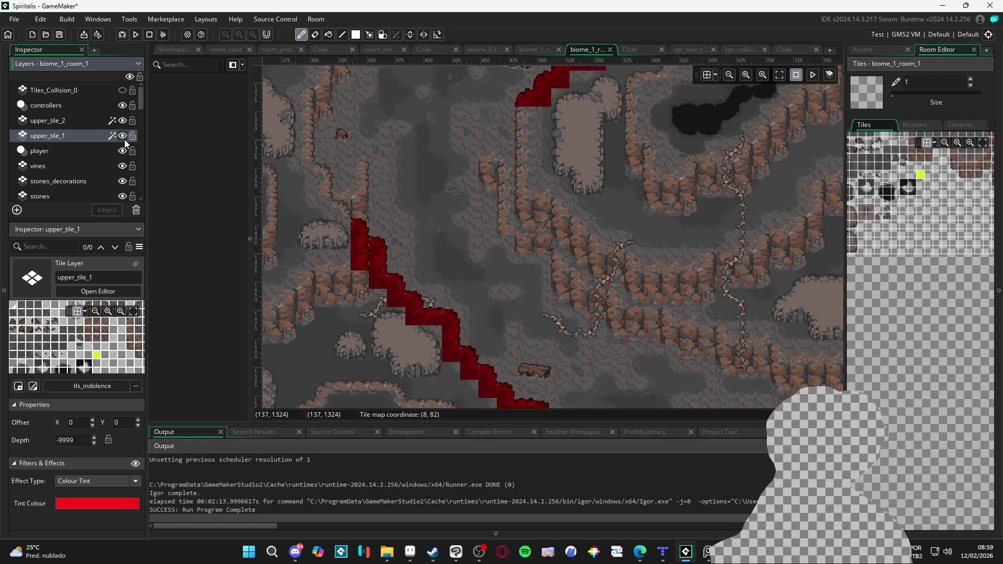
left_click(123, 136)
left_click(123, 136)
left_click(124, 140)
left_click(124, 140)
left_click(124, 139)
left_click(124, 139)
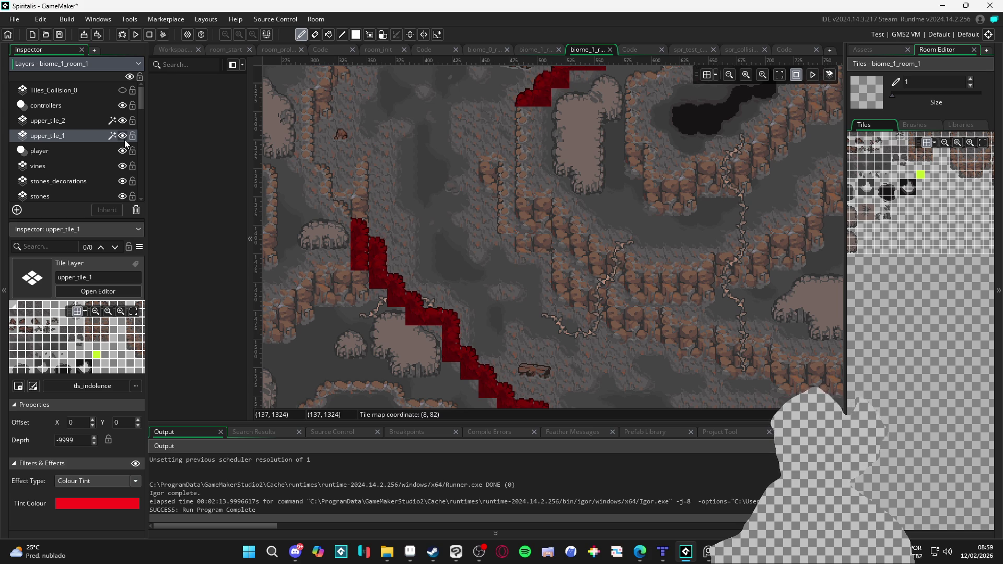
left_click(95, 121)
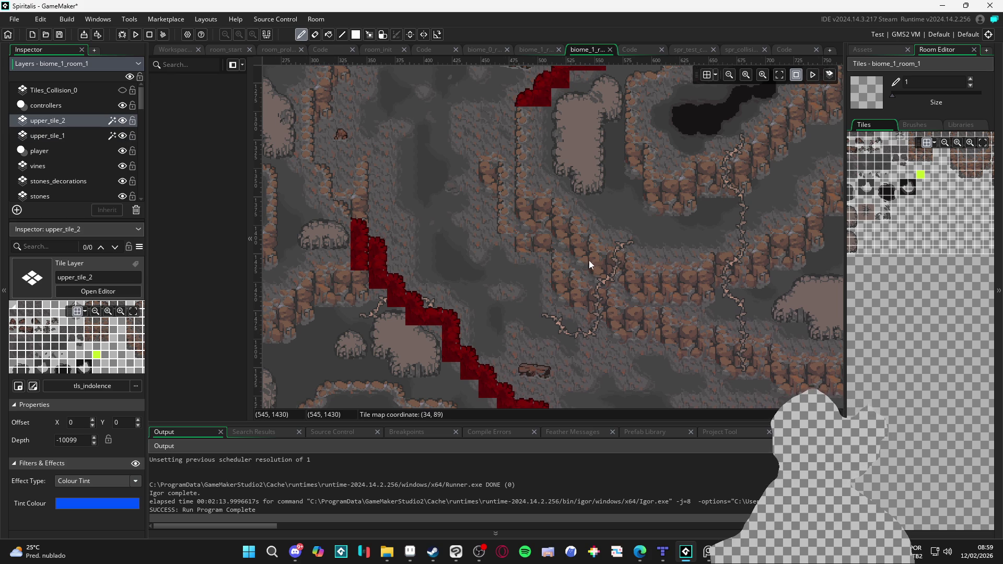
Paint an edge tile along the diagonal cave slope on upper_tile_2.
left_click_drag(588, 260, 530, 176)
scroll(925, 230, "up", 4)
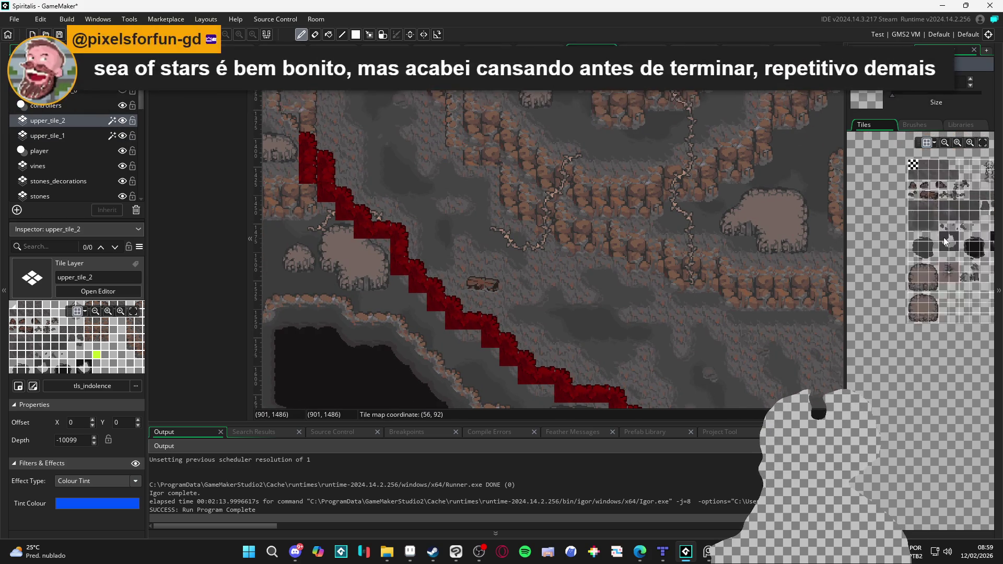
scroll(893, 246, "up", 2)
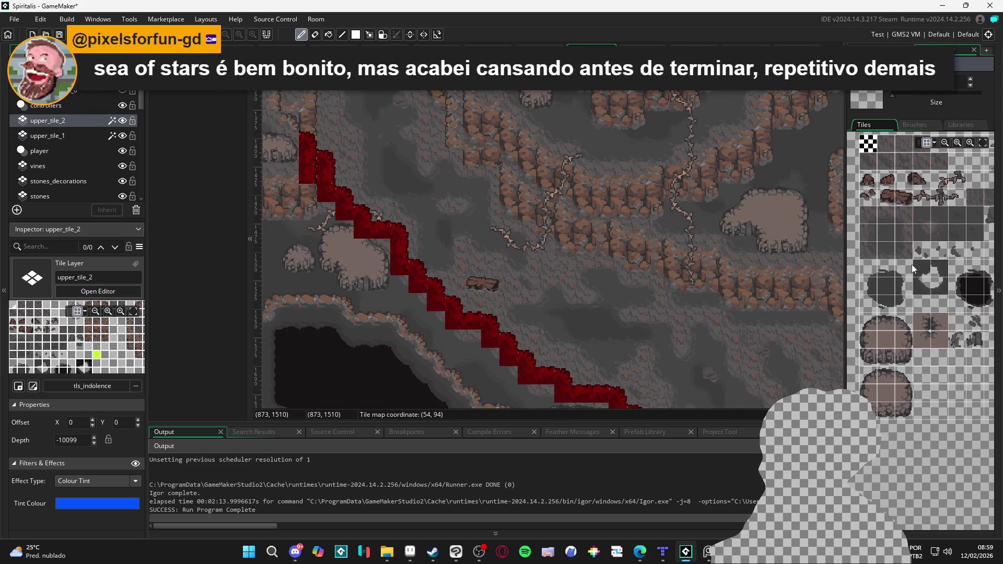
scroll(895, 282, "up", 2)
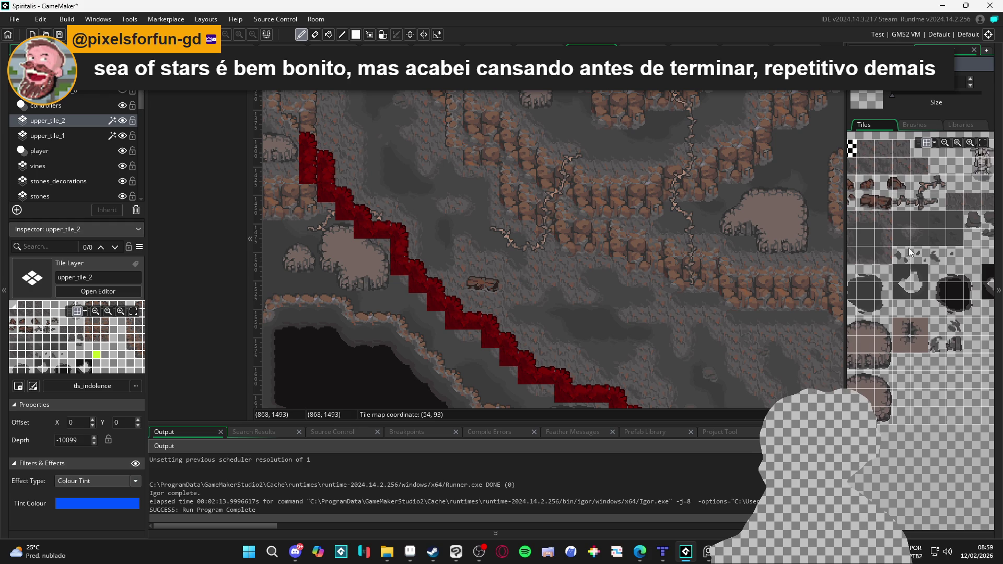
left_click(886, 274)
mouse_move(400, 273)
left_mouse_down()
mouse_move(498, 335)
mouse_move(519, 361)
mouse_move(482, 325)
left_mouse_up()
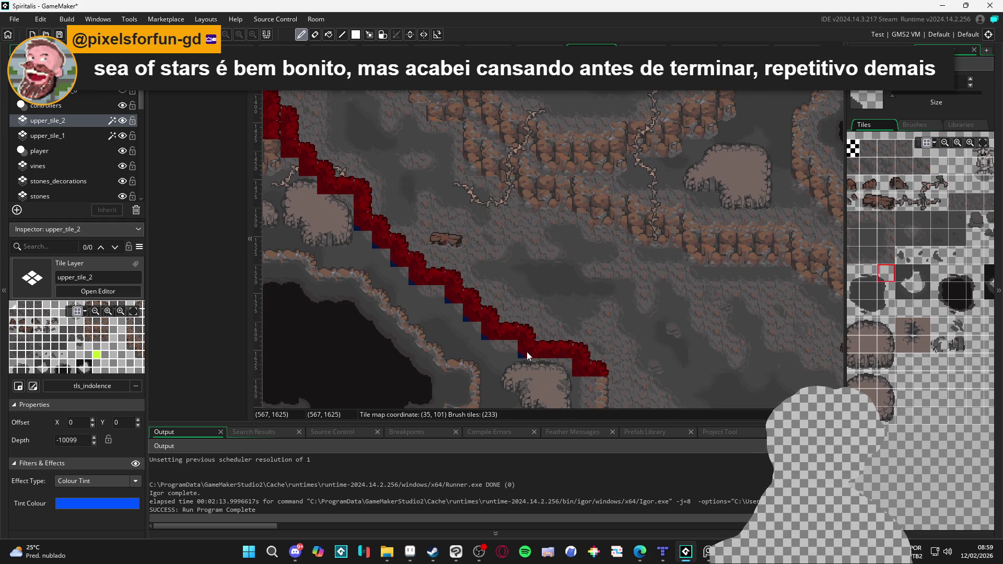
Scroll across the painted slope and switch the tile tool to the eraser.
scroll(527, 352, "down", 2)
scroll(527, 352, "right", 2)
scroll(541, 337, "right", 2)
scroll(541, 337, "down", 1)
scroll(556, 333, "down", 1)
scroll(554, 331, "right", 1)
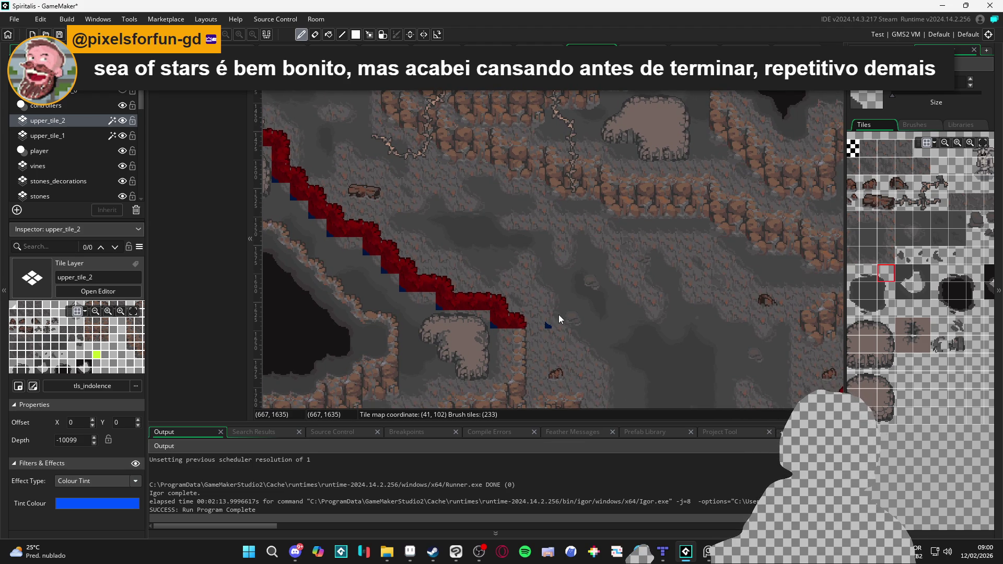
scroll(559, 315, "down", 5)
scroll(555, 322, "right", 2)
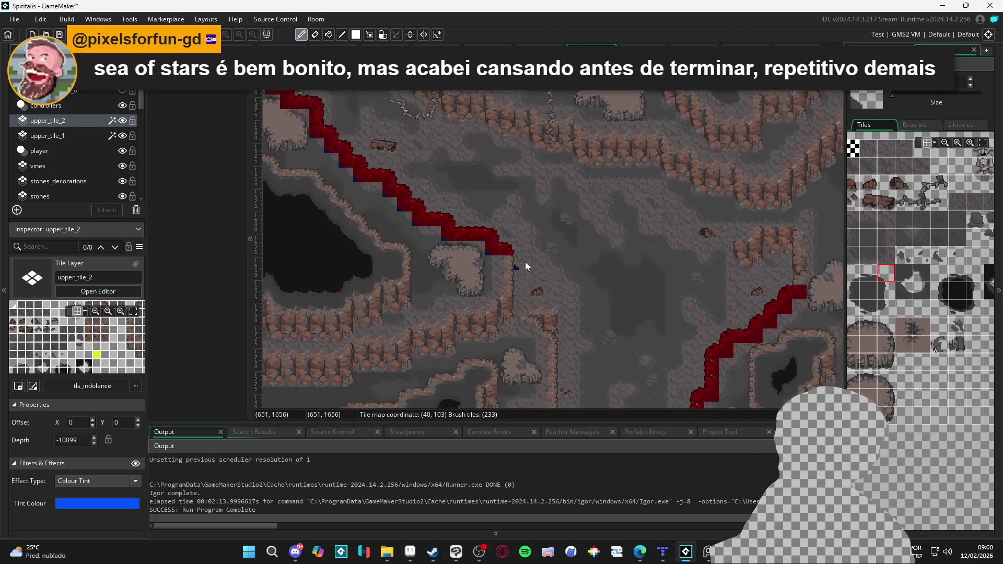
scroll(503, 286, "up", 8)
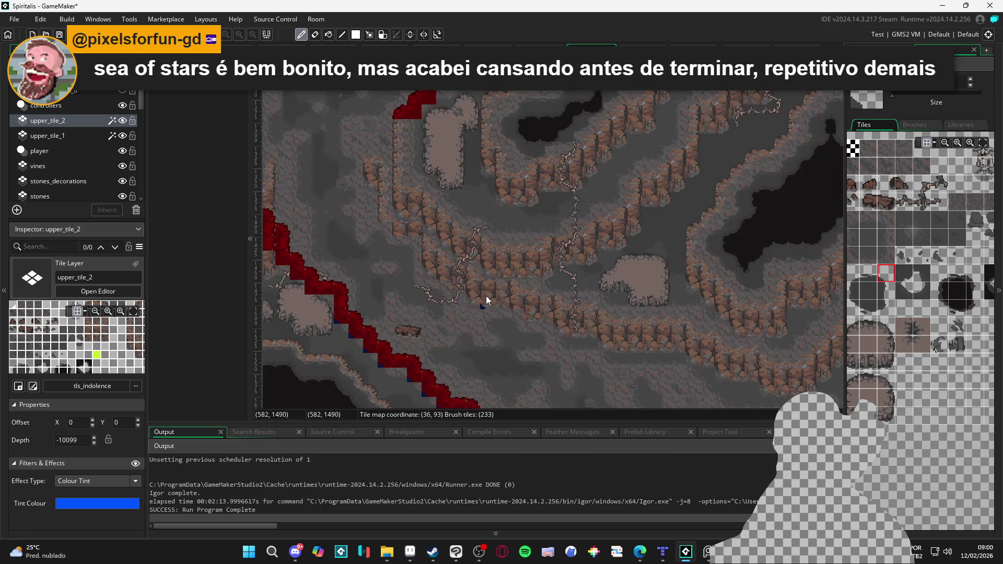
scroll(446, 345, "up", 12)
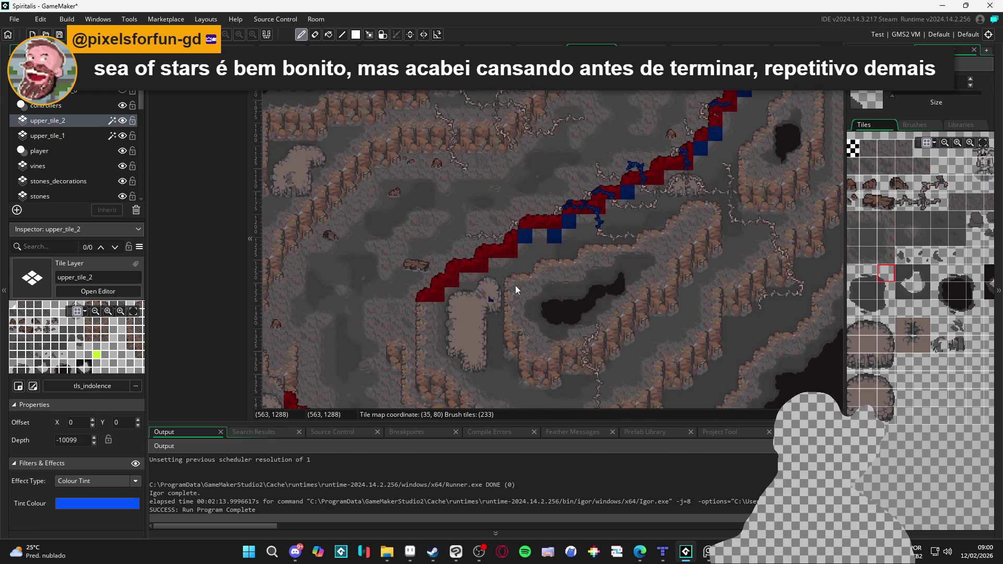
scroll(522, 290, "up", 2)
scroll(544, 298, "right", 2)
scroll(553, 286, "up", 2)
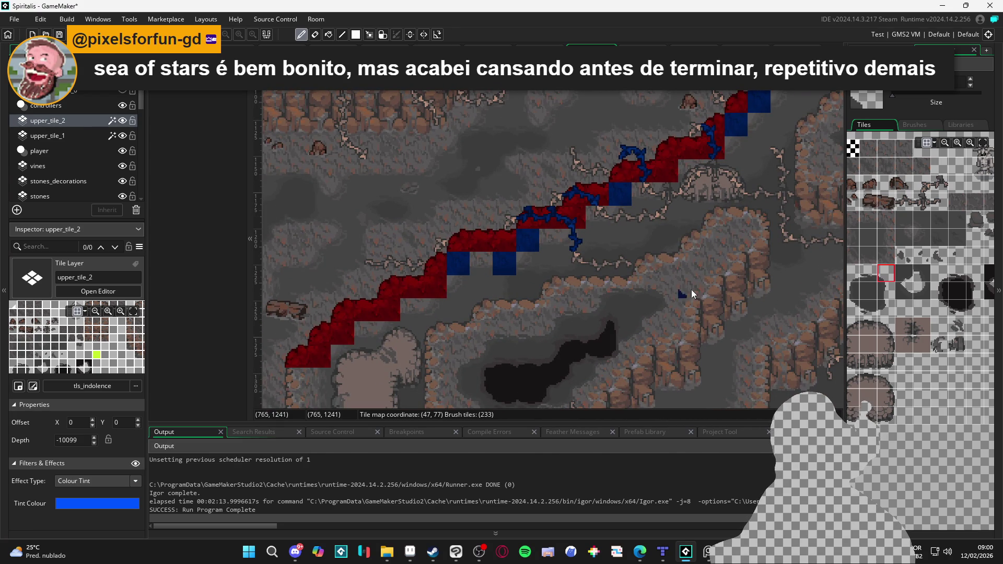
scroll(653, 313, "up", 3)
scroll(678, 305, "right", 8)
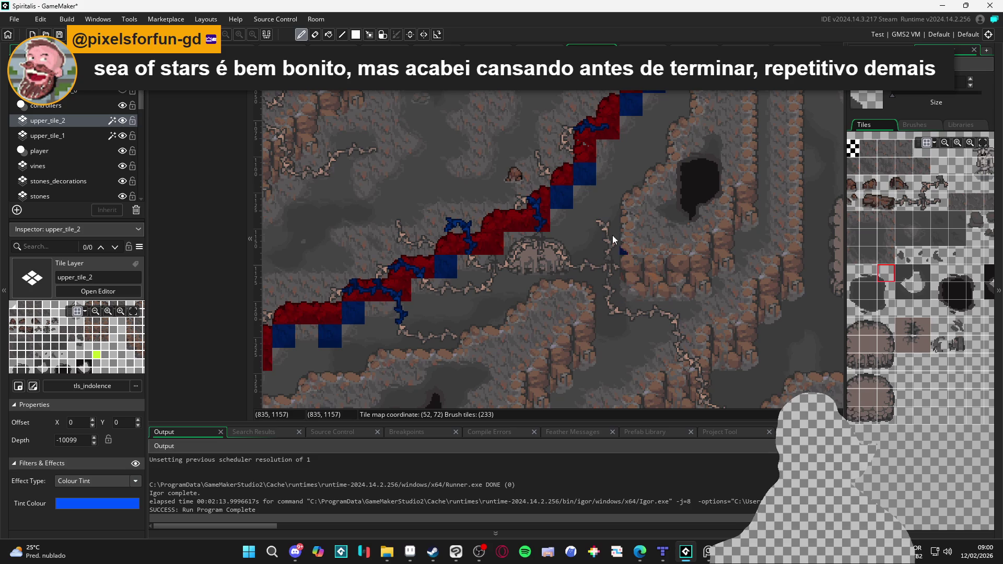
key("e")
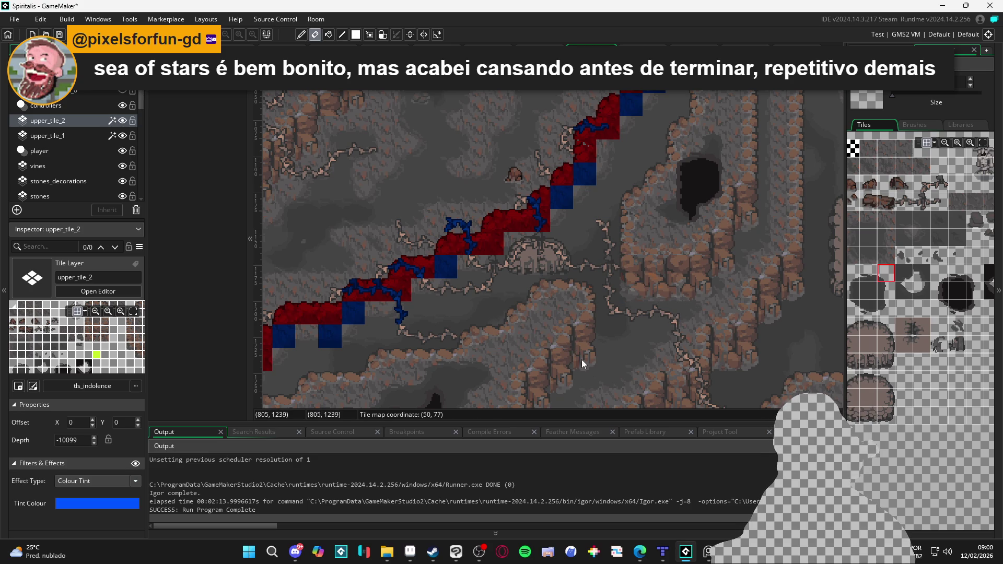
left_click(123, 122)
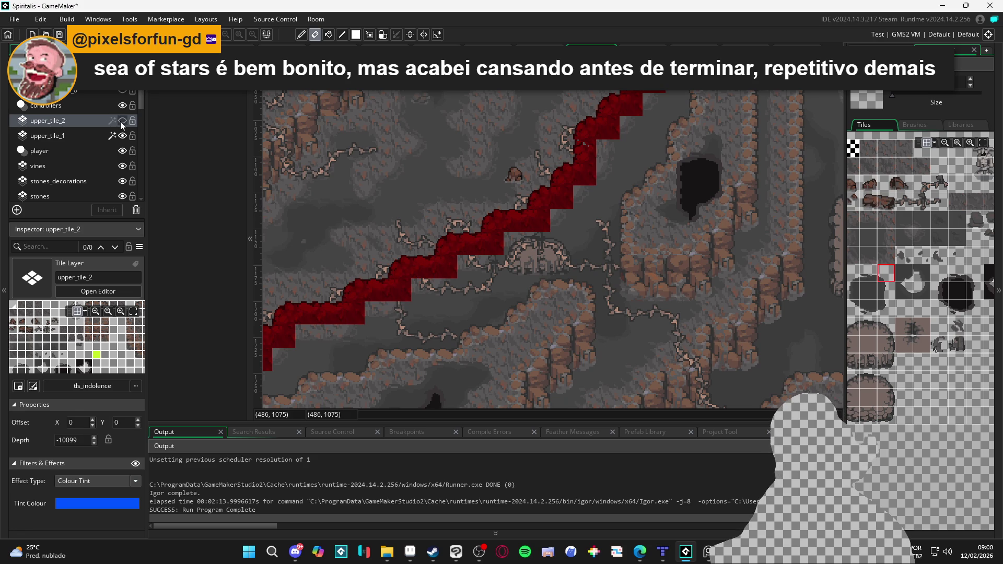
left_click(123, 122)
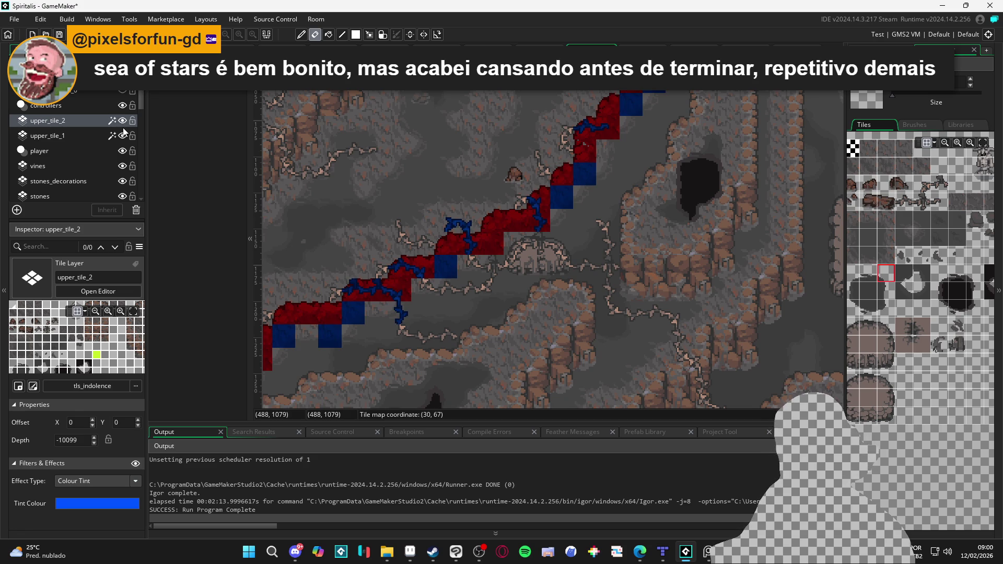
left_click(122, 122)
left_click(122, 122)
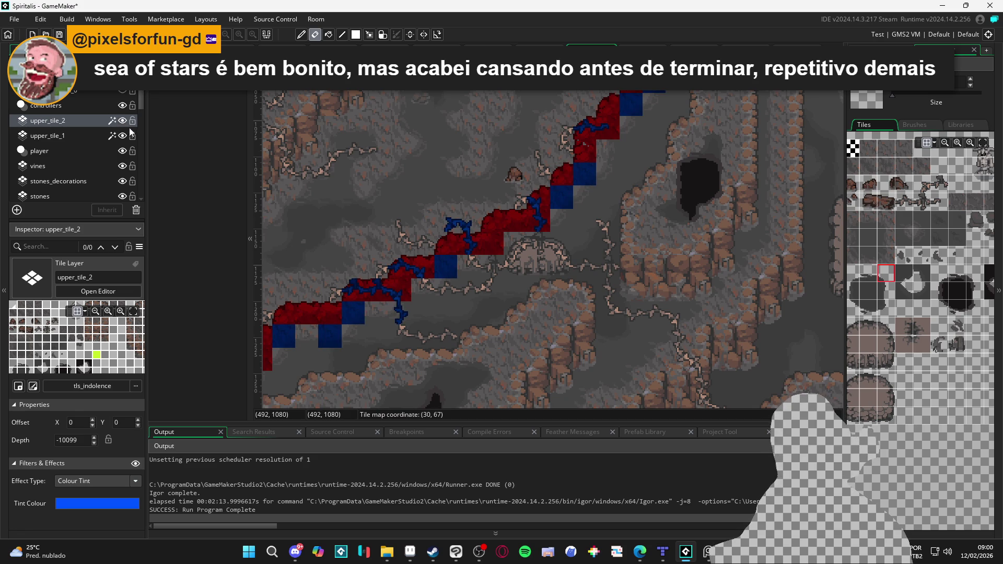
left_click(122, 121)
left_click(123, 136)
left_click(124, 137)
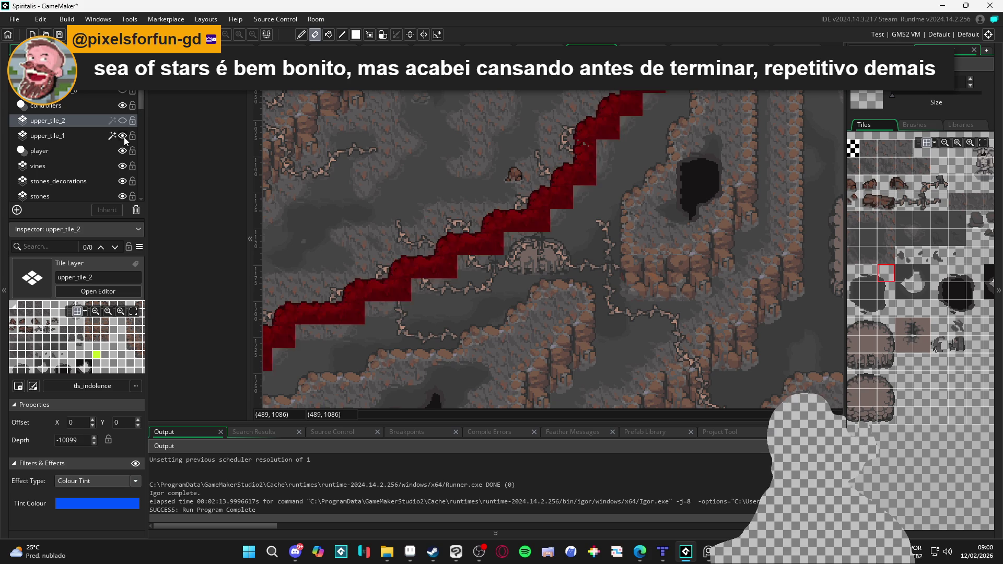
left_click(123, 137)
left_click(124, 137)
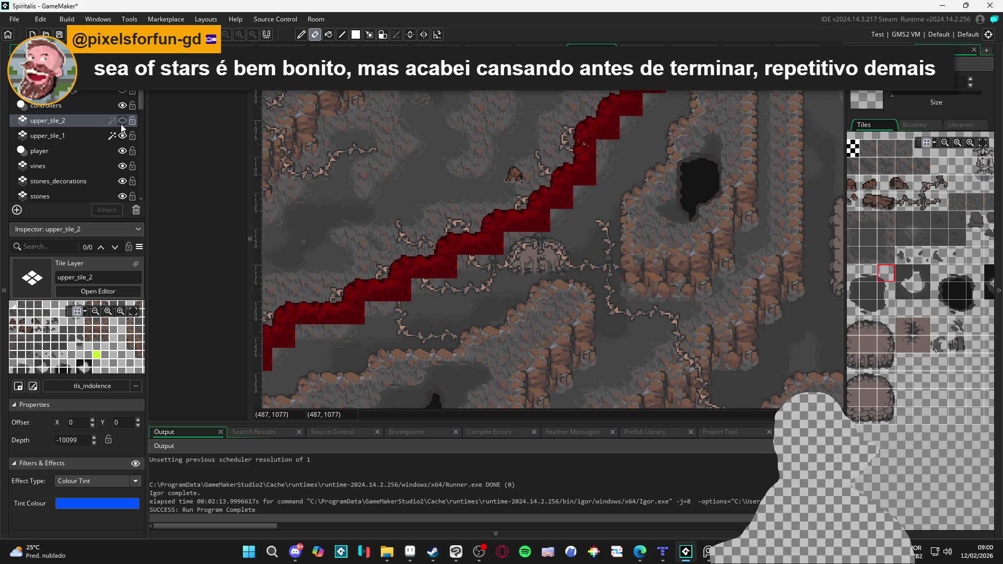
left_click(122, 121)
left_click(95, 134)
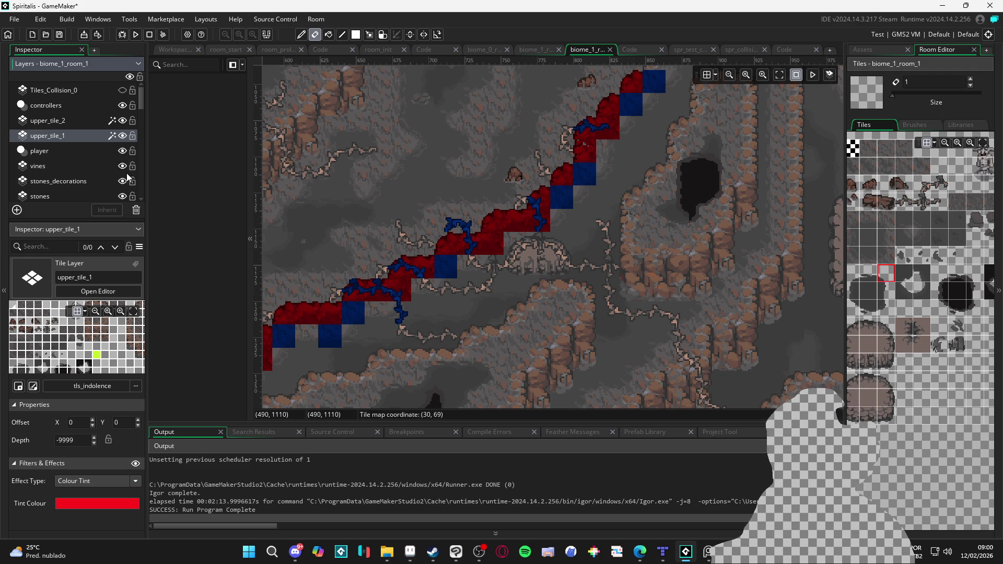
scroll(519, 270, "down", 2)
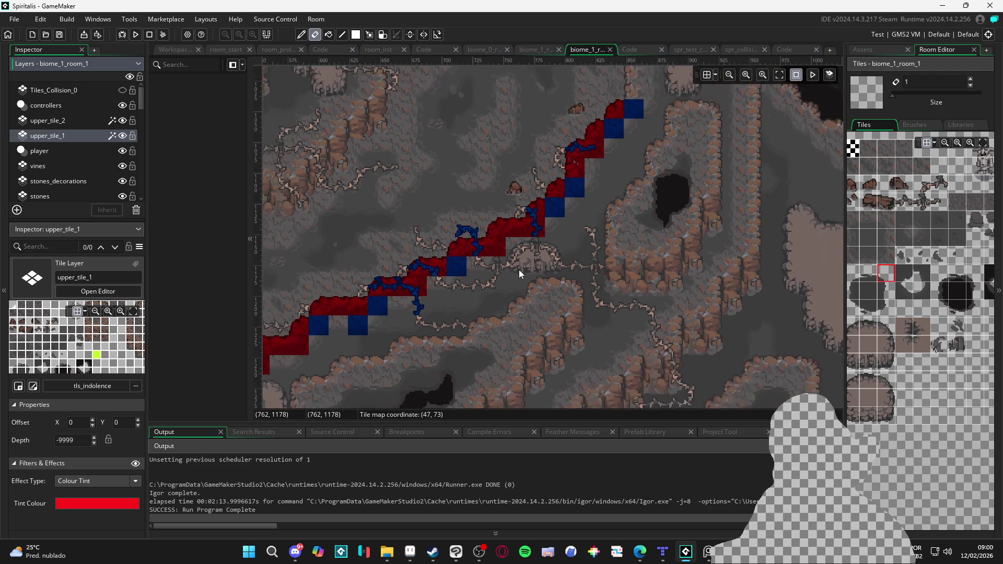
scroll(544, 302, "down", 5)
scroll(536, 165, "down", 10)
scroll(536, 165, "right", 3)
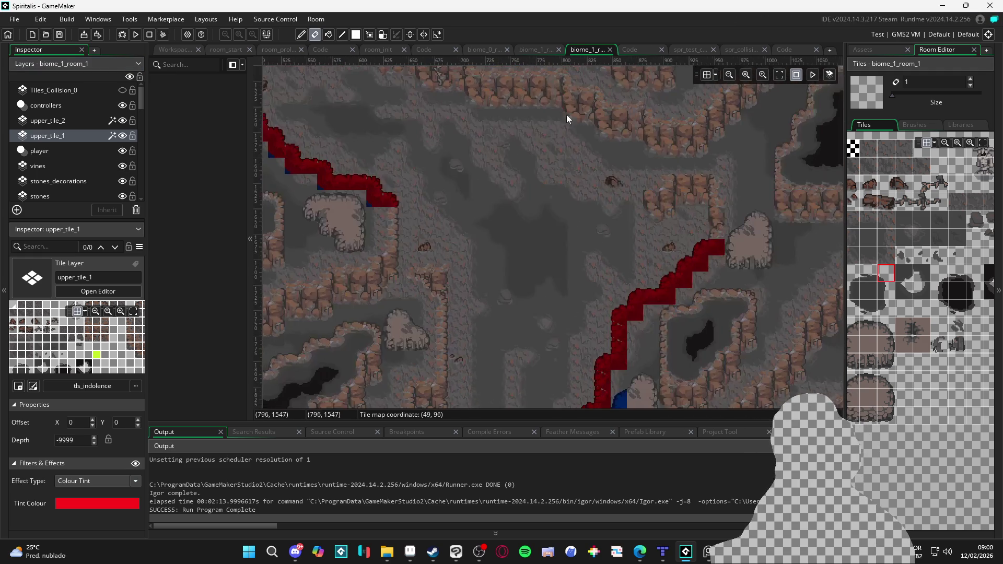
scroll(534, 224, "up", 3)
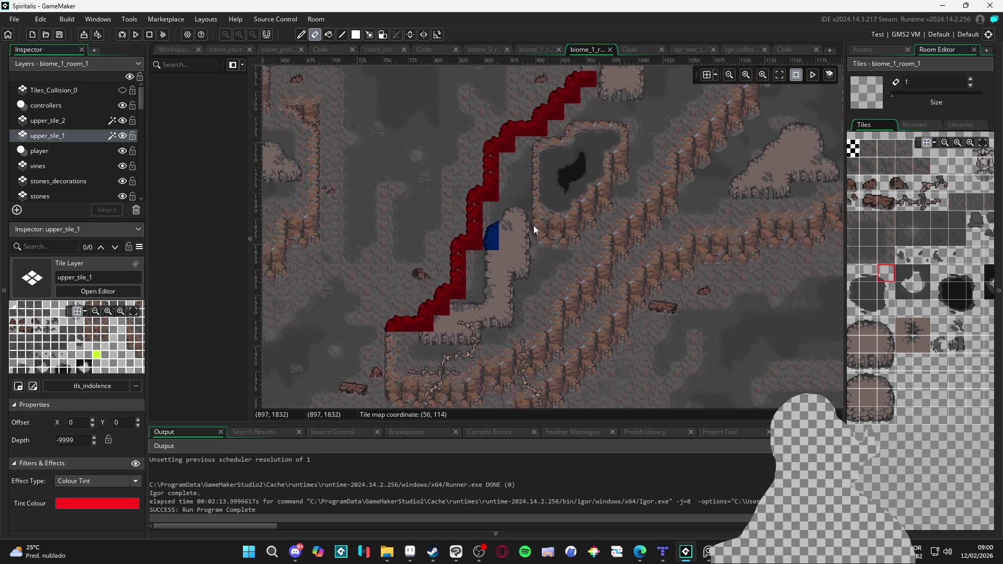
scroll(475, 186, "up", 2)
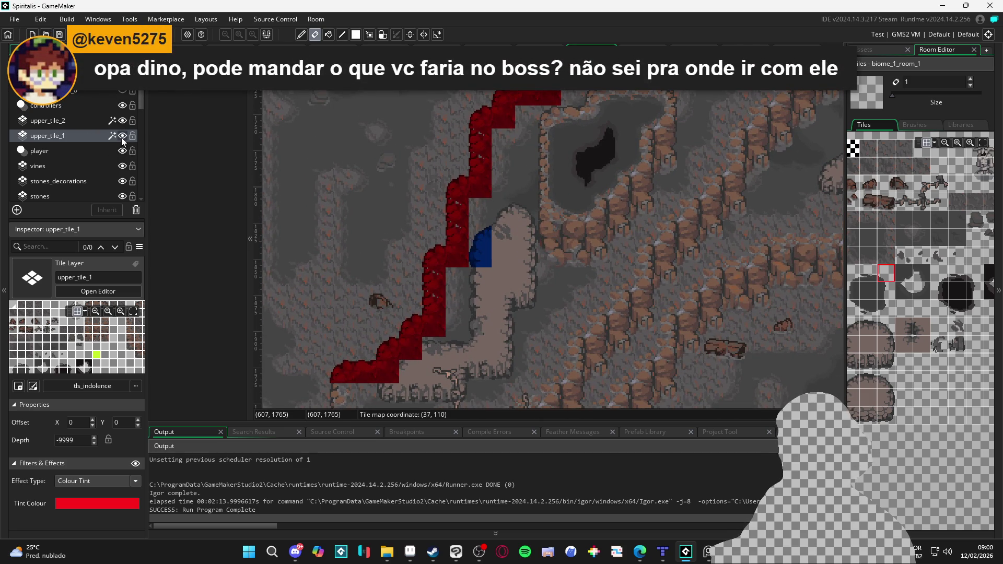
Select the upper_tile_2 layer and pick an edge tile near the rock pillar.
left_click(98, 121)
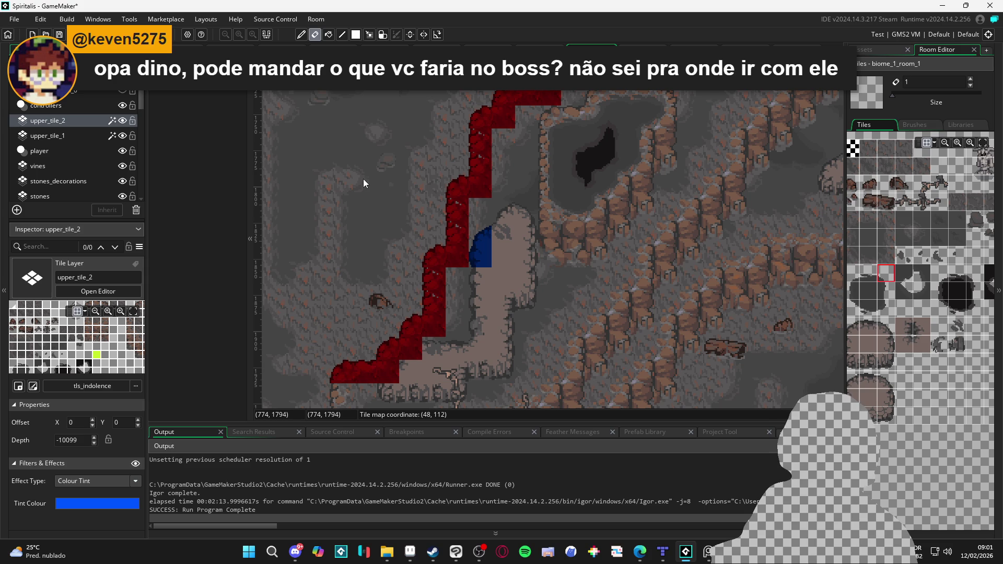
left_click_drag(509, 270, 494, 271)
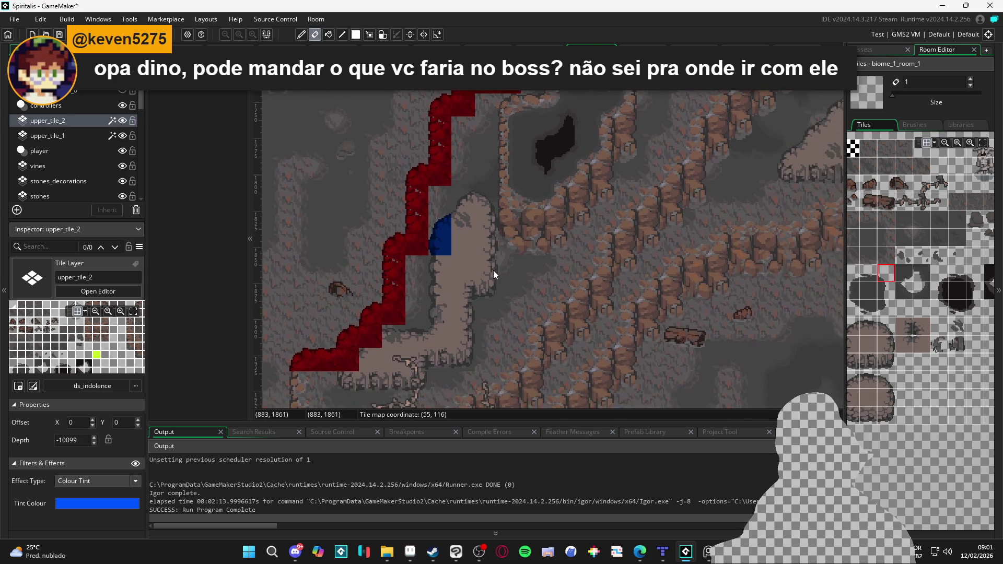
left_click_drag(866, 283, 898, 288)
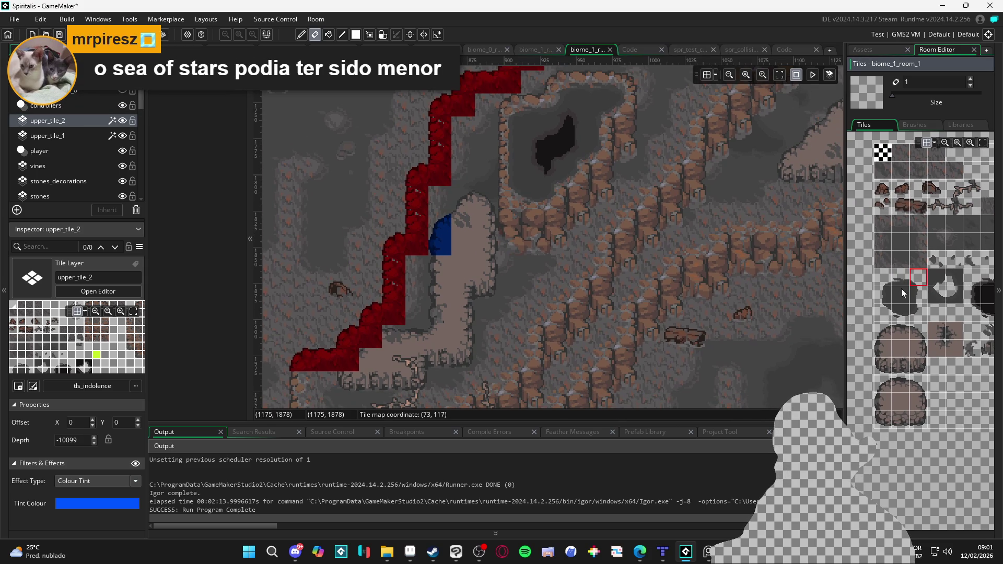
scroll(898, 288, "up", 2)
left_click(887, 328)
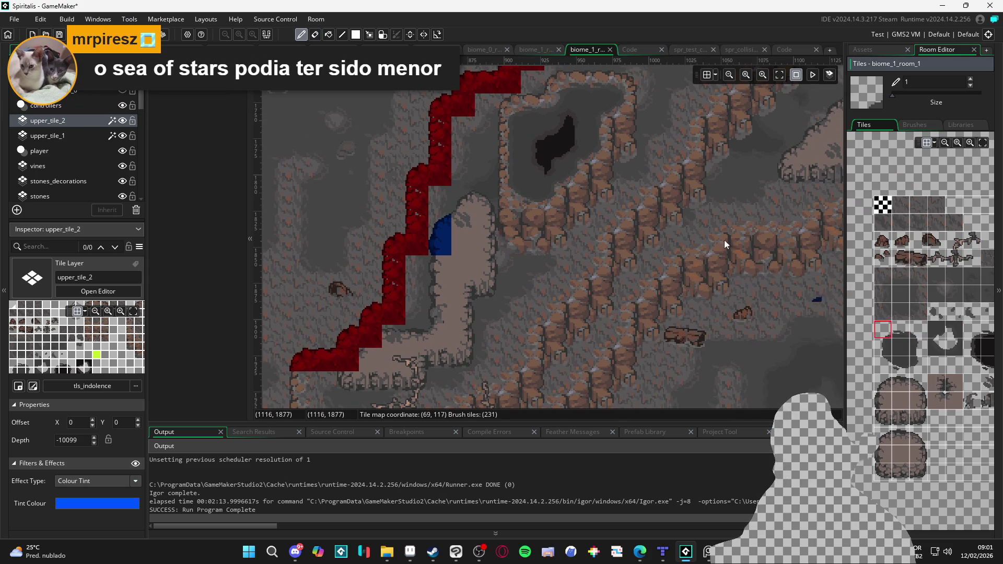
Paint a different edge tile at the pillar's base and on the nearby rock edge.
left_click_drag(479, 120, 431, 212)
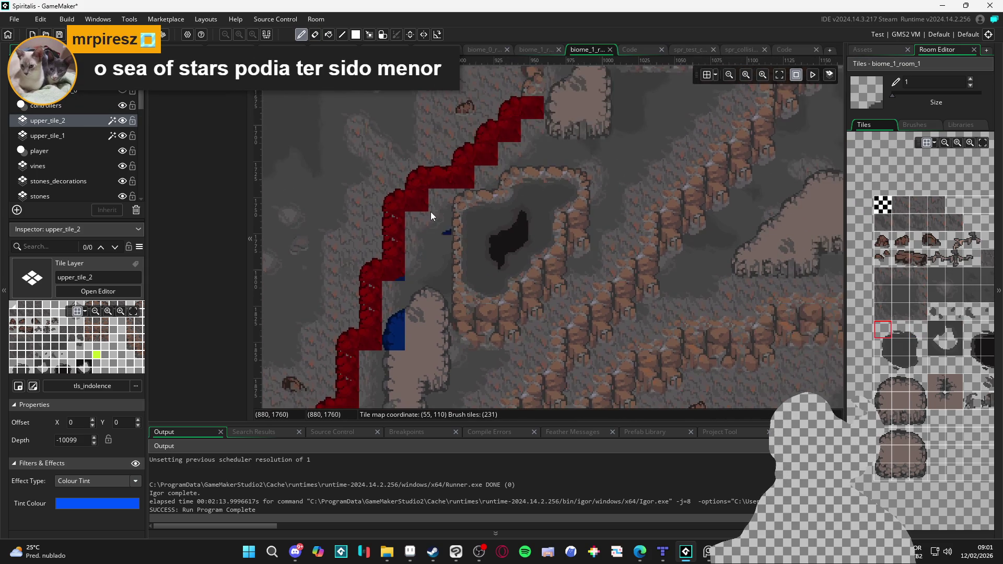
scroll(405, 232, "down", 5)
scroll(405, 232, "left", 2)
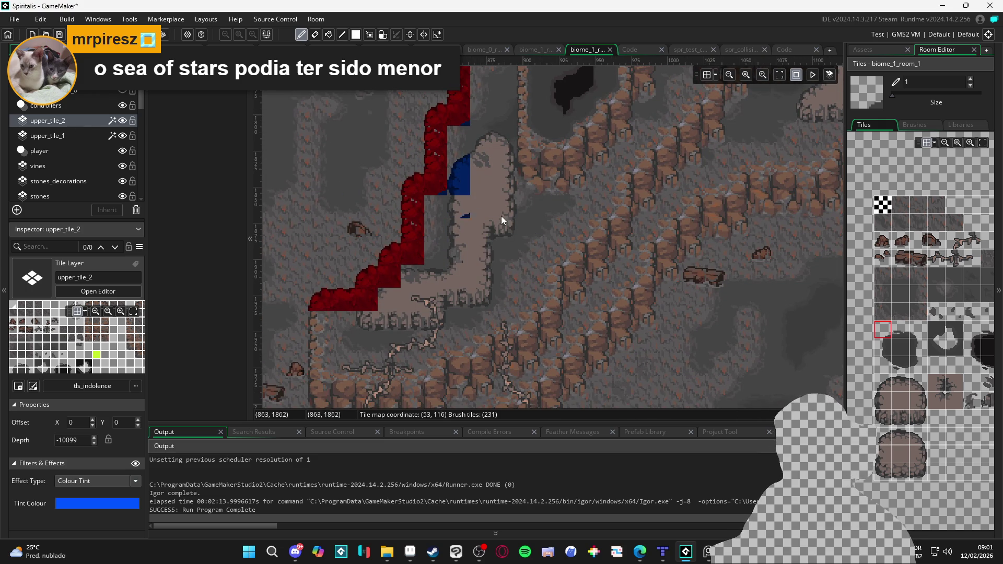
left_click(886, 385)
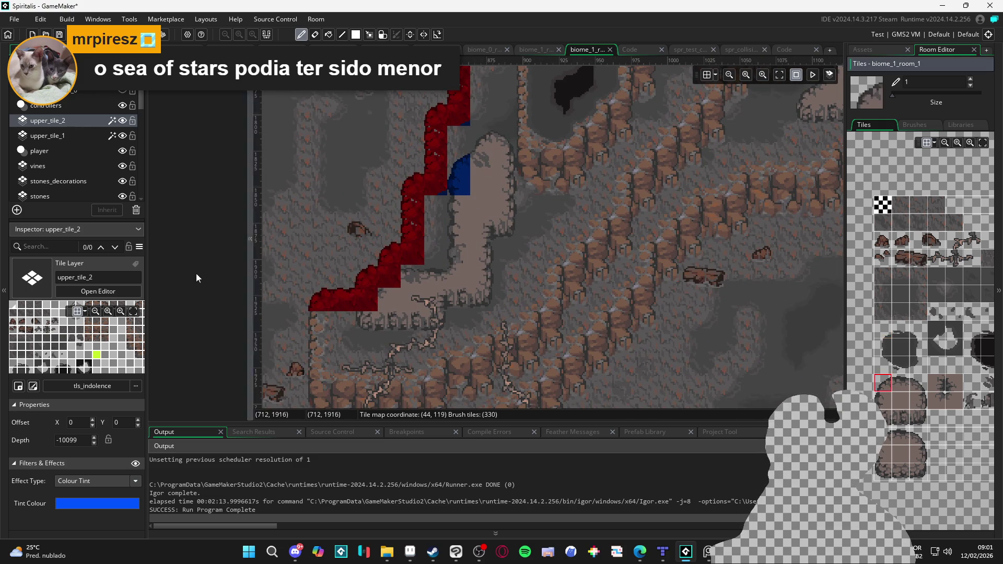
left_click(394, 279)
left_click(367, 307)
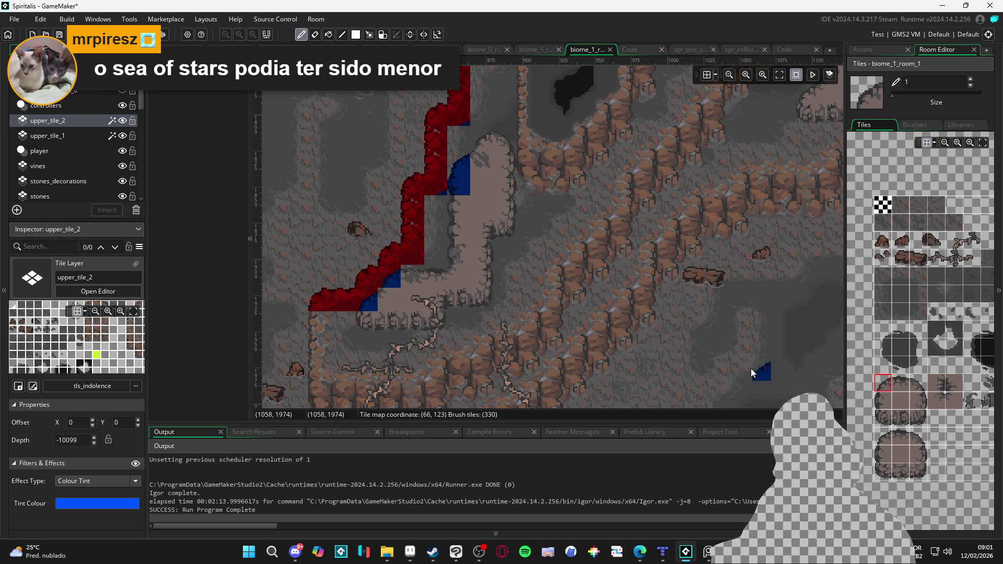
scroll(494, 320, "down", 2)
scroll(494, 320, "up", 2)
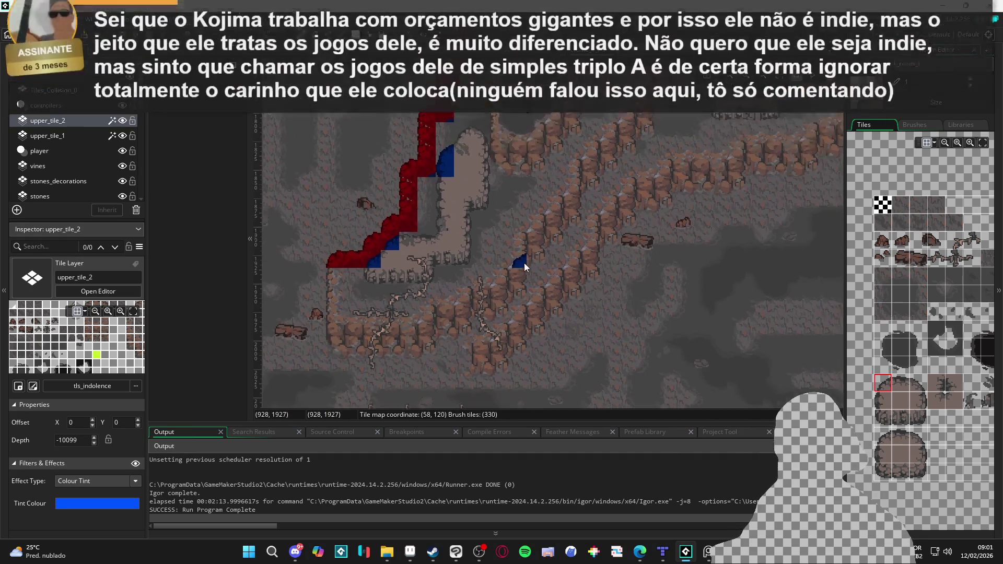
left_click_drag(493, 184, 476, 236)
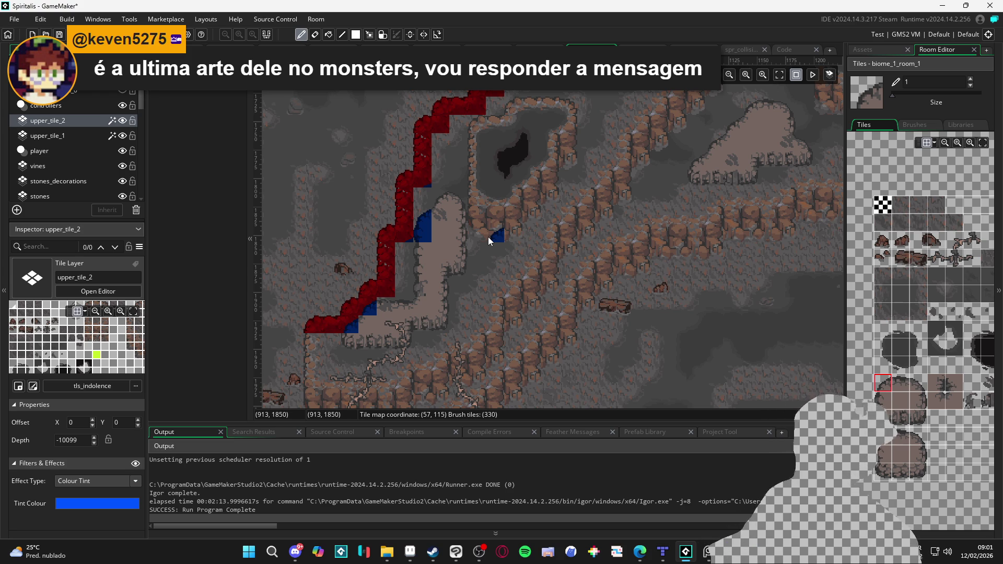
scroll(446, 240, "down", 3)
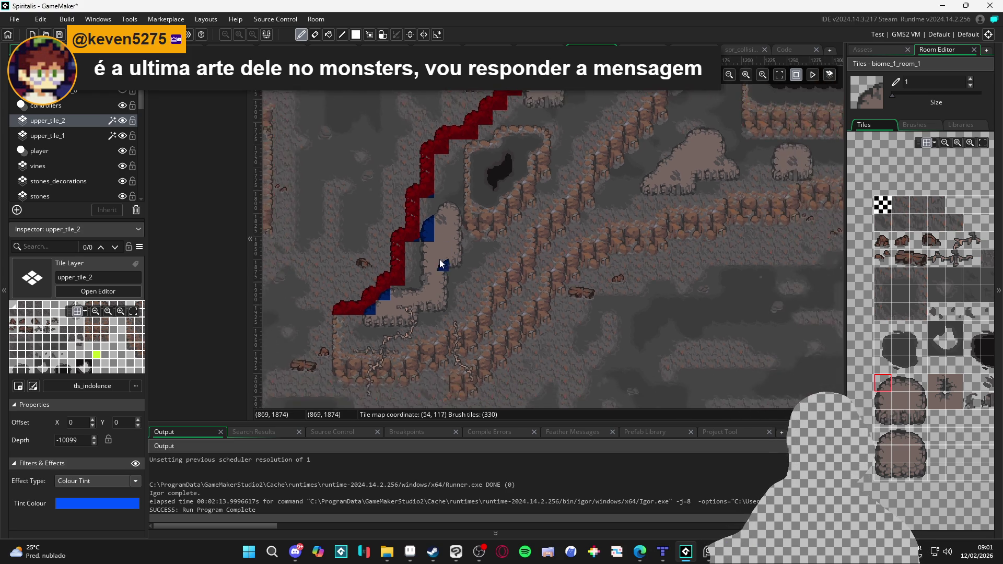
scroll(453, 252, "down", 5)
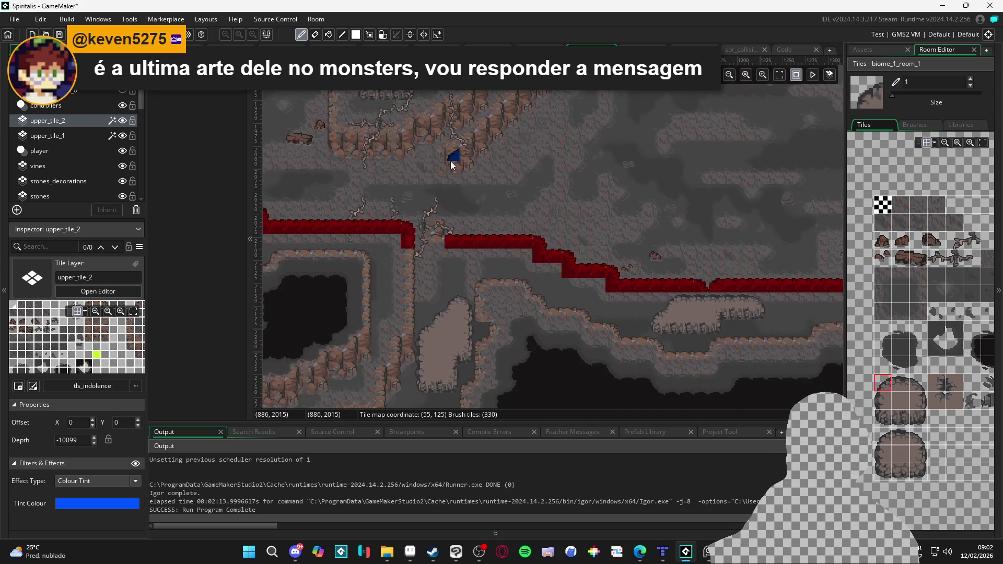
scroll(385, 249, "right", 3)
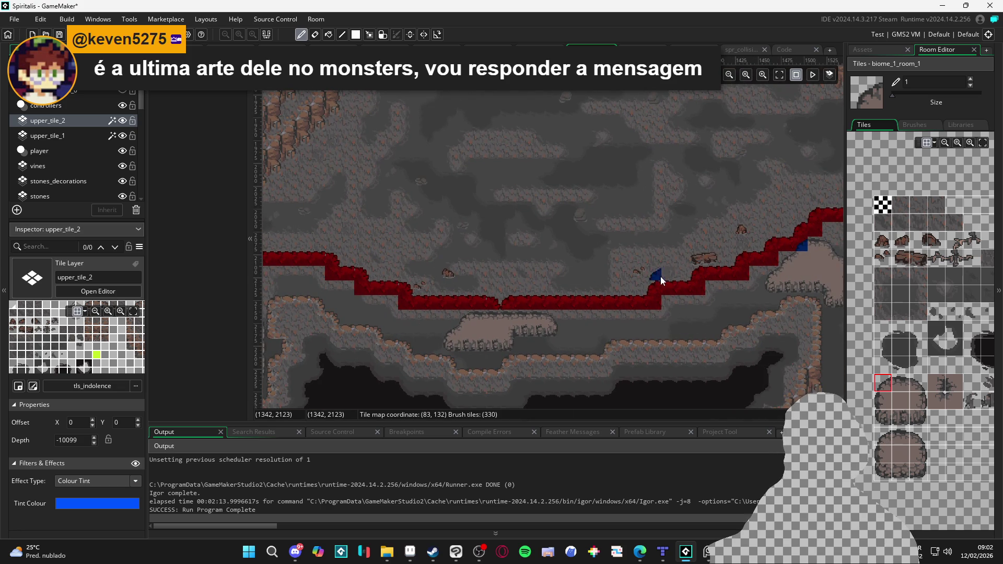
scroll(661, 277, "right", 4)
scroll(551, 277, "right", 4)
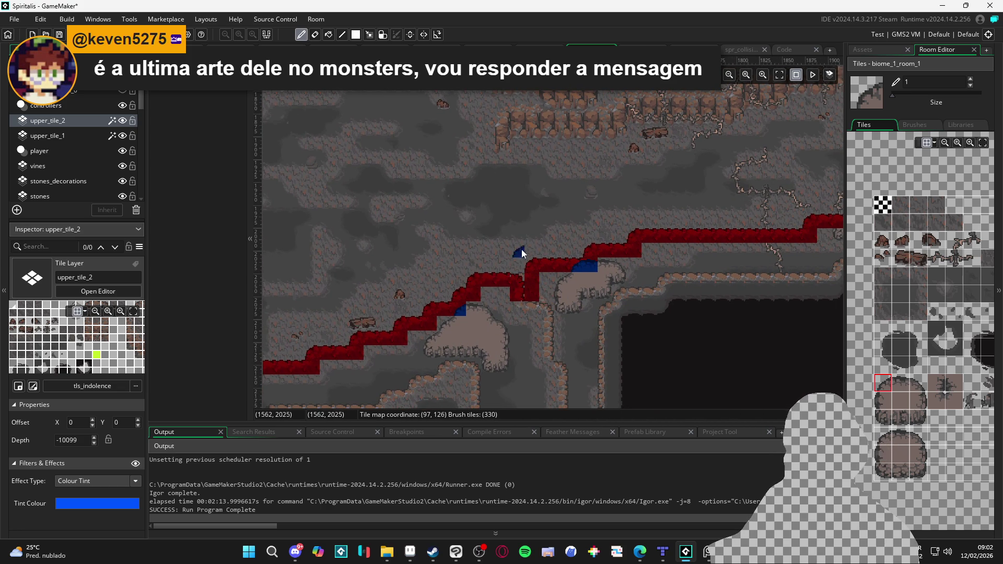
scroll(568, 300, "up", 3)
scroll(553, 297, "left", 3)
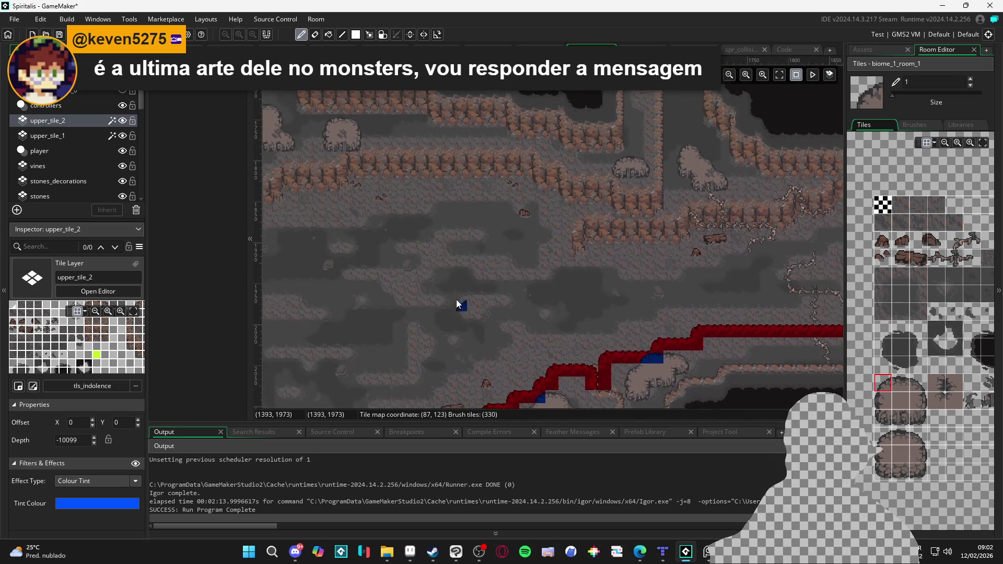
scroll(456, 299, "down", 3)
scroll(436, 235, "left", 3)
scroll(436, 235, "down", 2)
scroll(491, 189, "left", 5)
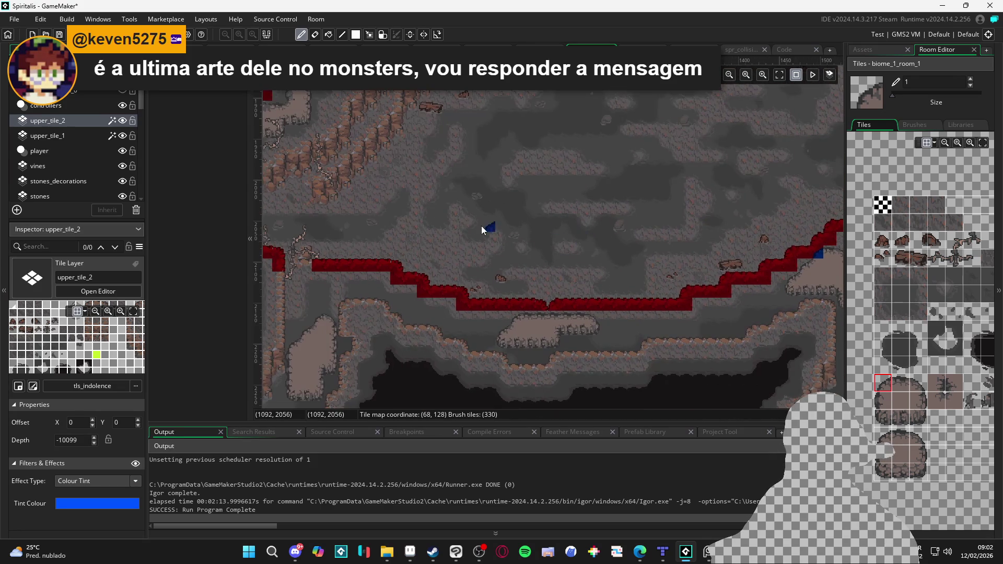
scroll(520, 273, "up", 3)
scroll(399, 233, "left", 3)
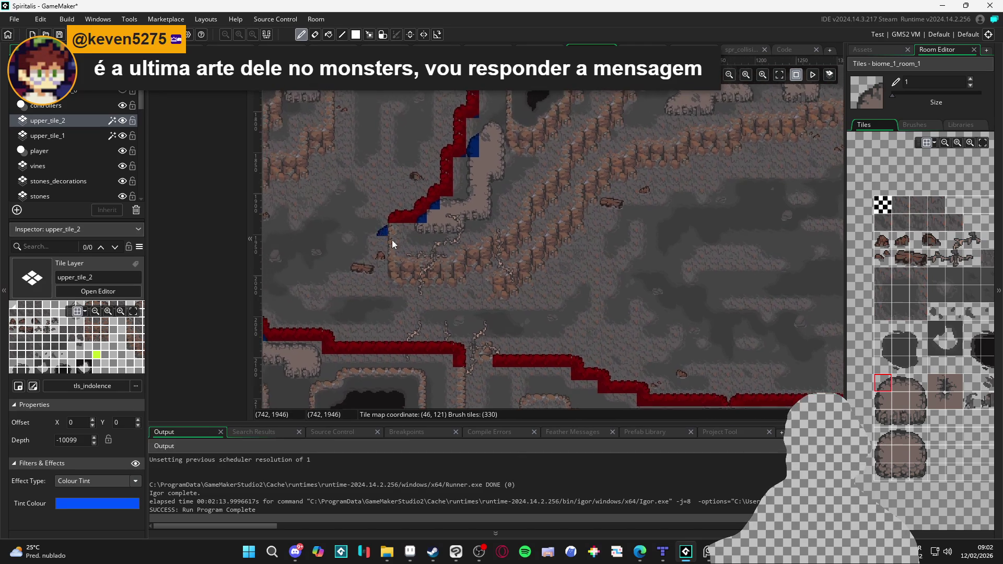
scroll(392, 240, "up", 2)
scroll(465, 275, "left", 2)
scroll(435, 214, "down", 2)
scroll(435, 214, "left", 1)
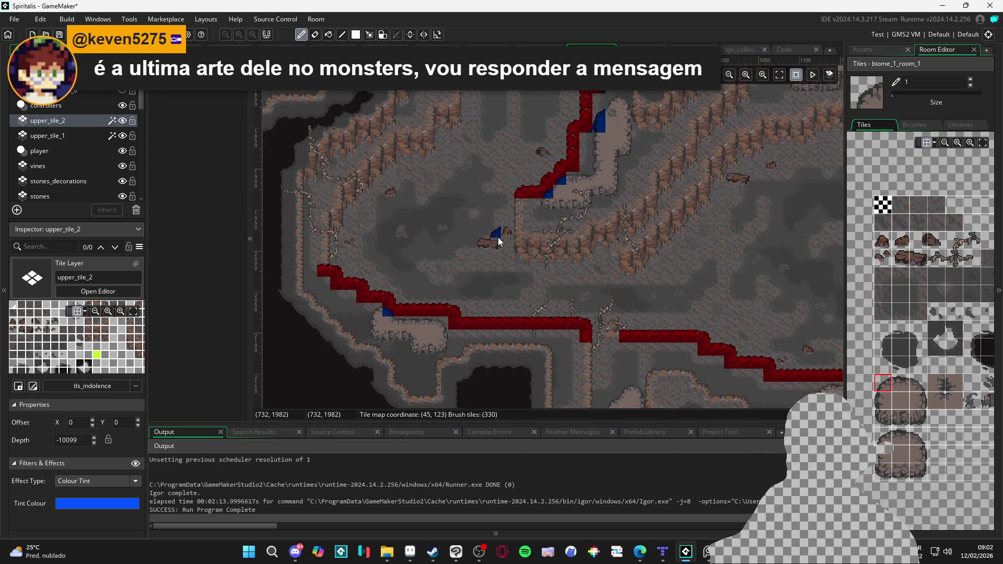
scroll(647, 234, "right", 4)
scroll(534, 317, "up", 4)
scroll(502, 228, "up", 1)
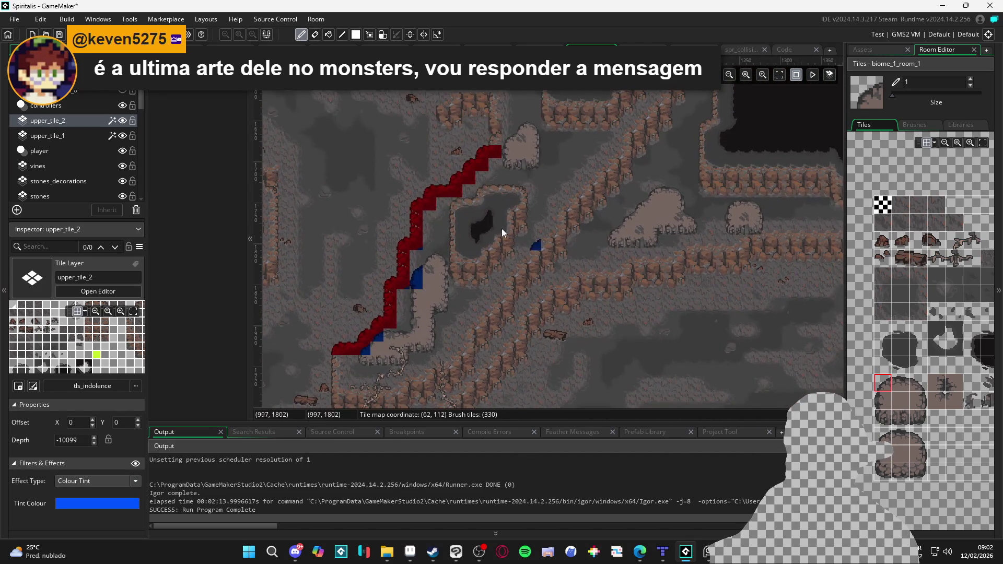
scroll(549, 330, "left", 4)
scroll(549, 330, "down", 10)
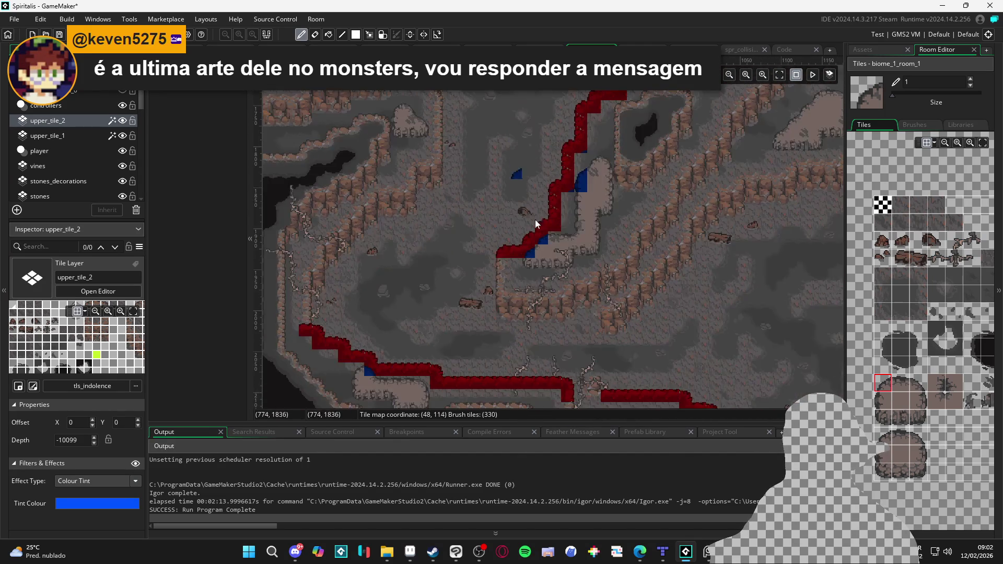
scroll(535, 220, "right", 1)
scroll(608, 244, "up", 1)
scroll(609, 244, "left", 2)
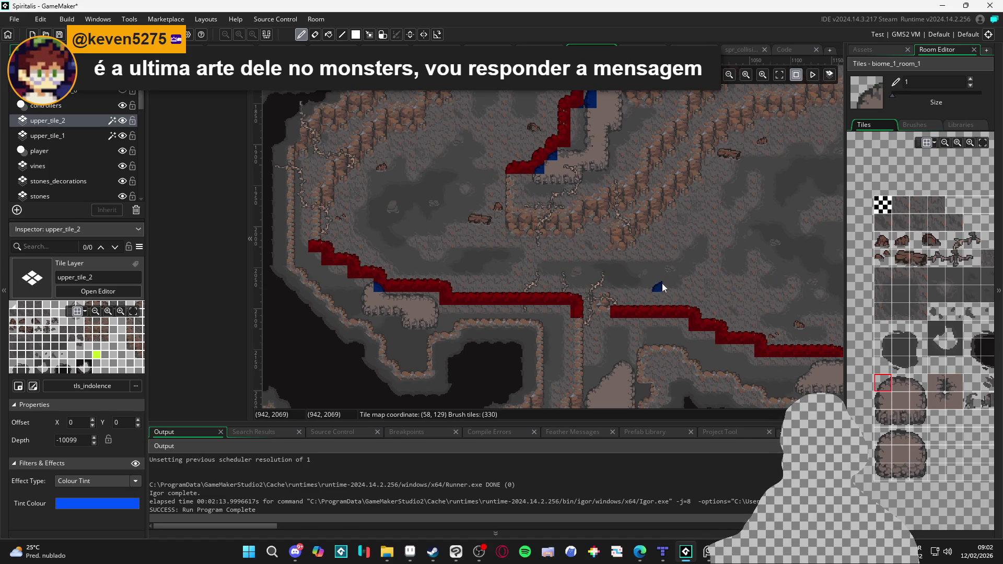
left_click_drag(651, 252, 535, 290)
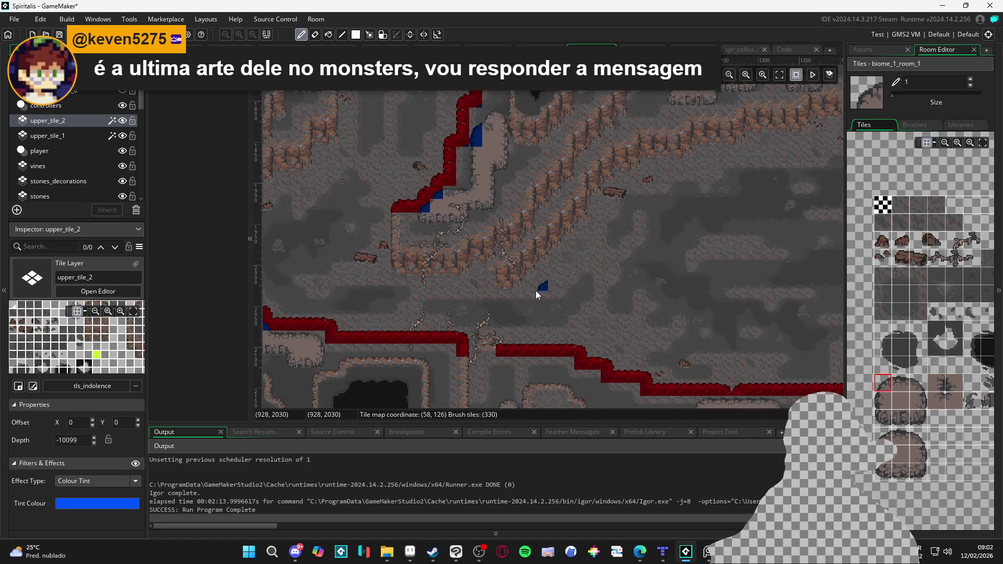
mouse_move(479, 195)
left_mouse_down()
mouse_move(465, 284)
mouse_move(449, 319)
left_mouse_up()
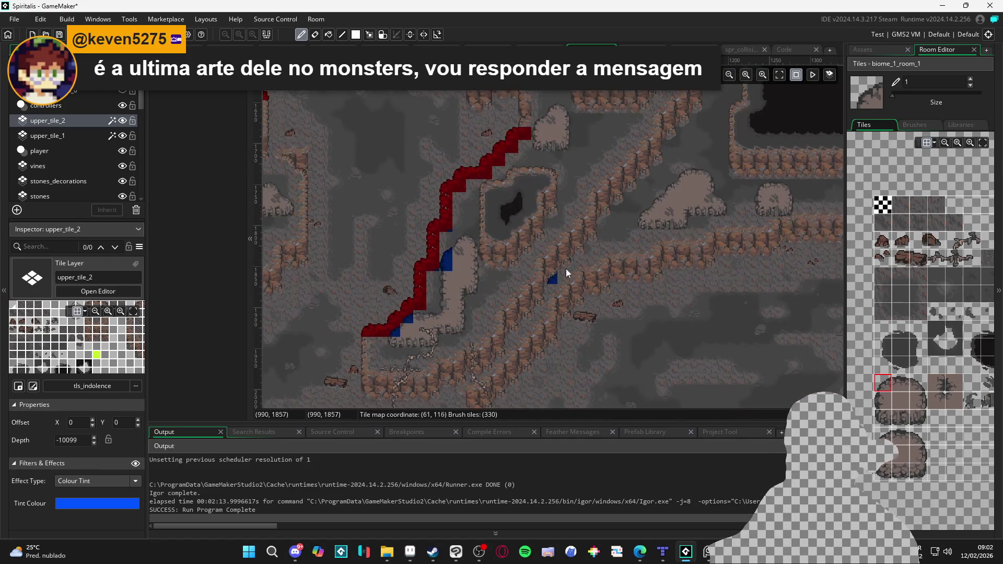
left_click_drag(635, 184, 575, 275)
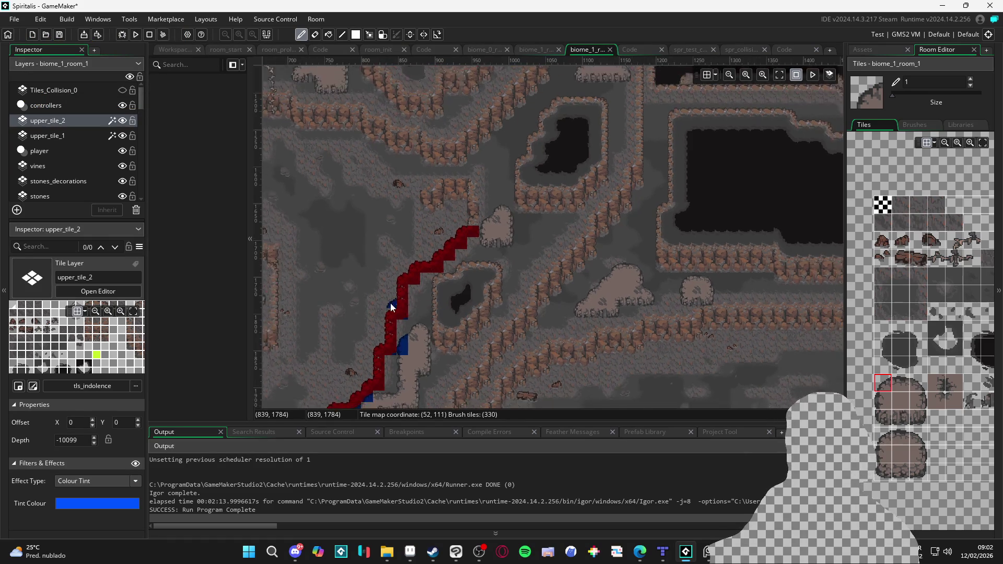
left_click_drag(392, 300, 579, 264)
mouse_move(705, 336)
left_mouse_down()
mouse_move(619, 291)
mouse_move(636, 261)
left_mouse_up()
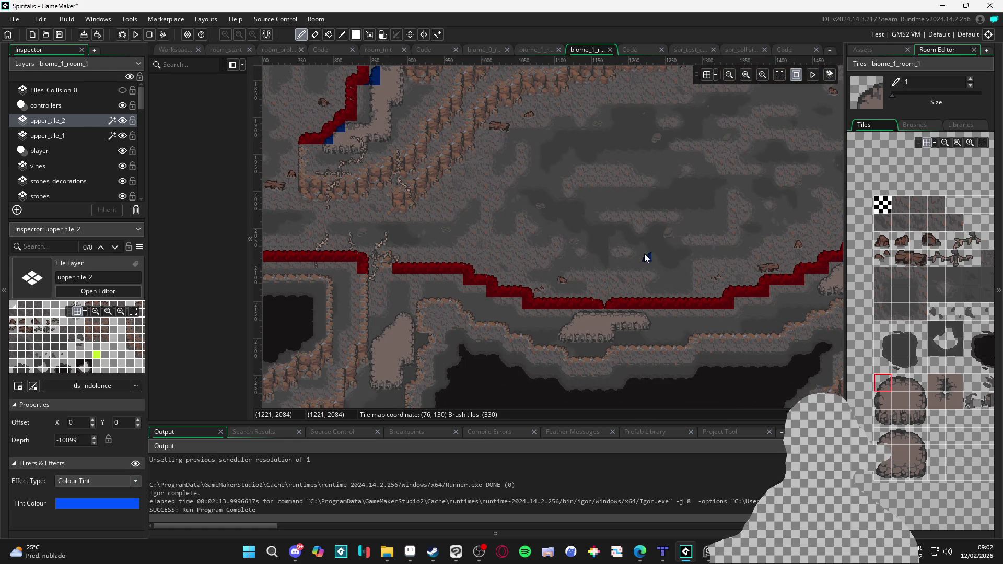
left_click_drag(714, 262, 420, 274)
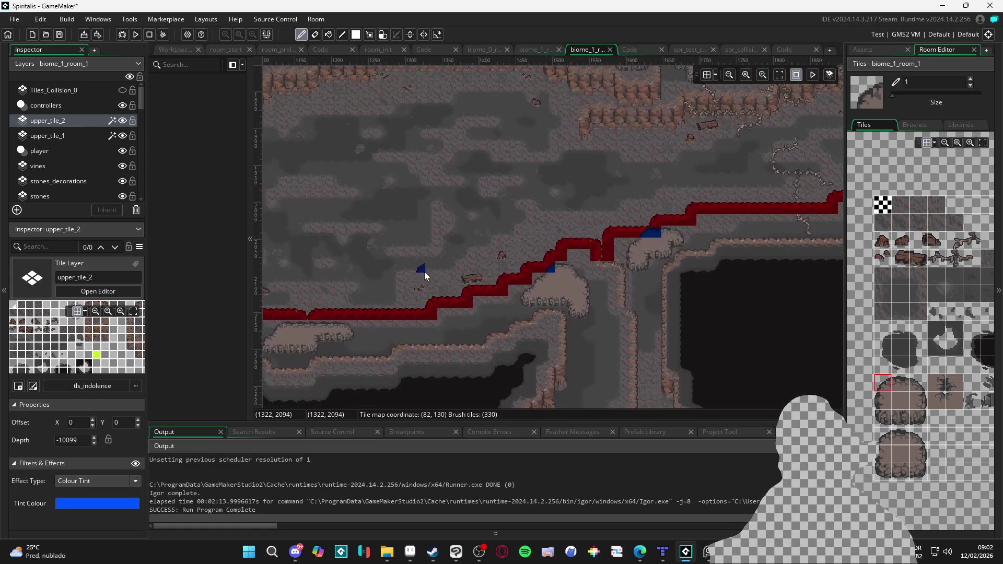
mouse_move(713, 266)
left_mouse_down()
mouse_move(663, 242)
mouse_move(463, 283)
left_mouse_up()
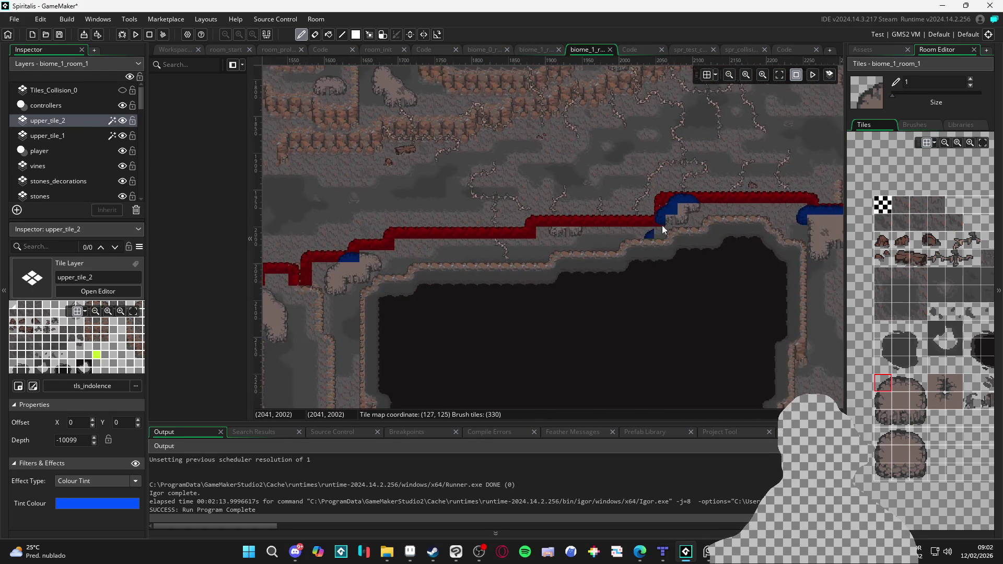
left_click_drag(662, 225, 528, 261)
left_click_drag(610, 311, 409, 342)
left_click_drag(650, 338, 501, 327)
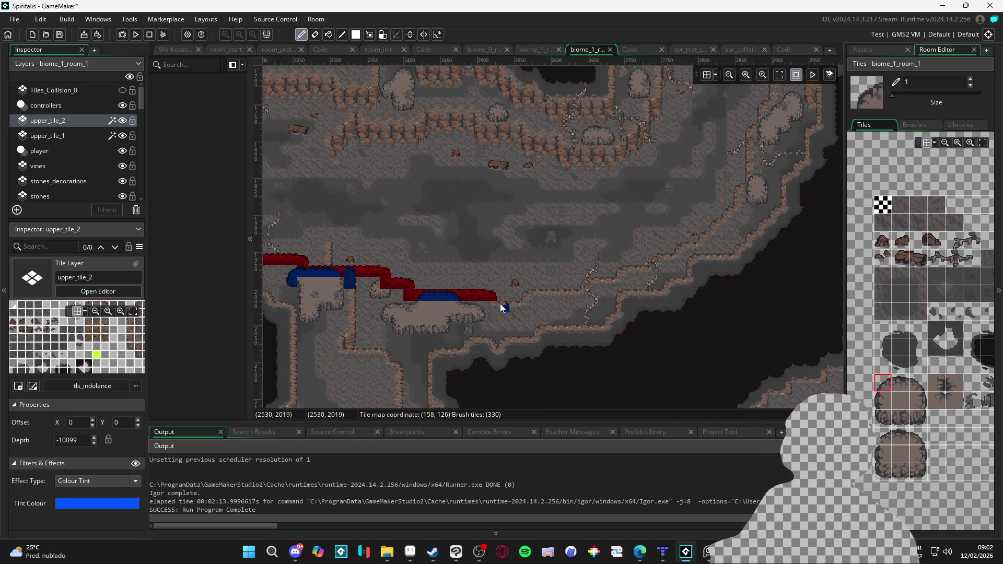
On upper_tile_1, extend the red edge strip one tile right along the ledge.
left_click(93, 136)
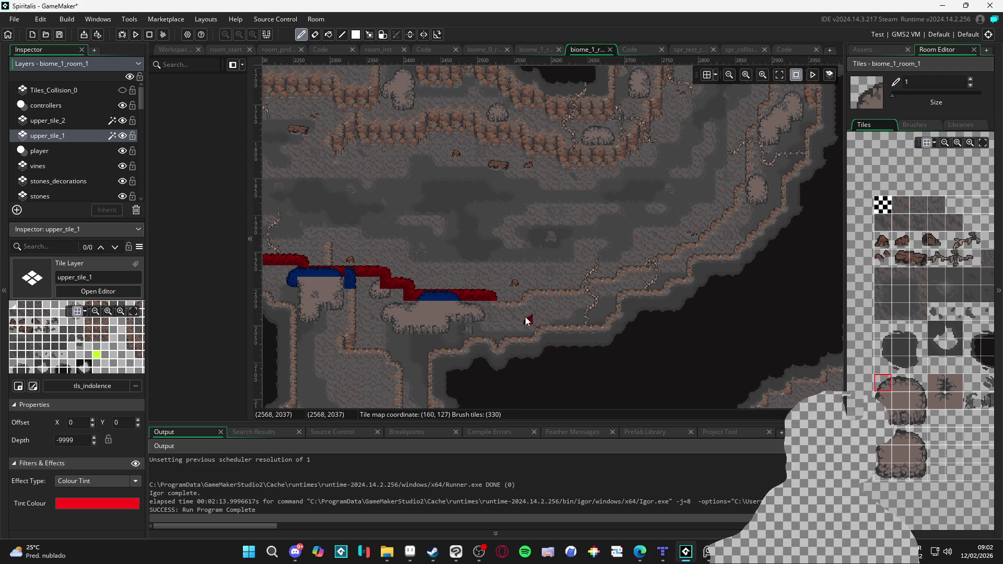
scroll(620, 306, "right", 2)
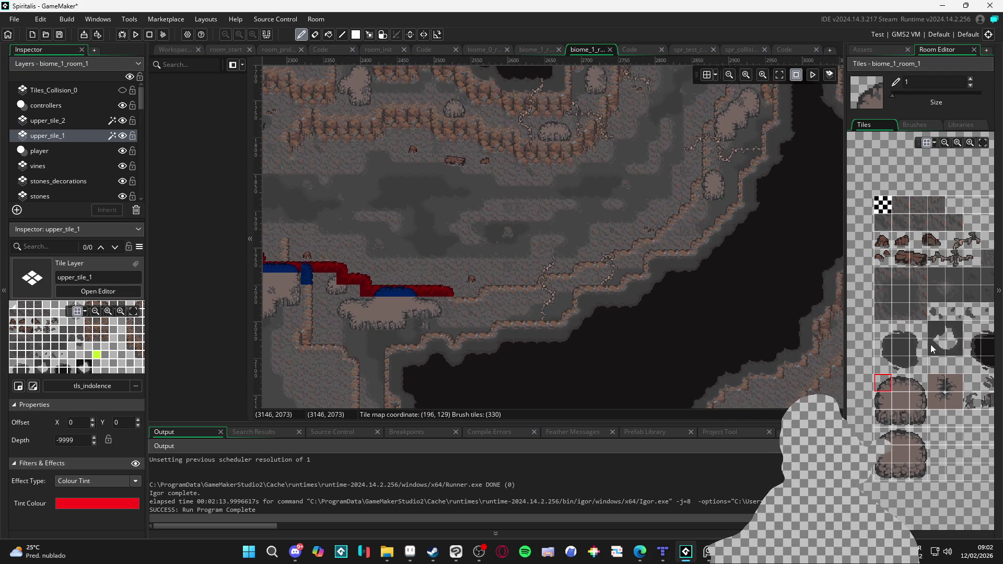
scroll(885, 317, "down", 2)
scroll(885, 317, "up", 2)
scroll(858, 364, "right", 2)
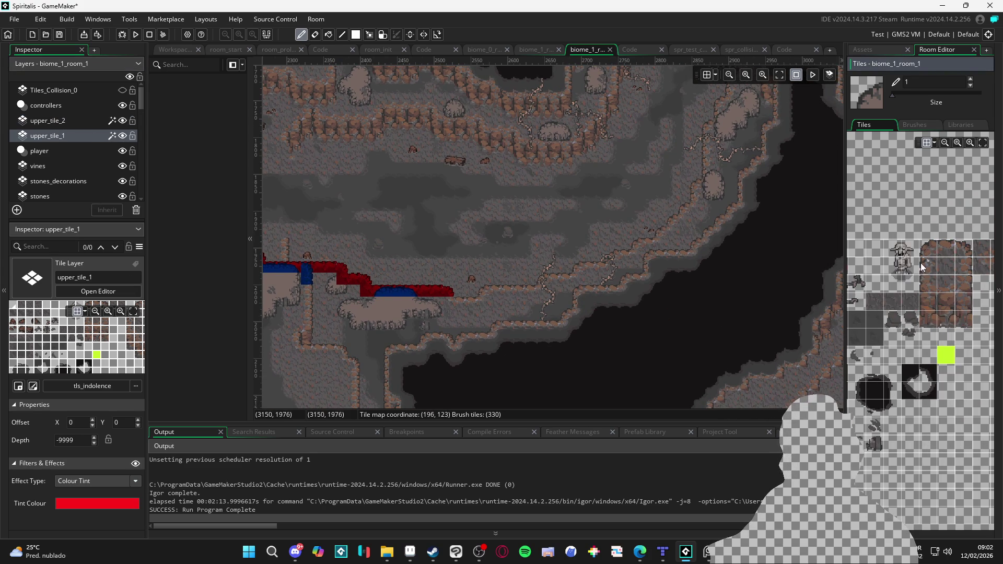
left_click(943, 255)
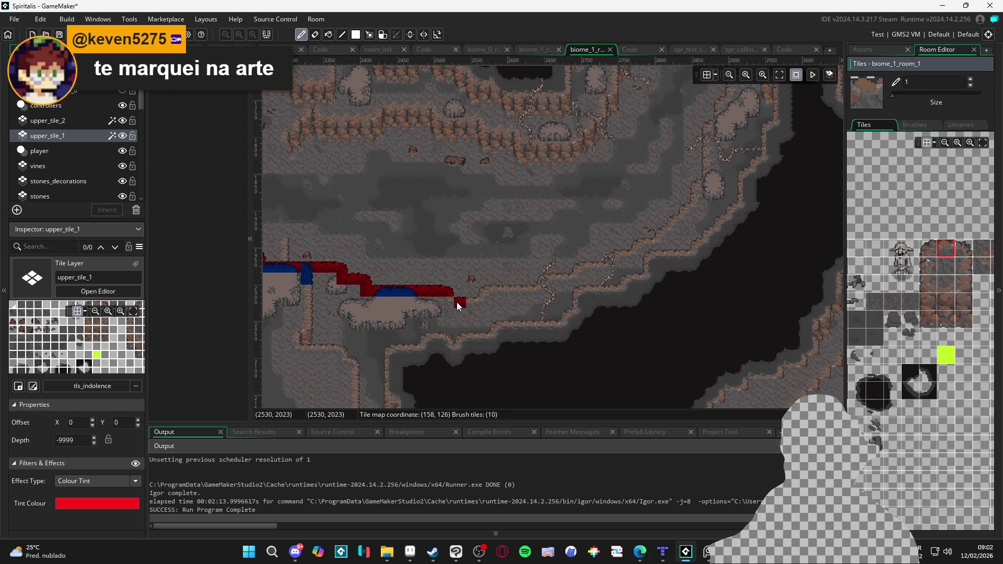
scroll(456, 302, "up", 2)
left_click_drag(457, 302, 484, 305)
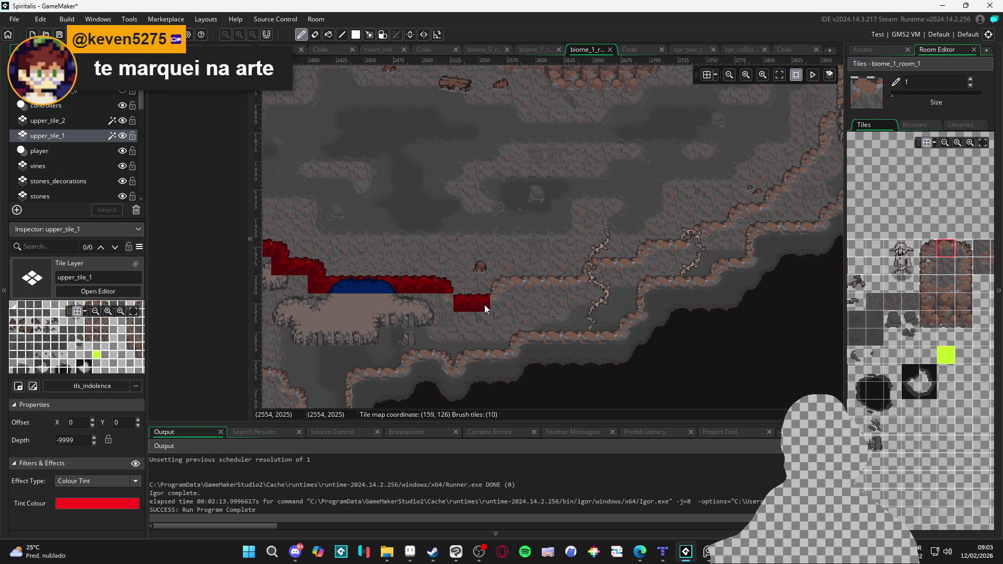
Paint more edge tiles, including a different tile, further right along the ledge.
left_click(572, 285)
left_click(930, 252)
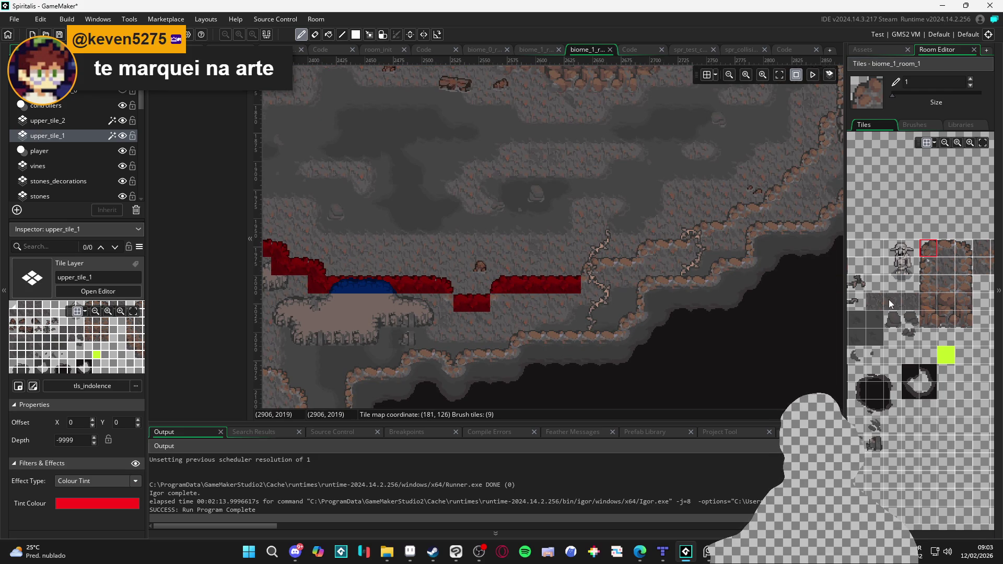
scroll(940, 279, "right", 5)
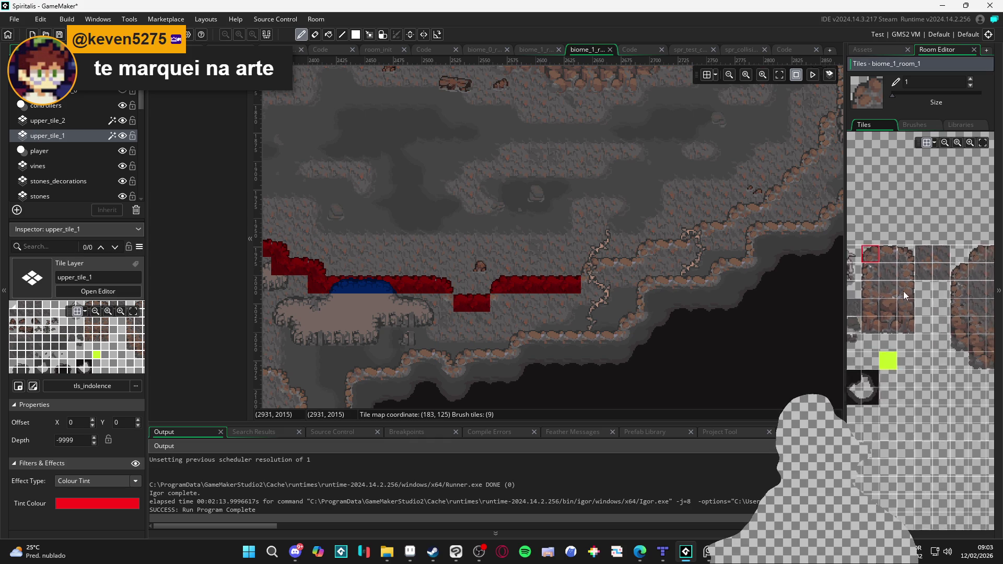
left_click(982, 259)
left_click(445, 303)
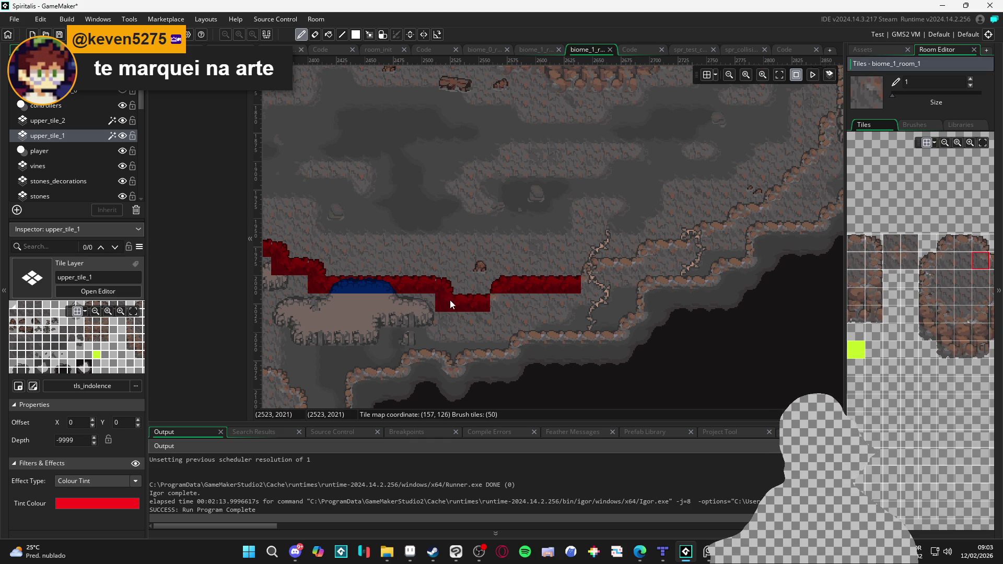
left_click(942, 264)
left_click_drag(580, 327, 494, 336)
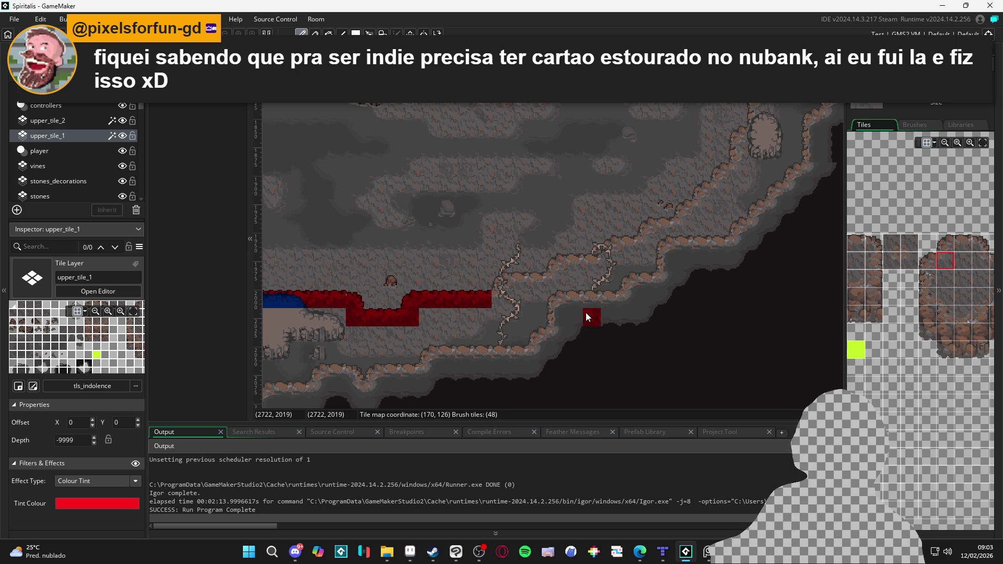
scroll(515, 397, "down", 1)
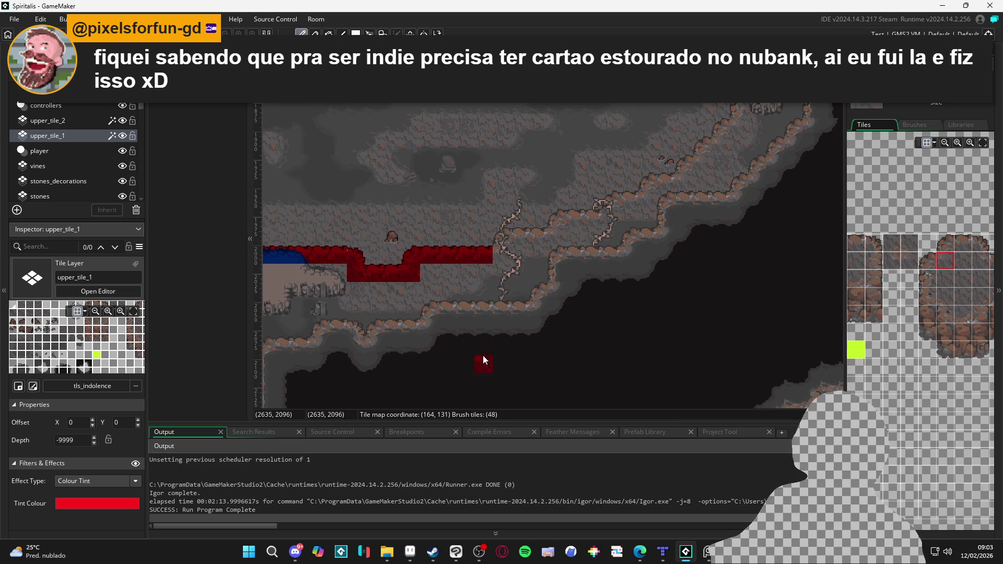
scroll(452, 341, "up", 1, "ctrl")
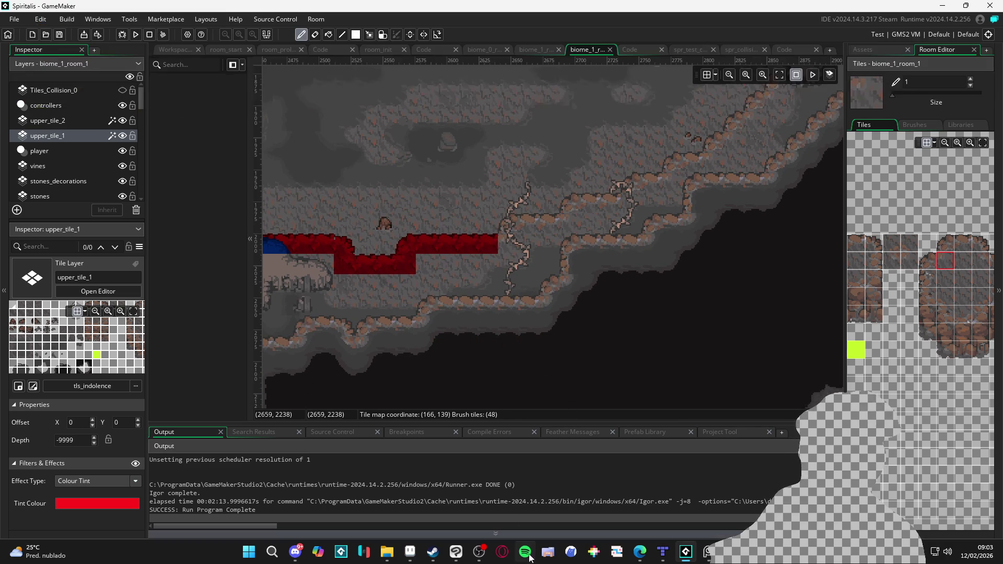
In Aseprite, create a new sprite and paste the monster artwork into it.
left_click(422, 552)
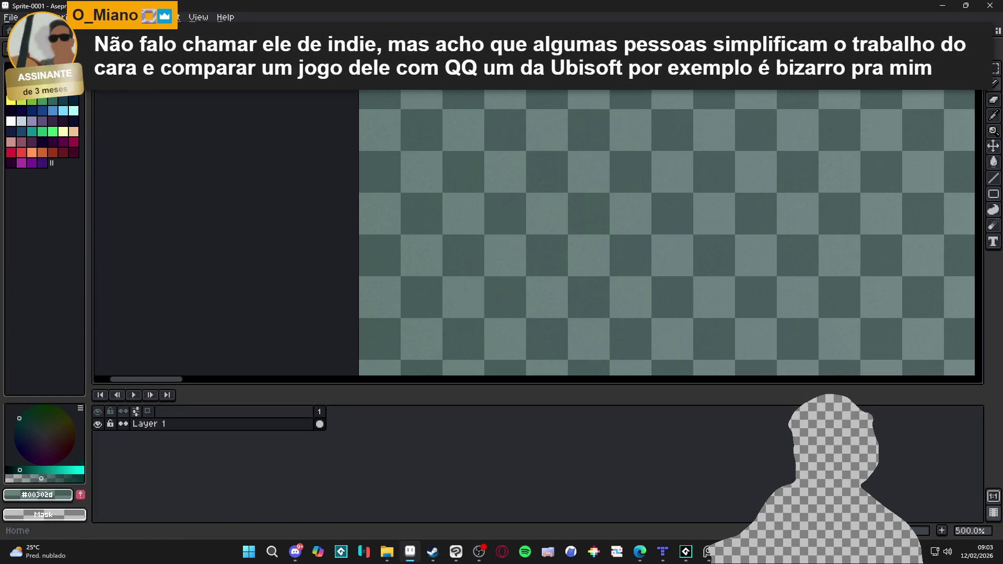
left_click(10, 18)
left_click(23, 30)
left_click(470, 386)
key("ctrl+v")
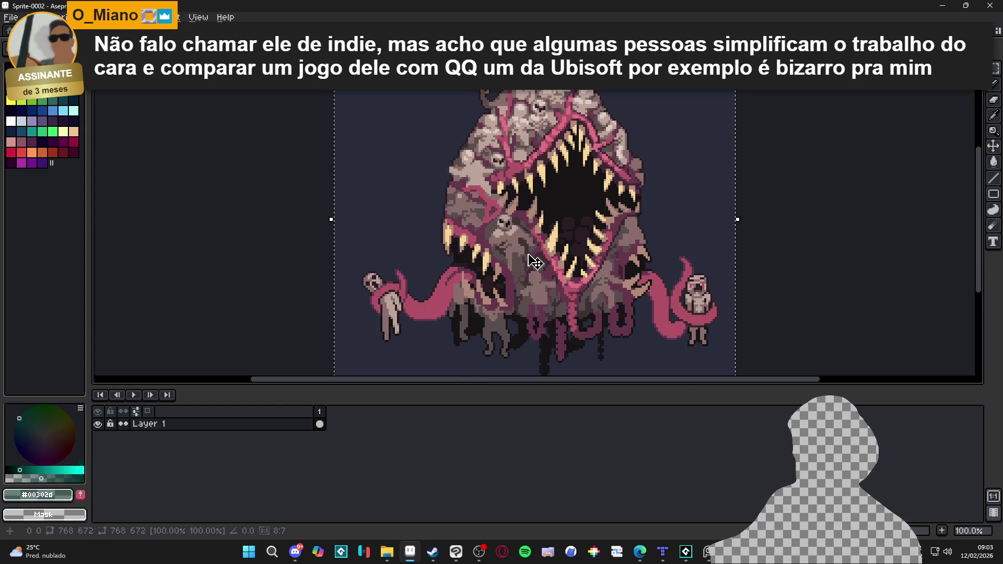
Resize the sprite to 192 px wide (192×168) with Sprite Size.
scroll(504, 219, "up", 5)
scroll(507, 230, "up", 3)
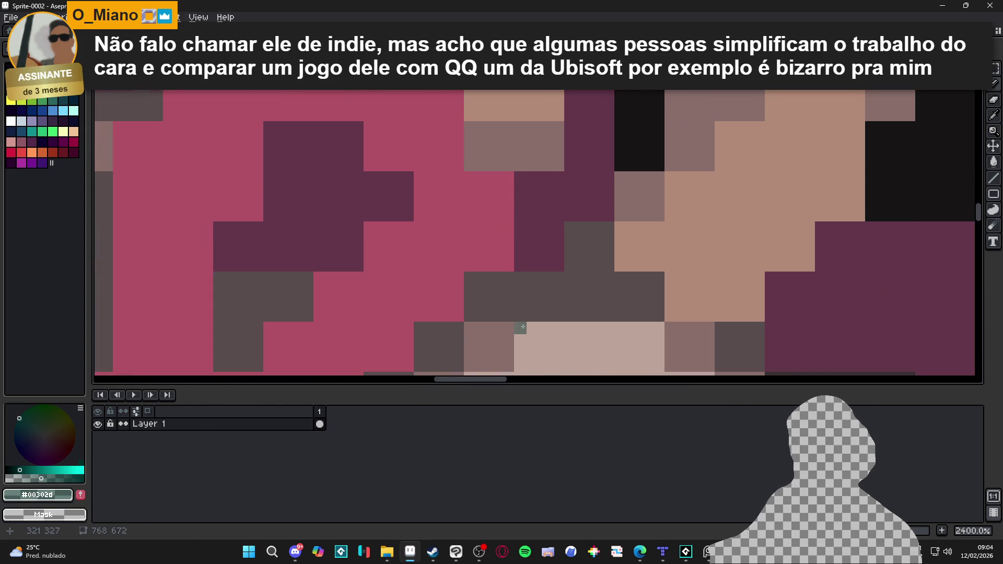
scroll(521, 329, "up", 1)
left_click_drag(521, 329, 546, 361)
key("Escape")
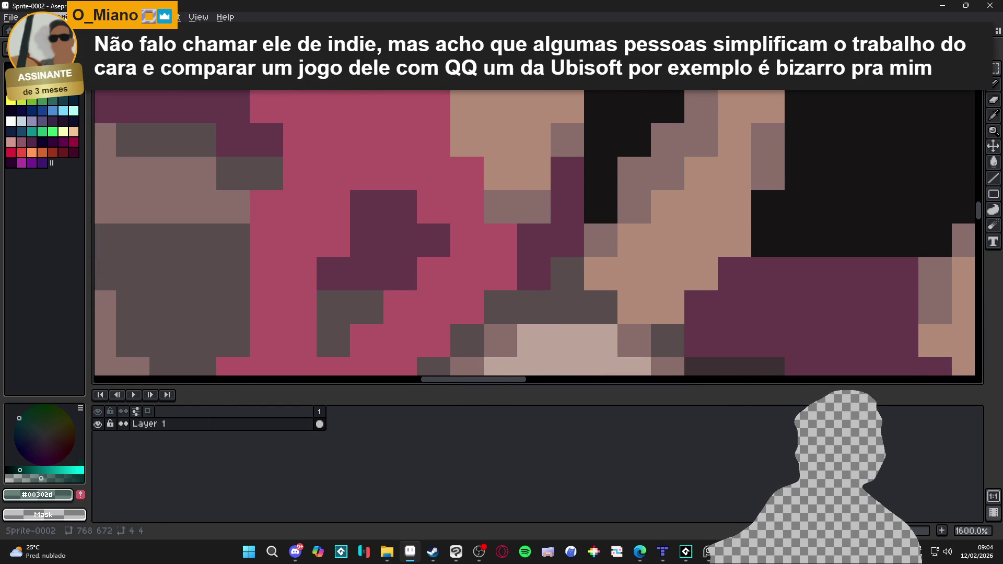
left_click(57, 17)
left_click(79, 74)
left_click(821, 162)
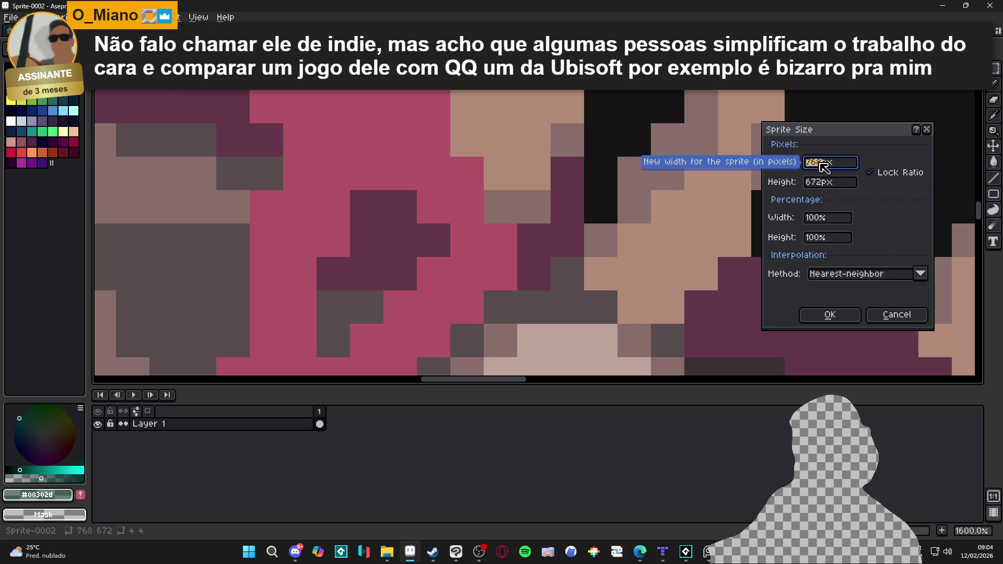
type("192")
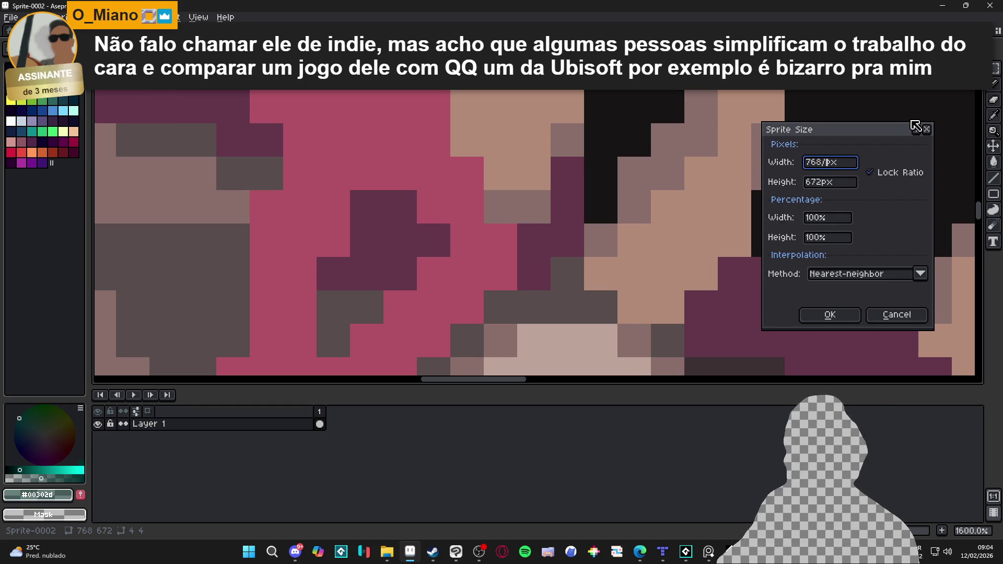
key("Return")
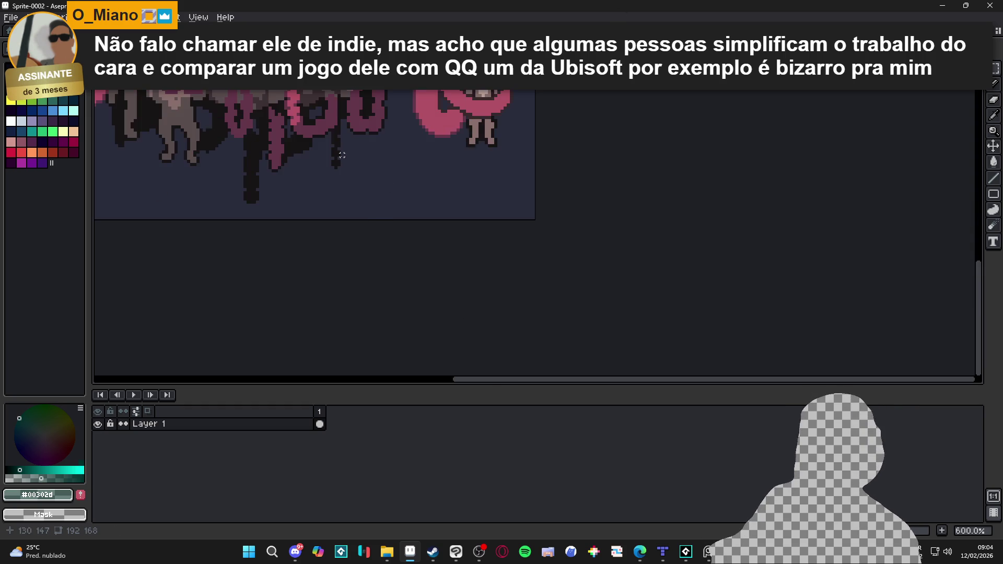
Add pink #e27285 pixels to the left tentacle.
scroll(416, 225, "down", 5)
scroll(417, 225, "up", 2)
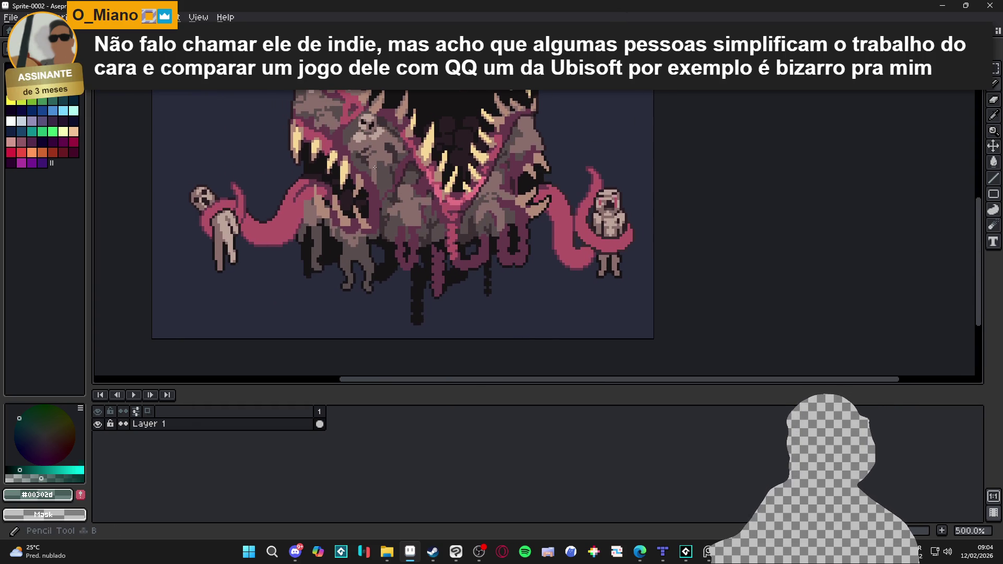
left_click(306, 222)
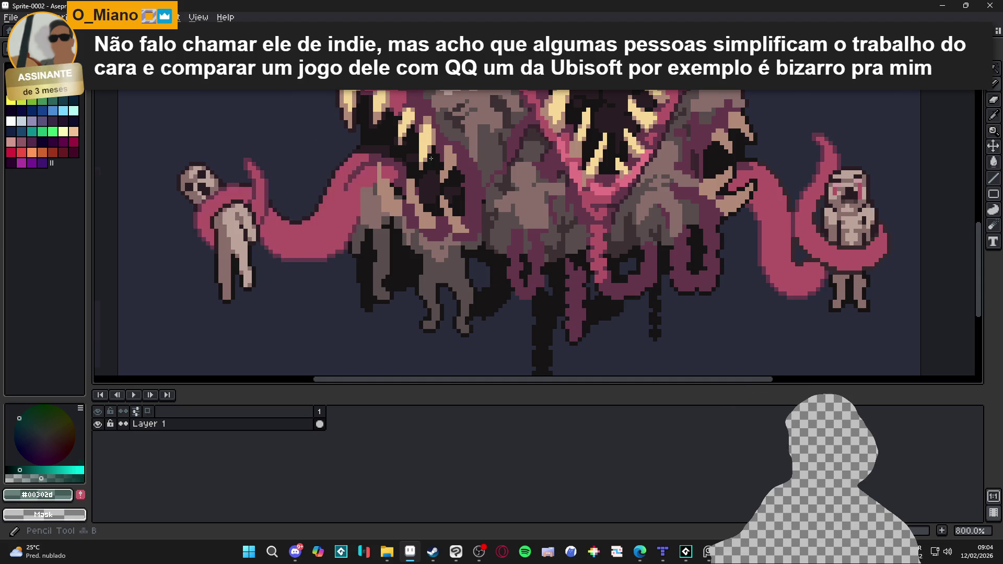
scroll(434, 157, "up", 3)
left_click(382, 194, "alt")
mouse_move(383, 195)
left_mouse_down()
mouse_move(555, 209)
mouse_move(627, 160)
mouse_move(502, 282)
mouse_move(376, 246)
mouse_move(408, 294)
mouse_move(540, 261)
mouse_move(556, 220)
mouse_move(522, 239)
left_mouse_up()
scroll(467, 283, "down", 1)
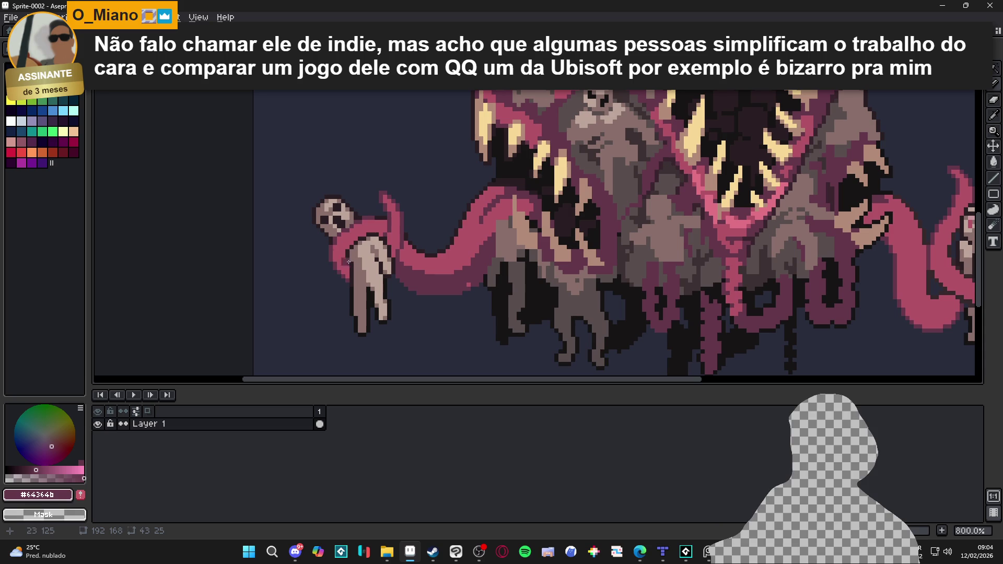
scroll(368, 268, "down", 1)
scroll(669, 234, "up", 4)
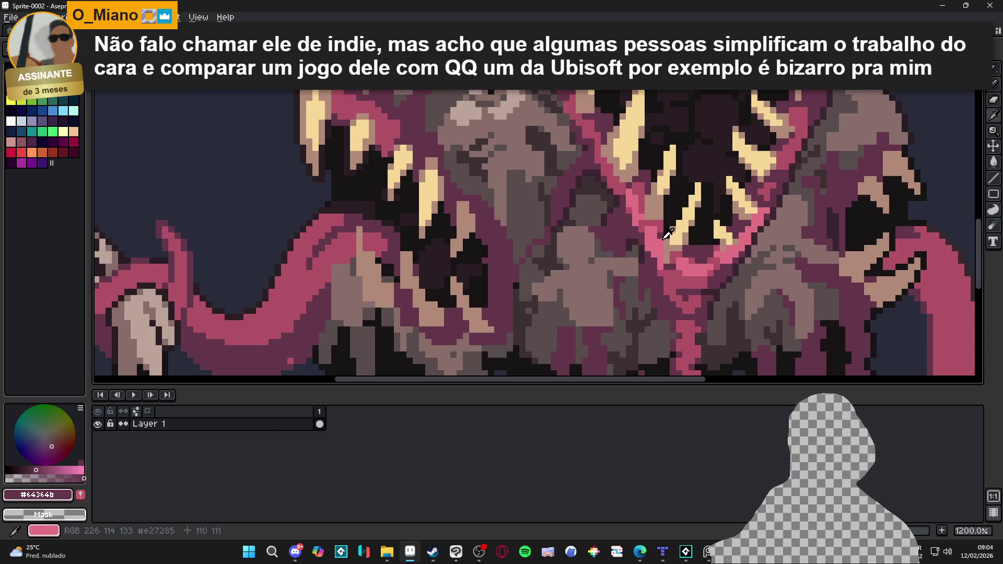
left_click(669, 233, "alt")
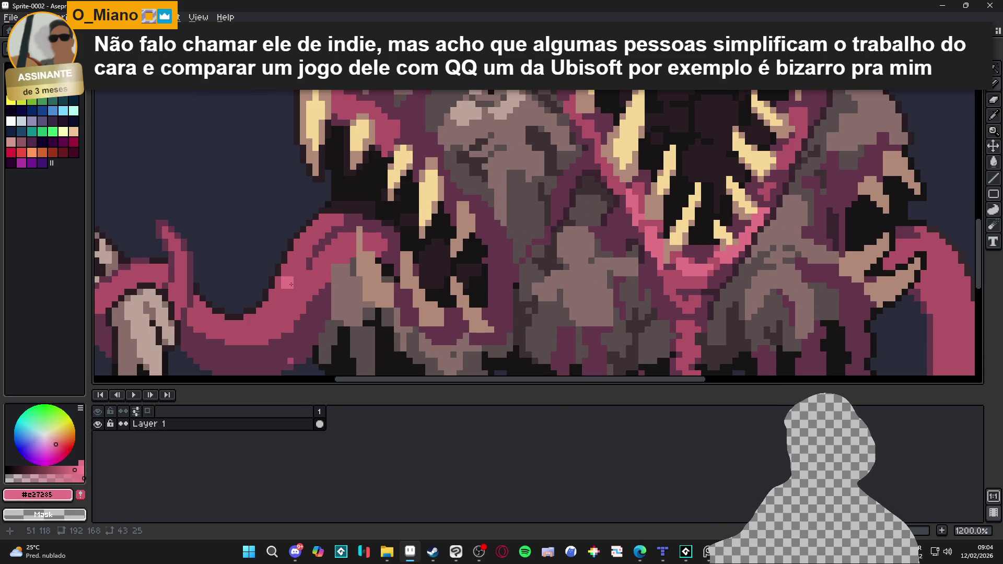
left_click(288, 274)
left_click(297, 272)
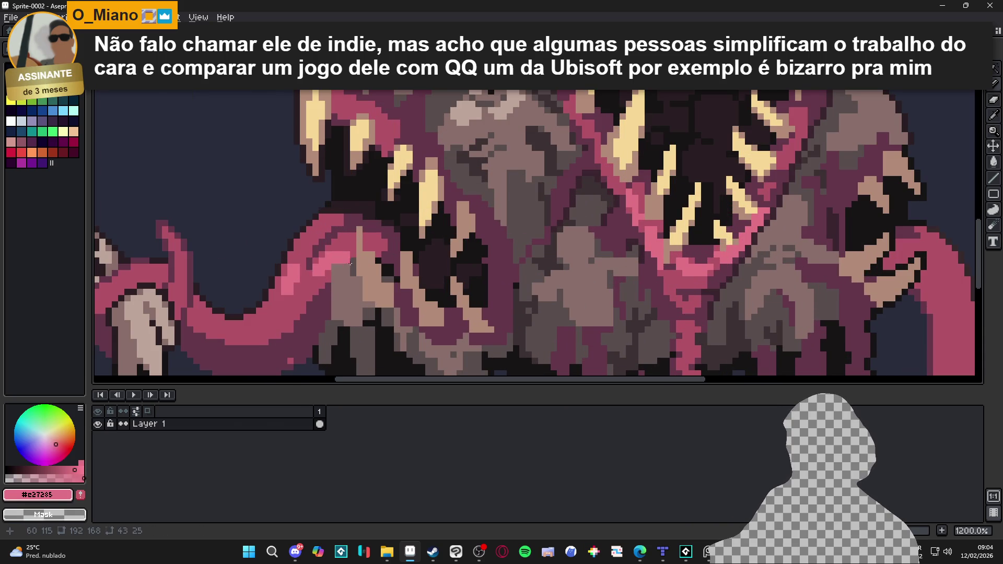
Outline the right tentacle loop's left, bottom and right edges in dark #643646.
scroll(536, 265, "down", 4)
scroll(537, 265, "up", 1)
key("w")
scroll(538, 282, "up", 1)
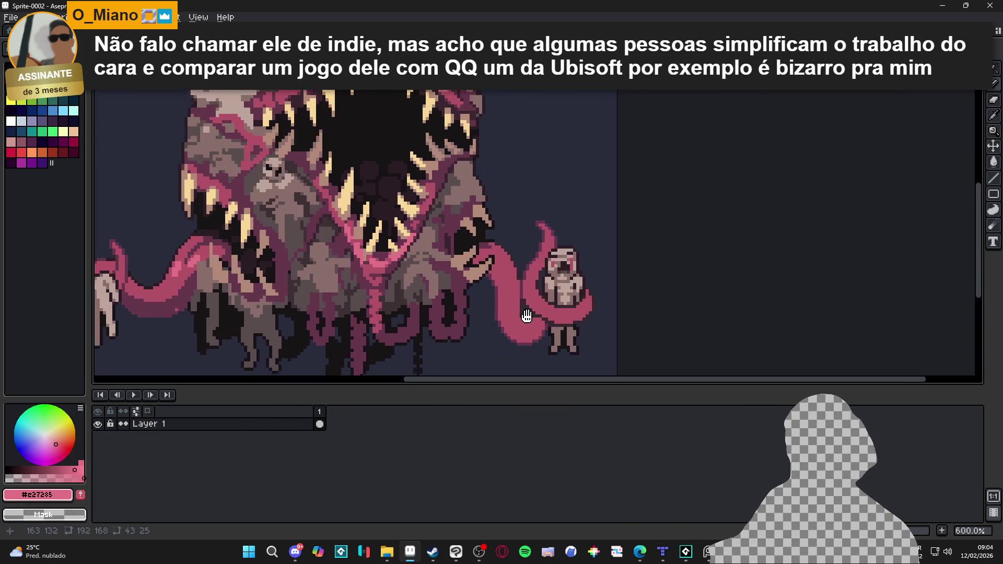
left_click(546, 319)
key("ctrl+d")
scroll(524, 324, "up", 3)
key("b")
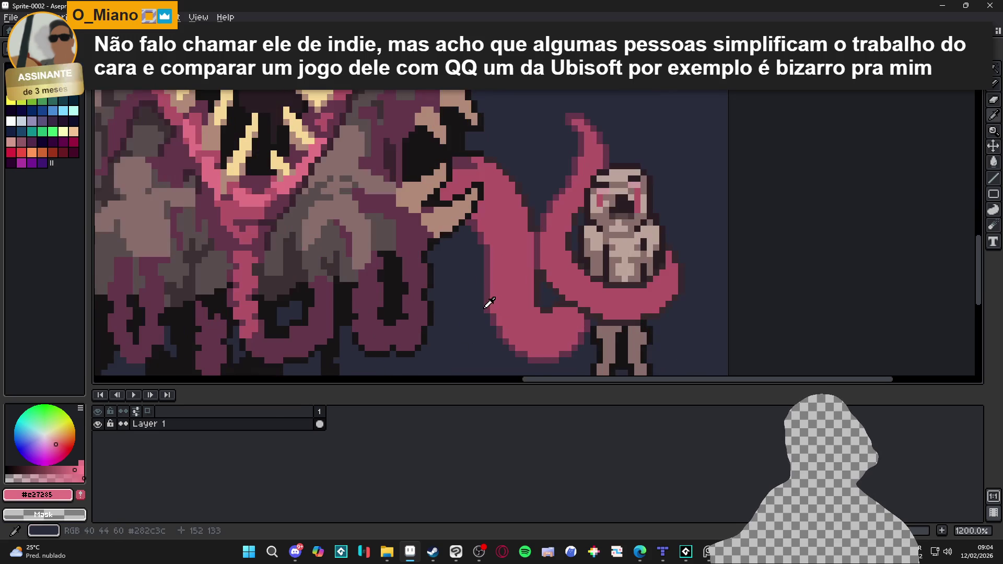
left_click(484, 239, "alt")
mouse_move(478, 227)
left_mouse_down()
mouse_move(575, 346)
mouse_move(501, 335)
mouse_move(490, 277)
left_mouse_up()
mouse_move(514, 350)
left_mouse_down()
mouse_move(674, 295)
mouse_move(674, 272)
mouse_move(616, 319)
mouse_move(590, 314)
left_mouse_up()
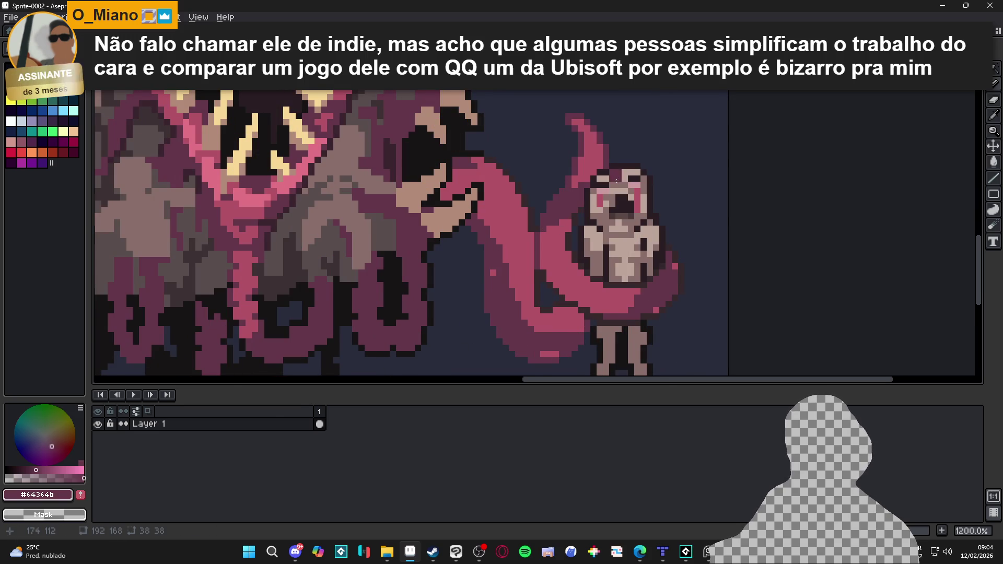
scroll(479, 268, "down", 4)
left_click_drag(480, 268, 413, 334)
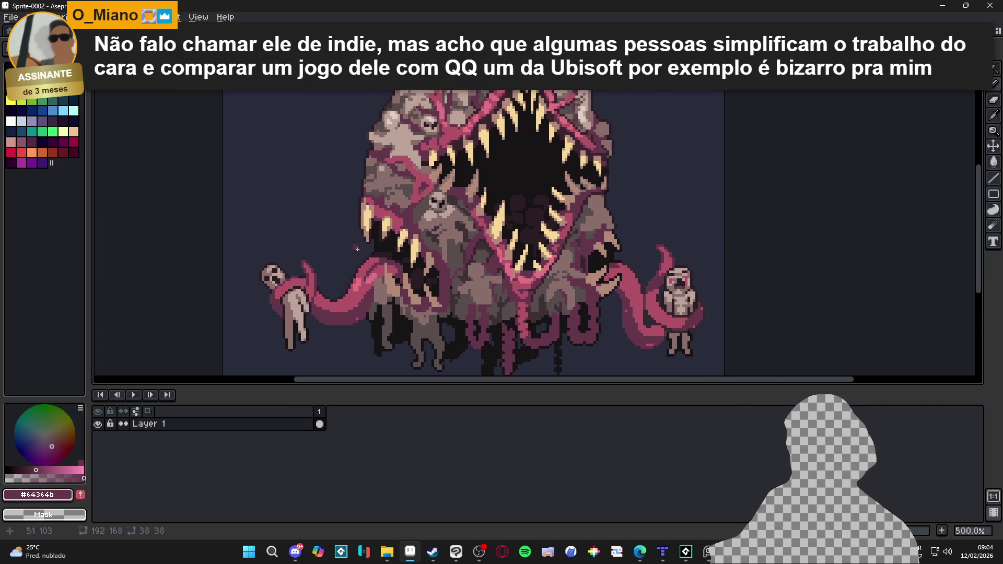
scroll(466, 249, "down", 1)
scroll(466, 249, "up", 1)
Sample colours from the sprite, ending on the dark #643646, and shrink the brush to 1 px.
scroll(478, 245, "down", 2)
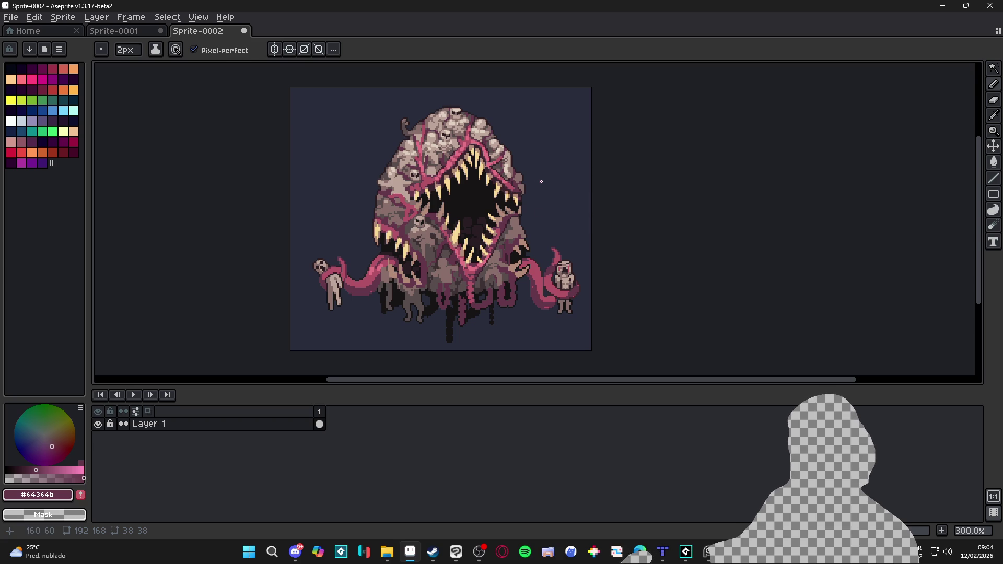
scroll(491, 270, "up", 7)
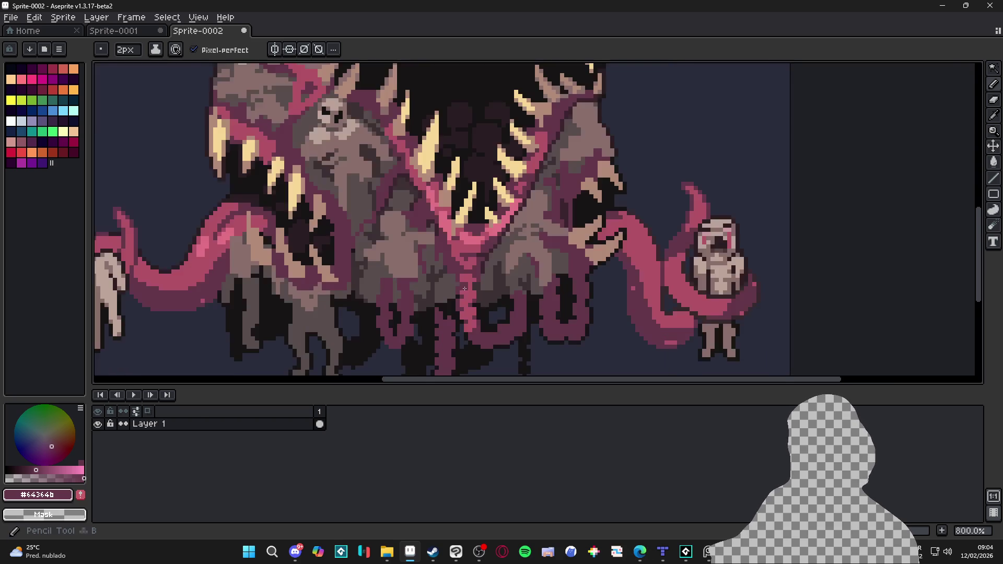
left_click(467, 291, "alt")
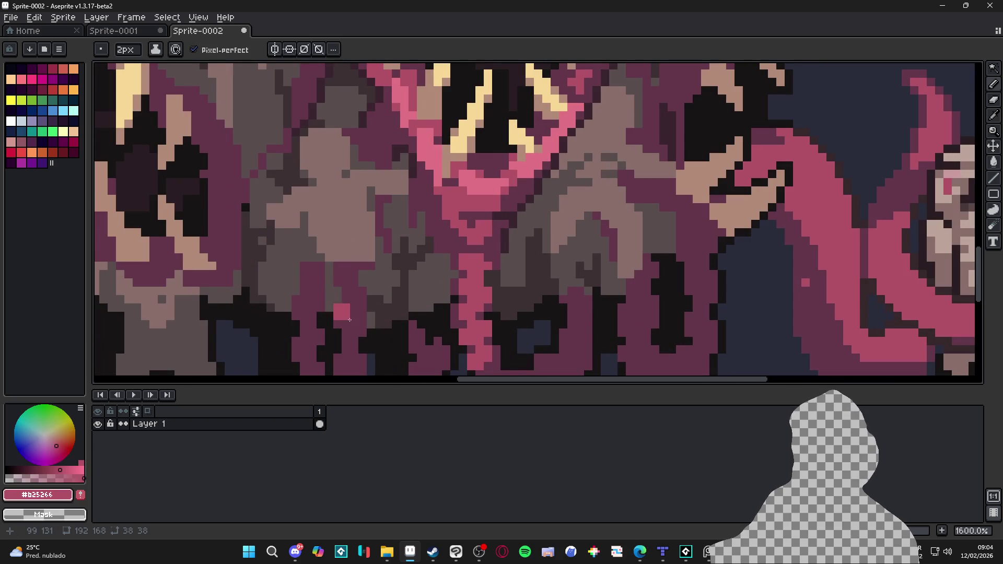
scroll(352, 323, "down", 5)
scroll(413, 269, "down", 2)
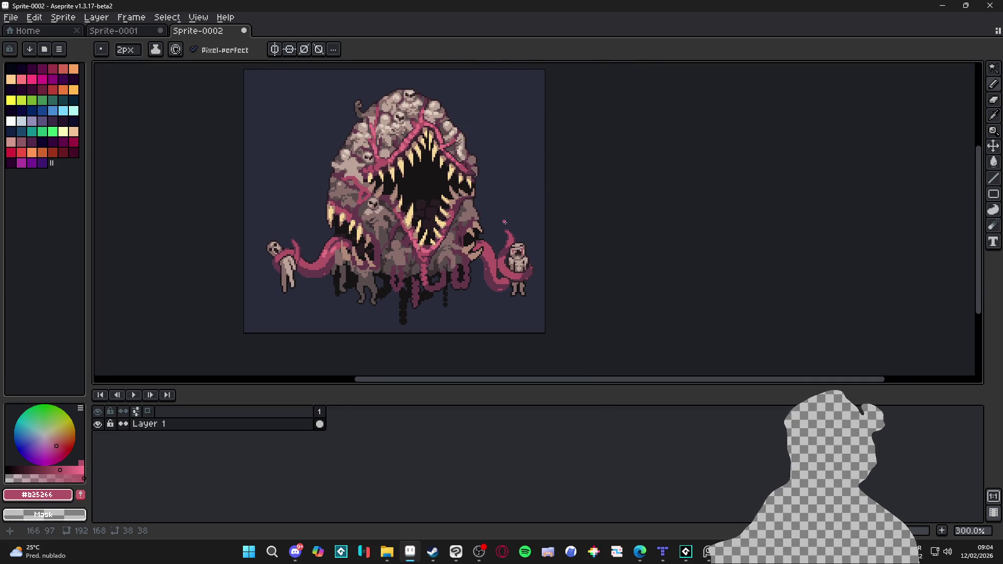
scroll(505, 222, "up", 10)
left_click(313, 284, "alt")
key("minus")
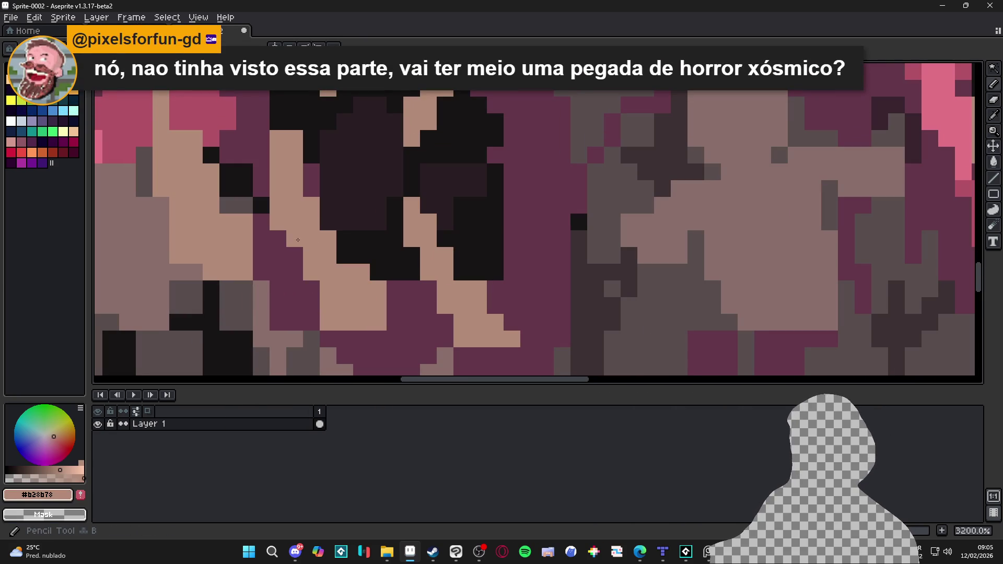
scroll(366, 298, "down", 3)
scroll(462, 329, "up", 2)
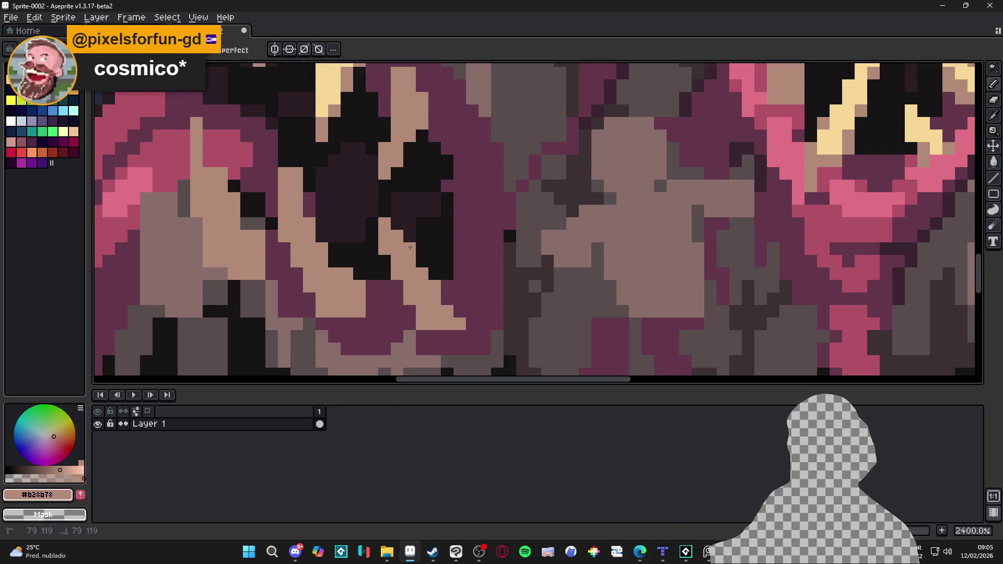
scroll(392, 220, "down", 4)
scroll(386, 224, "up", 1)
scroll(381, 230, "down", 1)
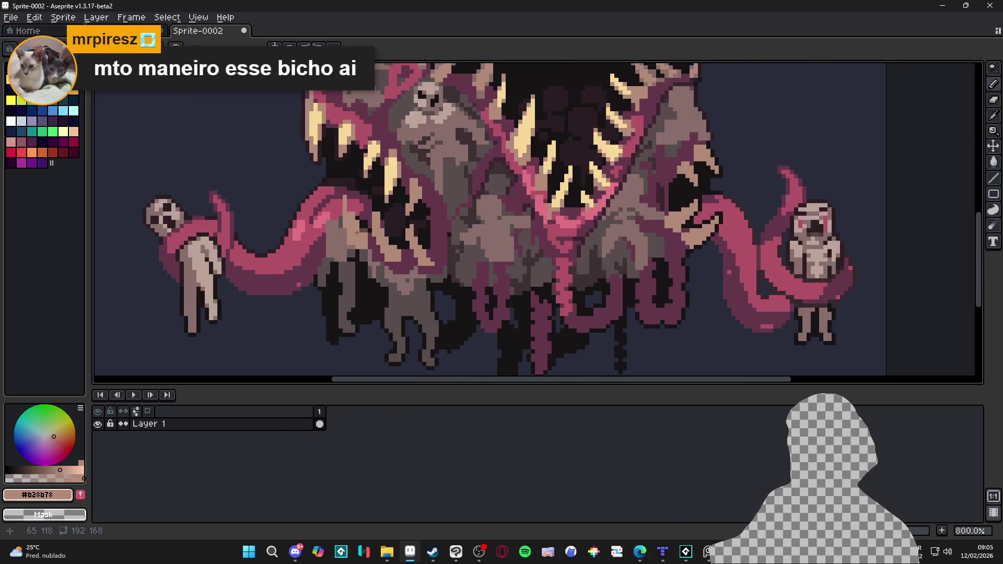
scroll(373, 236, "up", 4)
left_click(339, 255, "alt")
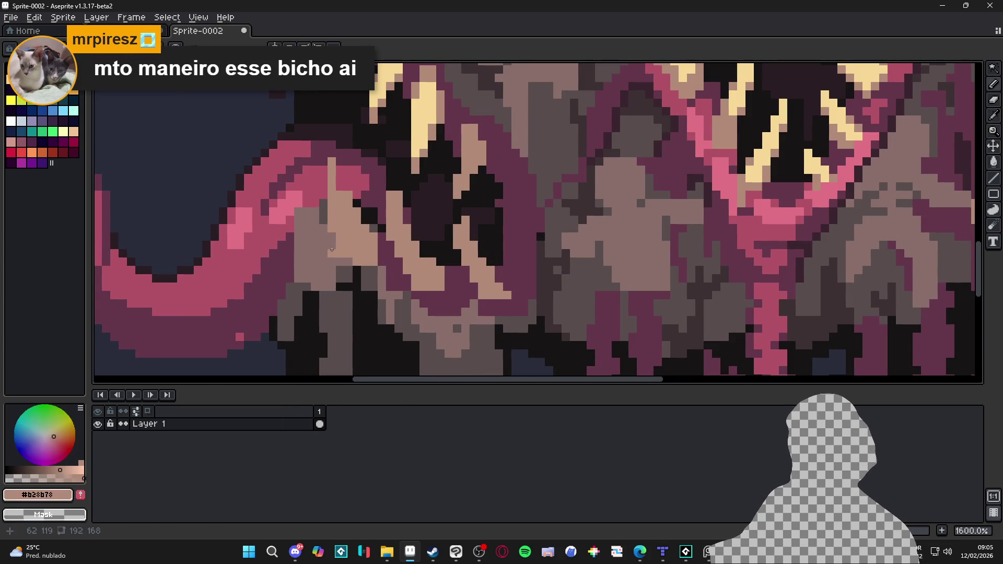
left_click(277, 324, "alt")
Repaint the magenta outline strip along the monster's top in dark #643646.
scroll(348, 296, "down", 5)
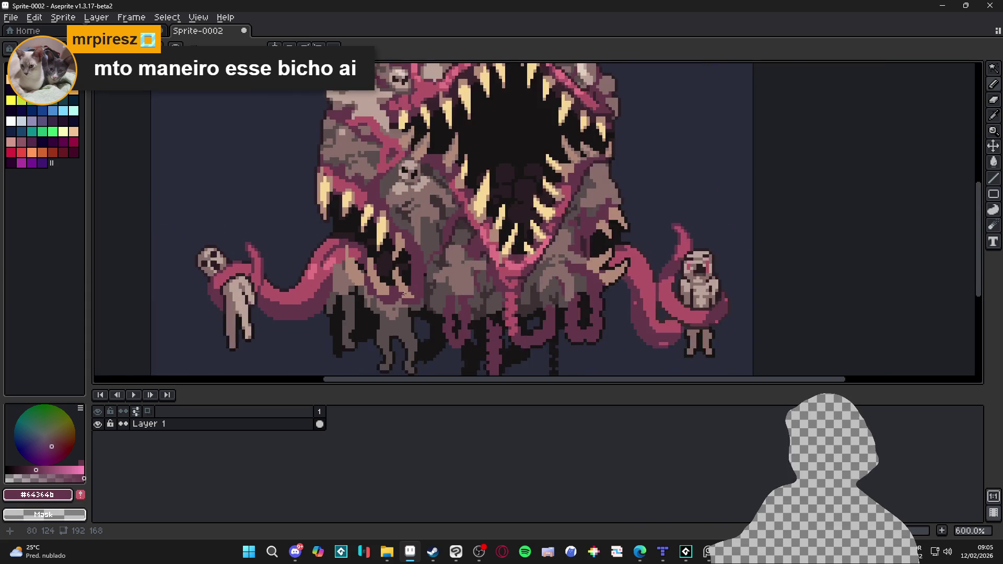
scroll(443, 294, "down", 1)
scroll(437, 246, "up", 1)
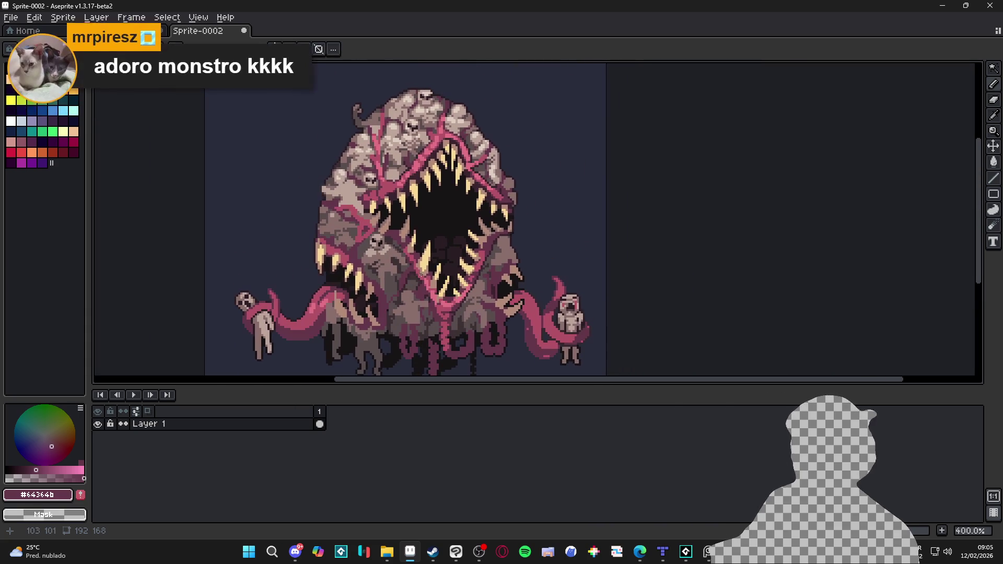
left_click_drag(433, 230, 442, 229)
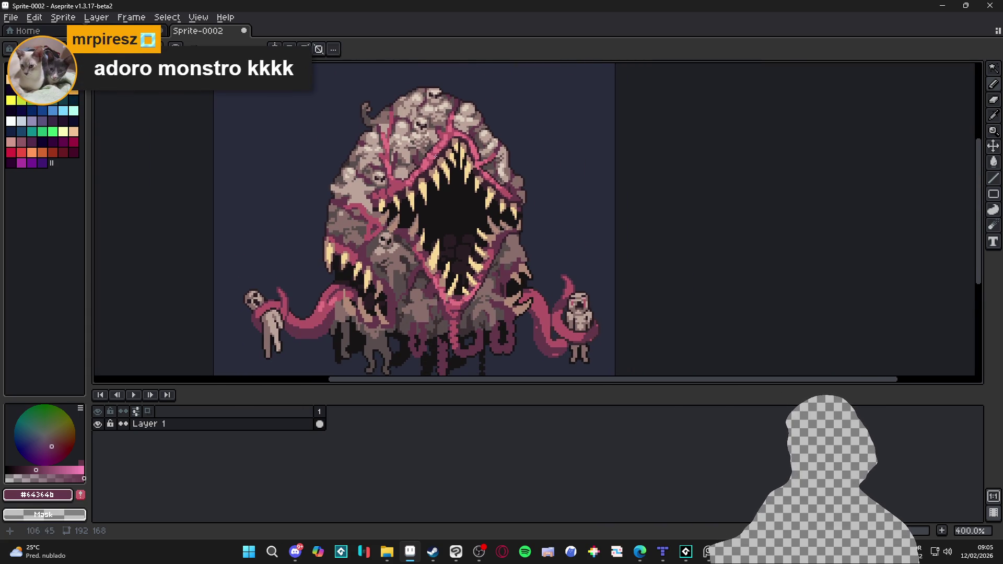
scroll(418, 97, "up", 4)
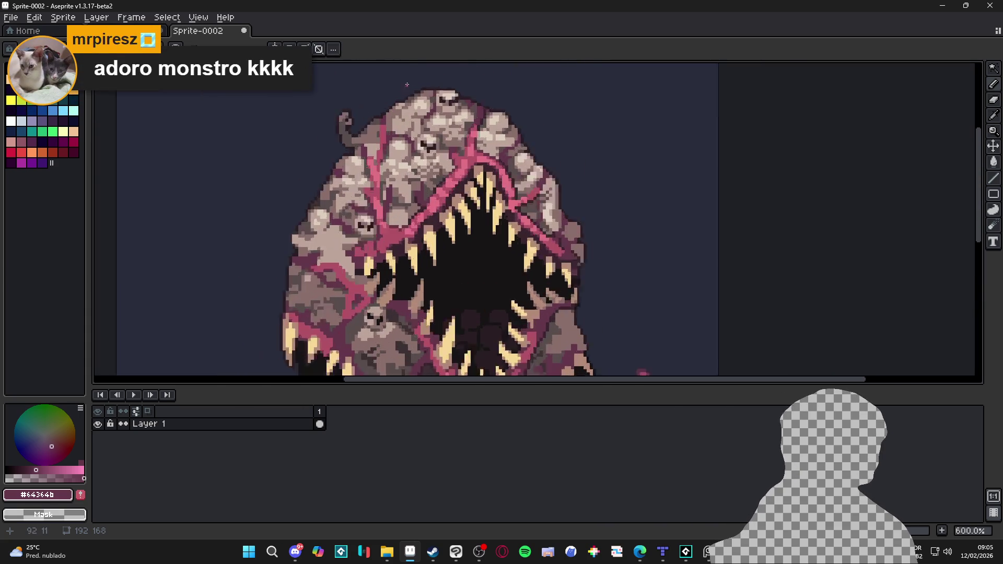
scroll(390, 159, "down", 2)
scroll(432, 135, "up", 4)
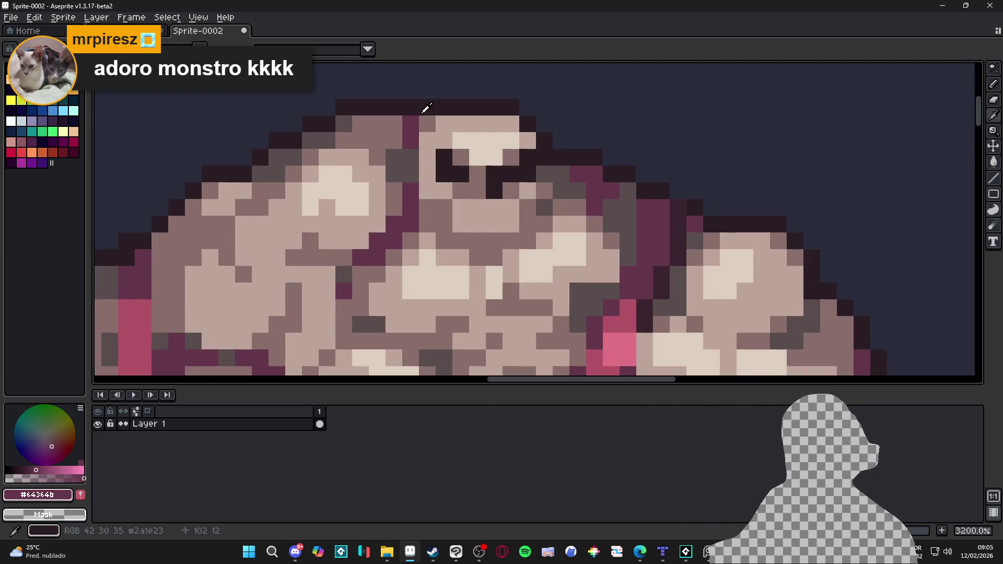
scroll(439, 142, "down", 8)
scroll(444, 145, "up", 8)
mouse_move(445, 145)
left_mouse_down()
mouse_move(436, 164)
mouse_move(460, 201)
mouse_move(435, 200)
mouse_move(430, 215)
left_mouse_up()
scroll(429, 214, "down", 3)
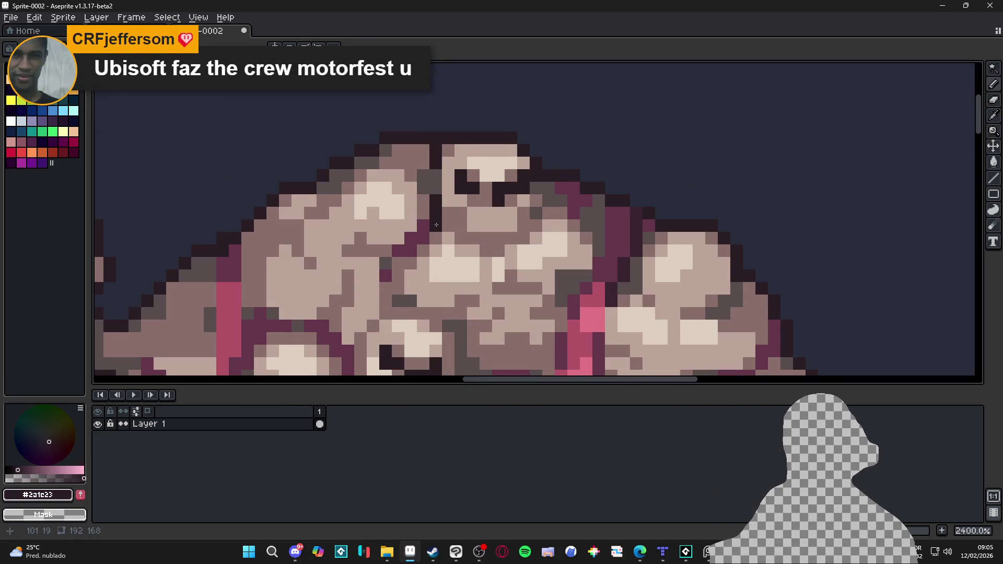
scroll(473, 240, "up", 2)
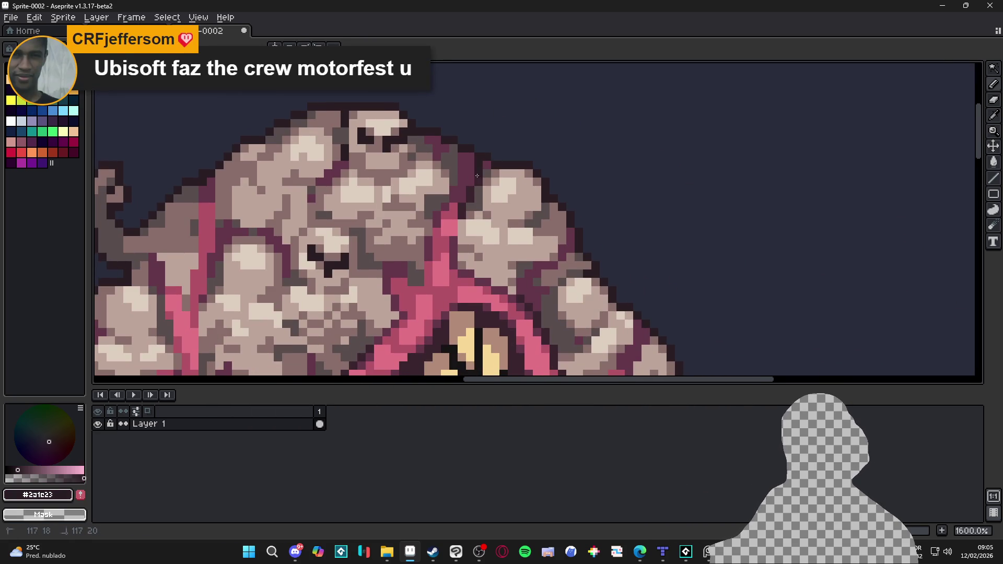
scroll(478, 176, "down", 5)
scroll(301, 217, "up", 7)
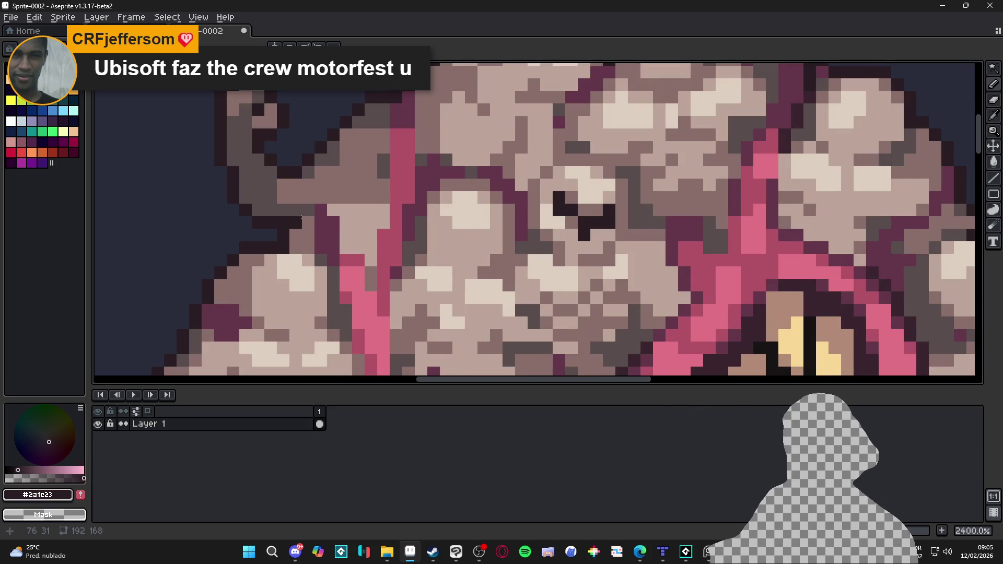
scroll(358, 275, "down", 6)
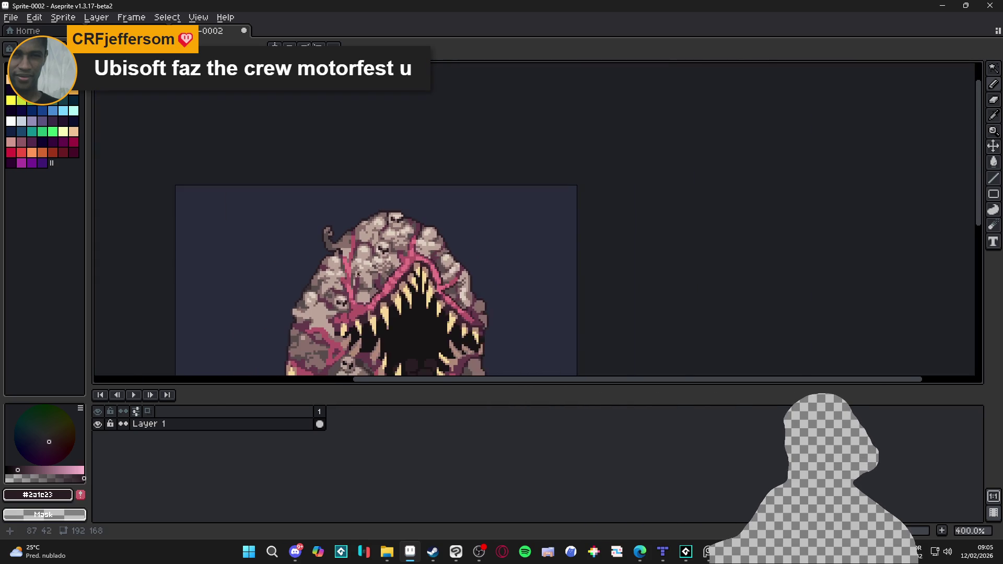
Paint a dark #643646 patch on the monster's upper-left body.
left_click_drag(357, 276, 341, 166)
scroll(321, 148, "up", 6)
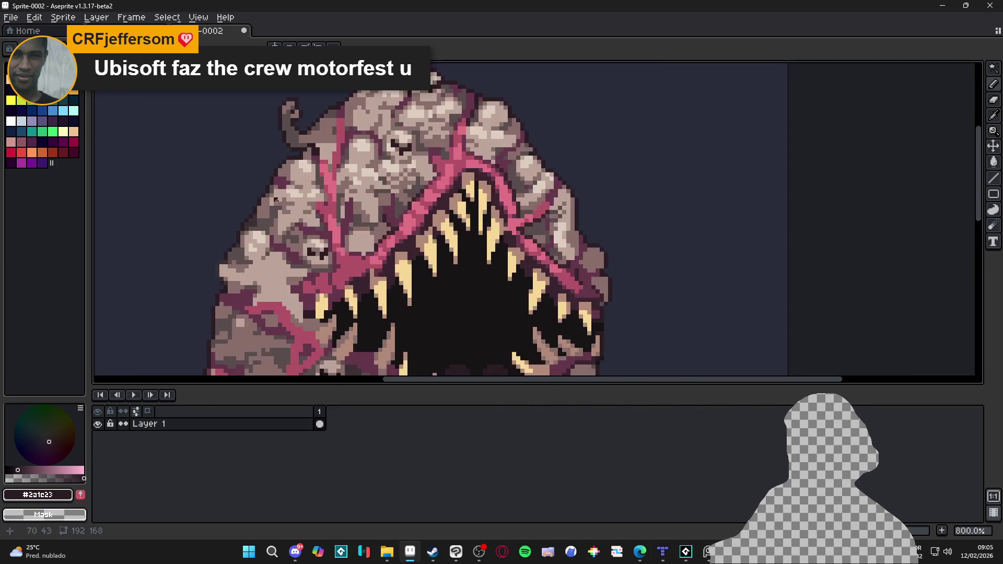
scroll(270, 221, "up", 2)
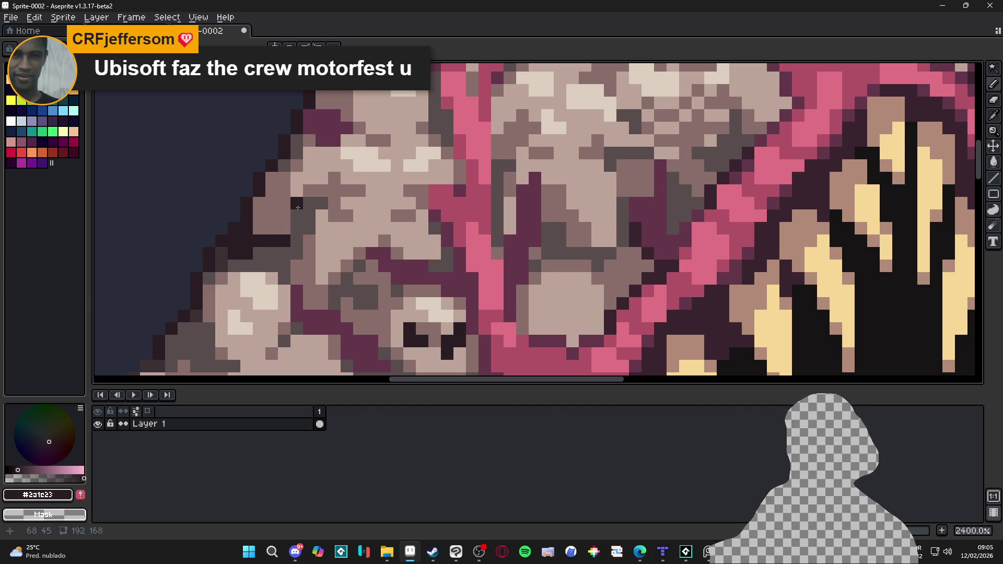
left_click_drag(297, 228, 316, 203)
scroll(315, 202, "down", 8)
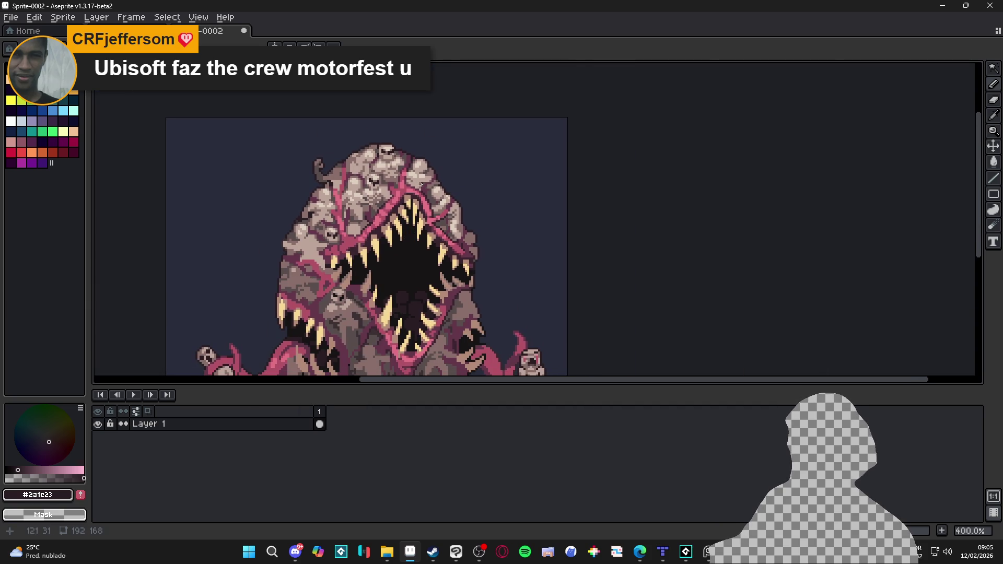
scroll(426, 182, "up", 5)
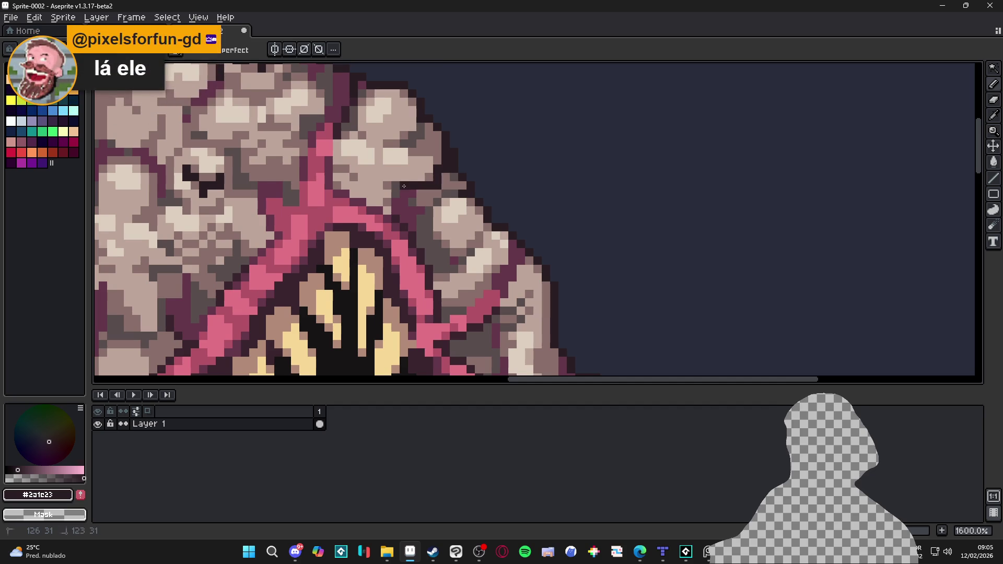
scroll(412, 186, "down", 5)
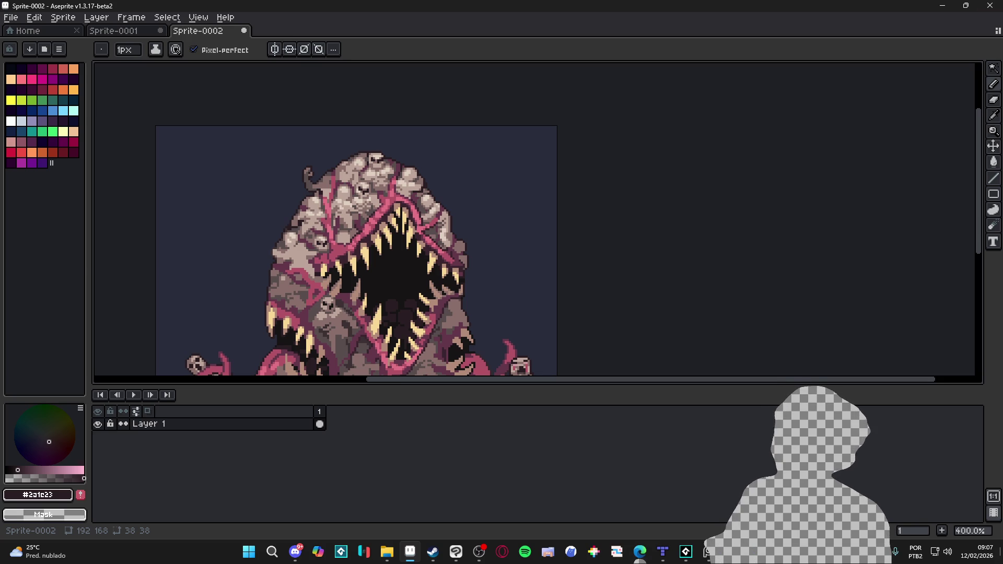
scroll(417, 267, "down", 1)
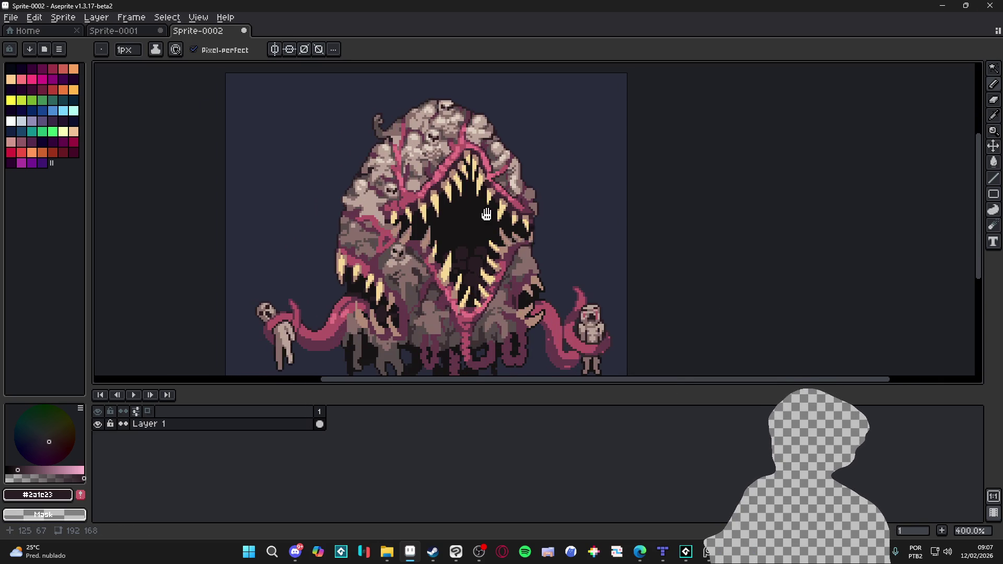
scroll(417, 267, "down", 1)
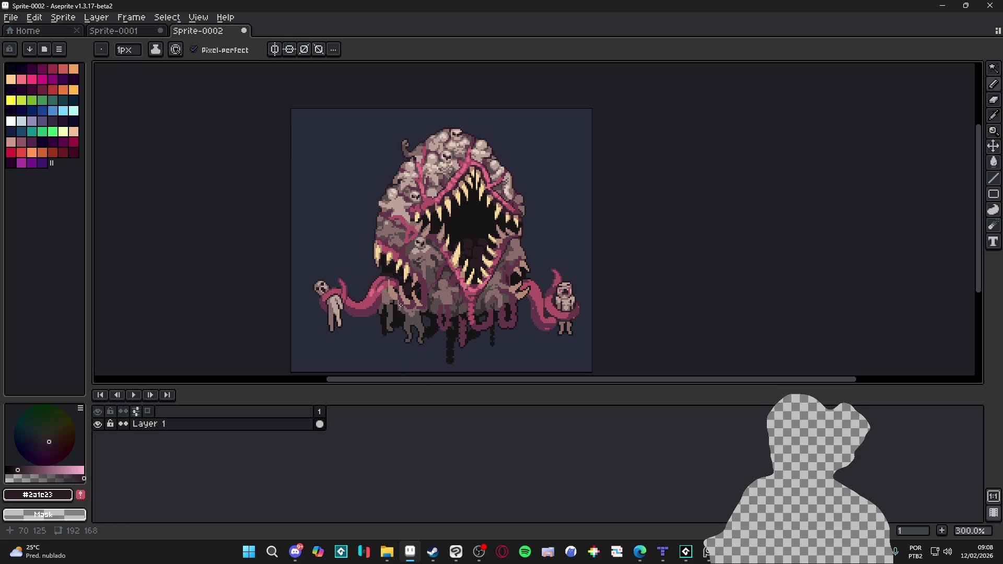
Zoom in, sample the muted pink-grey from the sprite, and return to the Pencil.
scroll(424, 261, "up", 3)
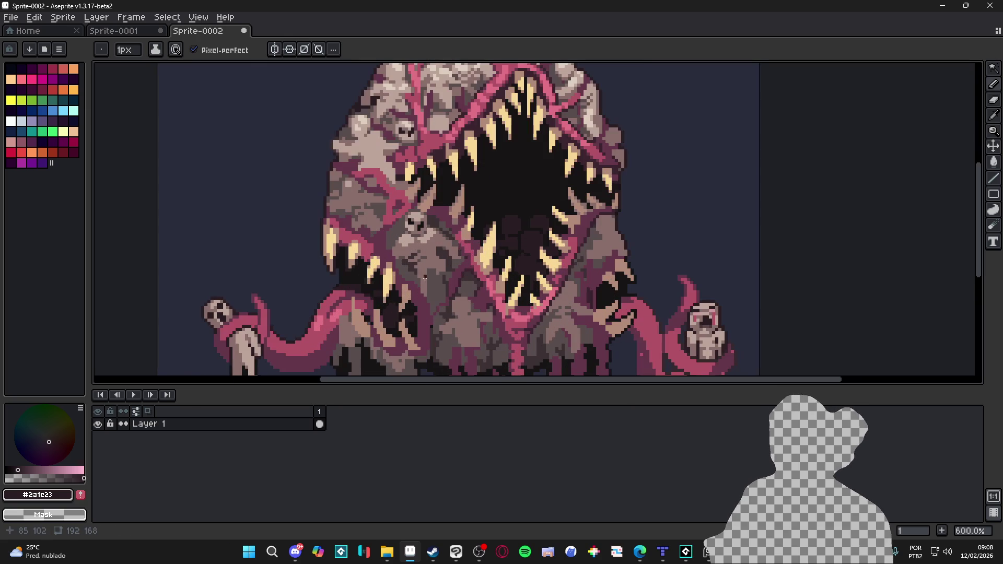
scroll(428, 281, "up", 1)
scroll(432, 272, "down", 2)
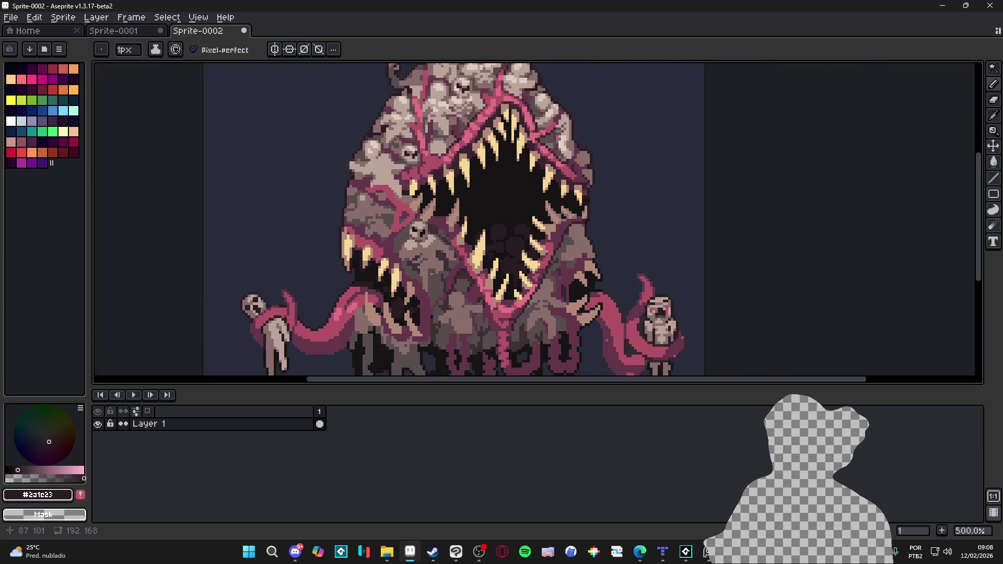
scroll(397, 246, "up", 6)
left_click(379, 252, "alt")
scroll(389, 259, "down", 5)
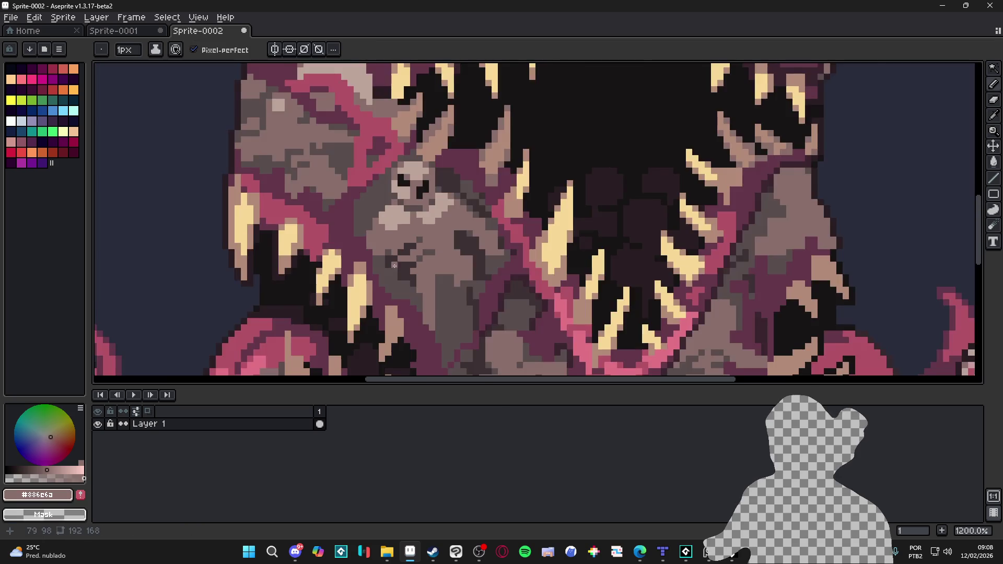
scroll(444, 329, "up", 4)
scroll(433, 316, "down", 4)
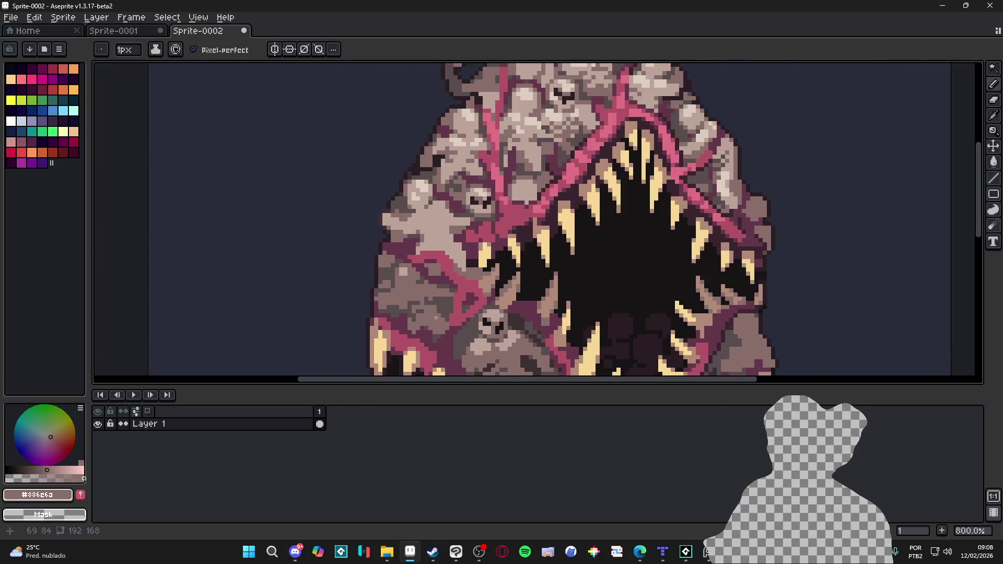
scroll(435, 288, "up", 4)
scroll(436, 289, "down", 3)
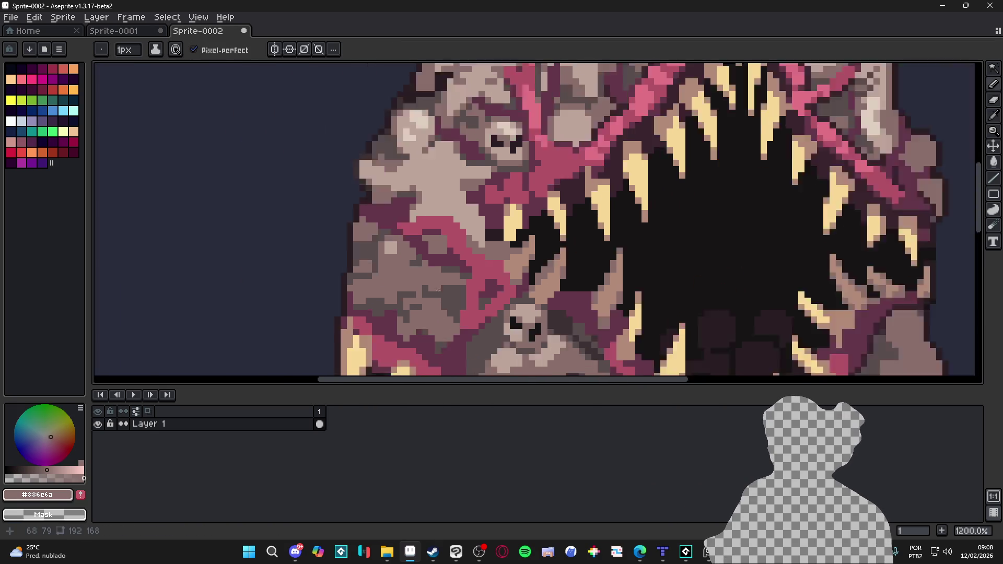
scroll(426, 250, "up", 3)
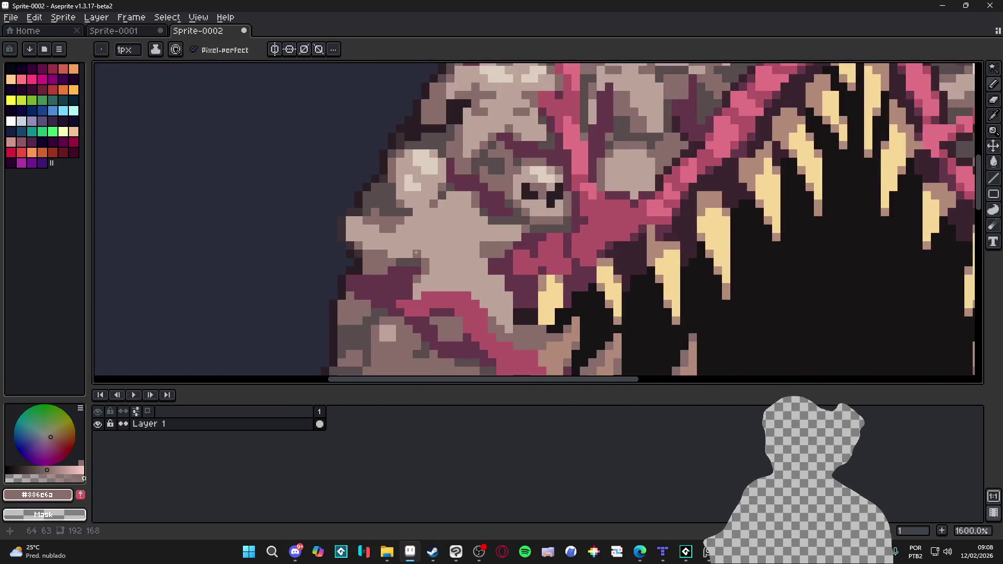
scroll(426, 248, "down", 4)
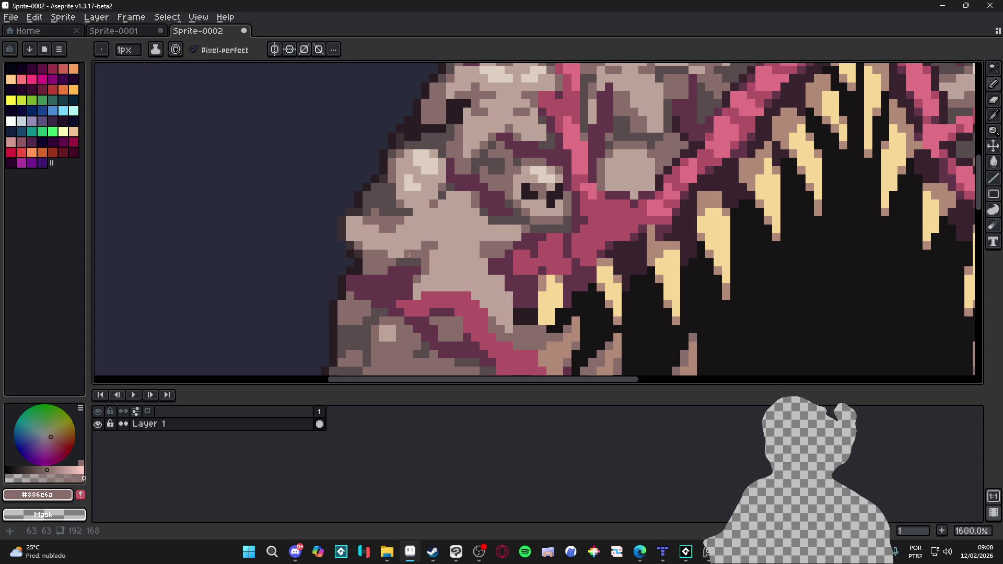
scroll(495, 222, "up", 1)
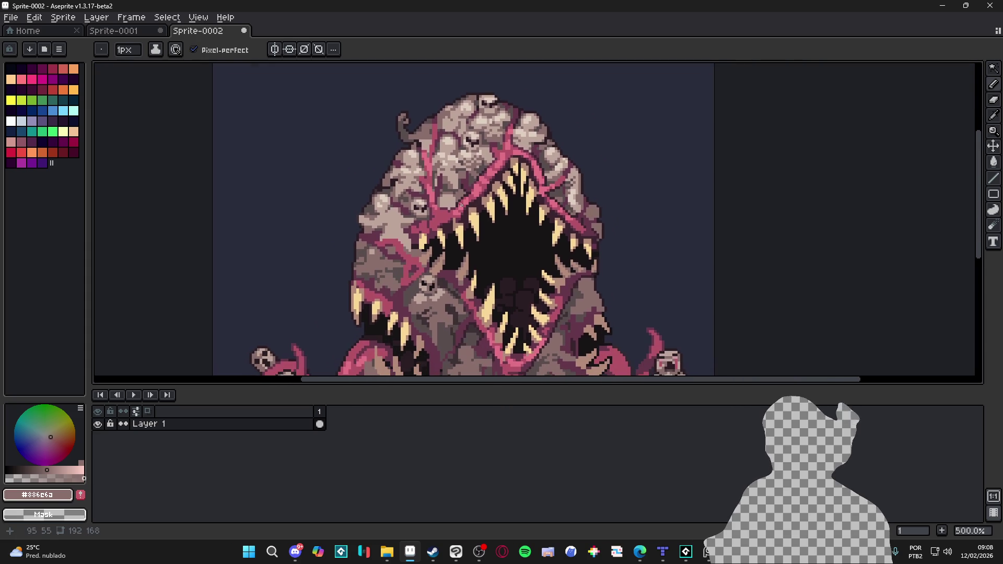
scroll(574, 172, "up", 4)
key("i")
key("b")
Sample the dark outline colour and pencil it along the left tentacle's underside.
scroll(574, 172, "down", 6)
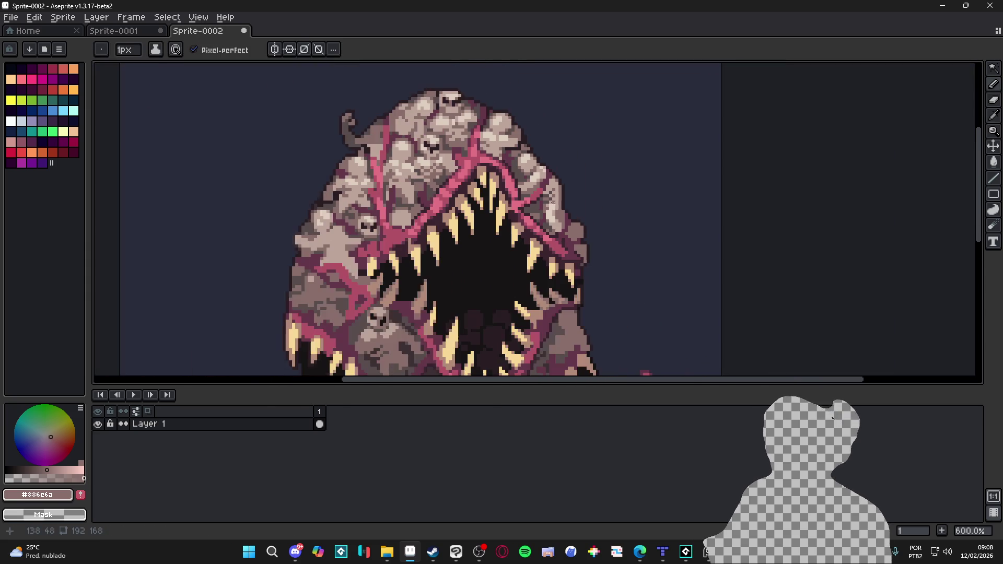
scroll(546, 248, "up", 3)
scroll(546, 248, "down", 3)
left_click_drag(545, 248, 569, 127)
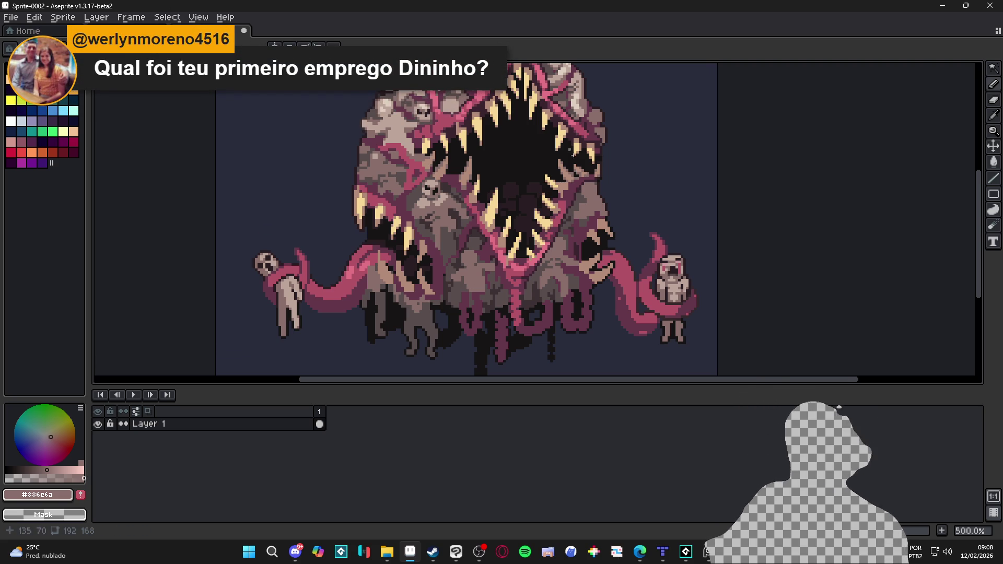
scroll(415, 270, "up", 5)
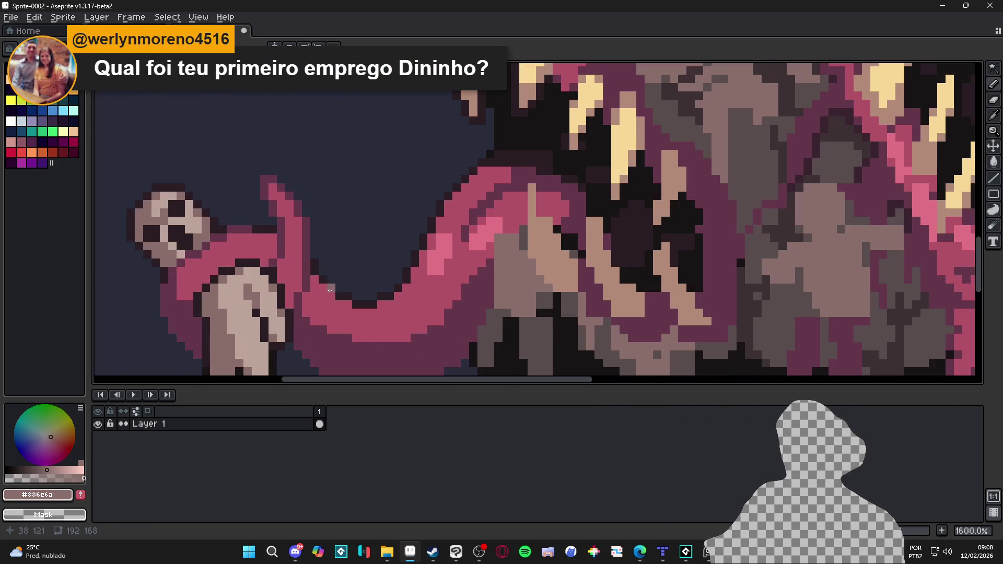
left_click(365, 295, "alt")
scroll(334, 228, "down", 1)
scroll(451, 242, "up", 1)
mouse_move(452, 242)
left_mouse_down()
mouse_move(428, 261)
mouse_move(371, 277)
mouse_move(306, 268)
mouse_move(273, 245)
mouse_move(174, 254)
mouse_move(142, 226)
mouse_move(134, 184)
left_mouse_up()
scroll(135, 184, "down", 7)
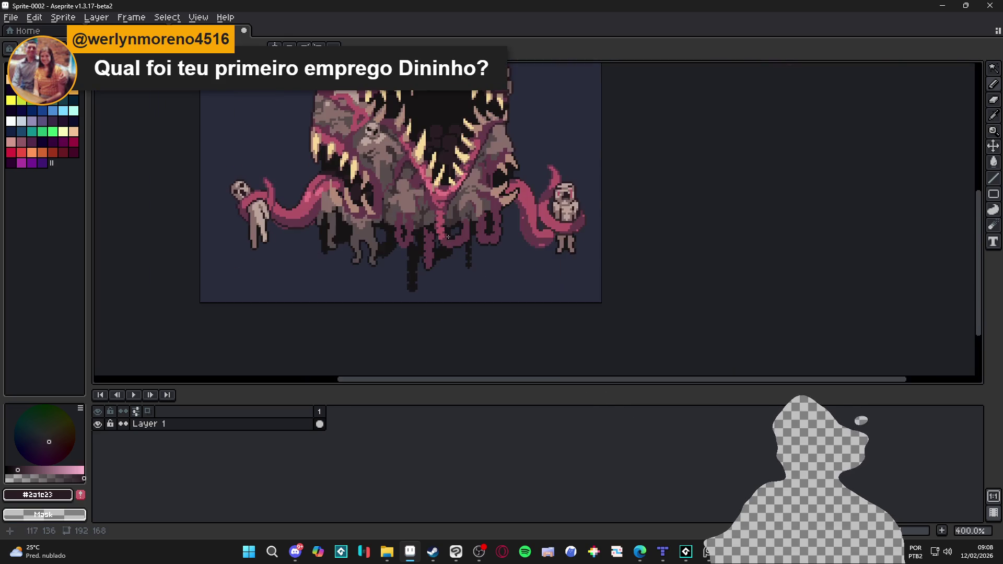
scroll(482, 194, "up", 1)
scroll(482, 195, "down", 1)
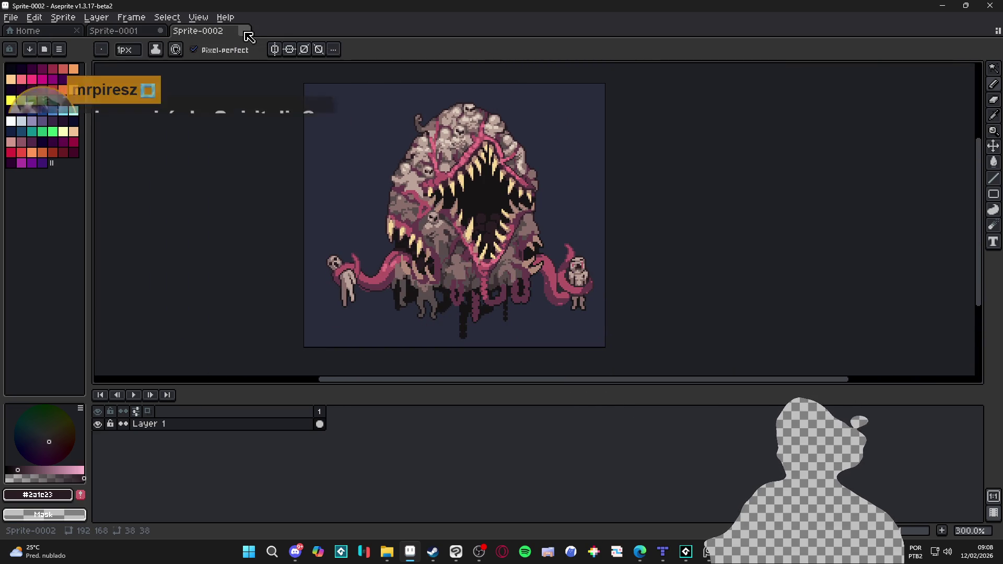
Cancel closing Sprite-0002, switch to Sprite-0001, then close the Aseprite window.
left_click(244, 32)
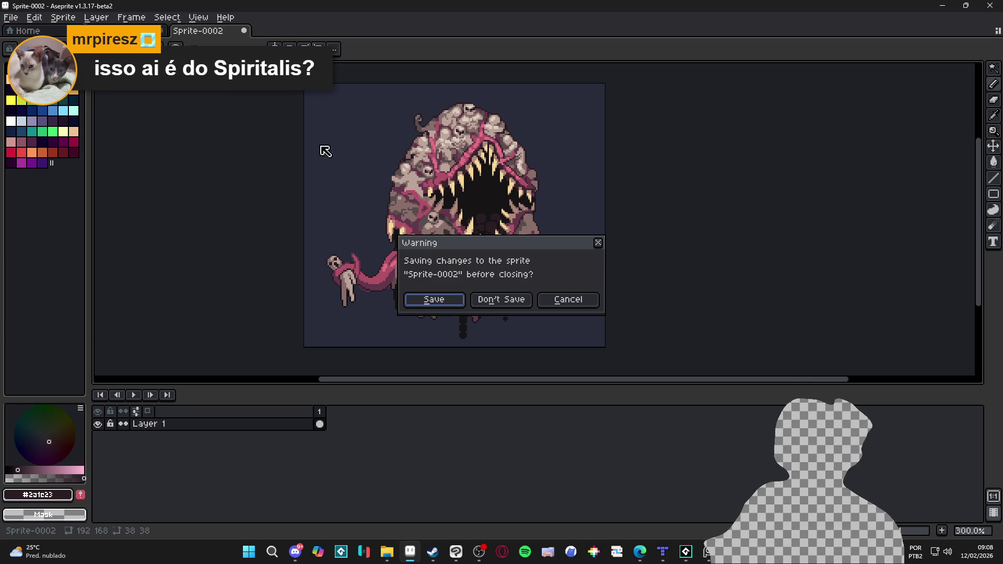
left_click(560, 306)
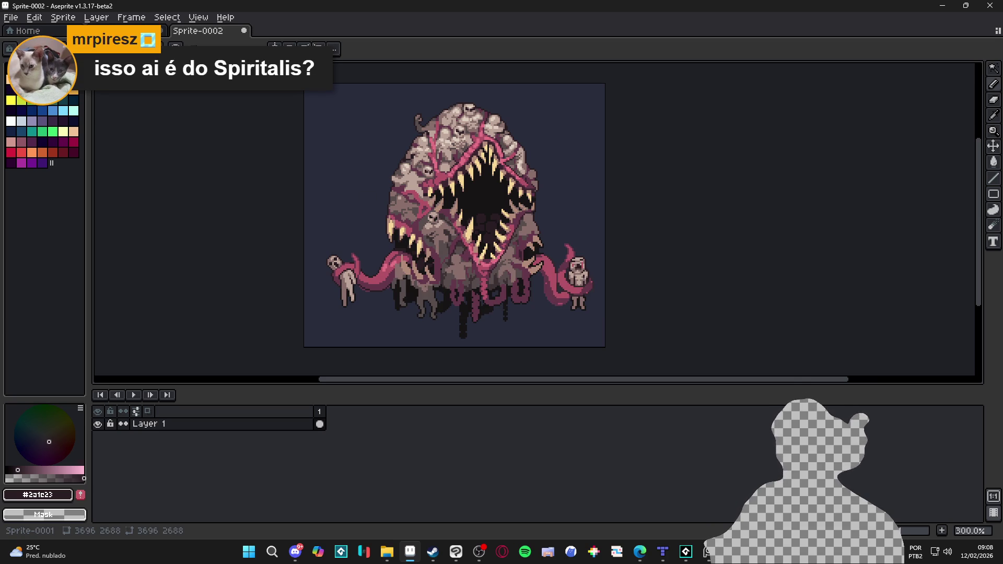
left_click(151, 32)
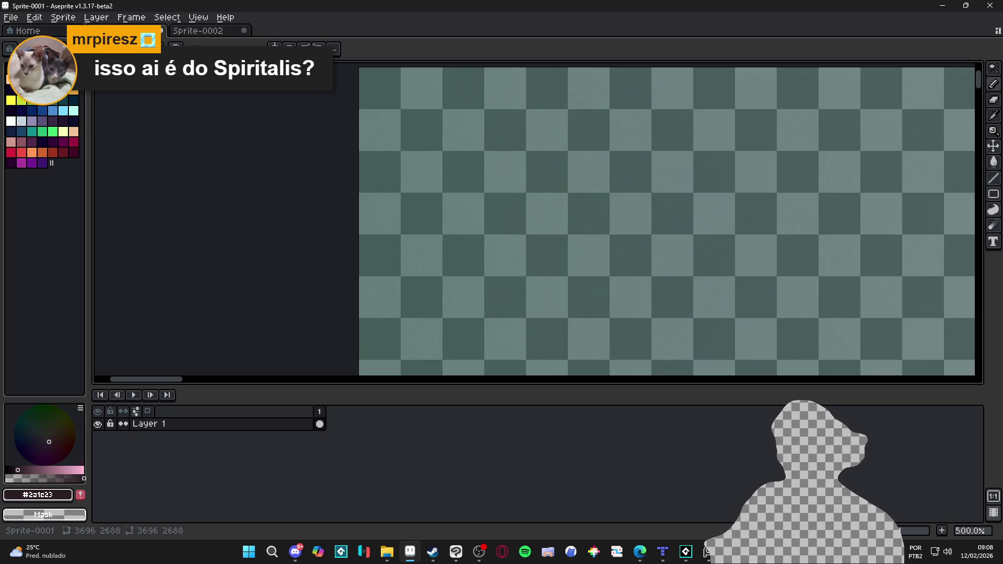
left_click(985, 4)
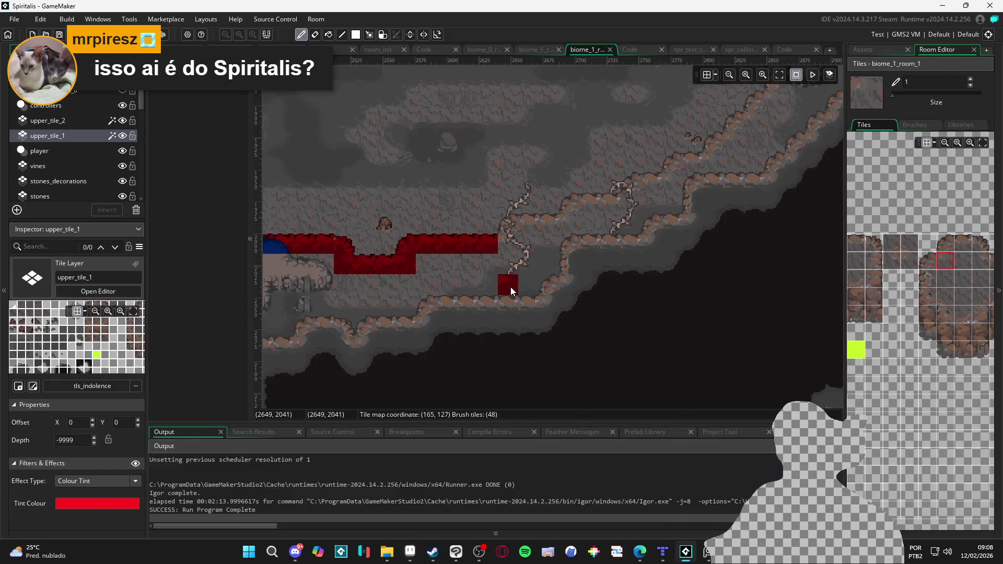
Paint red edge tiles along the lower steps of the slope on upper_tile_1.
left_click(963, 243)
left_click_drag(522, 229, 544, 231)
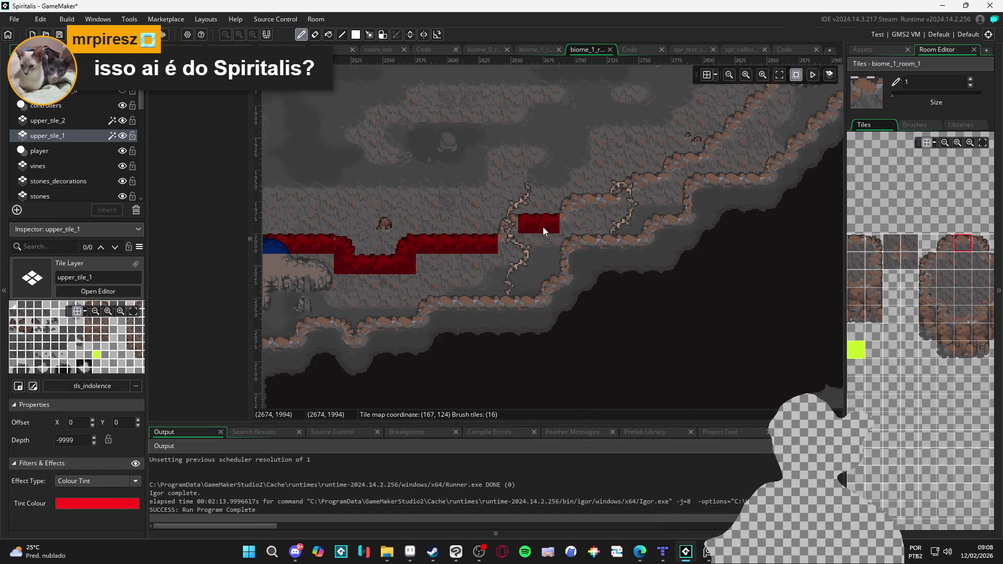
left_click(946, 244)
left_click(510, 230)
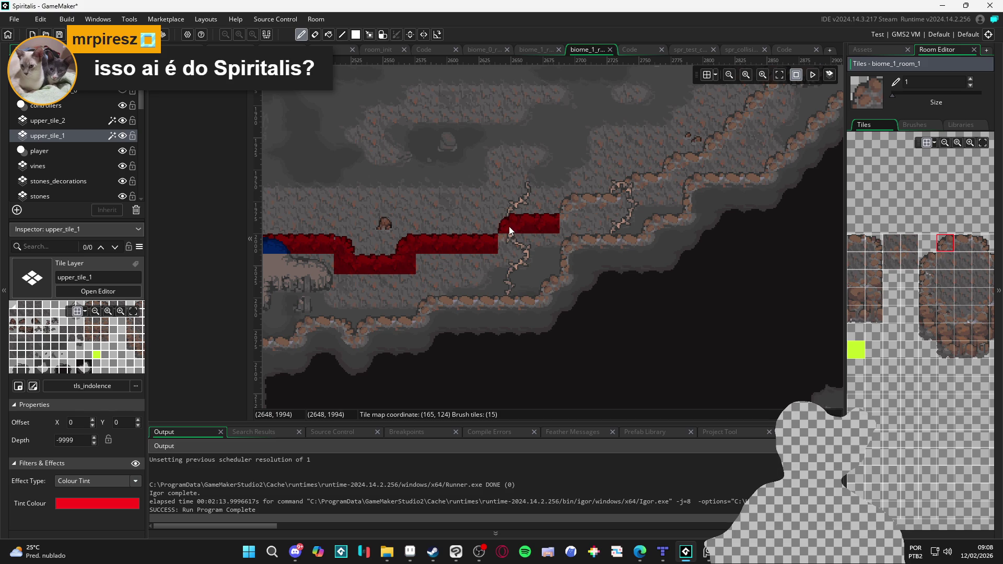
left_click(944, 263)
left_click(533, 245)
left_click(570, 225)
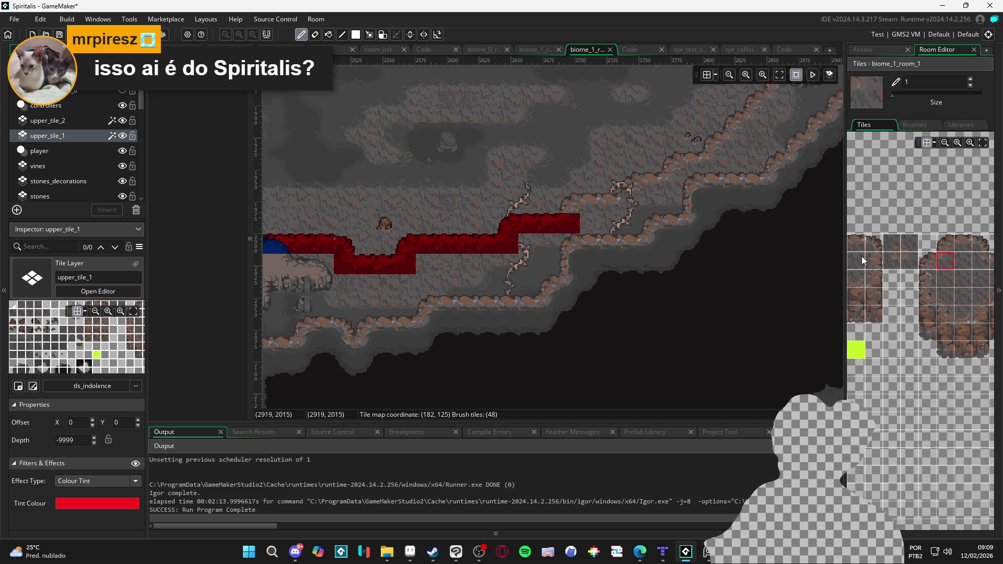
left_click(945, 244)
left_click(552, 214)
left_click(570, 204)
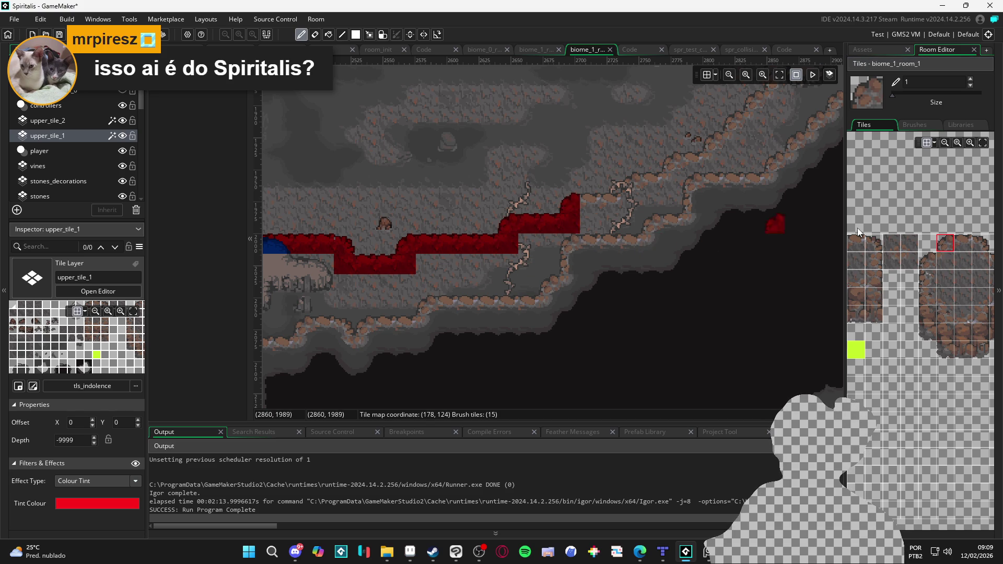
Extend the top red edge run rightward and add tiles above its right end.
left_click(961, 246)
left_click(606, 205)
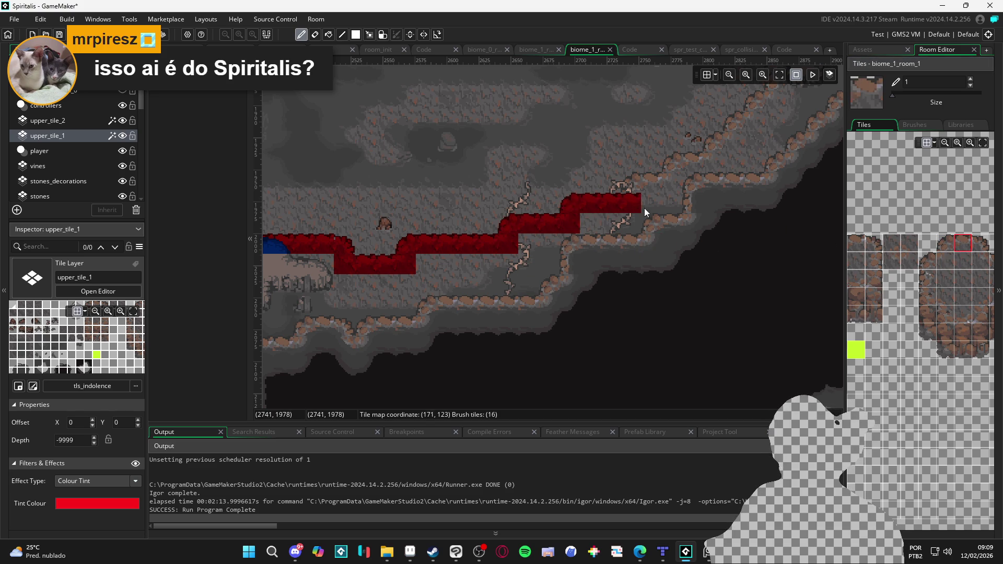
left_click(945, 260)
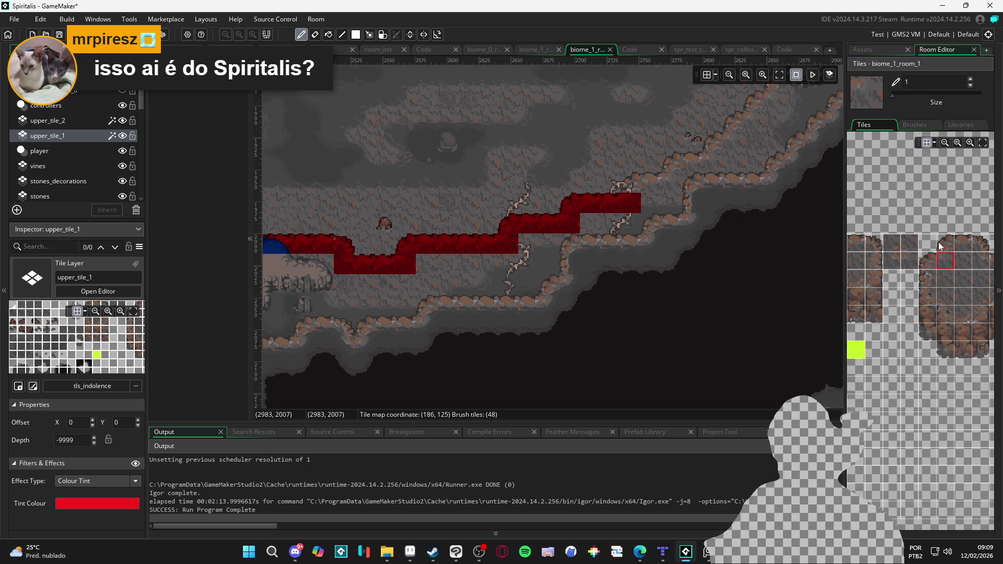
left_click_drag(927, 243, 945, 243)
left_click(633, 190)
left_click(963, 243)
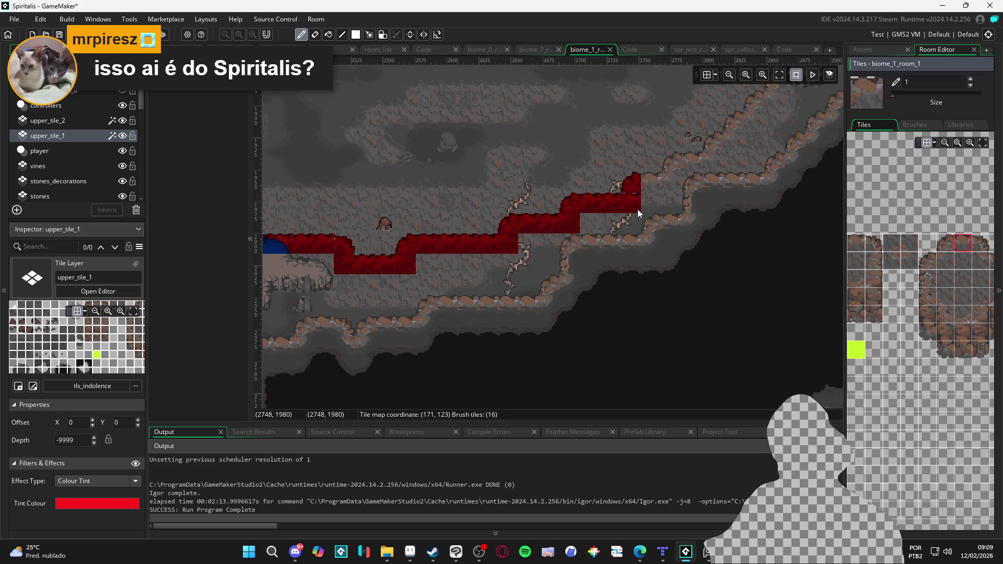
left_click(651, 183)
mouse_move(652, 191)
left_mouse_down()
mouse_move(597, 209)
mouse_move(578, 238)
left_mouse_up()
left_click(944, 261)
left_click(609, 207)
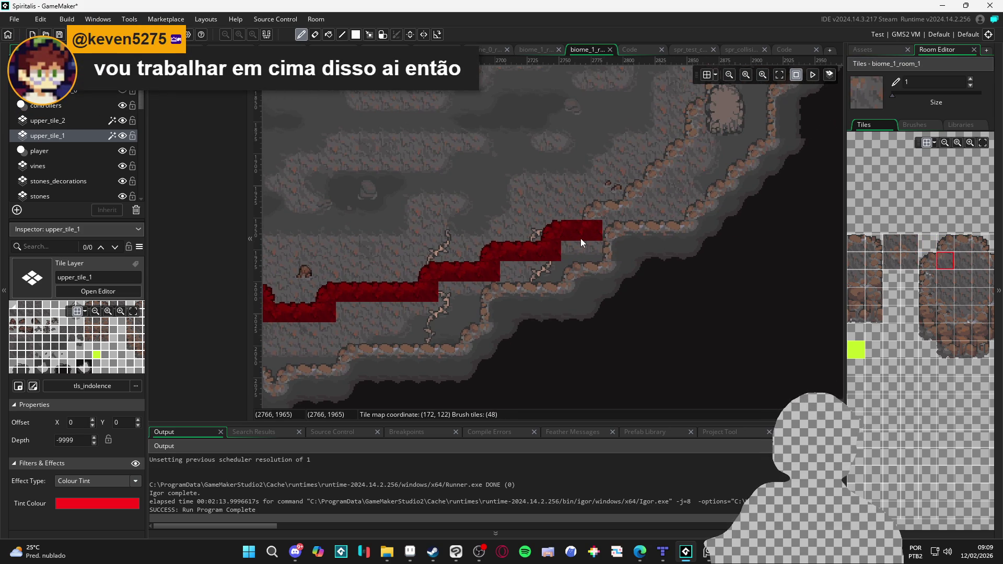
left_click(959, 292)
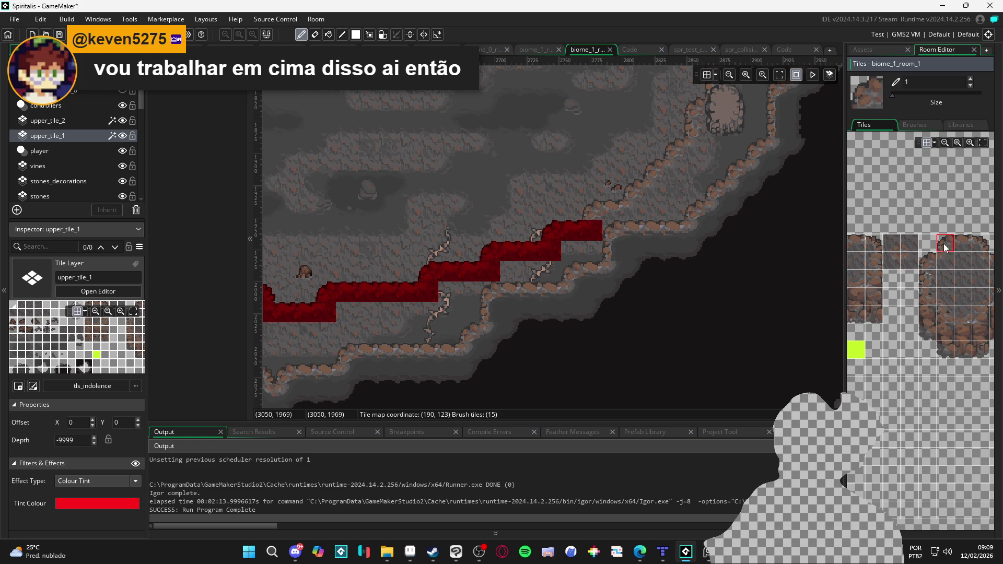
Add the corner and top edge tiles where the slope reaches its upper step.
left_click(593, 210)
left_click(961, 247)
left_click(613, 210)
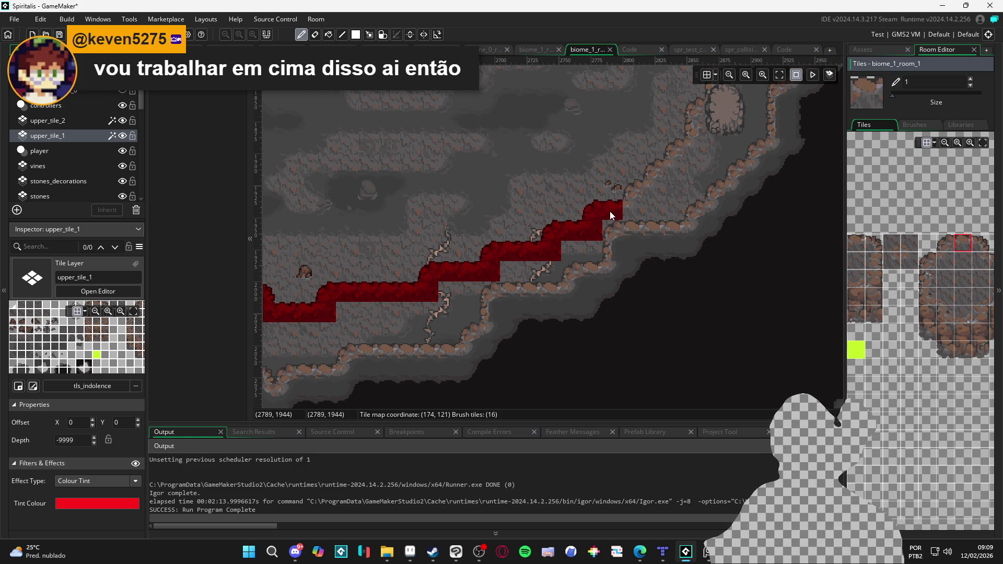
left_click(945, 260)
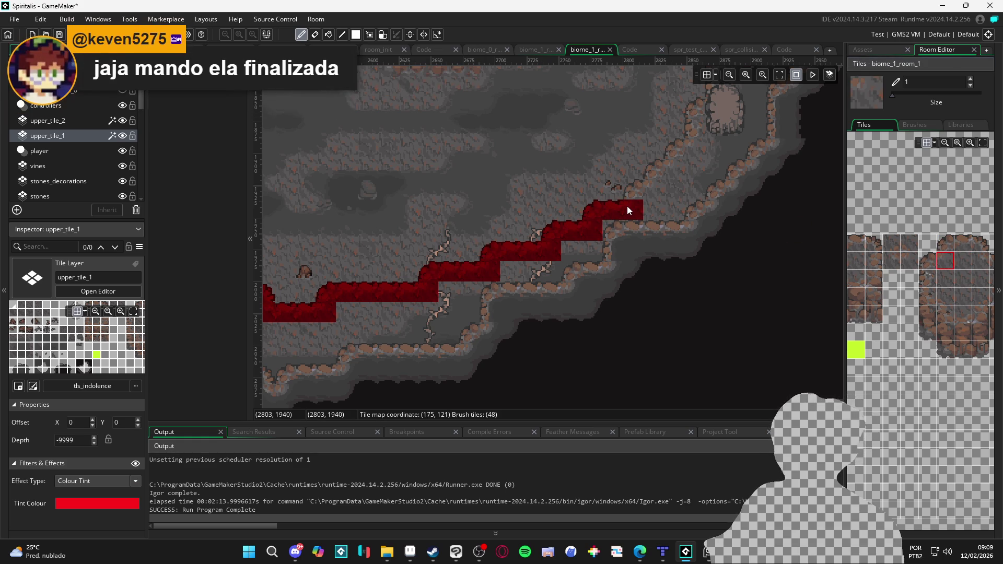
left_click_drag(627, 206, 607, 218)
left_click(945, 243)
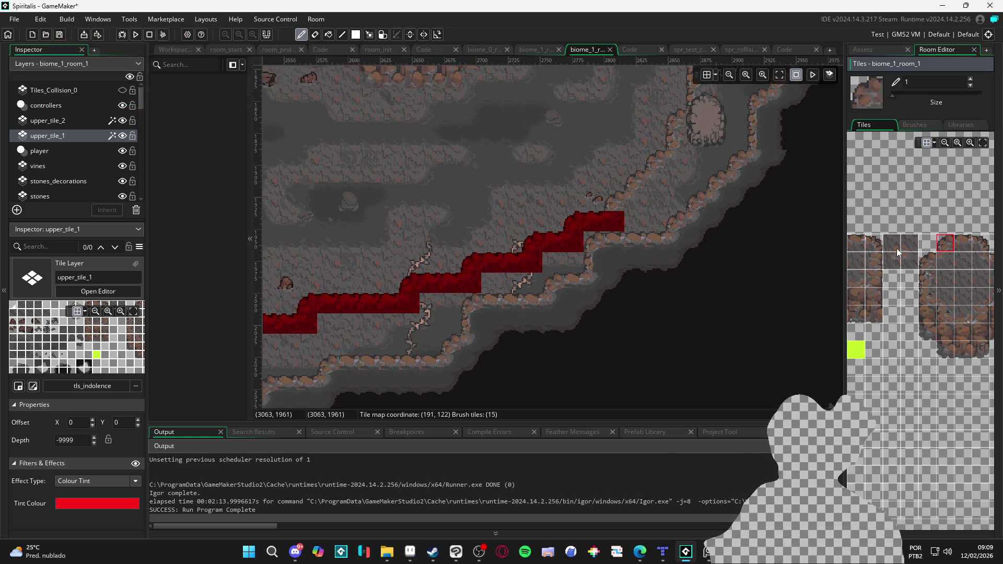
left_click(616, 205)
left_click_drag(607, 211, 585, 229)
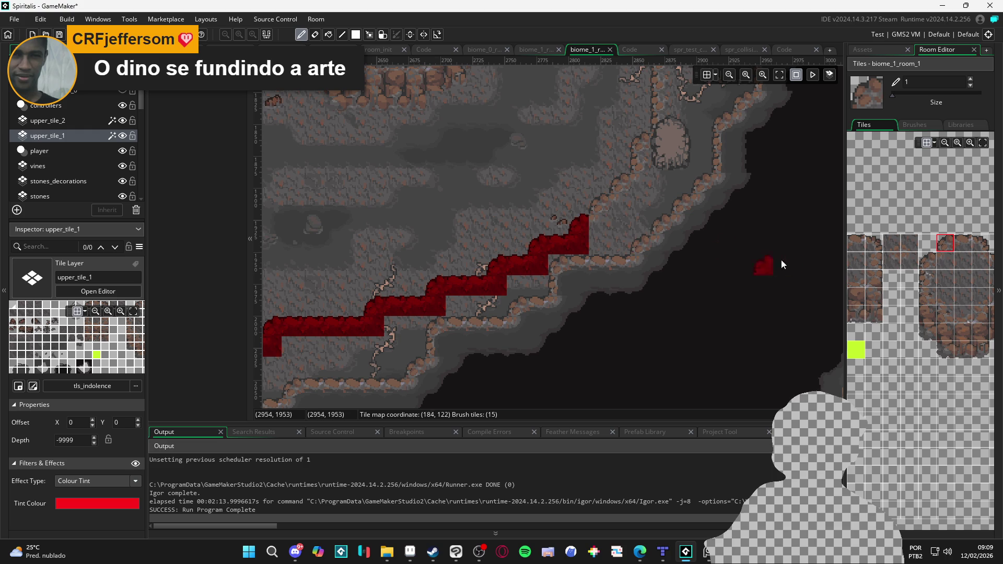
left_click(964, 243)
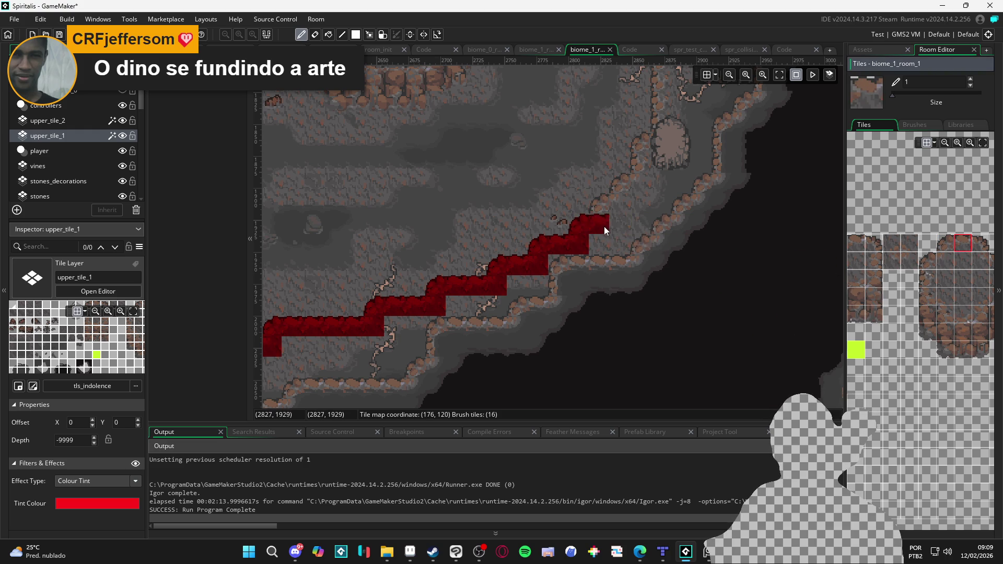
left_click(929, 244)
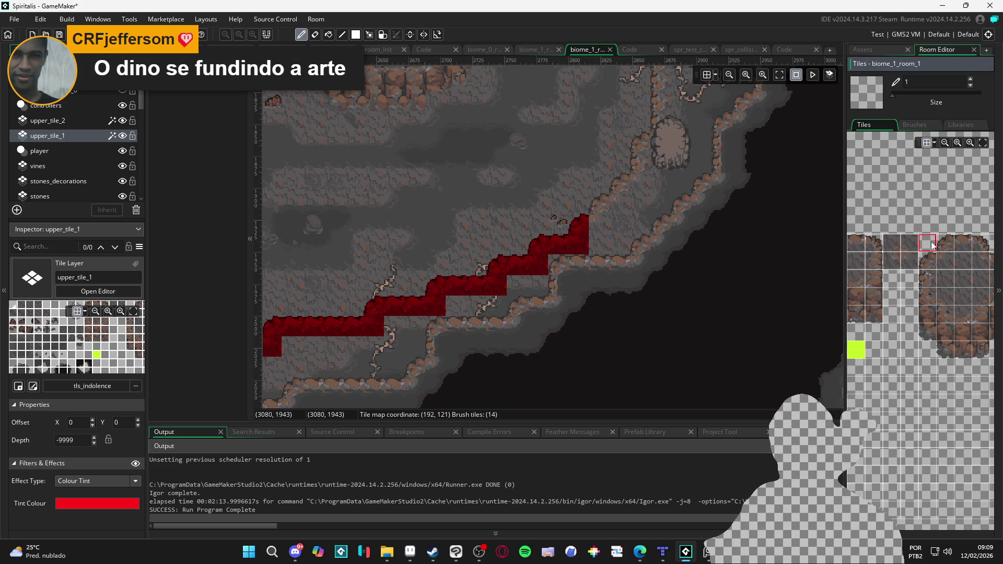
left_click(945, 243)
left_click(606, 205)
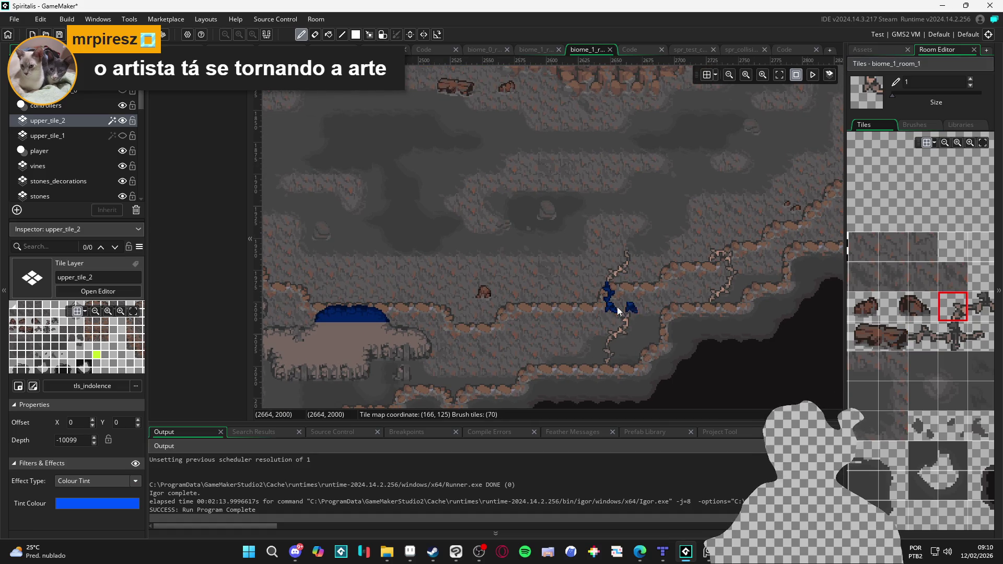
Flip the orientation of the selected brush tile.
scroll(738, 323, "right", 3)
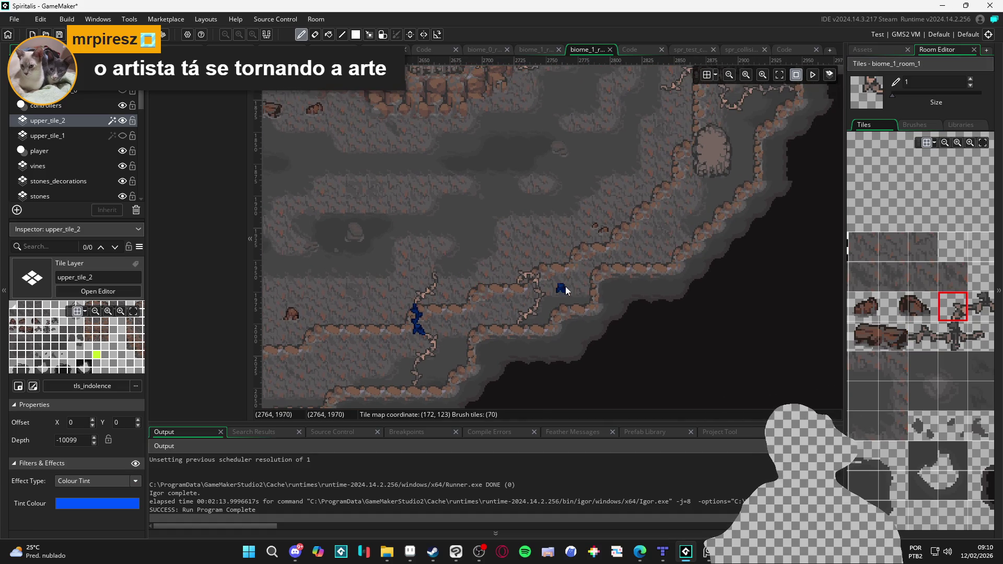
key("z")
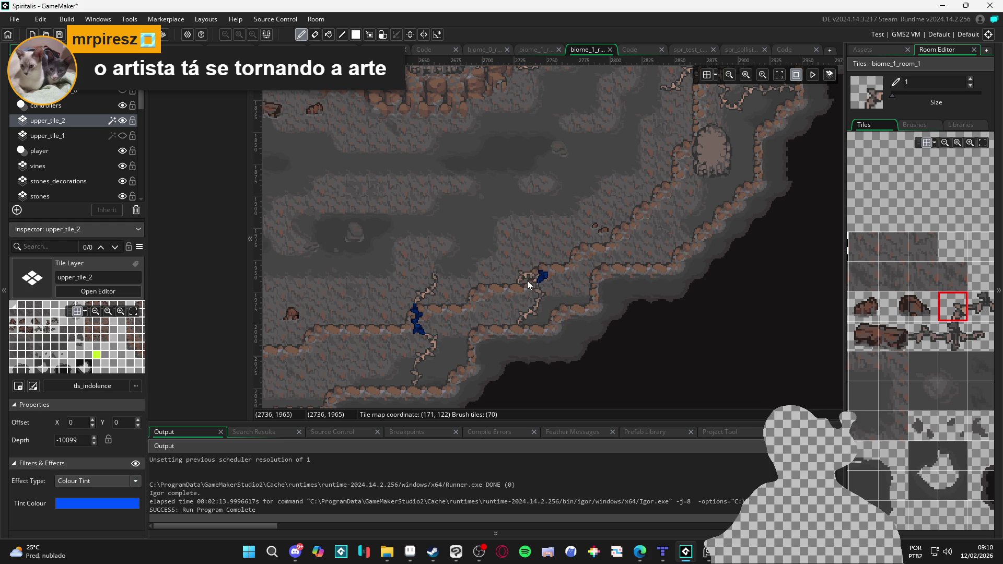
scroll(640, 258, "up", 3)
scroll(641, 259, "right", 2)
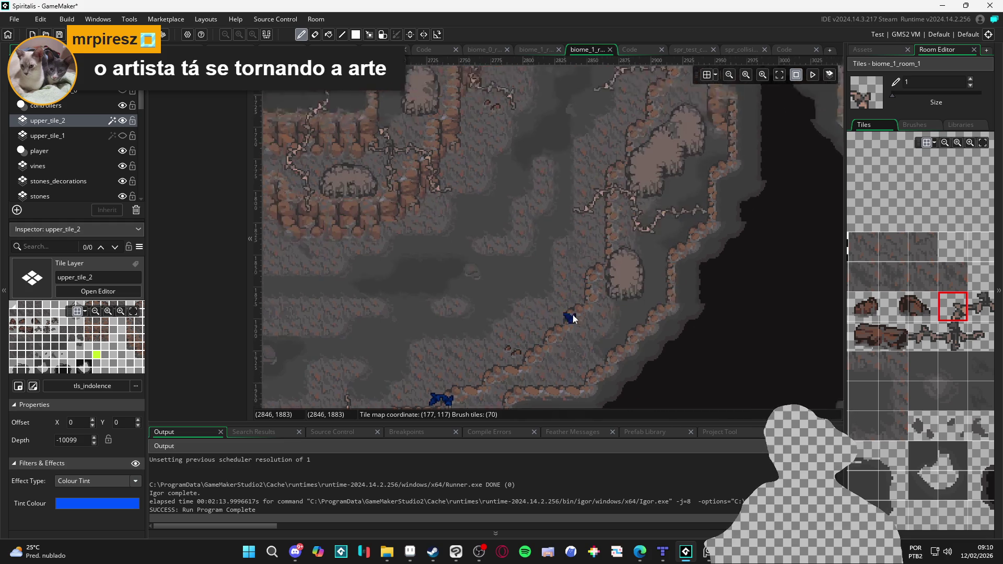
scroll(575, 274, "down", 2)
scroll(636, 211, "left", 3)
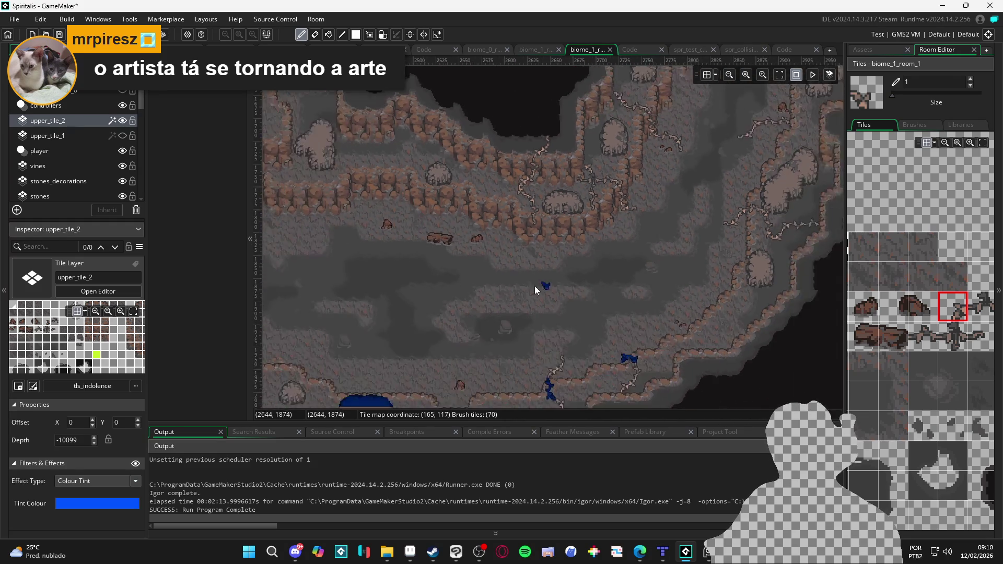
scroll(553, 287, "right", 2)
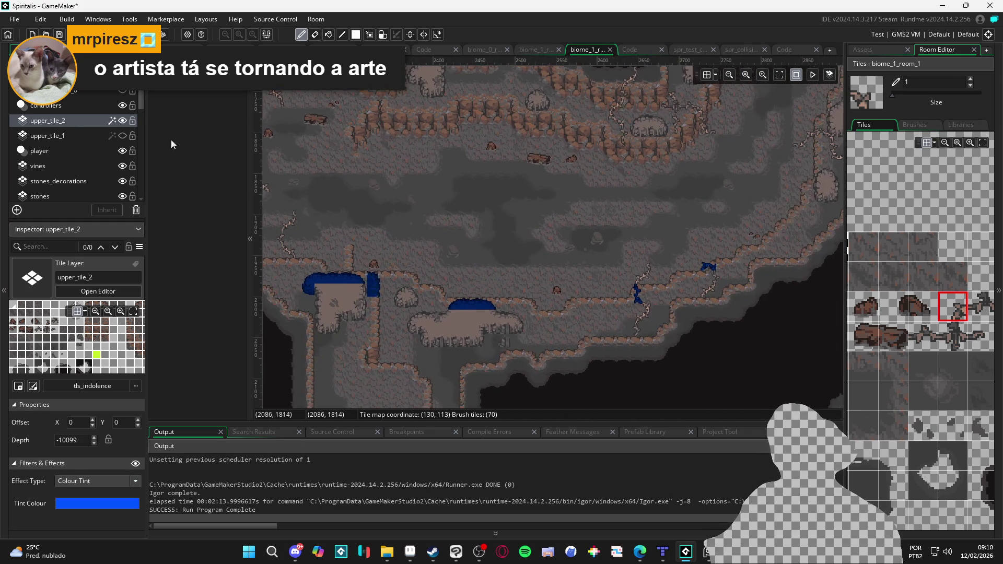
Unhide the upper_tile_1 layer and make it the active layer.
left_click(122, 135)
scroll(496, 232, "right", 2)
scroll(529, 239, "up", 3)
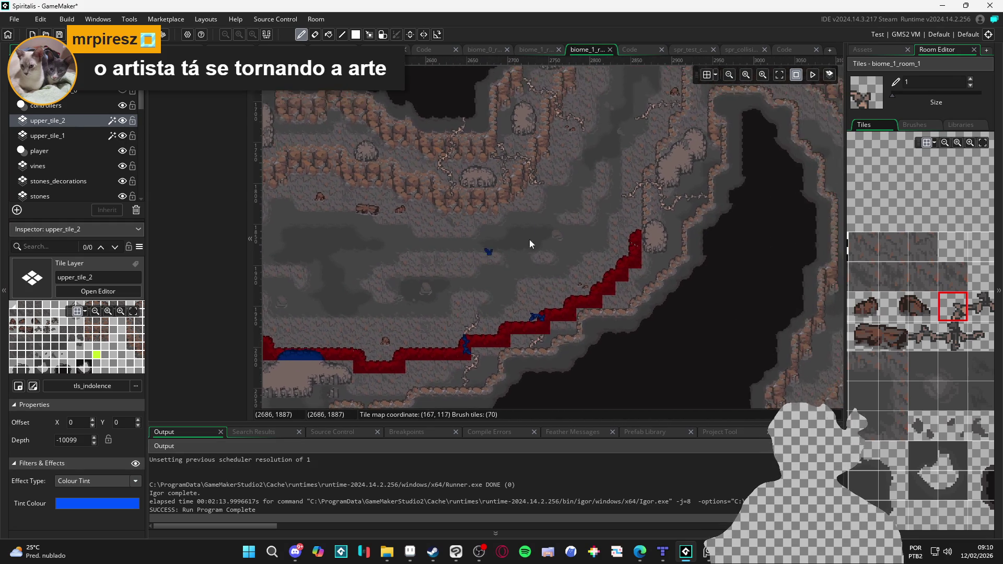
scroll(509, 229, "right", 3)
scroll(503, 346, "up", 2)
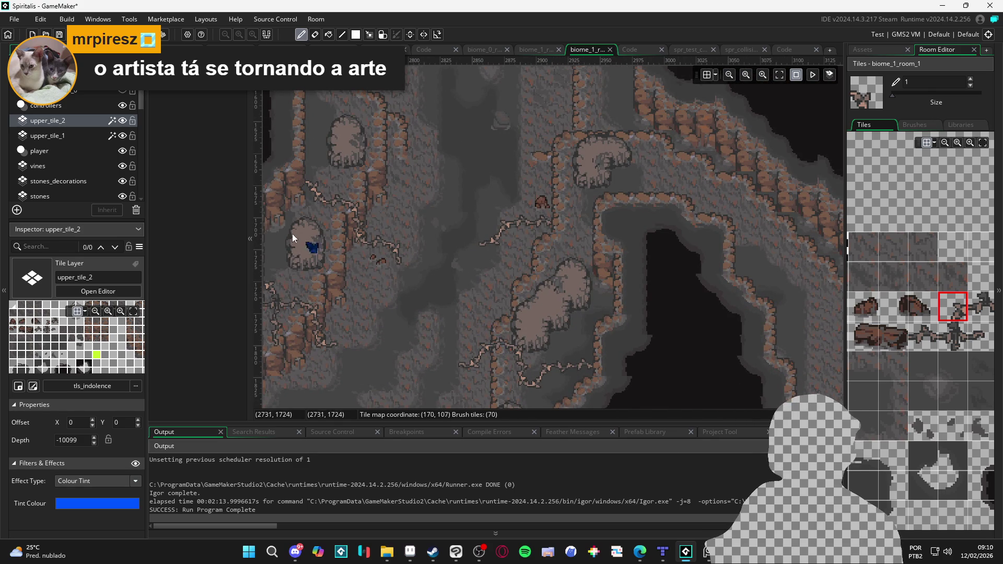
left_click(93, 136)
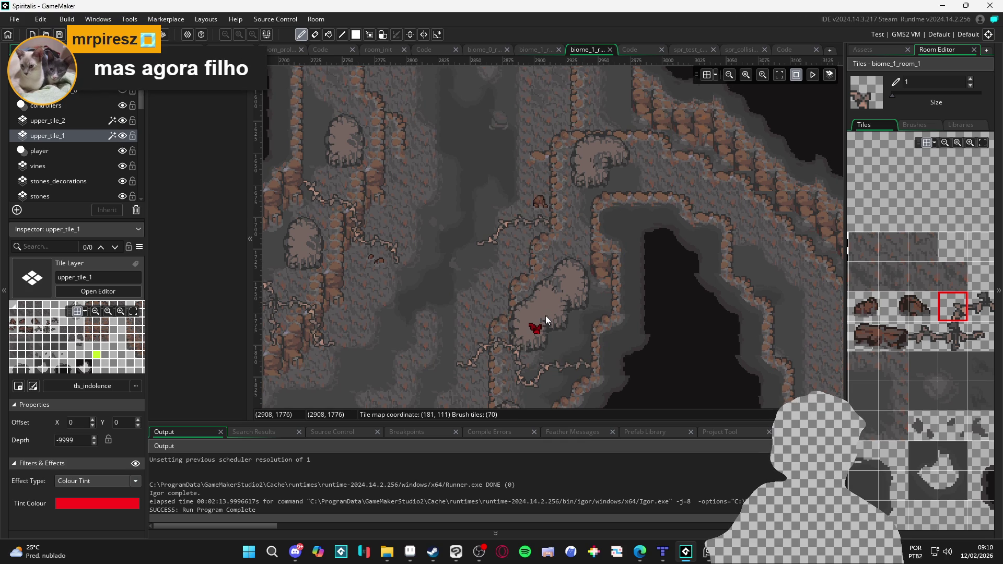
Stamp rock-edge tiles diagonally up the left side of a pillar.
scroll(904, 359, "down", 4)
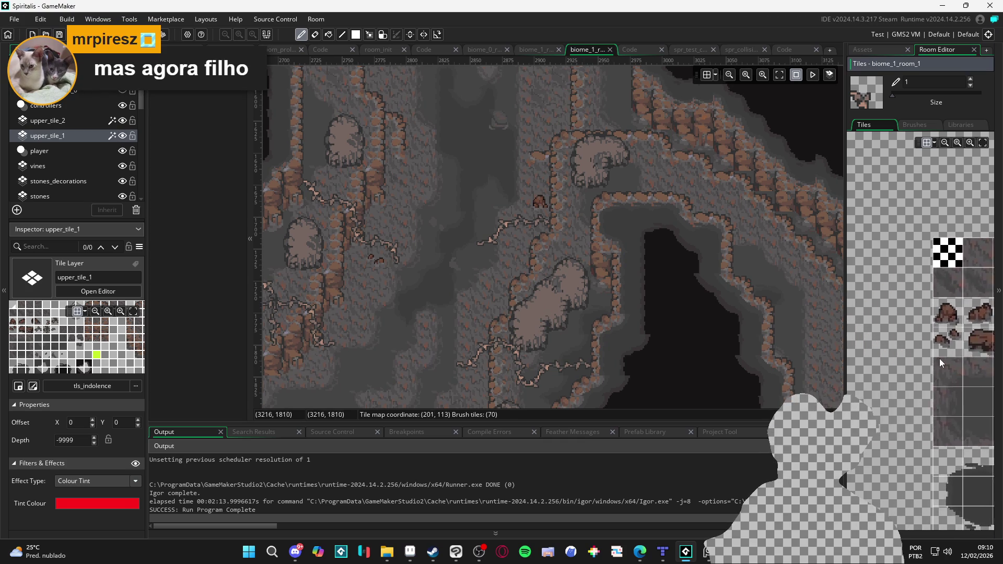
scroll(896, 298, "up", 4)
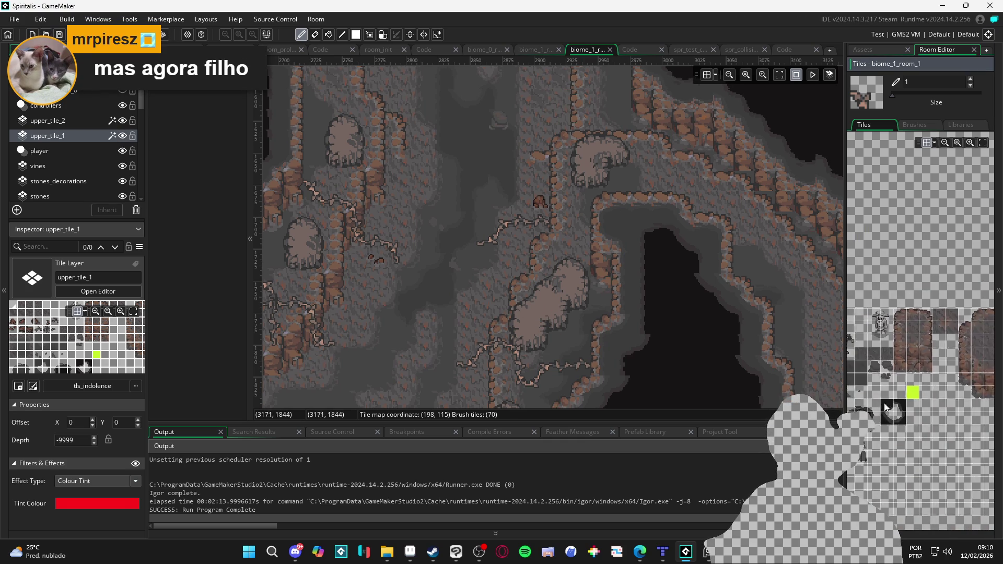
left_click(903, 312)
left_click(496, 334)
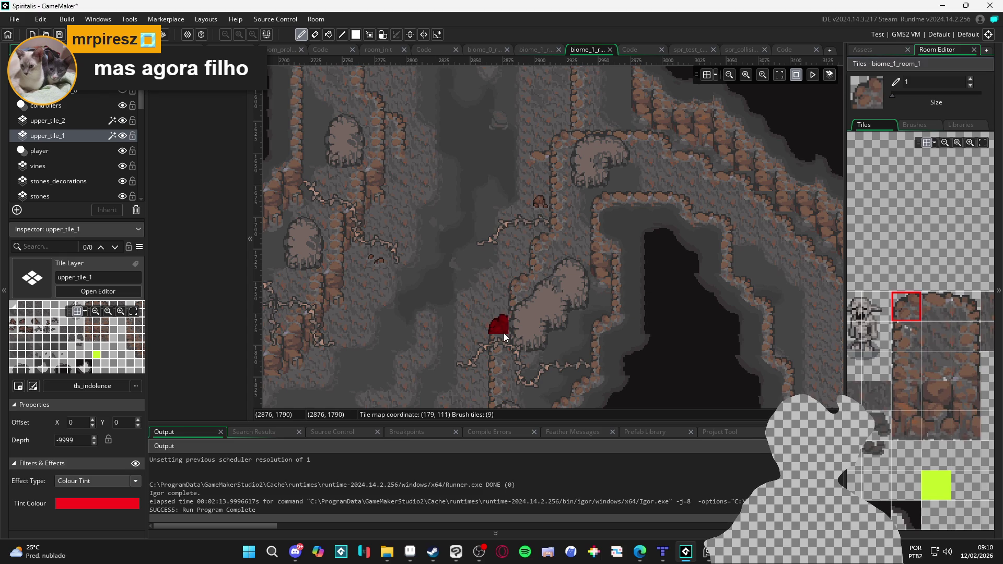
left_click(517, 293)
left_click(535, 252)
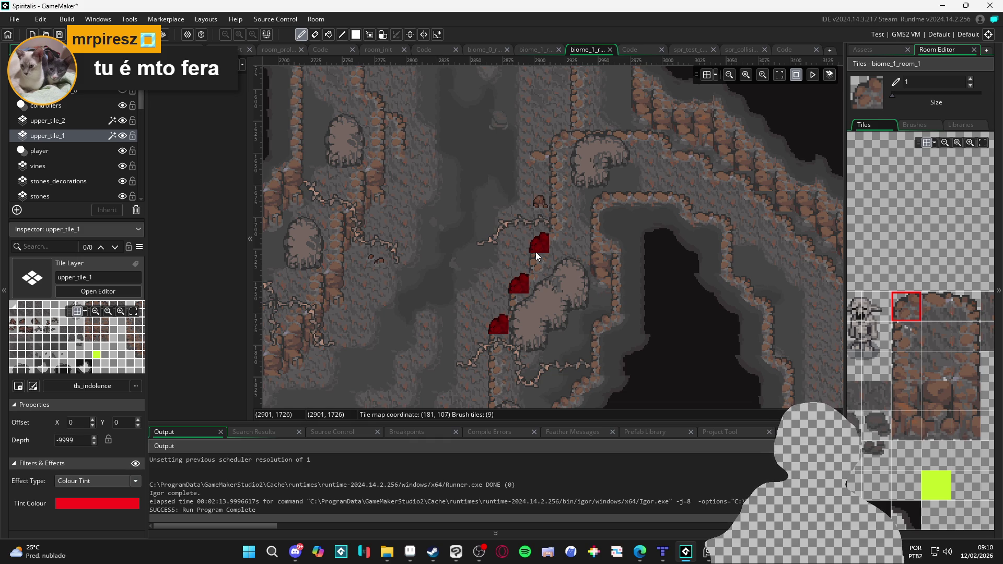
left_click(553, 149)
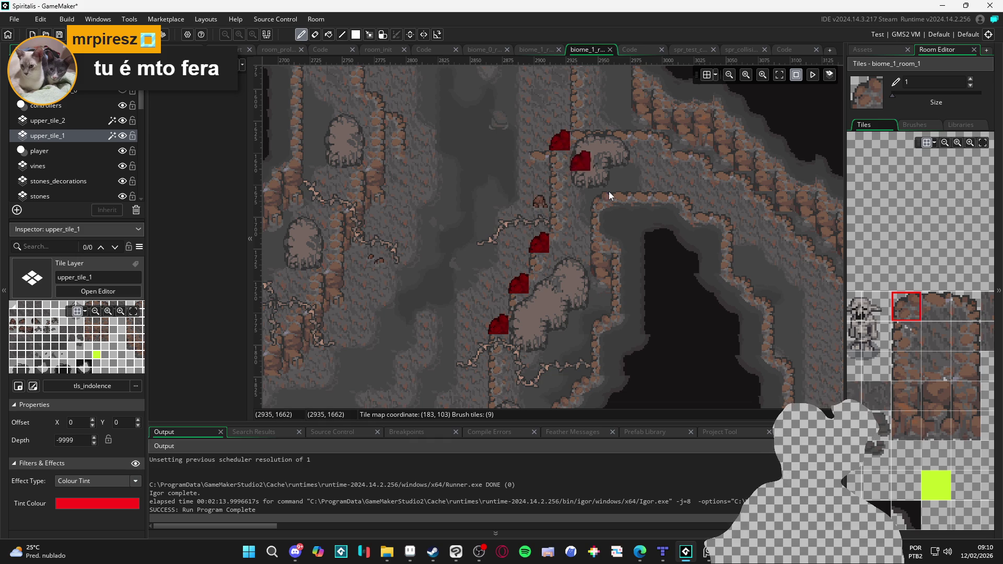
left_click(942, 320)
left_click(586, 139)
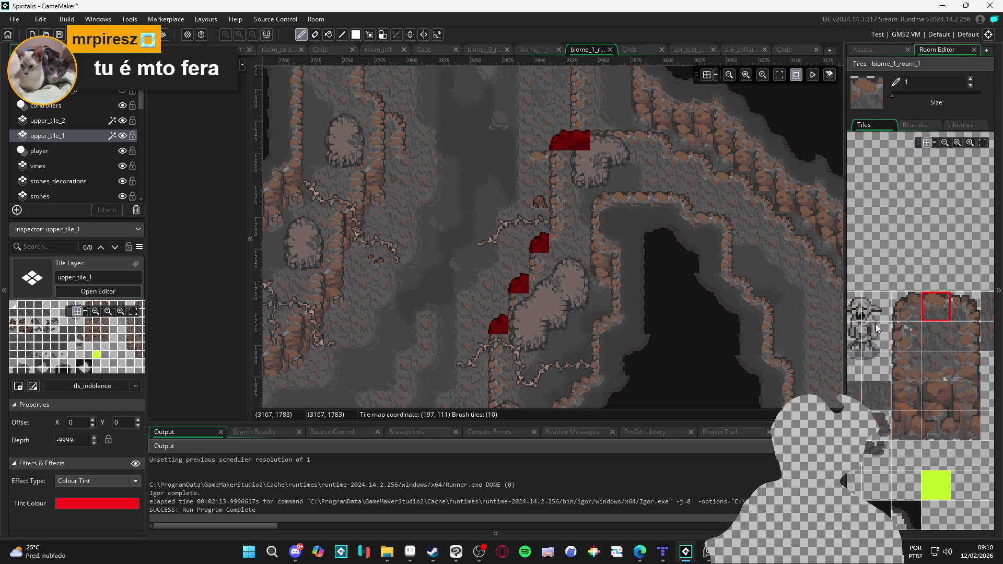
Paint an edge tile and a two-tile block along the pillar's side.
left_click(906, 336)
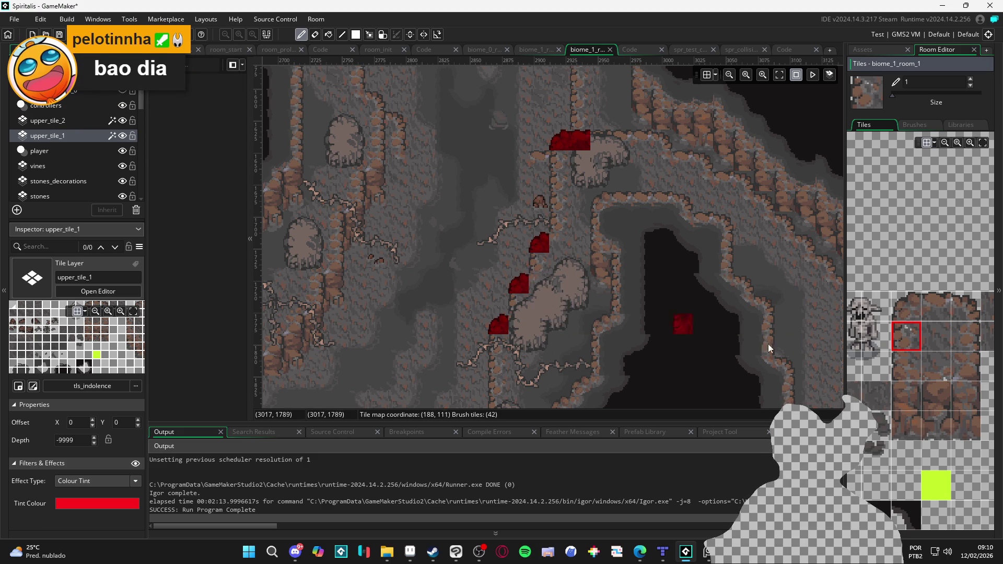
left_click(930, 343)
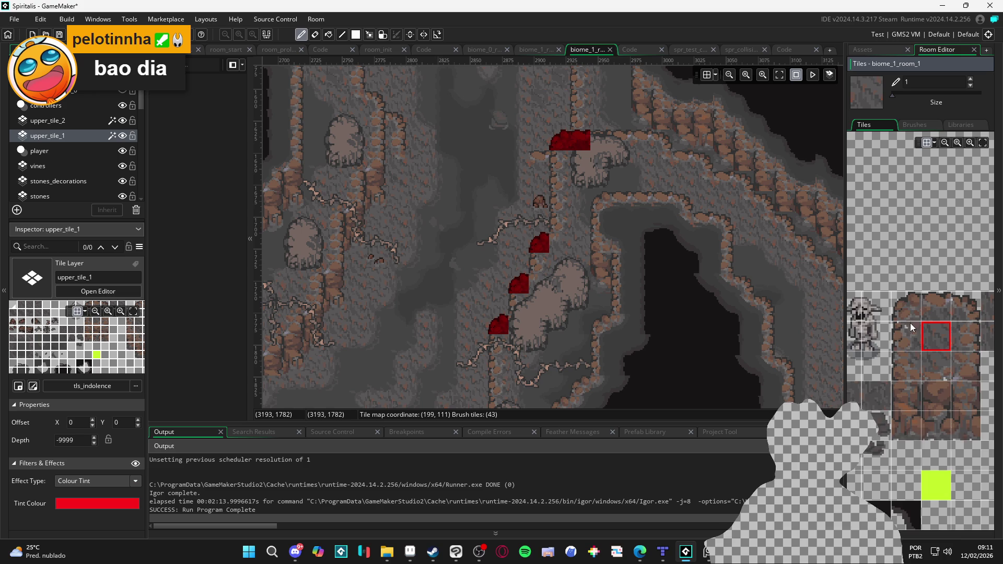
scroll(911, 323, "up", 2)
left_click(935, 336)
left_click(560, 243)
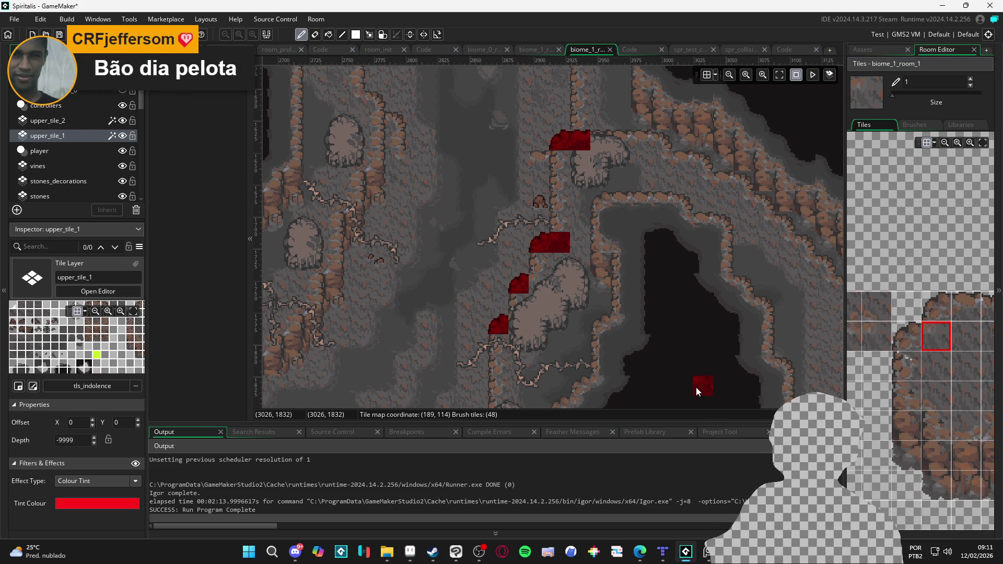
left_click_drag(527, 284, 536, 288)
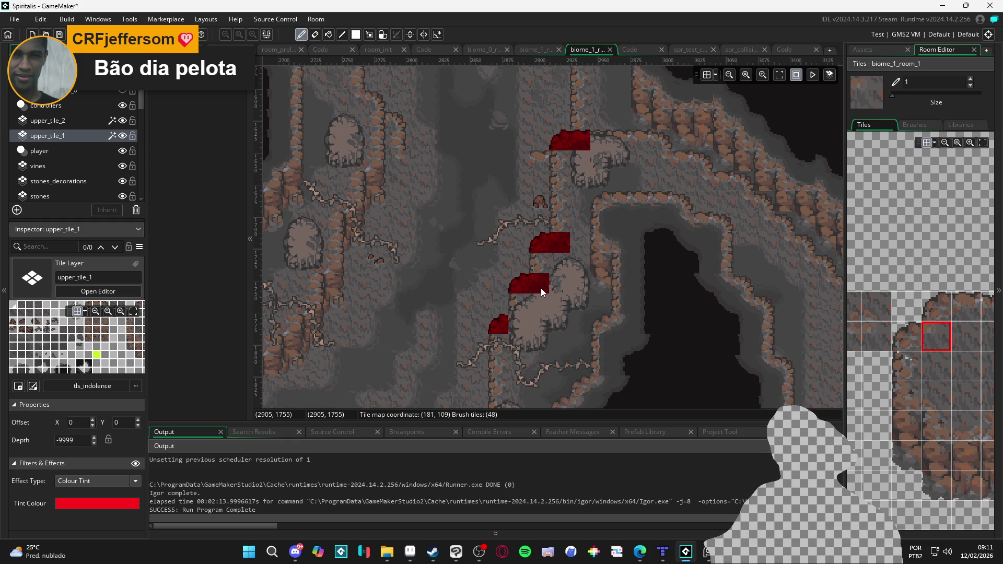
Add edge tile blocks down the pillar's side and at its base.
left_click(907, 365)
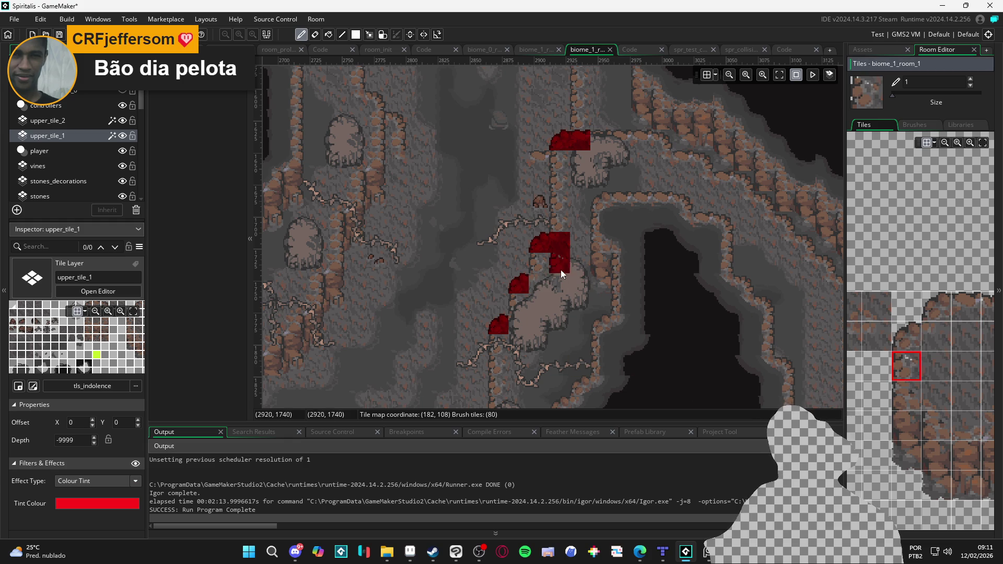
left_click(929, 331)
left_click_drag(515, 296, 541, 291)
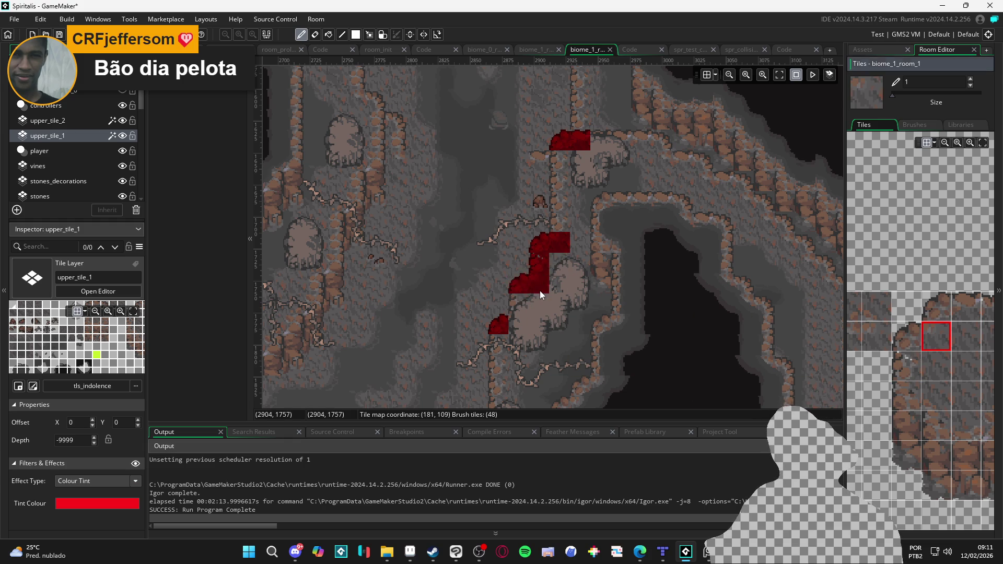
left_click(908, 365)
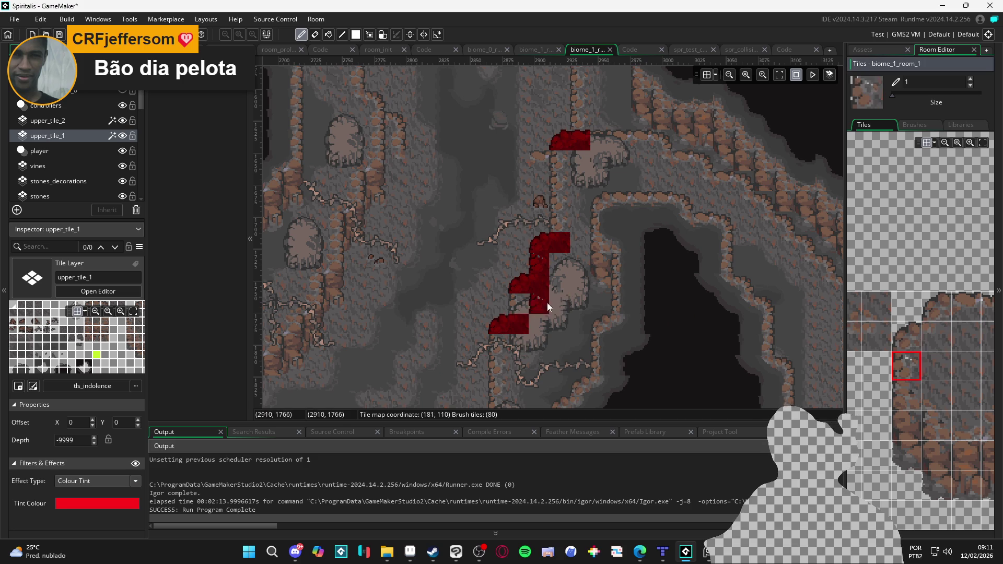
left_click(525, 301)
scroll(560, 218, "down", 3)
scroll(559, 302, "up", 4)
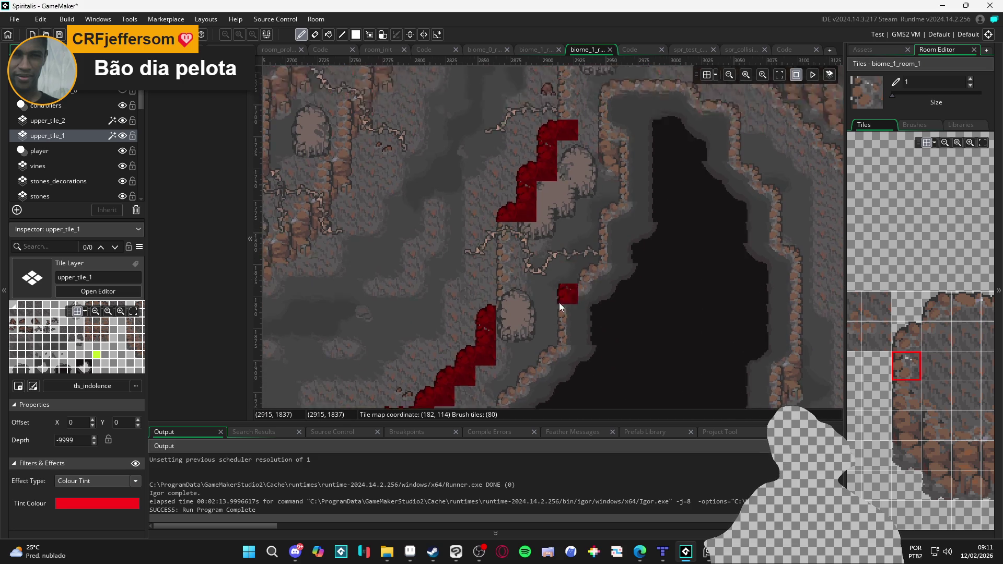
Brush edge tiles along the diagonal slope on the upper_tile_1 layer.
scroll(552, 310, "up", 2)
scroll(552, 310, "left", 2)
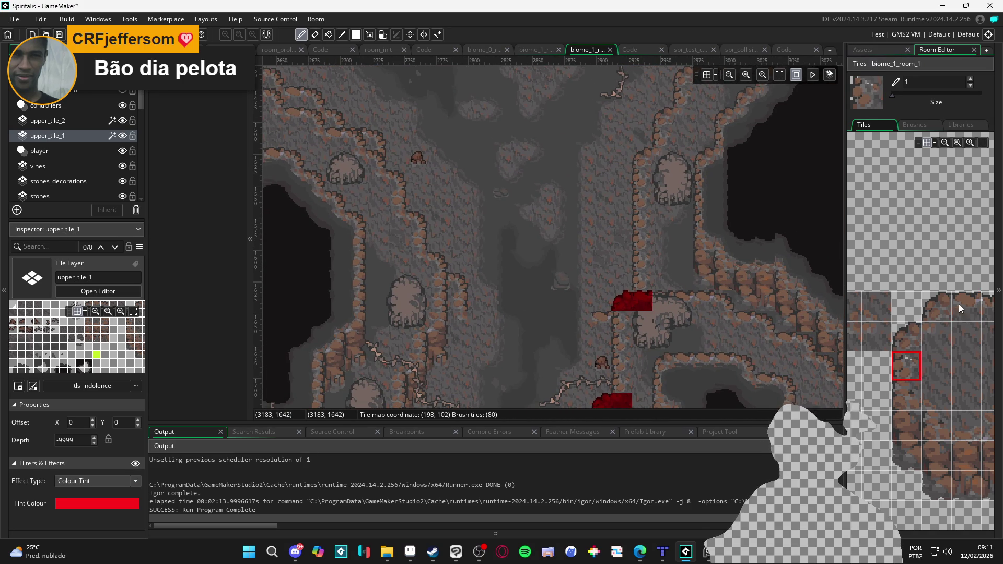
left_click(958, 304)
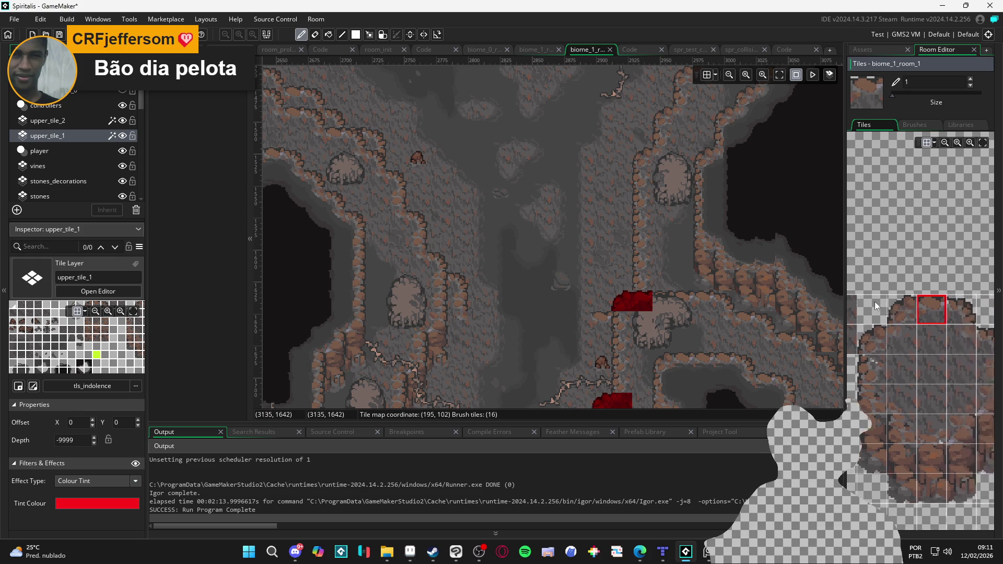
left_click(914, 300)
left_click(434, 262)
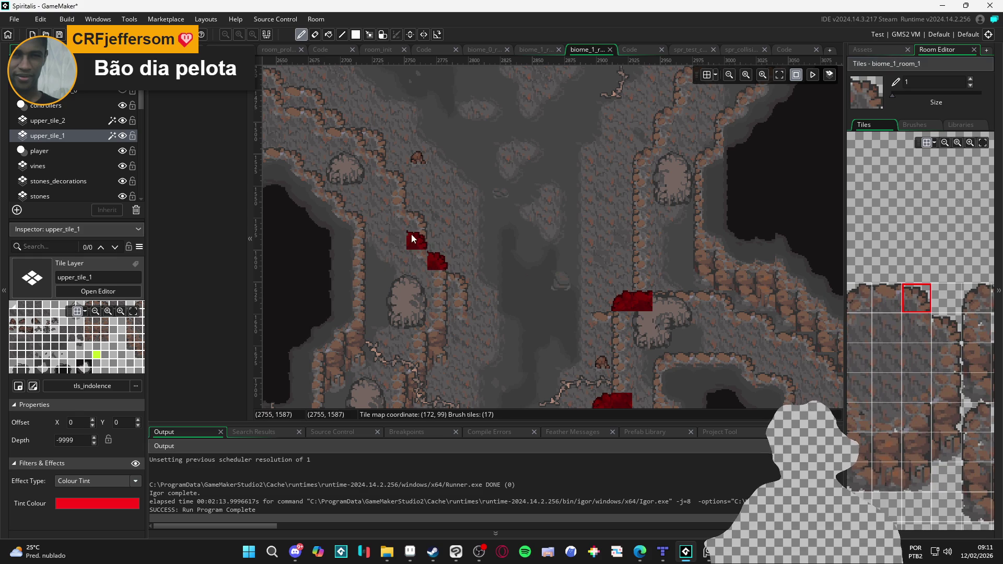
left_click(412, 225)
left_click_drag(412, 224, 477, 308)
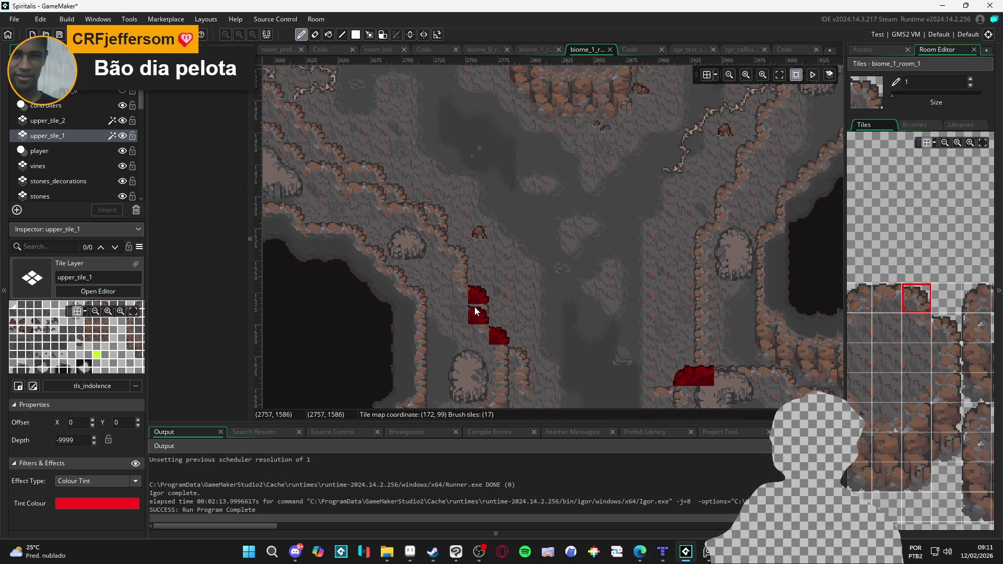
left_click(437, 218)
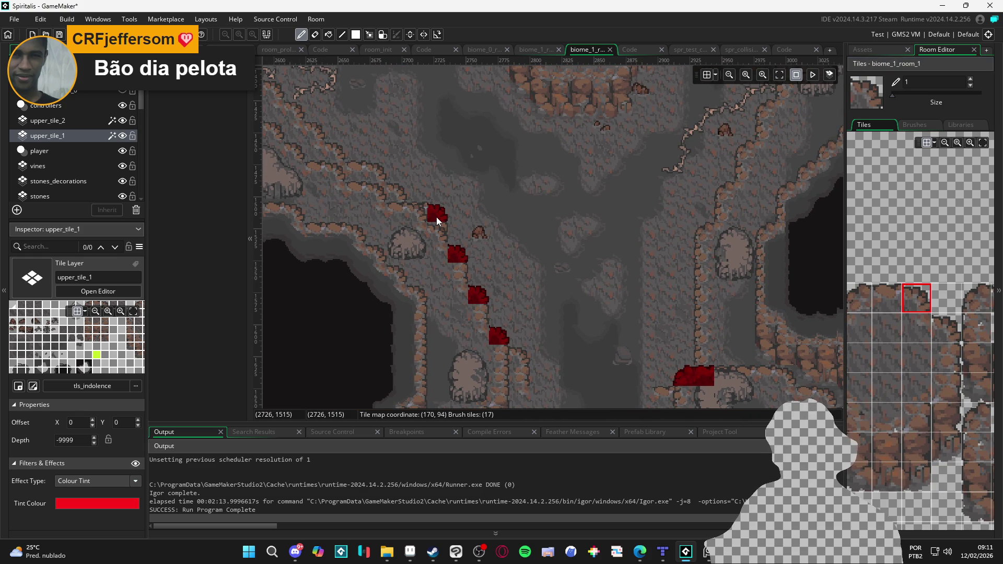
left_click(402, 198)
mouse_move(402, 198)
left_mouse_down()
mouse_move(455, 250)
mouse_move(438, 249)
left_mouse_up()
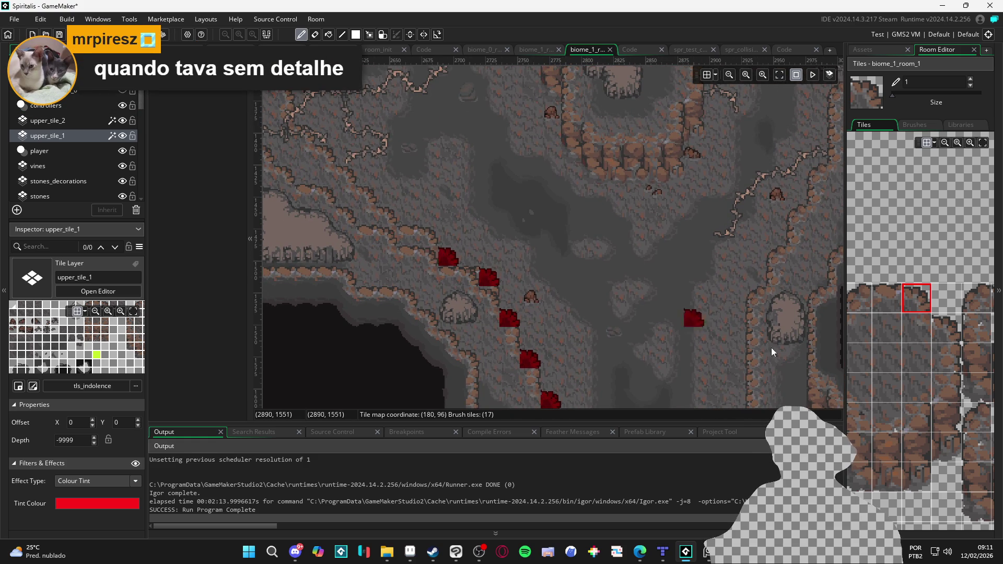
Fill gaps beside the painted edge tiles with edge blocks, undoing one misplaced tile.
left_click(954, 356)
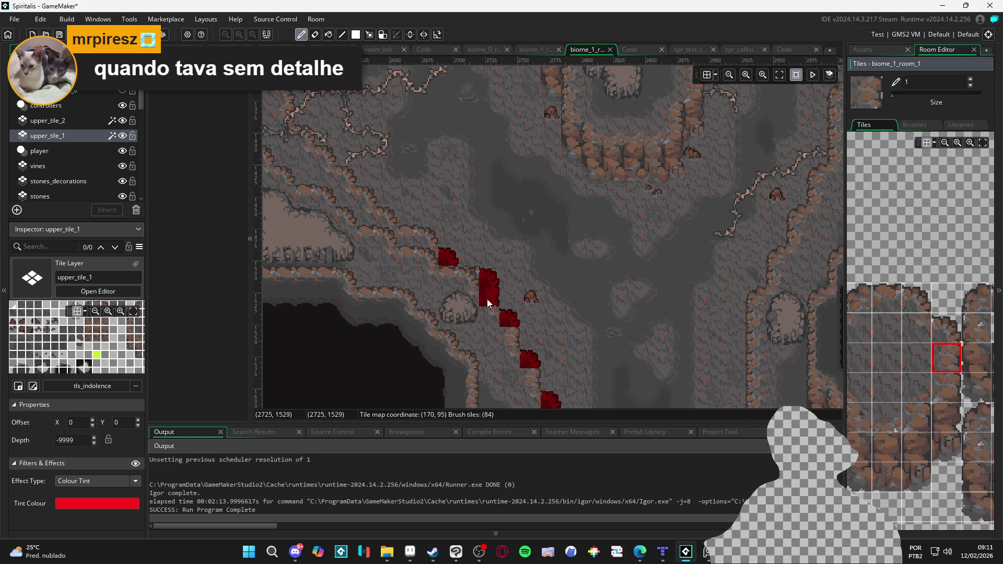
left_click(897, 296)
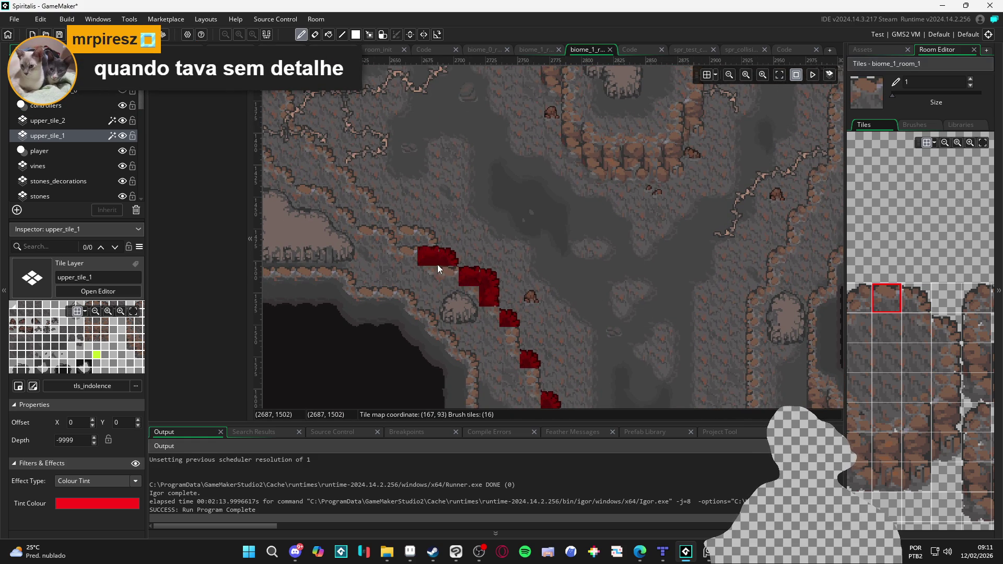
left_click(913, 330)
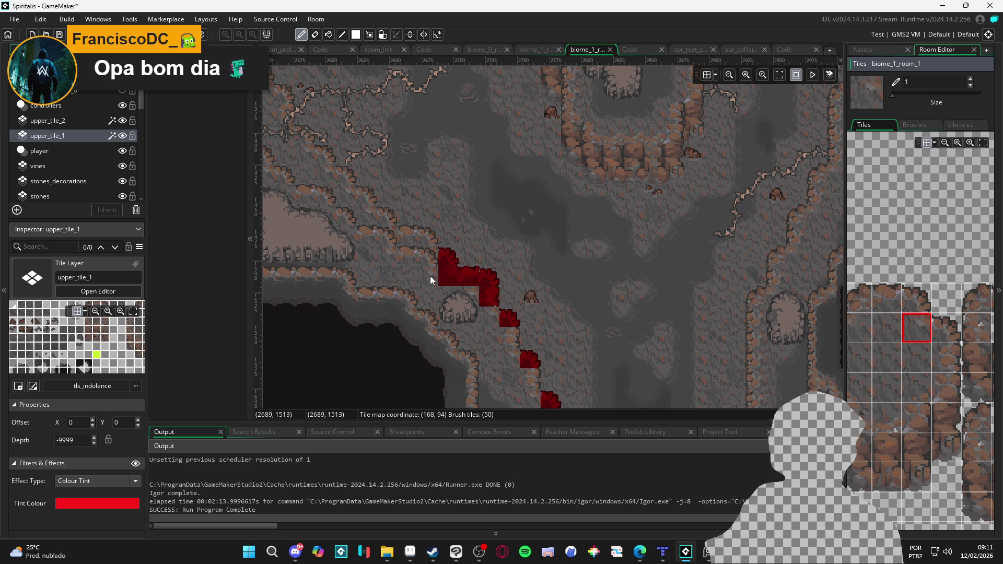
left_click(446, 283)
left_click(917, 299)
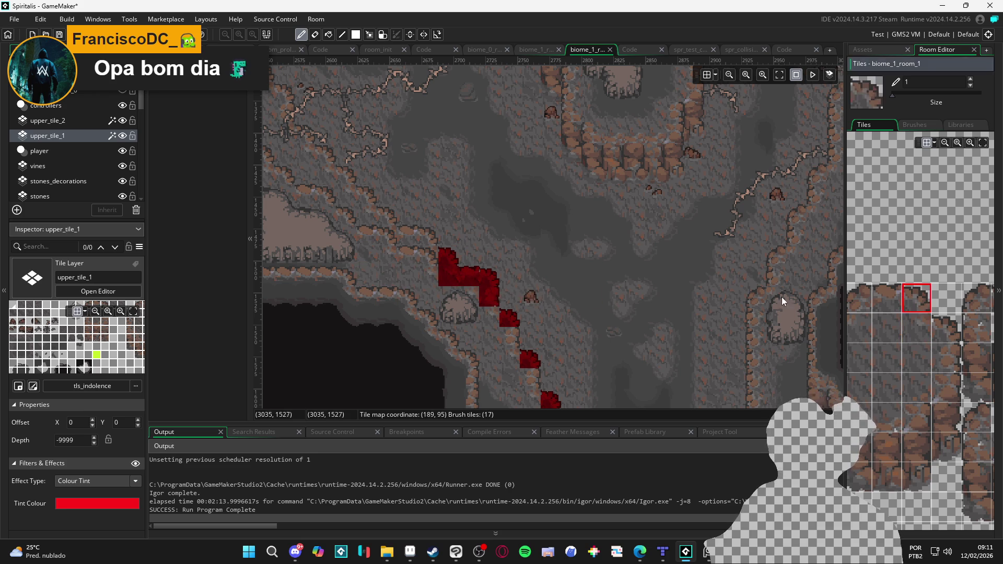
left_click(425, 238)
left_click(820, 335)
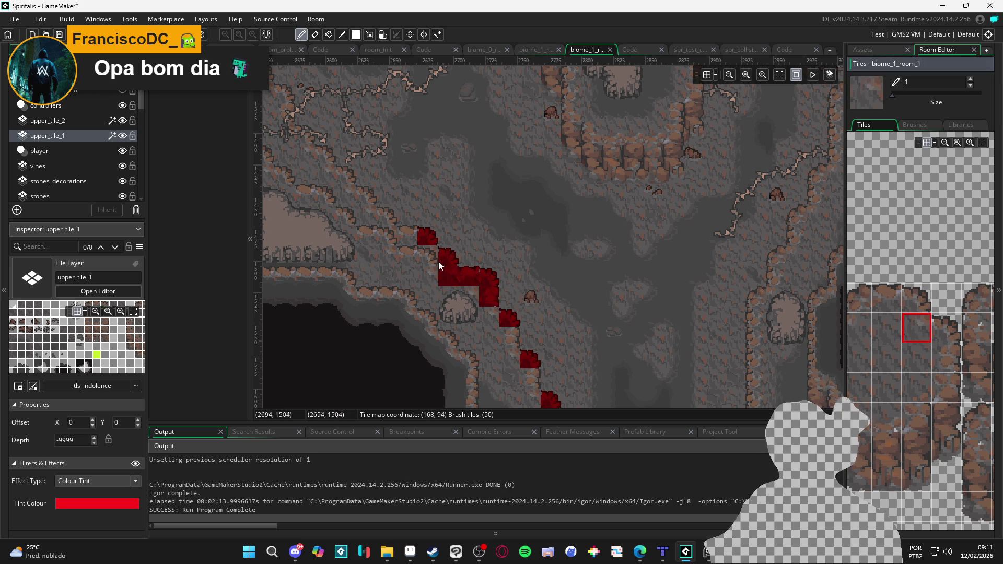
left_click(877, 304)
left_click(489, 235)
key("ctrl+z")
left_click(406, 236)
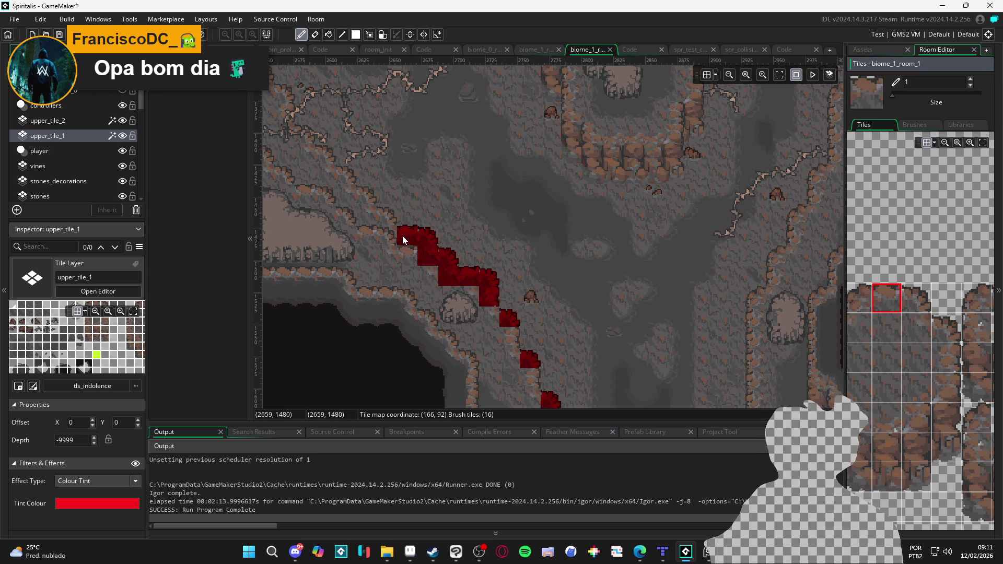
Alternate top-row and second-row edge tiles to extend the slope edge upward.
left_click_drag(437, 255, 459, 265)
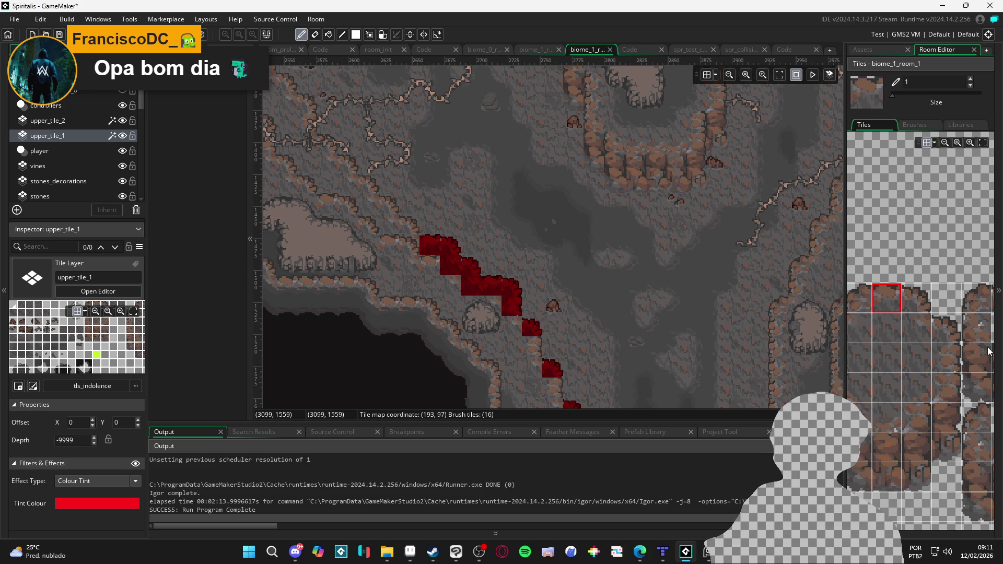
left_click(916, 299)
left_click(410, 226)
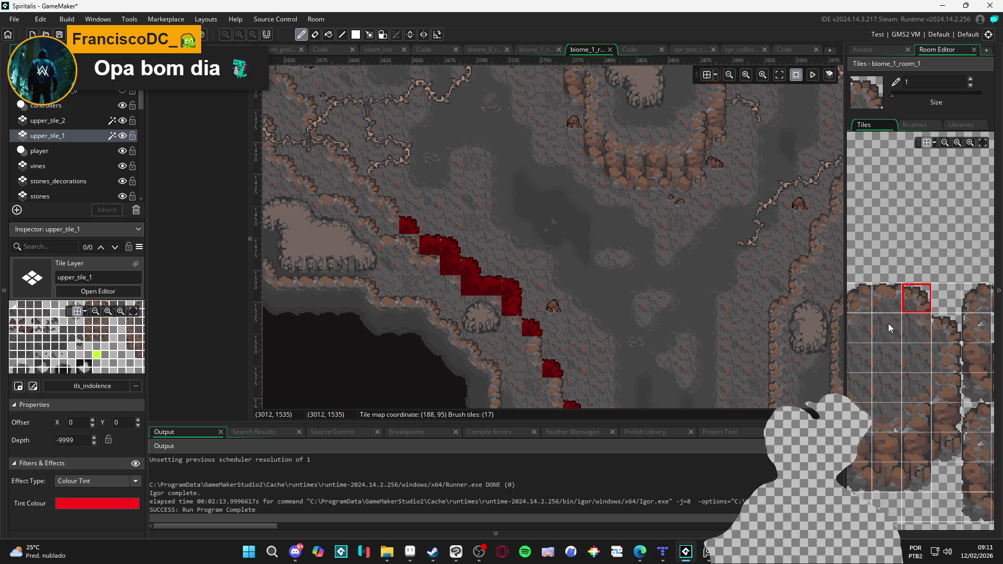
left_click(916, 328)
left_click(412, 247)
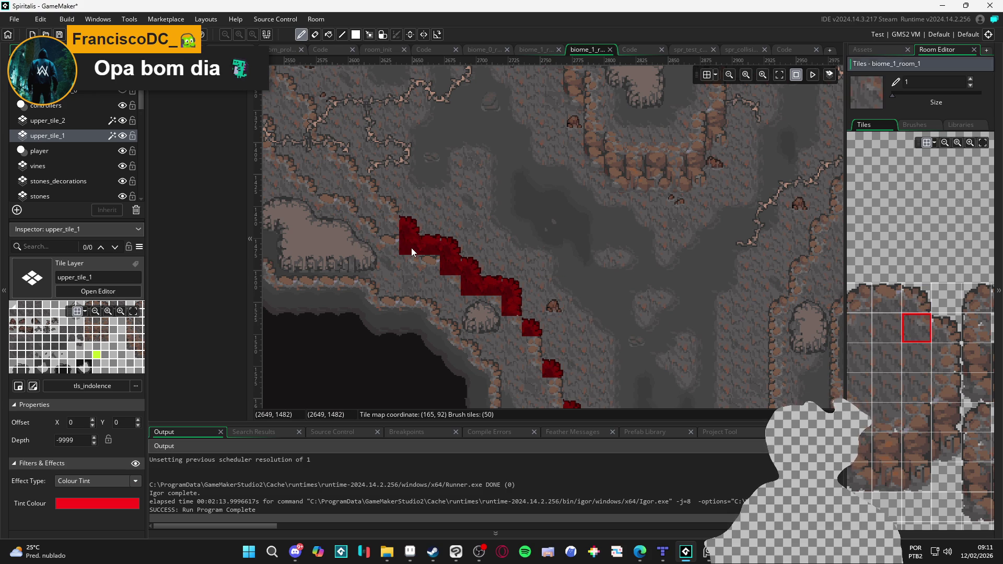
left_click(917, 299)
left_click(397, 206)
left_click(917, 328)
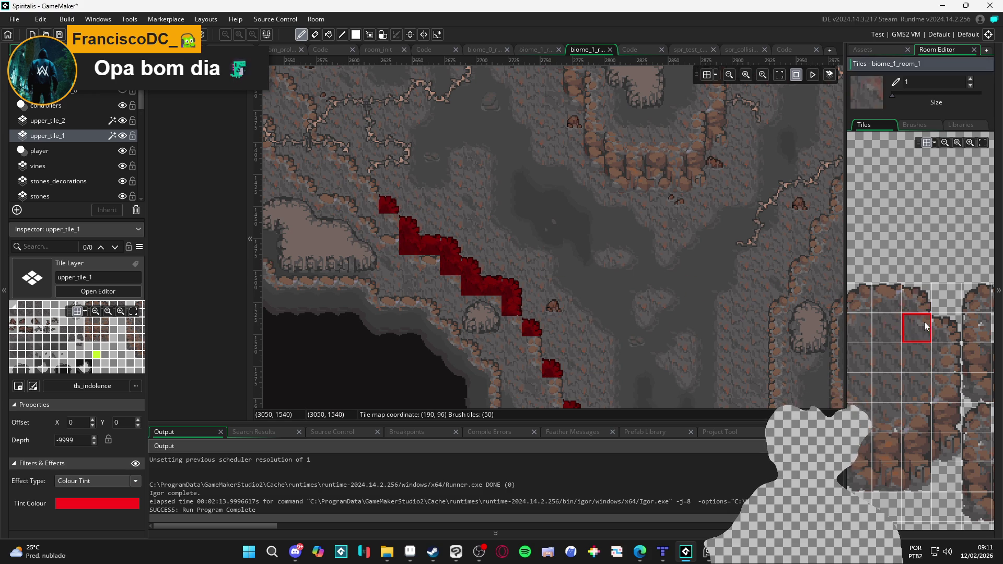
left_click(386, 225)
left_click(369, 206)
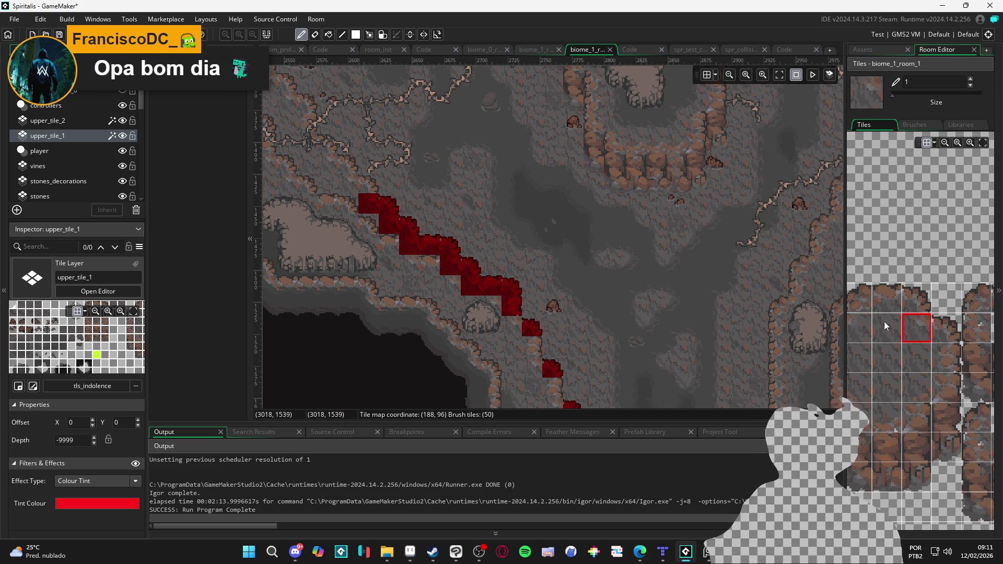
Extend the diagonal edge further up-left with corner tiles and fill in beneath them.
left_click(886, 303)
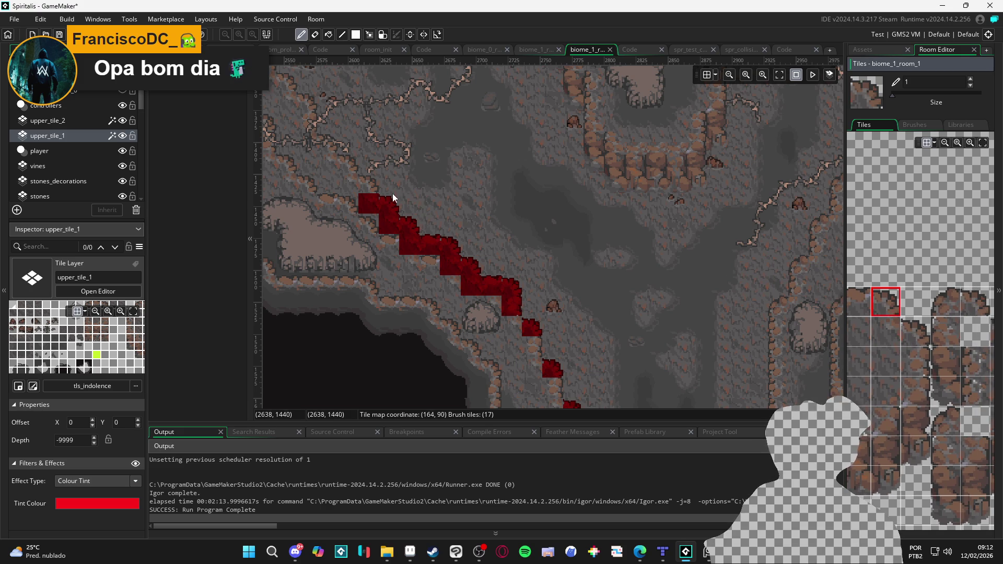
left_click(374, 187)
left_click(353, 168)
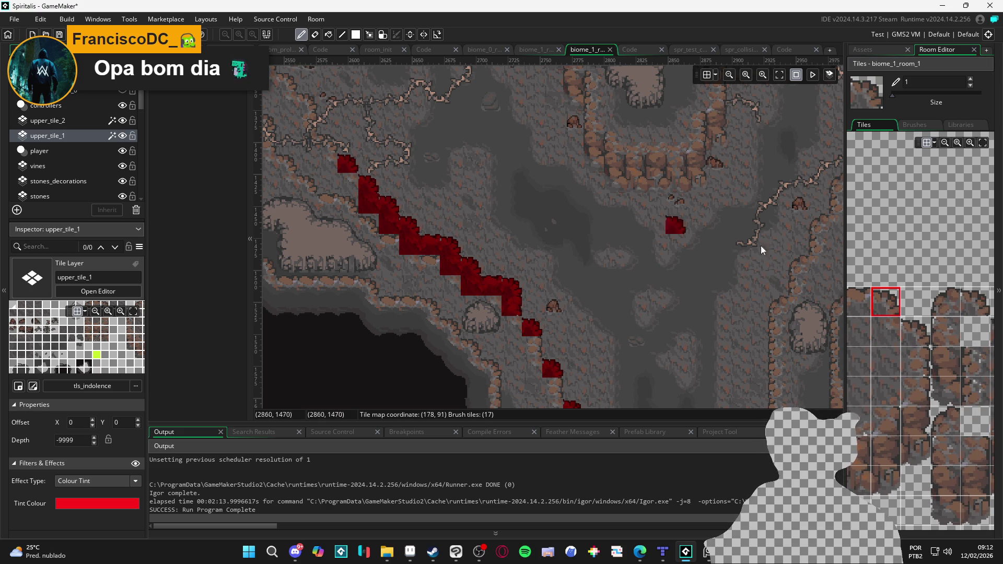
left_click(891, 330)
left_click(349, 186)
Paint top edge tiles on the slope's next upper-left stretch.
left_click_drag(349, 186, 507, 352)
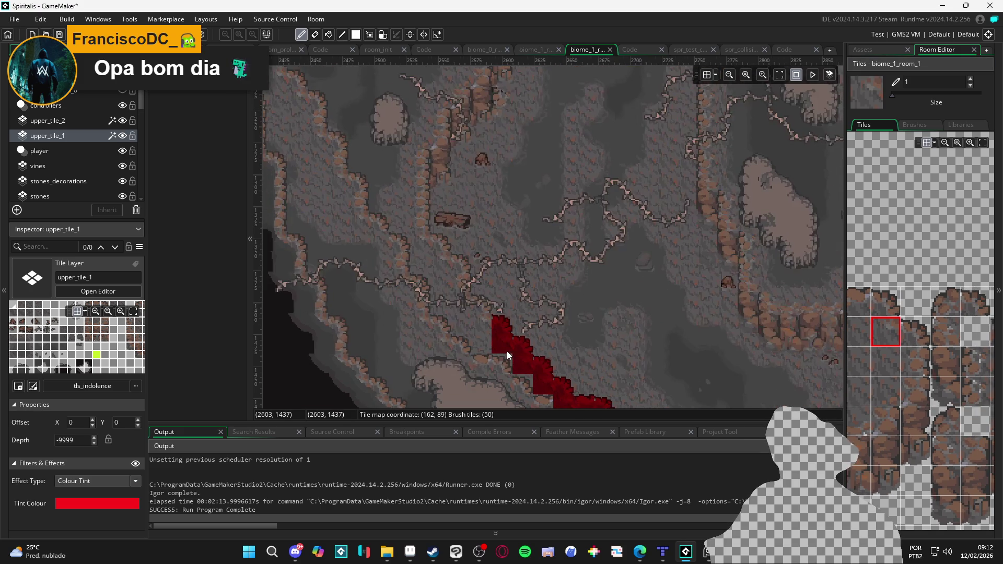
left_click(896, 306)
left_click(481, 305)
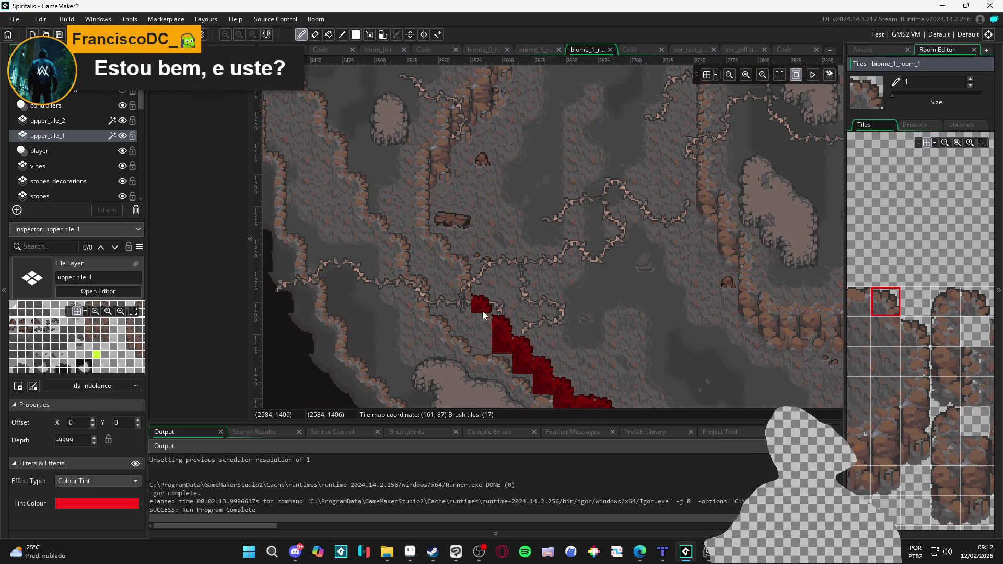
mouse_move(880, 354)
left_mouse_down()
mouse_move(937, 345)
mouse_move(904, 332)
left_mouse_up()
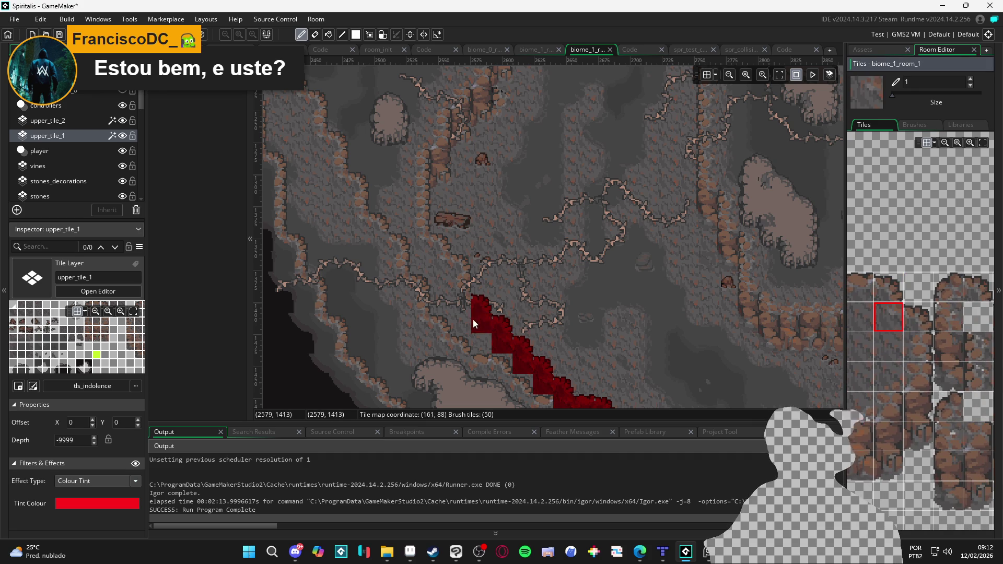
left_click(465, 264)
Add side and corner edge tiles below and up-left of the earlier ones.
left_click(924, 341)
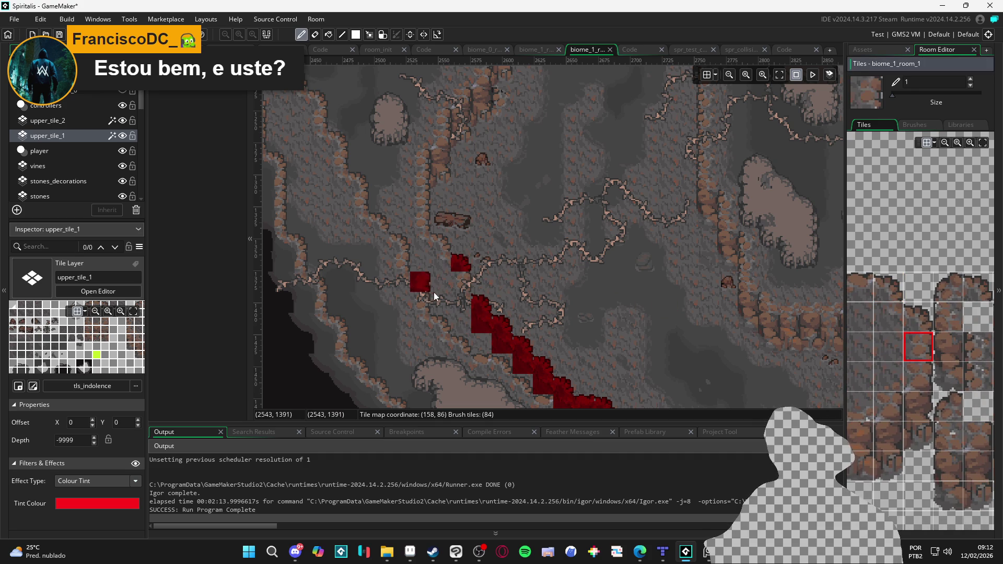
left_click(460, 285)
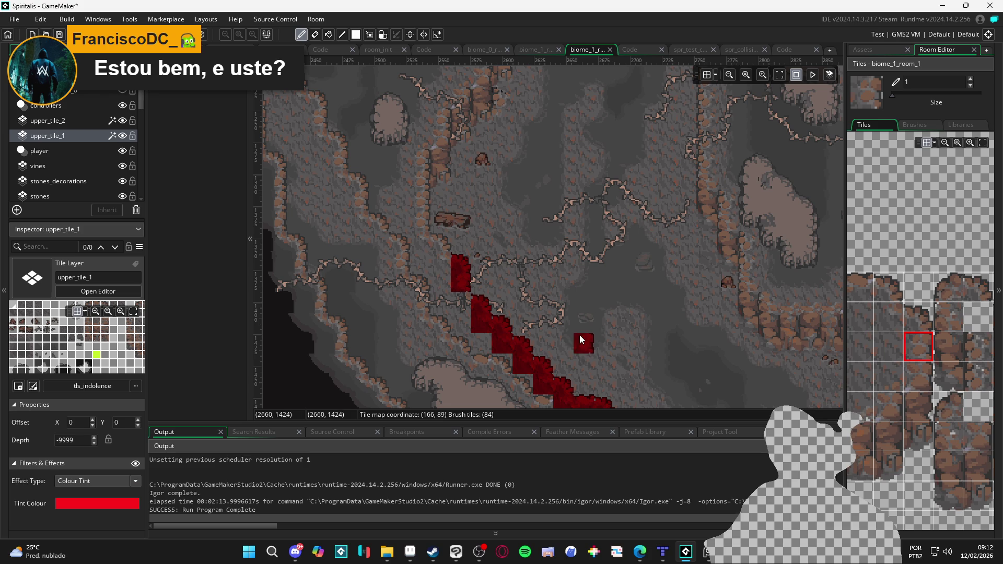
left_click(886, 320)
left_click(459, 302)
left_click(888, 287)
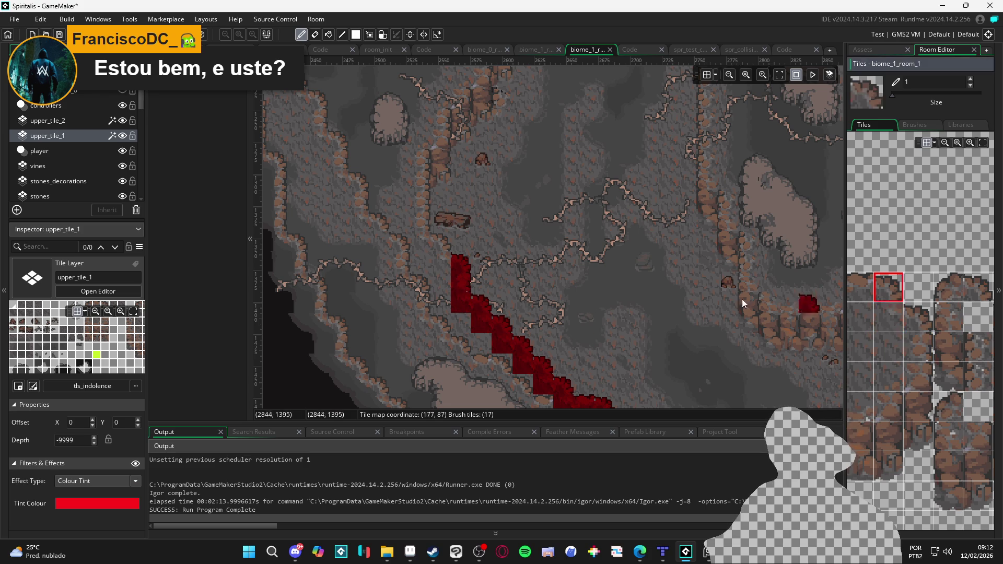
left_click(439, 251)
Paint larger edge blocks along the slope's top, undoing the topmost one.
left_click_drag(474, 283, 511, 288)
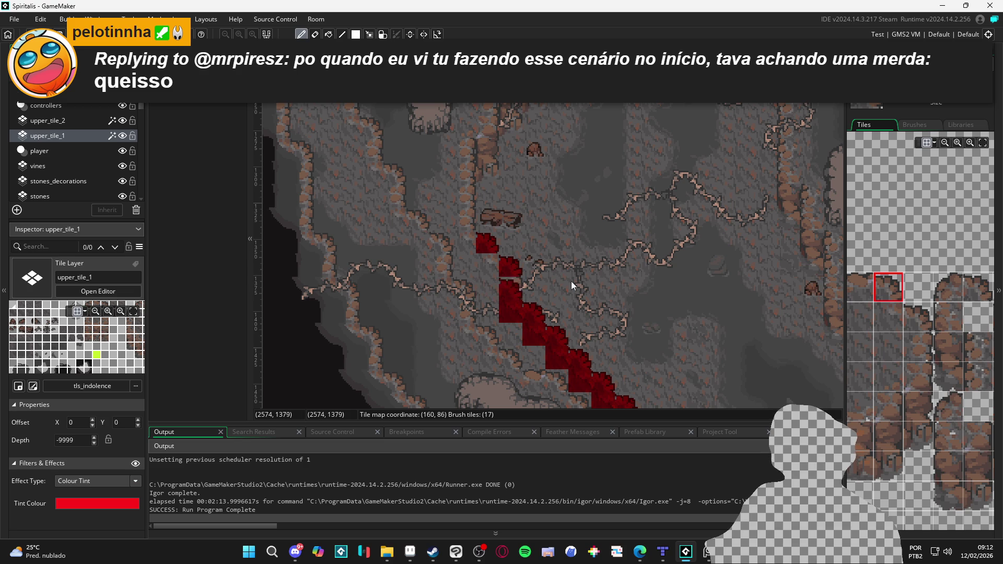
left_click(882, 324)
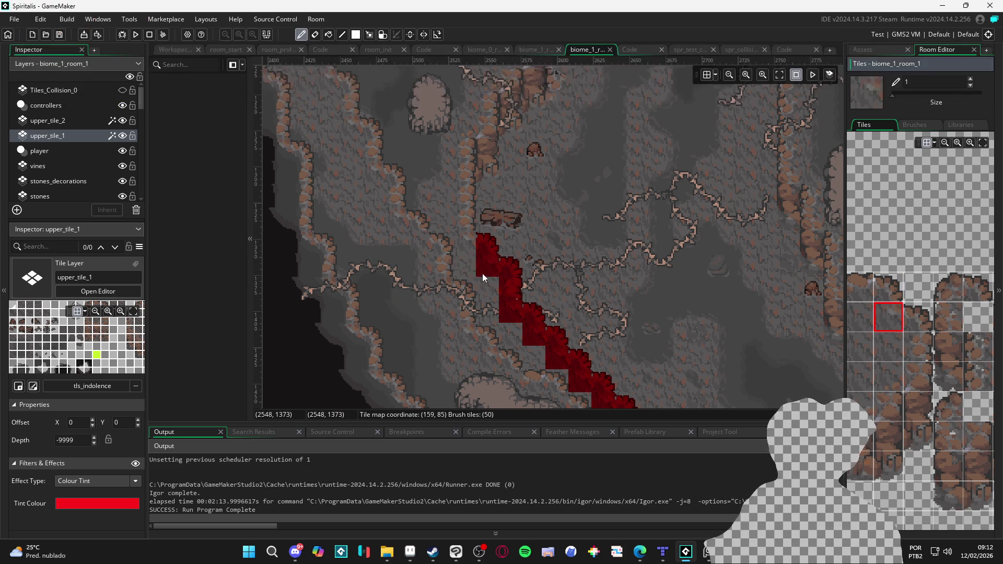
left_click(482, 274)
left_click(457, 241)
left_click(914, 342)
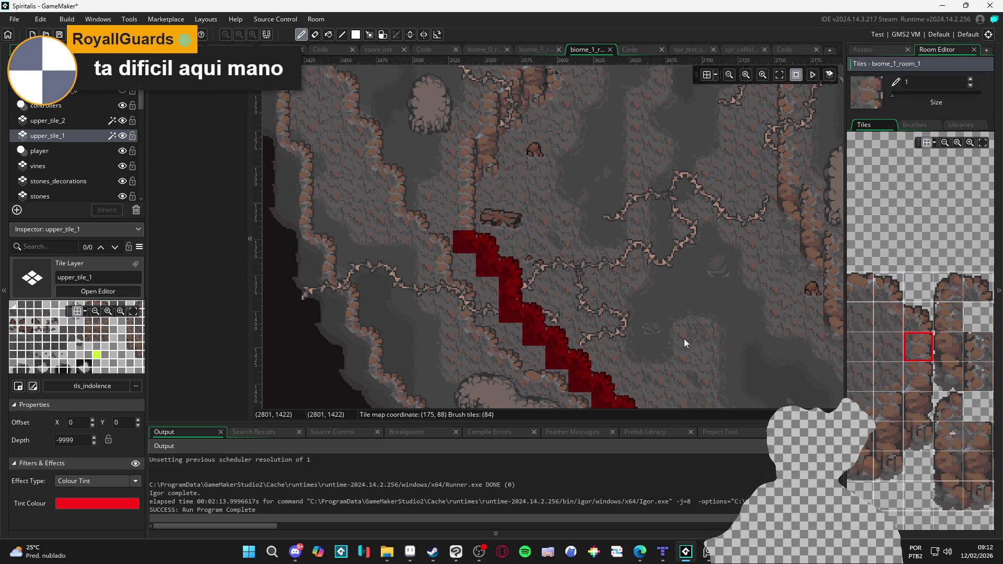
left_click(459, 218)
key("ctrl+z")
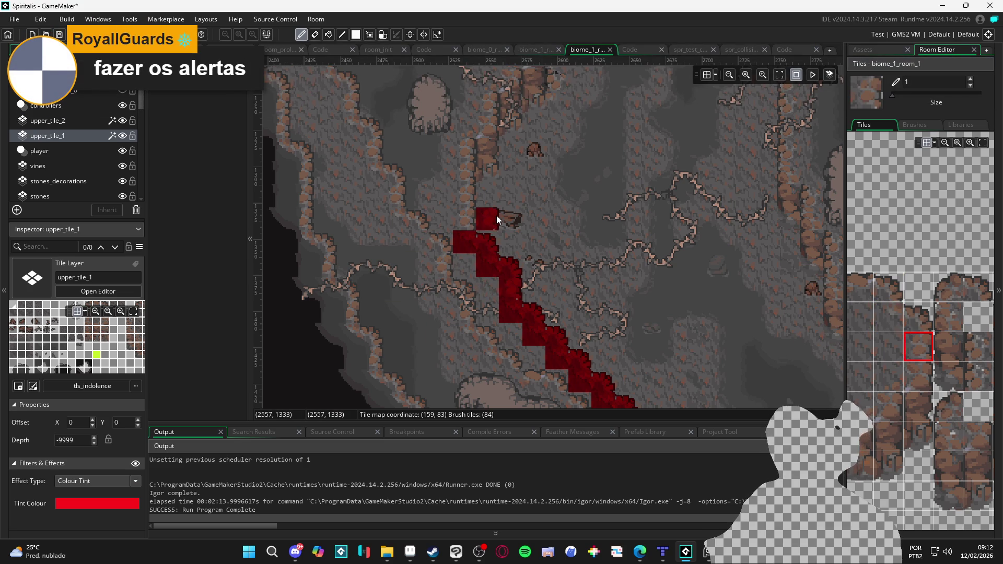
left_click_drag(496, 215, 505, 256)
Scroll the room view around to review the painted slope edge.
scroll(530, 272, "up", 3)
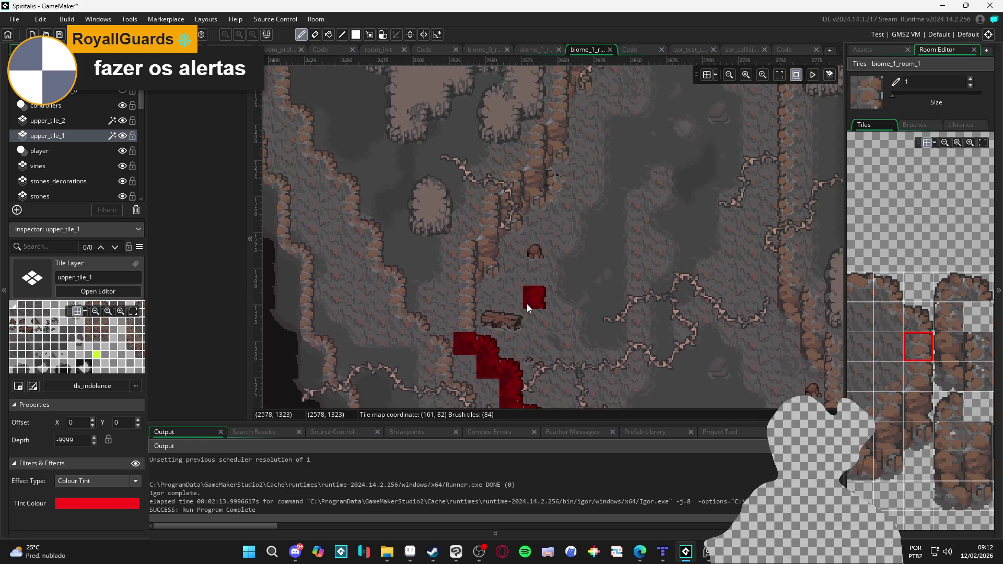
scroll(512, 282, "up", 3)
scroll(525, 316, "right", 2)
scroll(515, 307, "down", 2)
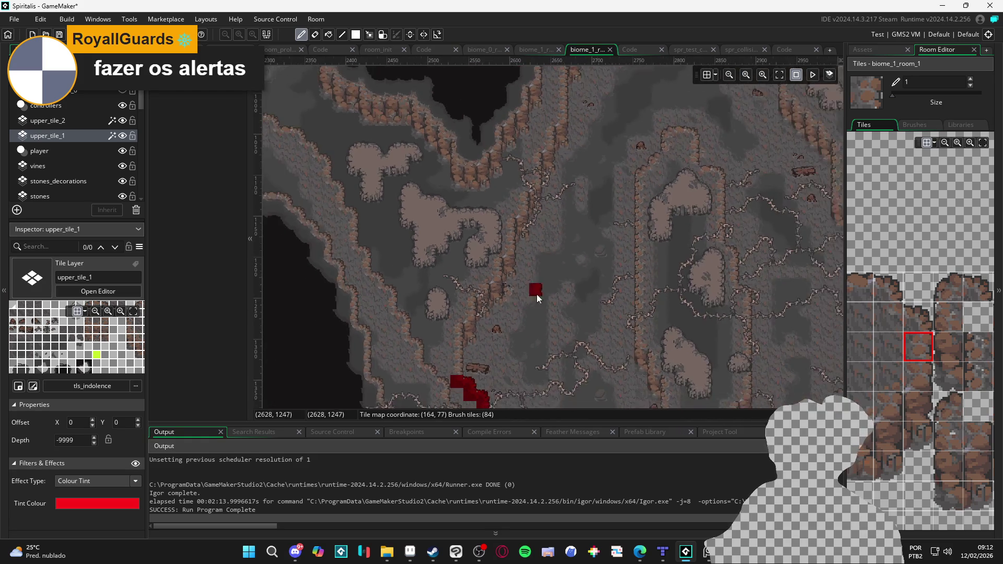
scroll(619, 334, "down", 2)
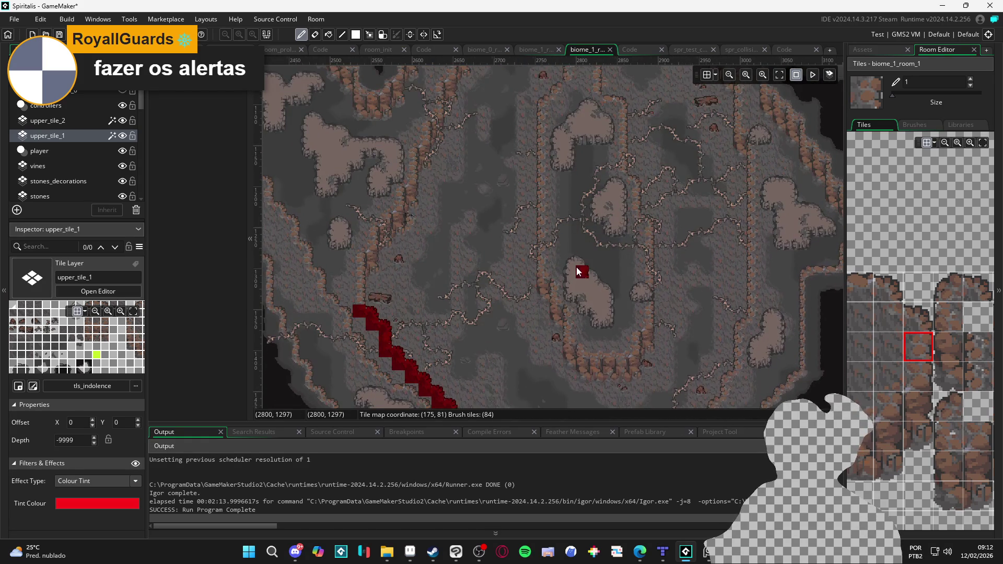
scroll(576, 268, "down", 5)
scroll(575, 267, "right", 3)
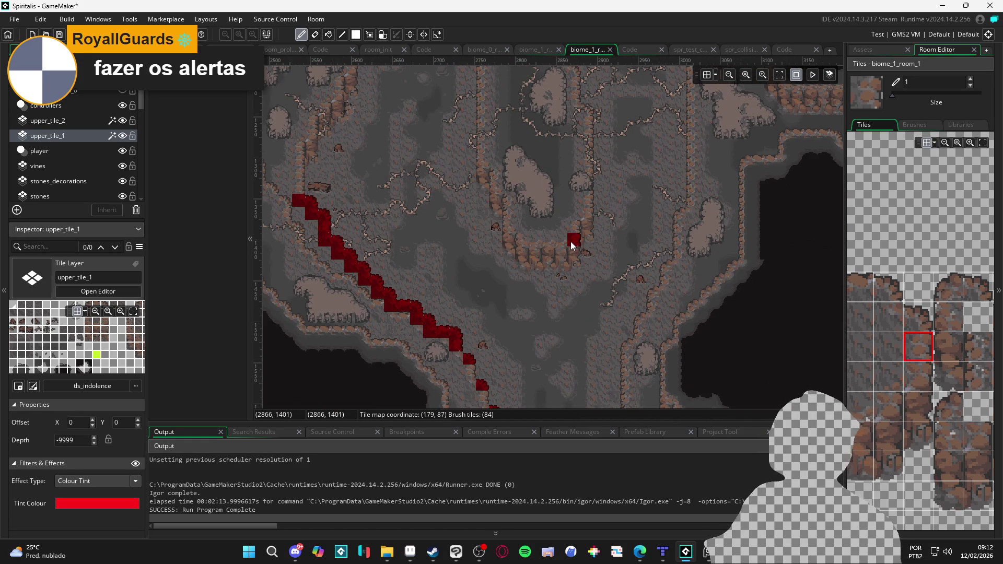
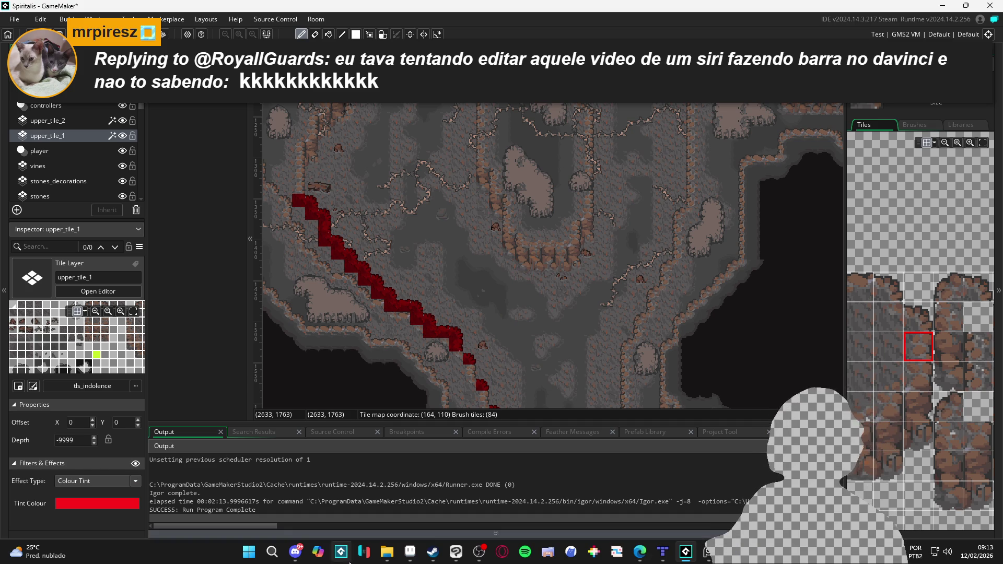
Pan to the next stretch of the right wall and paint a corner wall-edge tile beside the ledge.
scroll(409, 262, "up", 3)
scroll(409, 261, "down", 3)
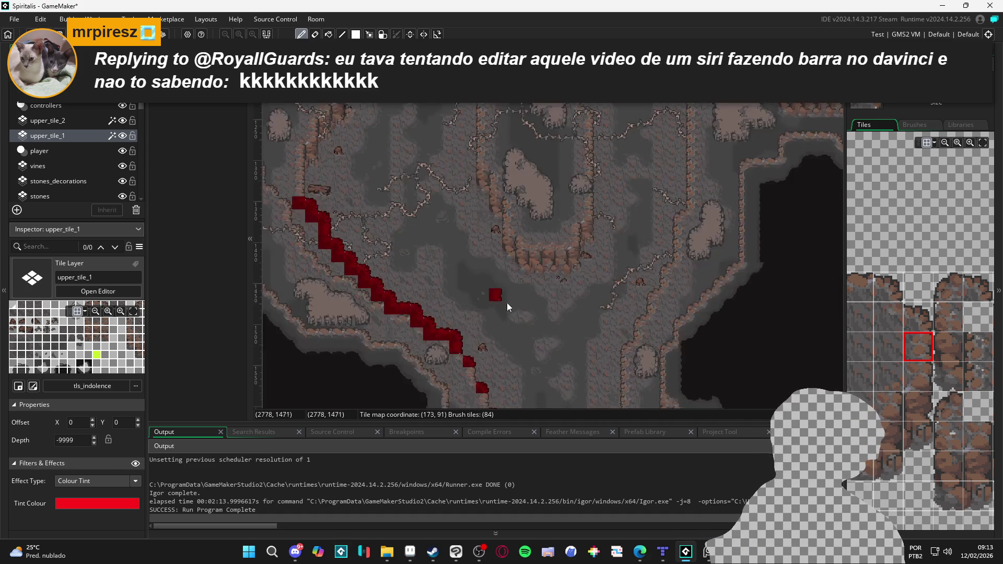
scroll(653, 349, "up", 1)
scroll(873, 313, "up", 1)
left_click(933, 315)
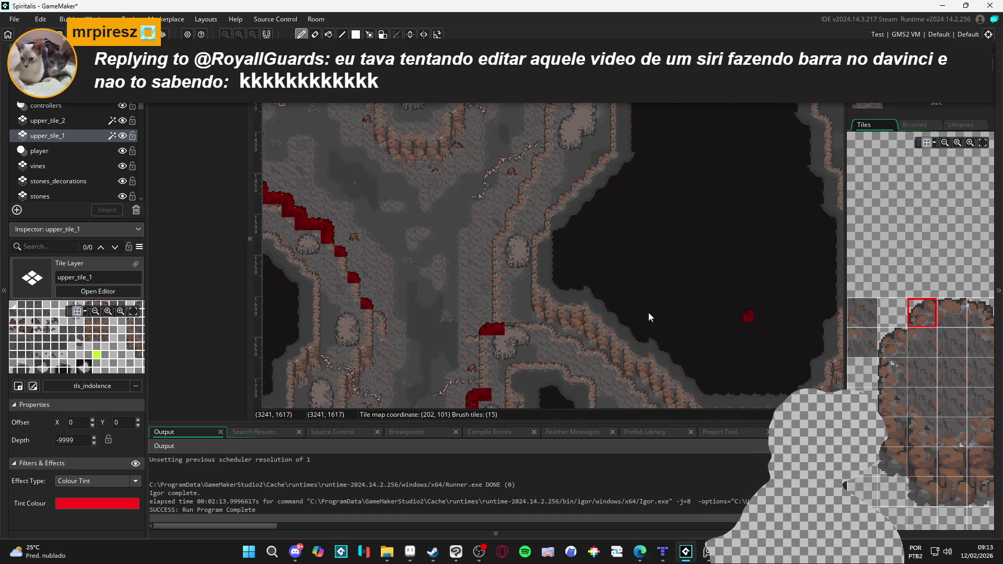
scroll(516, 252, "up", 1)
scroll(474, 197, "up", 1)
left_click_drag(501, 154, 463, 264)
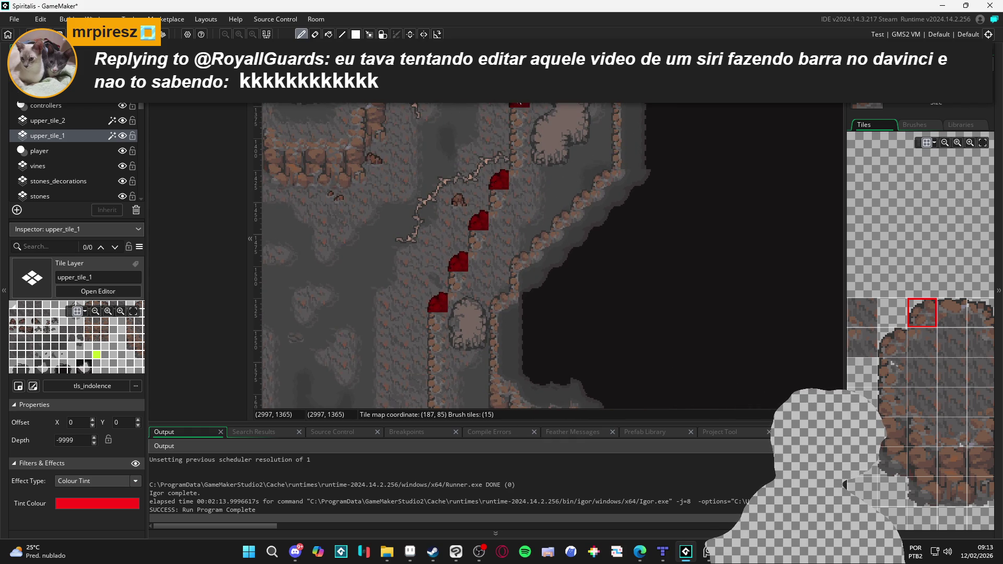
scroll(481, 340, "up", 3)
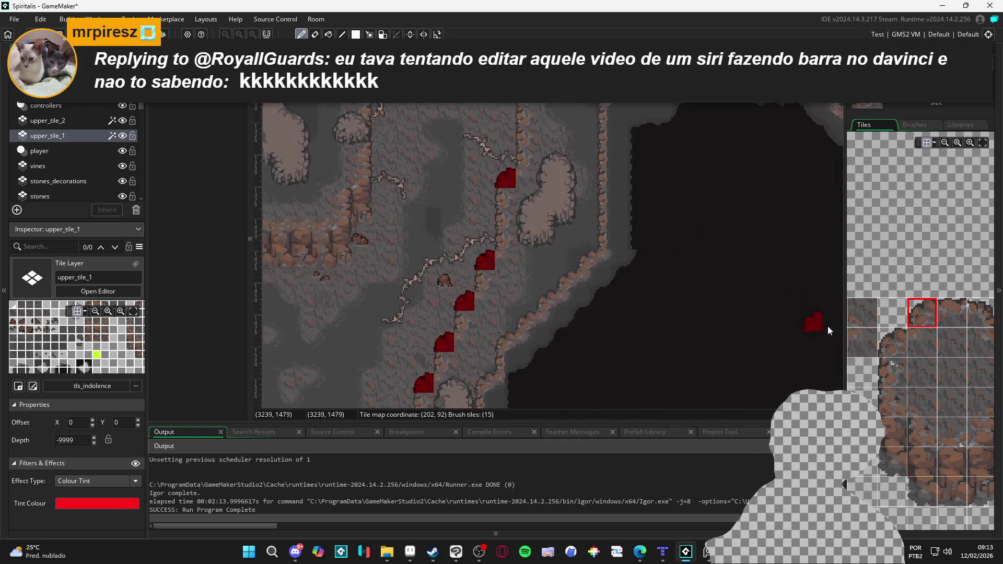
left_click(894, 366)
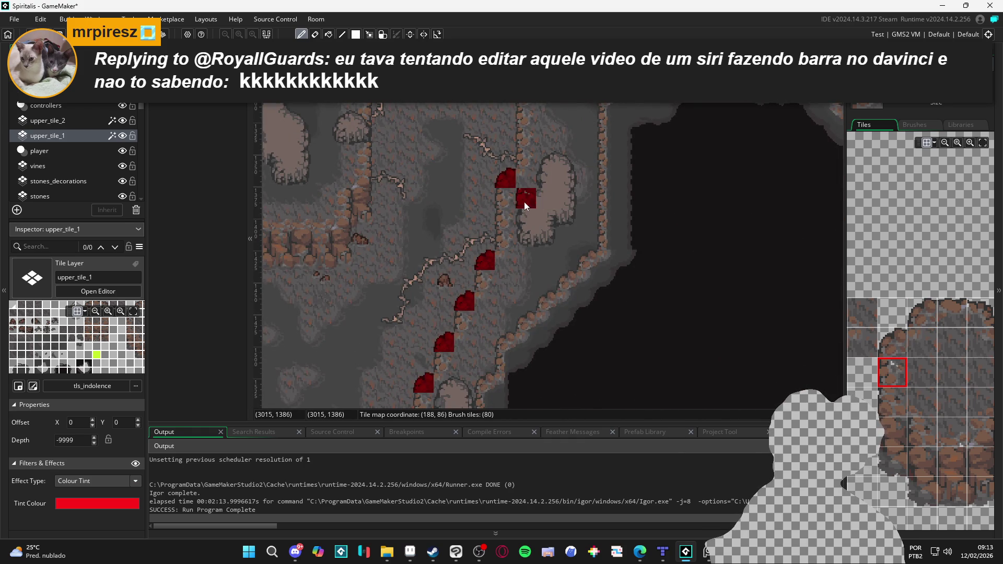
left_click(505, 199)
Paint straight and corner wall tiles stepping down along the ledge to the lower ledge.
left_click(920, 340)
left_click(526, 179)
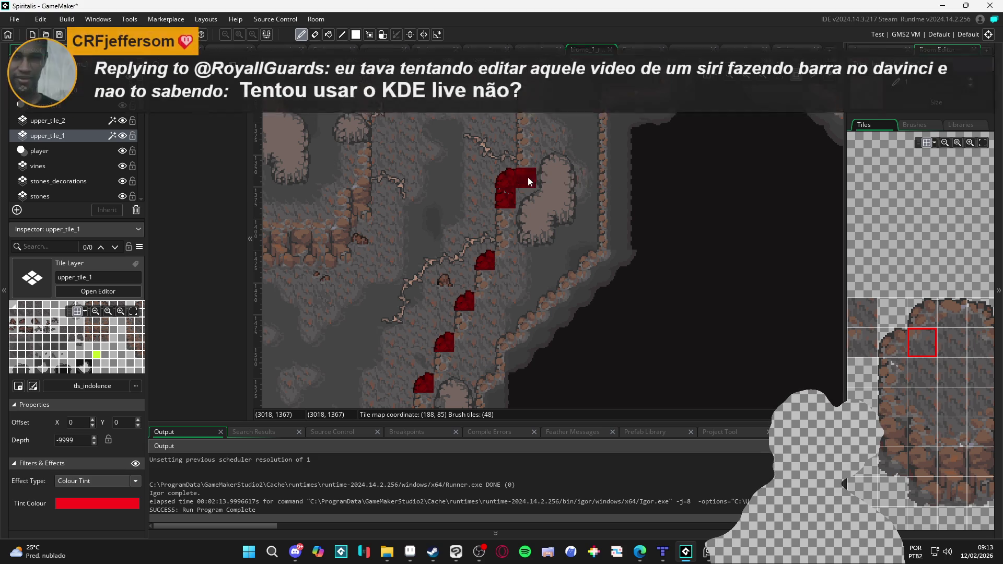
left_click(506, 261)
left_click(485, 300)
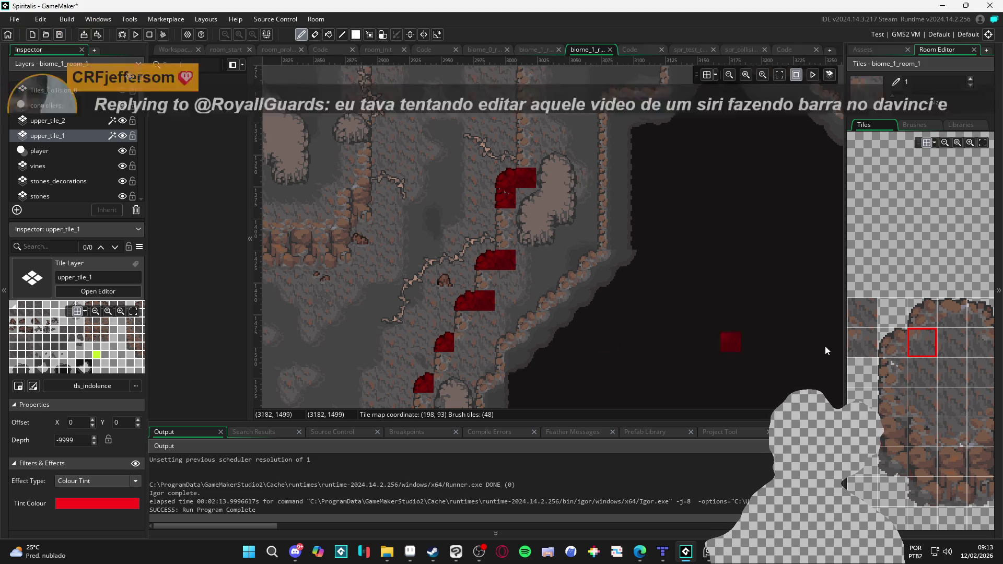
left_click(892, 372)
left_click(471, 325)
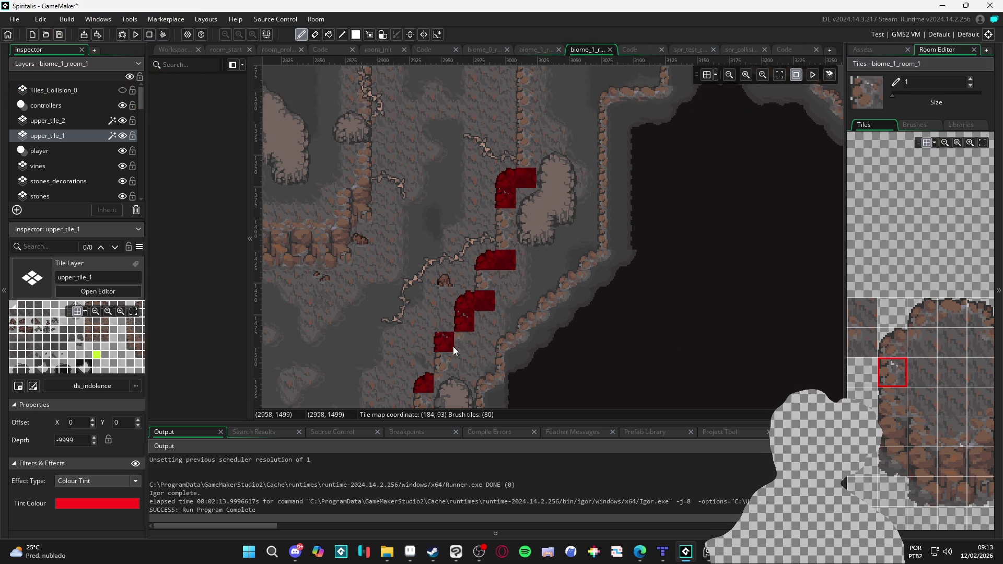
Join the two red tile blocks and extend the lower block downward.
left_click_drag(453, 346, 493, 287)
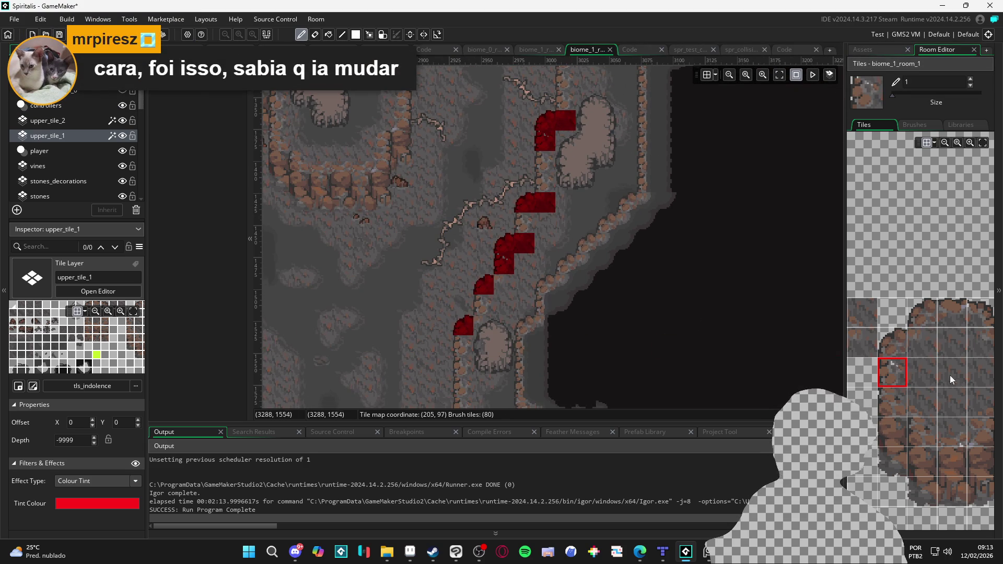
left_click(922, 343)
left_click(504, 285)
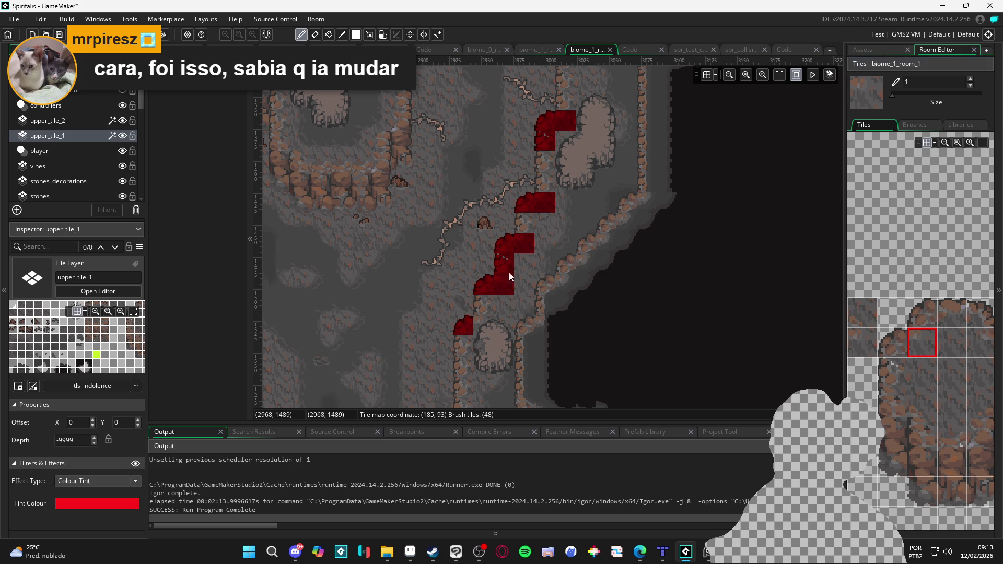
left_click(897, 366)
left_click(530, 221)
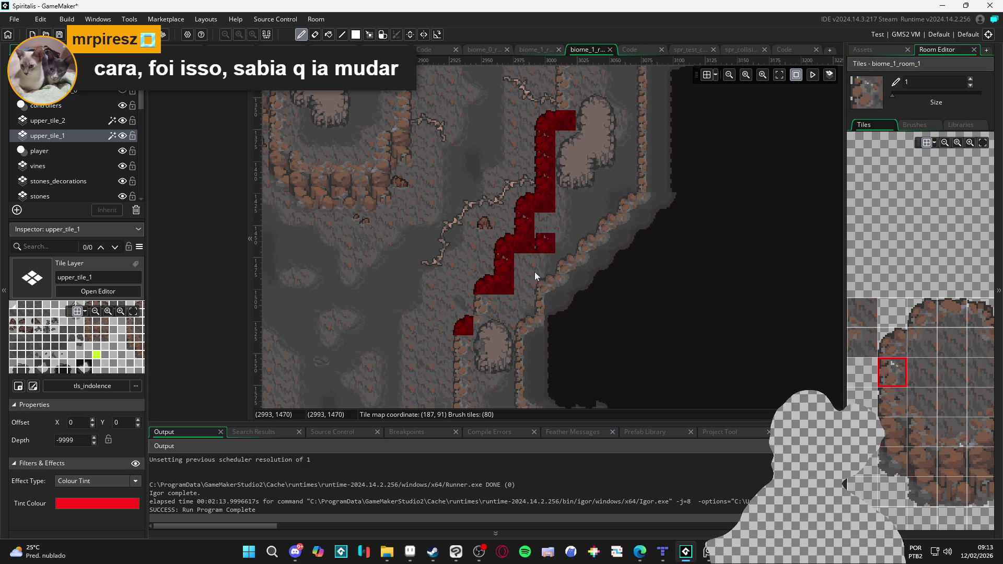
left_click(487, 299)
Add straight wall tiles further down the edge and bring the lower wall section into view.
left_click(910, 342)
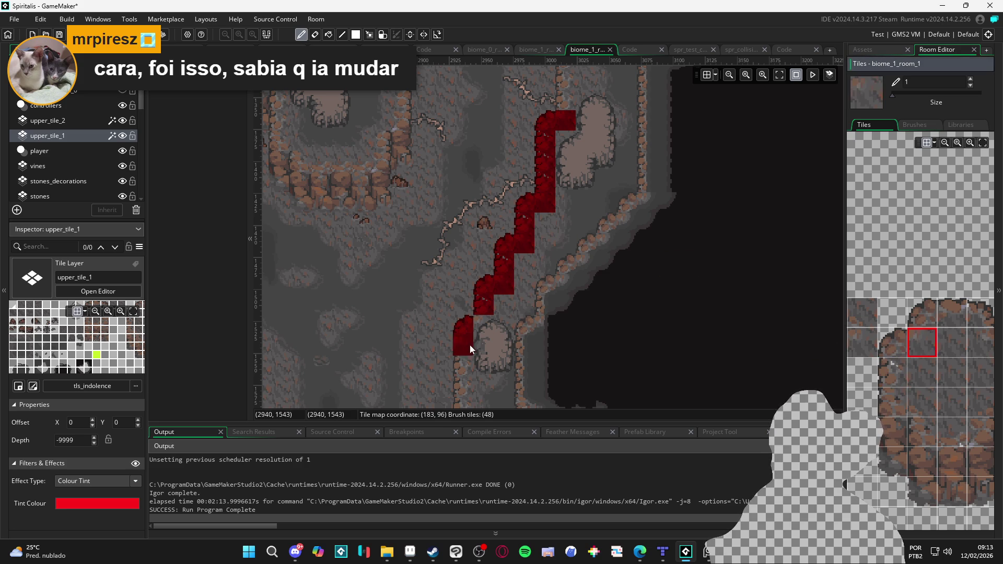
left_click(481, 325)
left_click(484, 366)
mouse_move(535, 178)
left_mouse_down()
mouse_move(503, 235)
mouse_move(497, 306)
left_mouse_up()
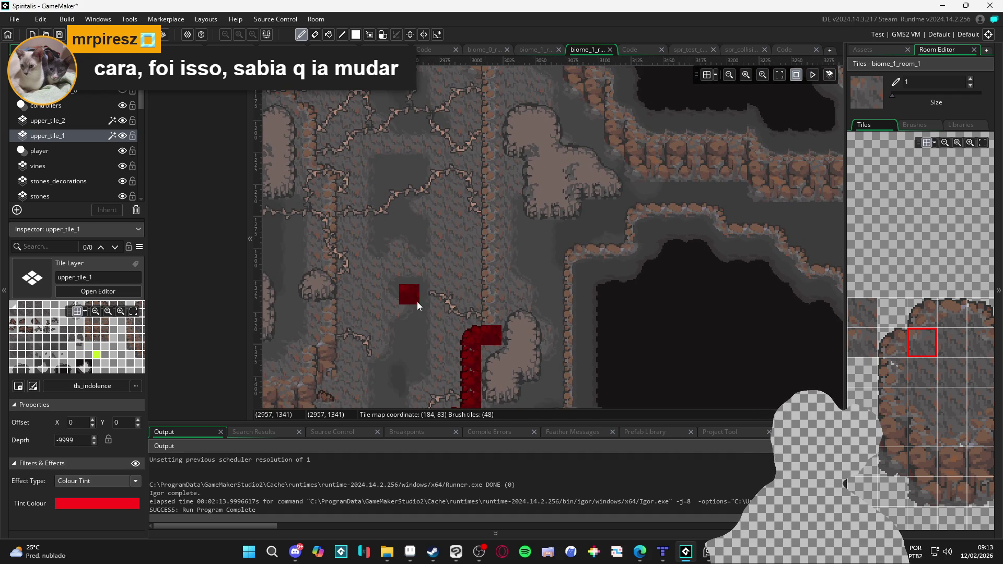
scroll(413, 251, "down", 3)
scroll(418, 214, "up", 2)
scroll(616, 272, "down", 2)
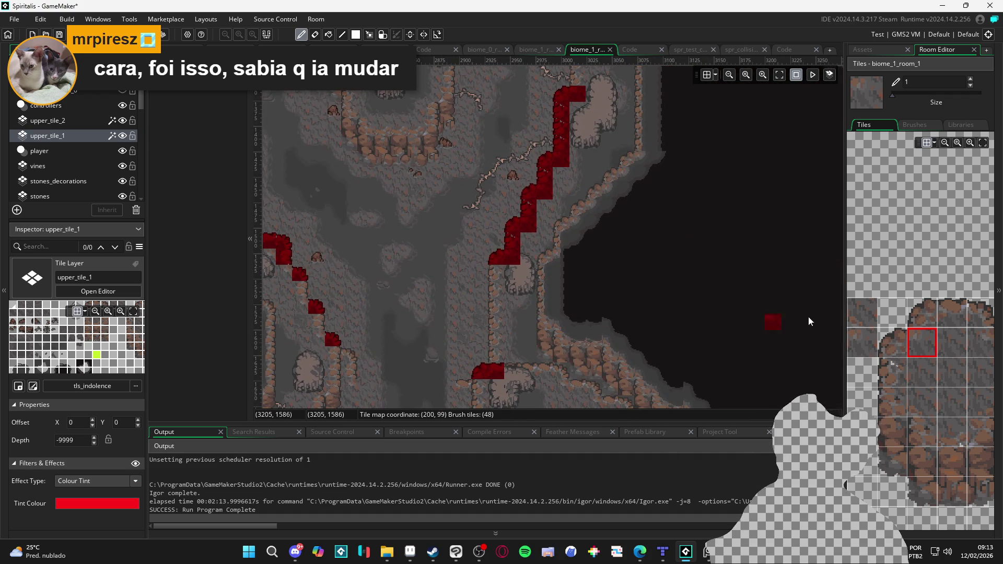
Paint the stair's bottom tile and fill a gap in the left diagonal wall edge.
left_click(893, 372)
left_click(497, 272)
left_click_drag(301, 261, 481, 286)
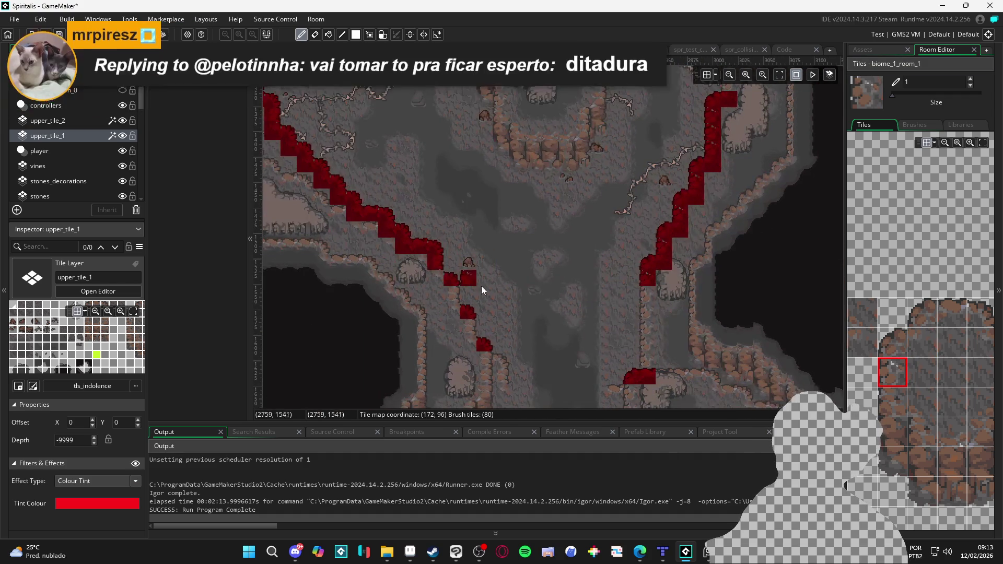
left_click(977, 340)
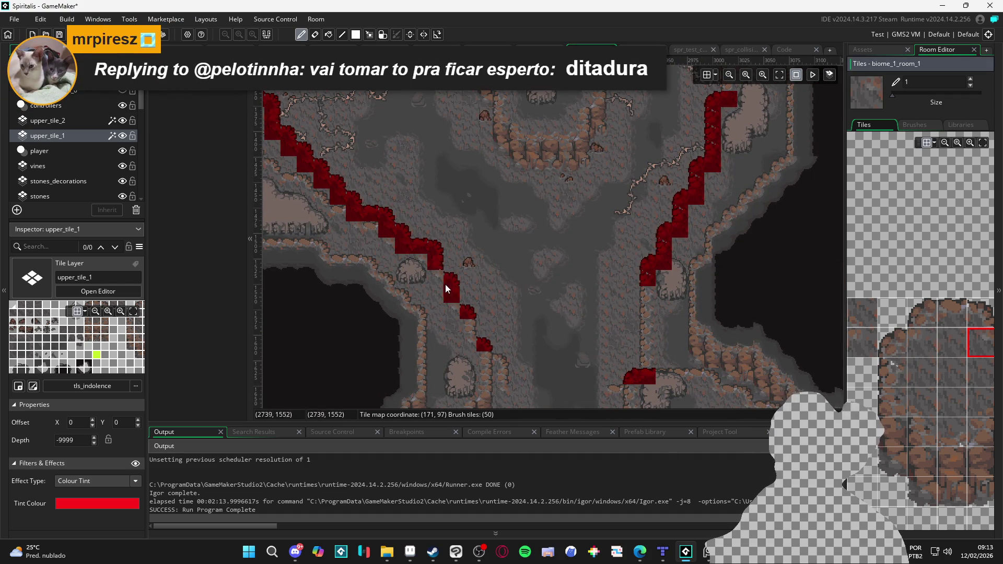
left_click(428, 280)
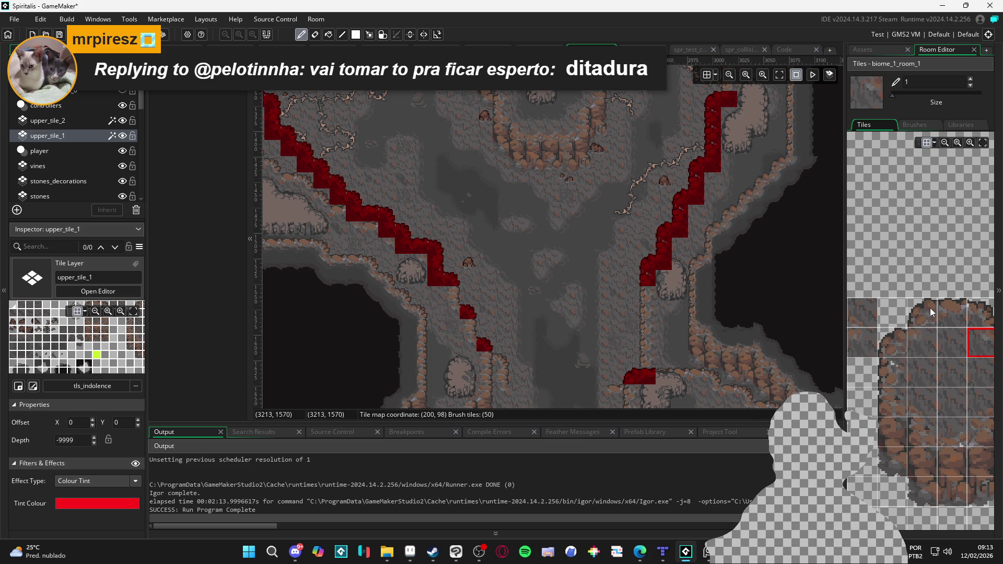
Compare the smaller and larger edge tiles in the Tiles palette while zooming around the left wall.
scroll(896, 355, "down", 2)
left_click(946, 363)
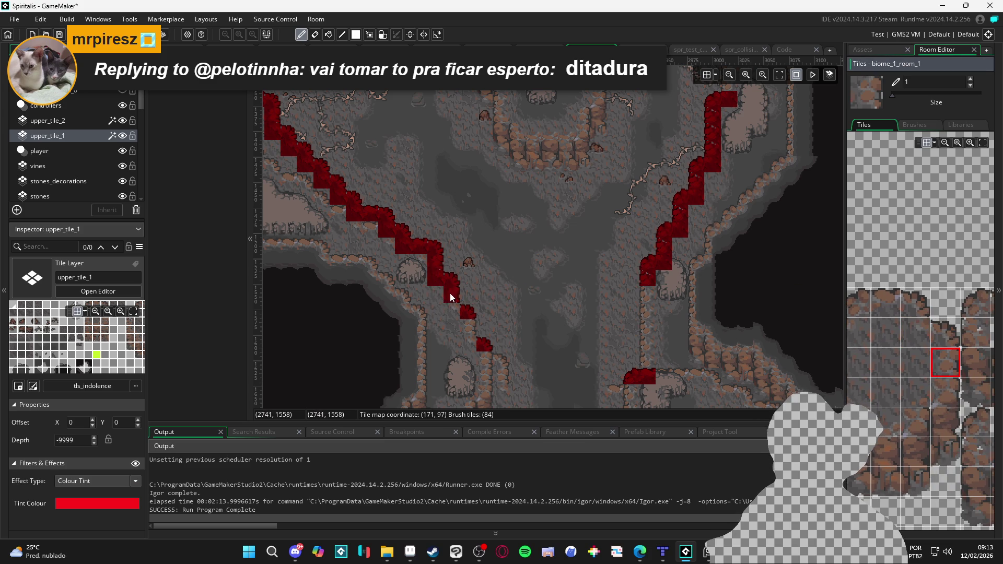
left_click(921, 327)
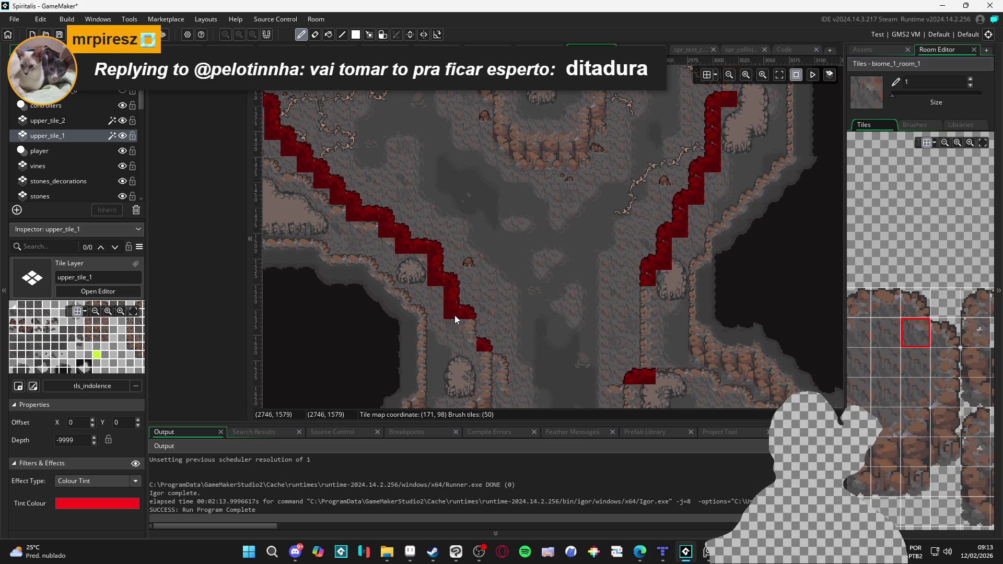
left_click(945, 361)
scroll(440, 323, "up", 2)
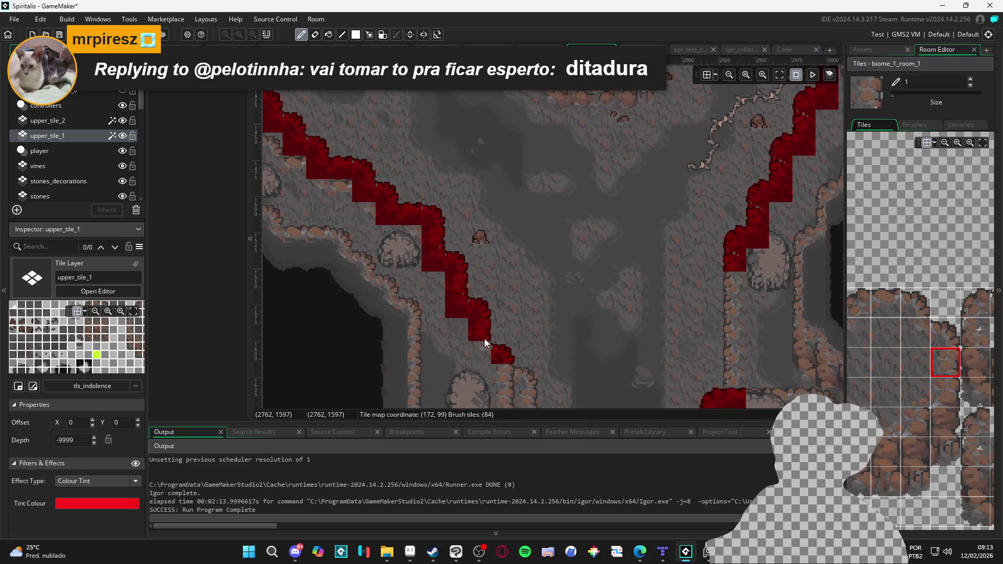
left_click(916, 334)
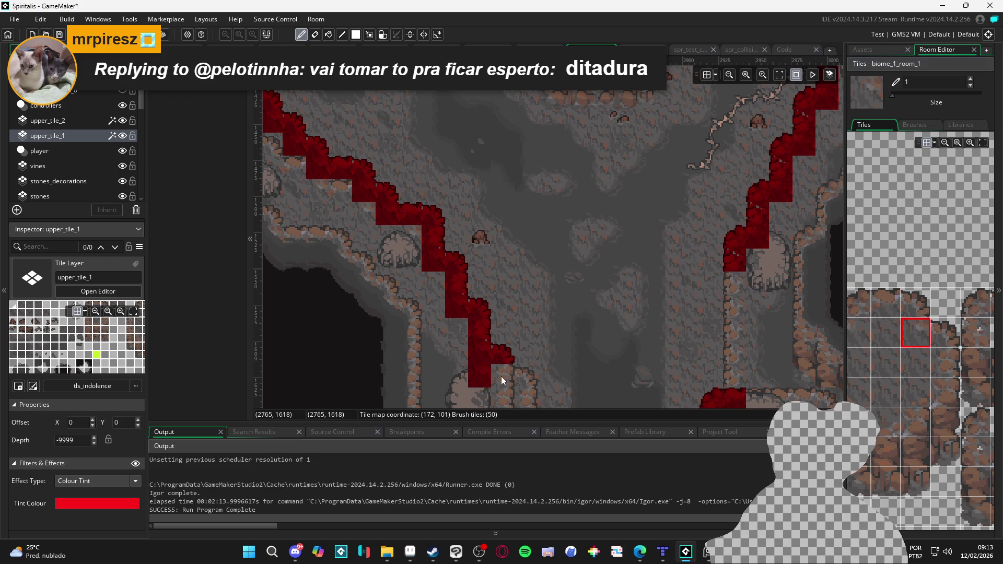
scroll(500, 377, "down", 2)
left_click(946, 363)
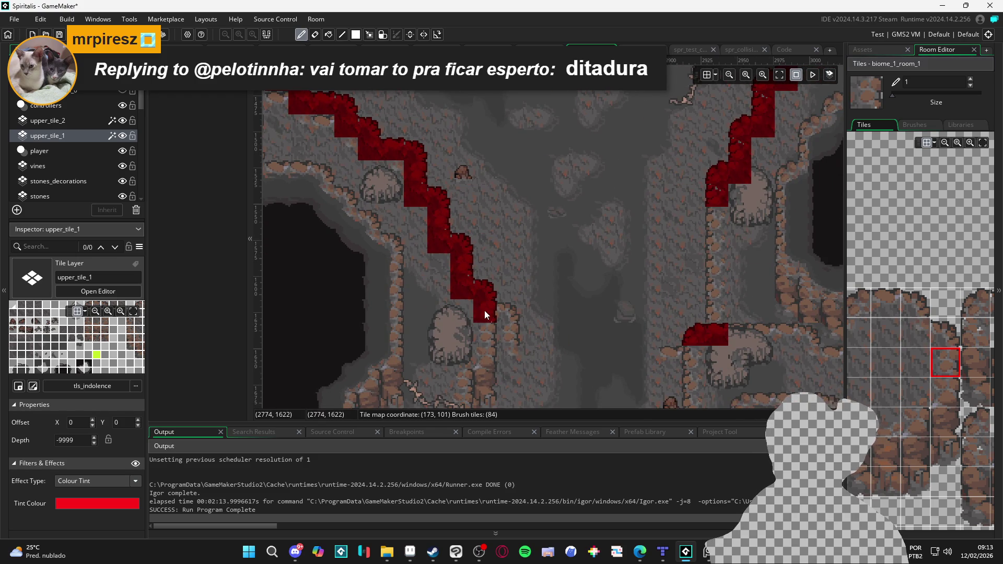
scroll(484, 310, "down", 2)
scroll(509, 311, "up", 6)
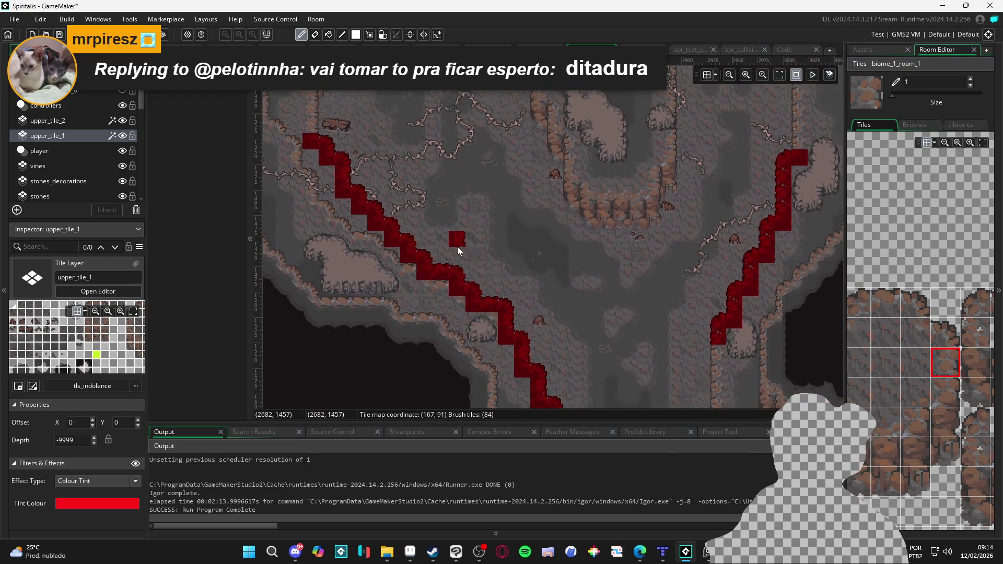
scroll(475, 237, "down", 2)
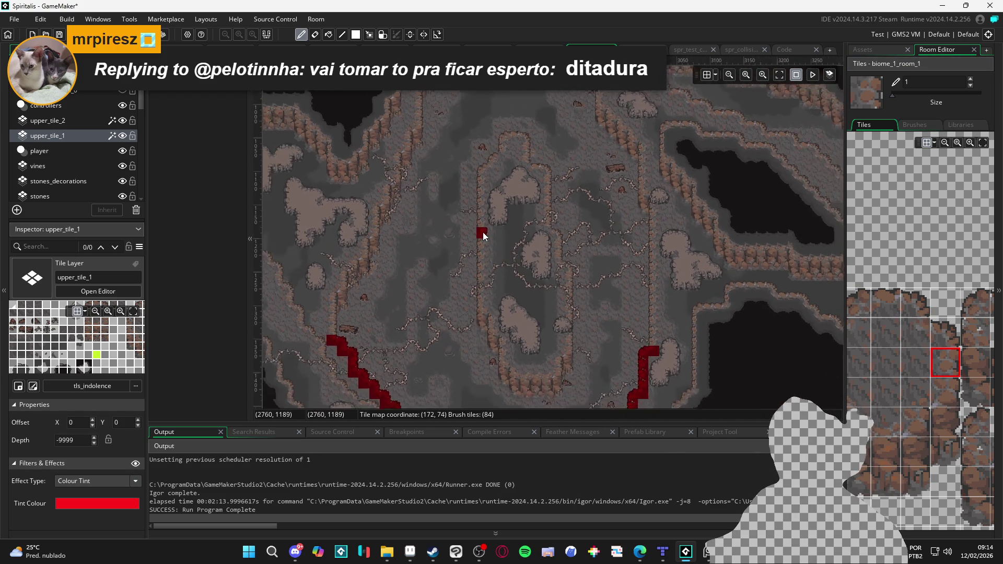
scroll(463, 176, "down", 6)
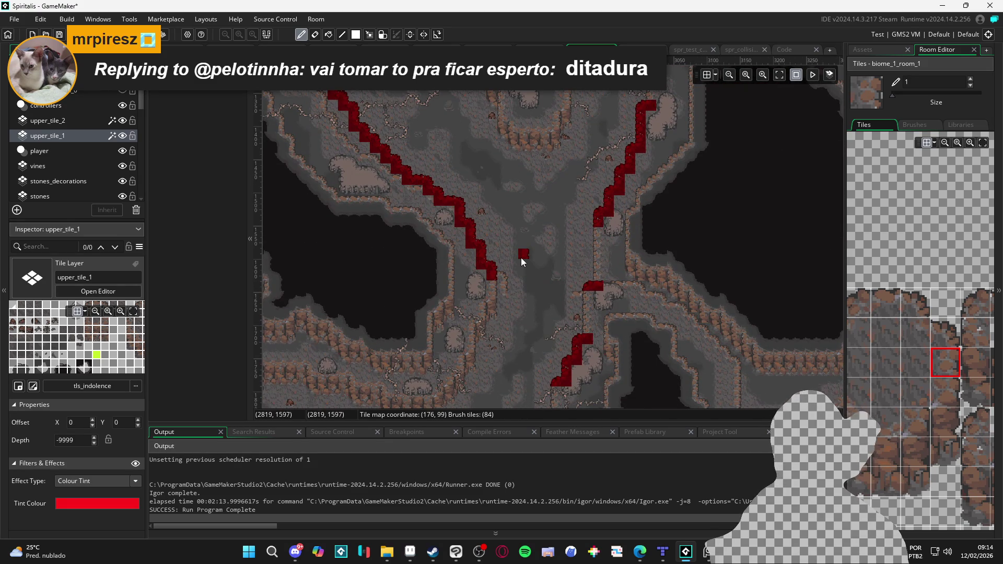
scroll(455, 252, "up", 2)
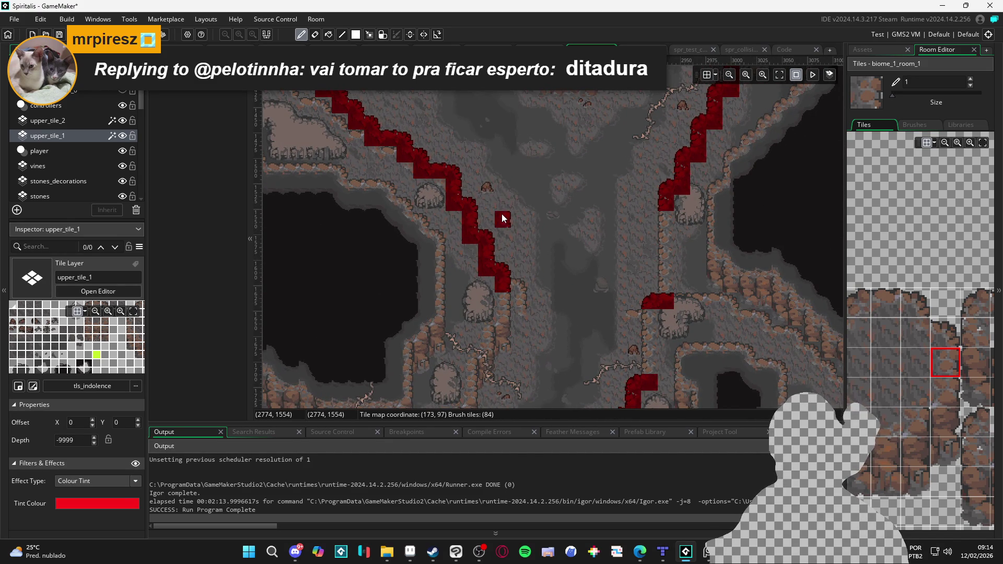
scroll(500, 231, "up", 1)
scroll(493, 248, "up", 1)
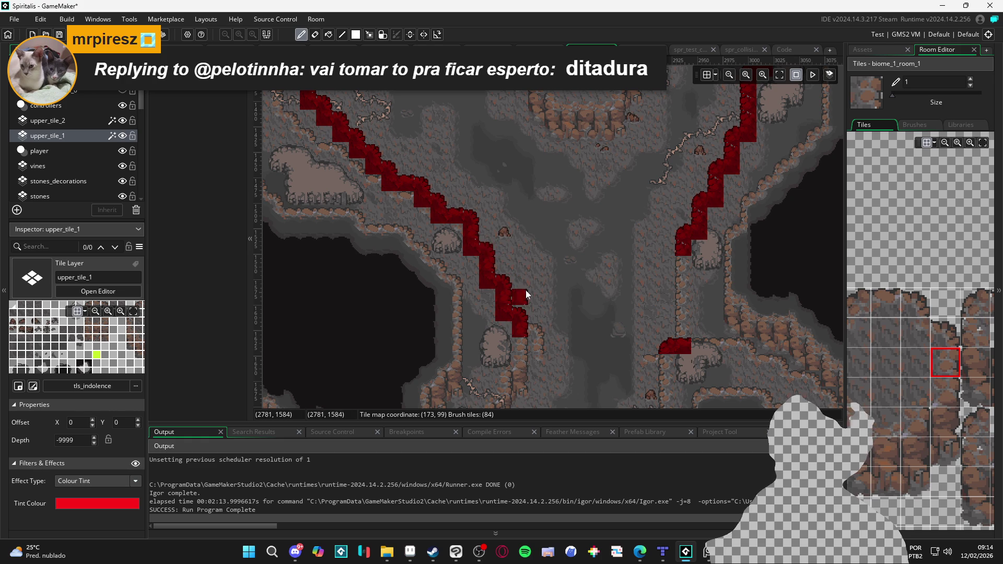
scroll(512, 338, "up", 2)
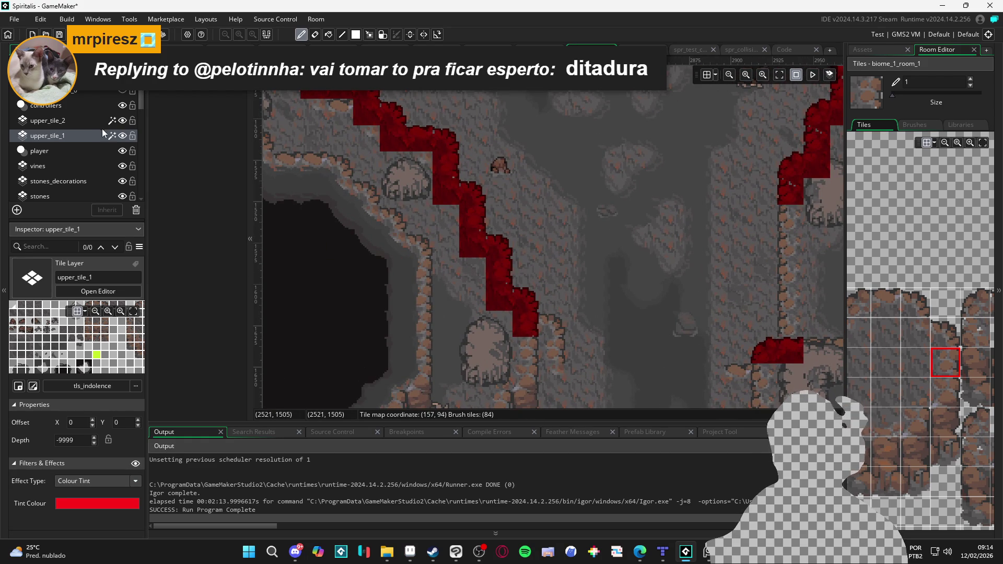
Make upper_tile_2 the active layer with a new wall tile and hide upper_tile_1.
left_click(97, 121)
left_click(955, 344)
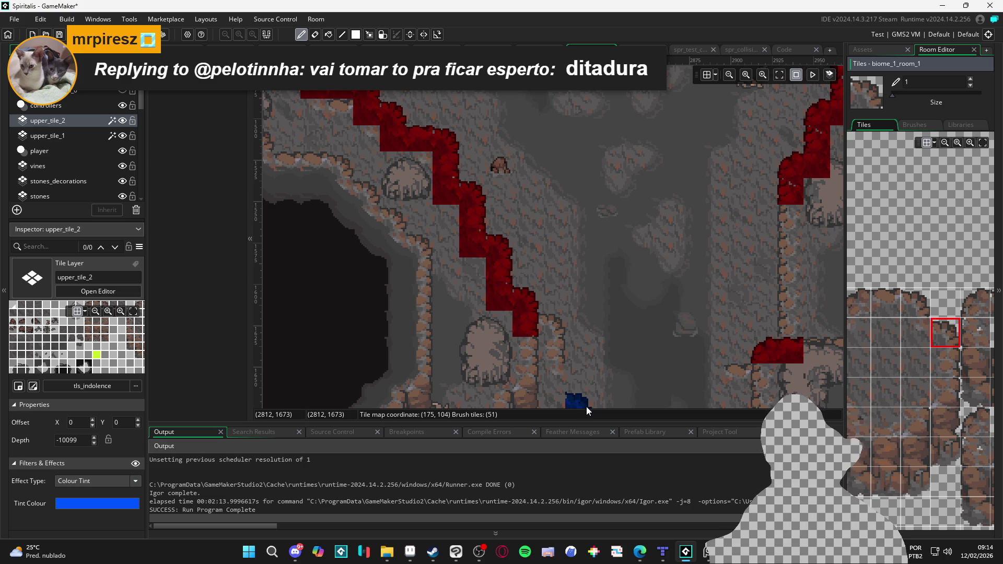
left_click(122, 123)
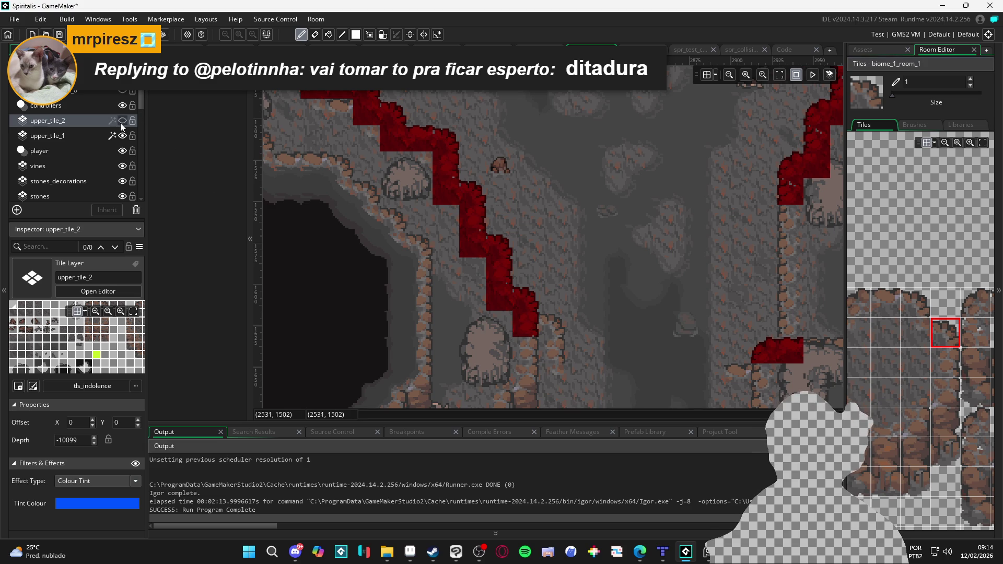
left_click(122, 121)
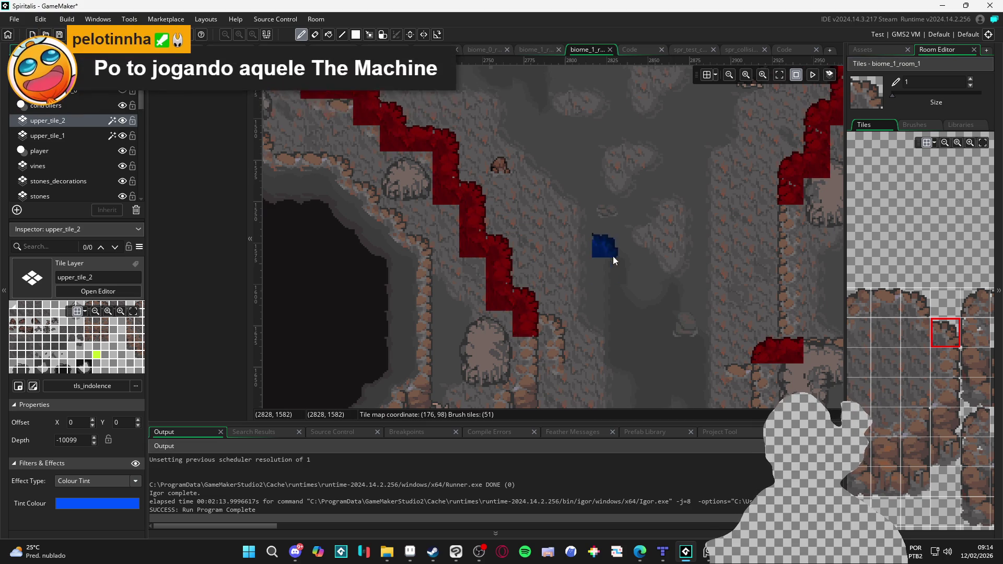
scroll(601, 251, "down", 3)
scroll(538, 225, "up", 4)
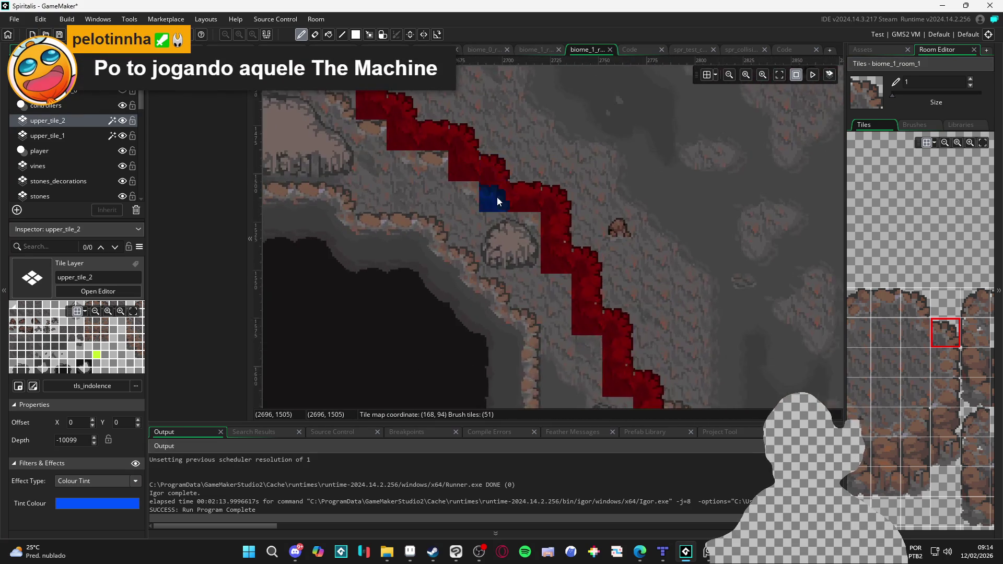
scroll(498, 202, "up", 2)
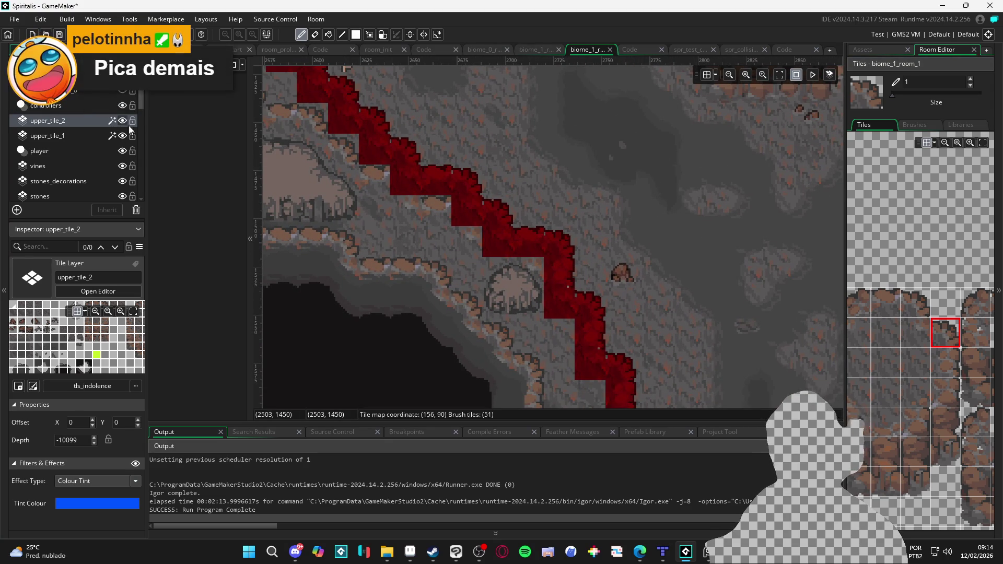
left_click(123, 136)
left_click(123, 135)
left_click(124, 135)
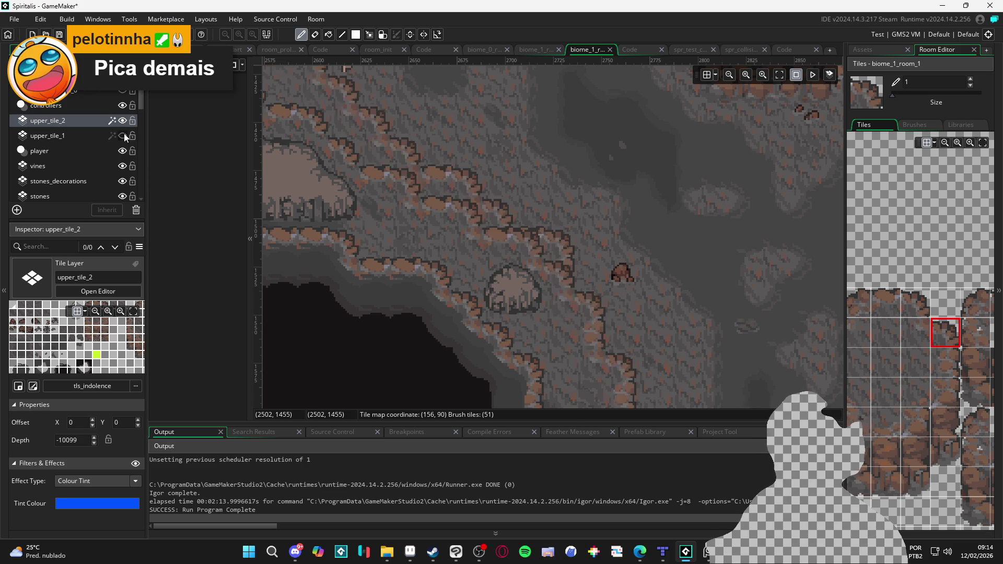
left_click(123, 135)
left_click(123, 135)
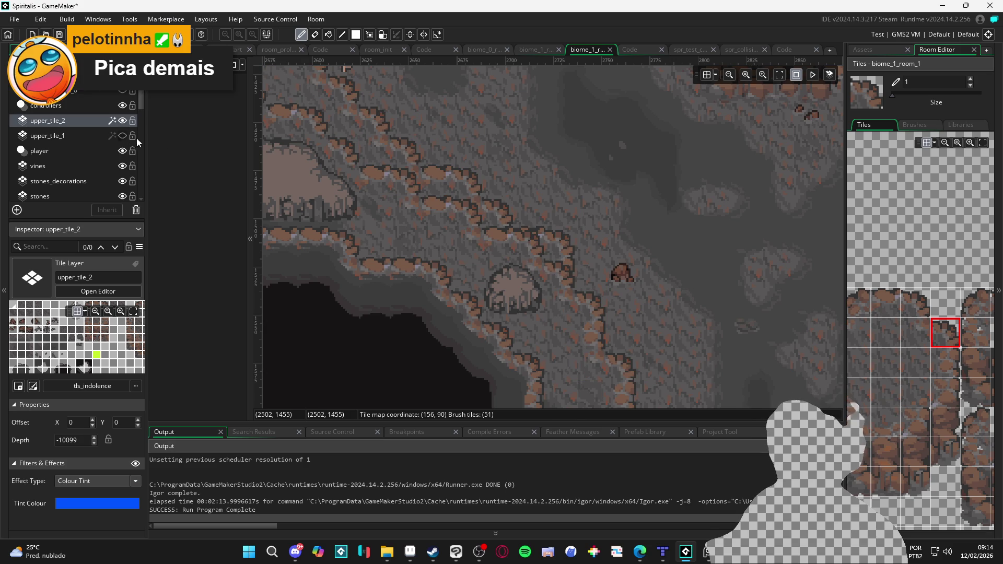
Paint top-edge and corner rock tiles in a stepped run along the ledge.
left_click(559, 281)
left_click(523, 245)
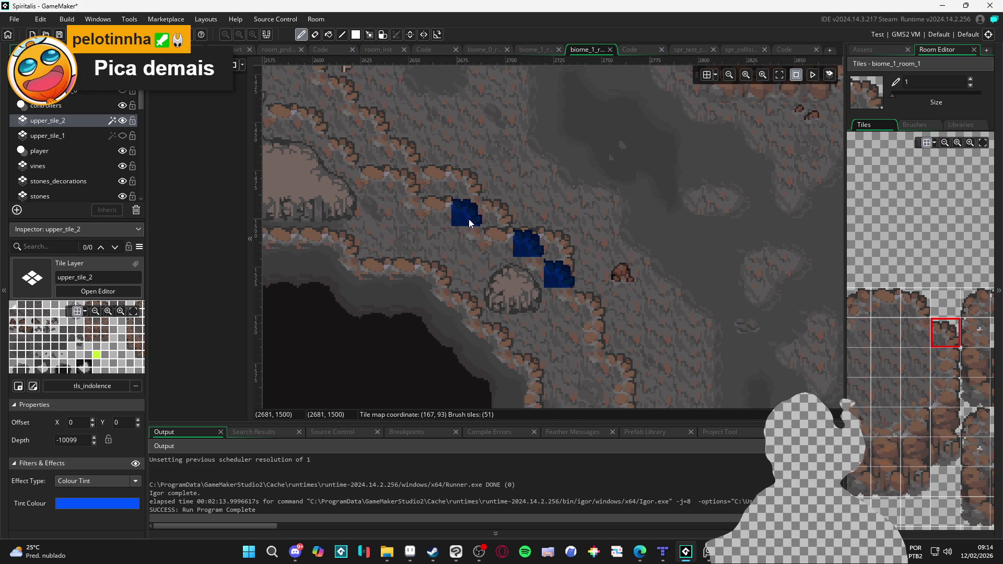
left_click(885, 303)
left_click(496, 251)
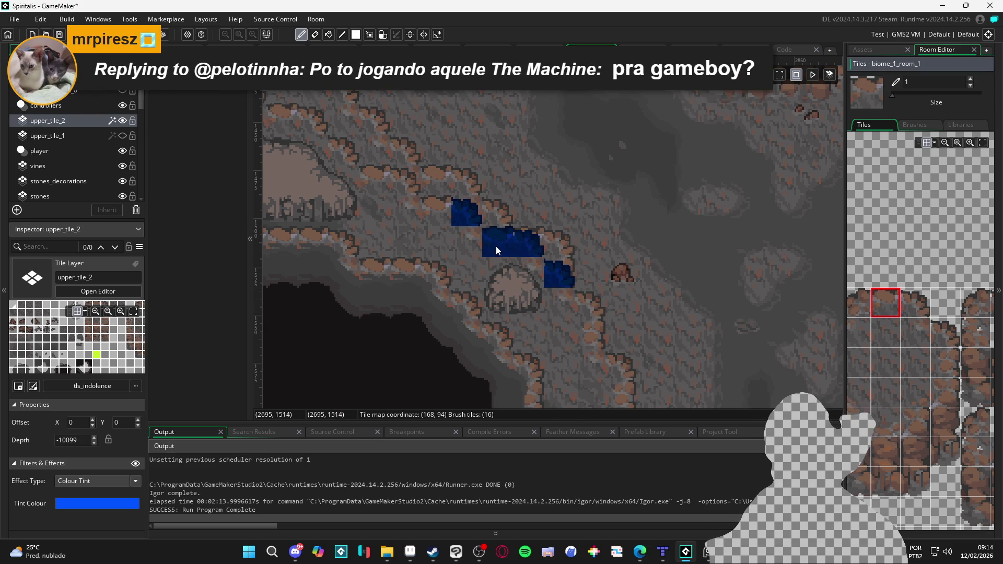
left_click(922, 332)
left_click(590, 296)
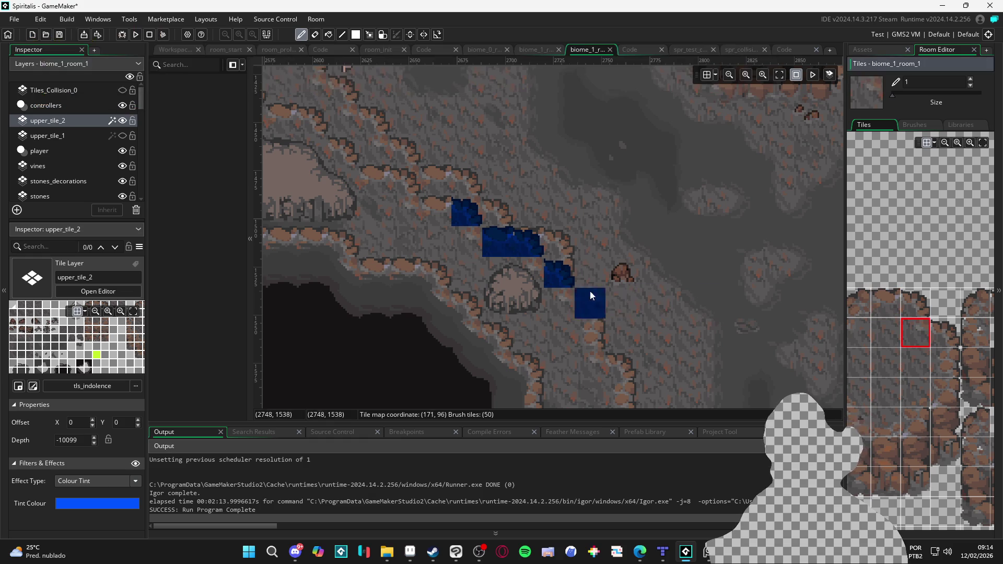
left_click(528, 272)
left_click(885, 303)
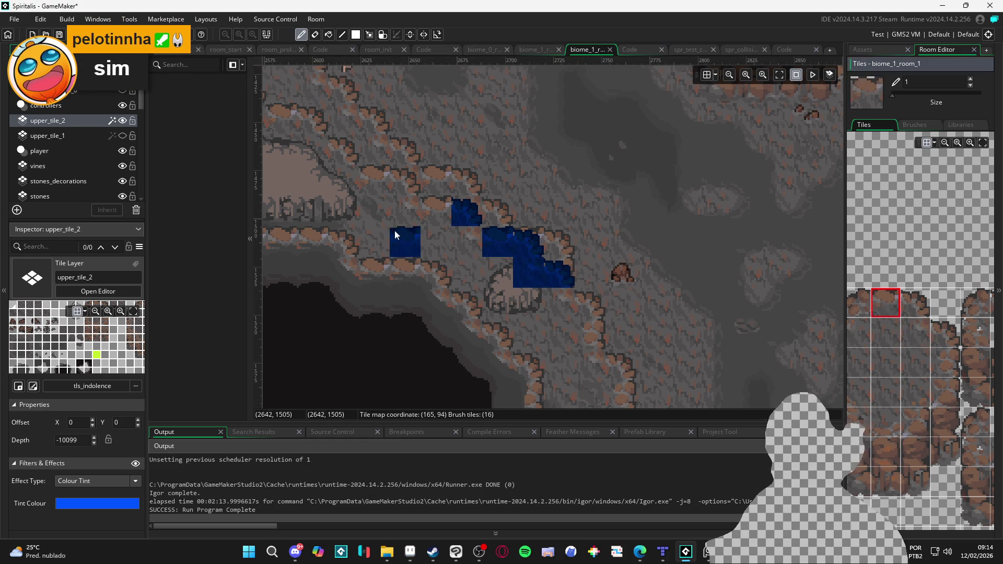
left_click(436, 209)
left_click(916, 333)
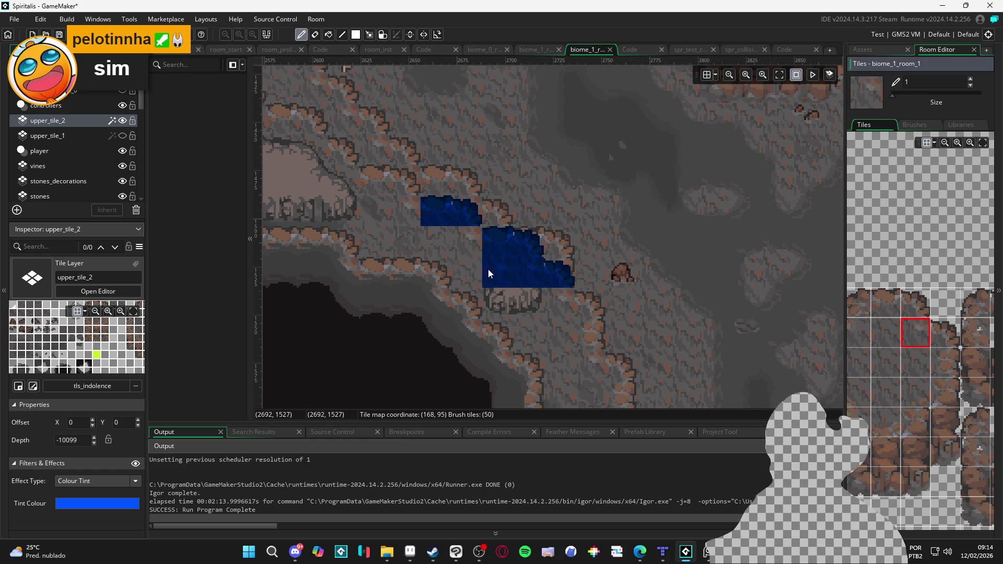
left_click(464, 245)
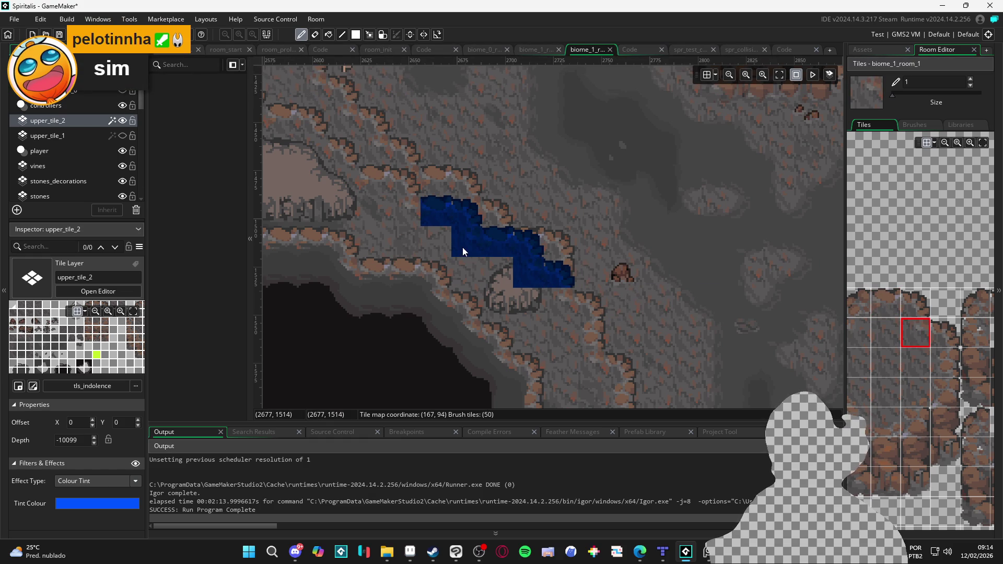
Check against upper_tile_1, then add rock tiles at the left end of the run.
left_click(123, 137)
left_click(123, 137)
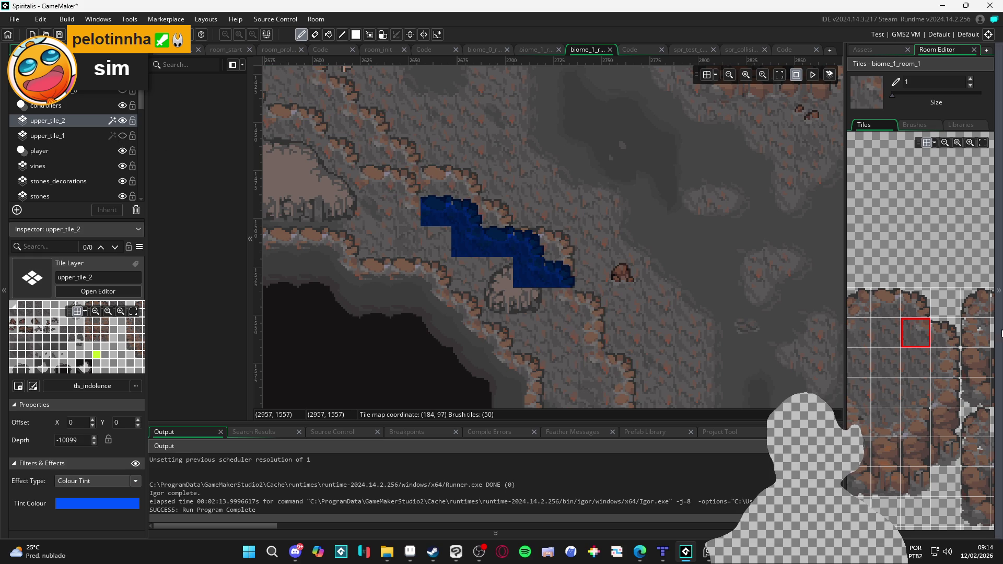
left_click(915, 303)
left_click(413, 197)
left_click(411, 183)
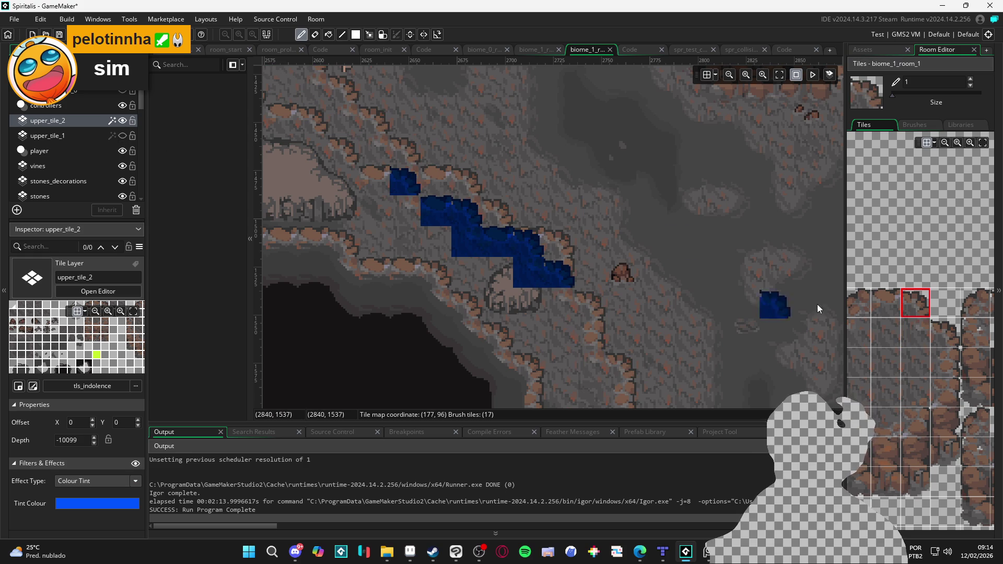
left_click(918, 333)
left_click(405, 214)
Extend the run with upper-left rock tiles, then show upper_tile_1 again.
left_click_drag(405, 215, 578, 296)
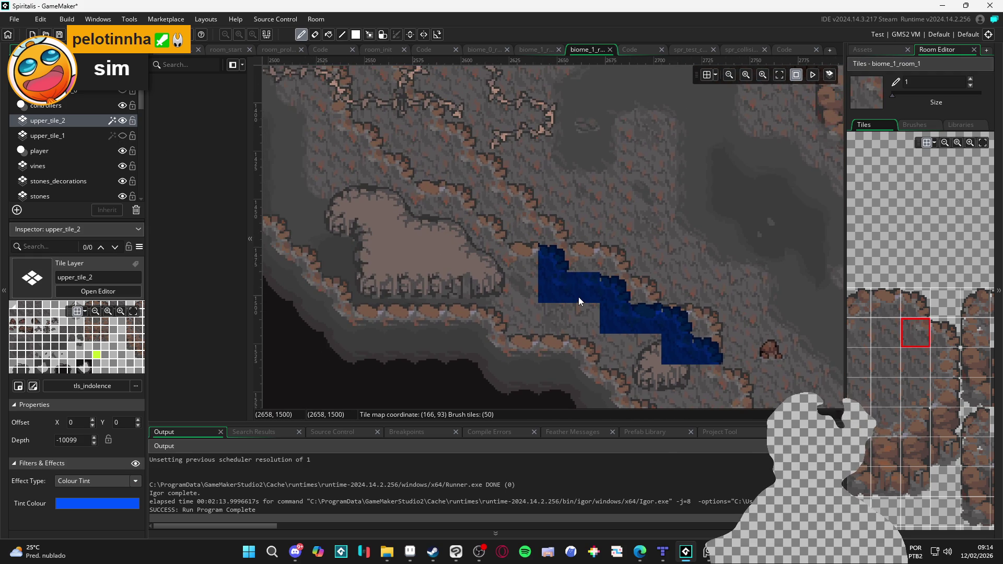
left_click(886, 303)
left_click(529, 253)
left_click(919, 303)
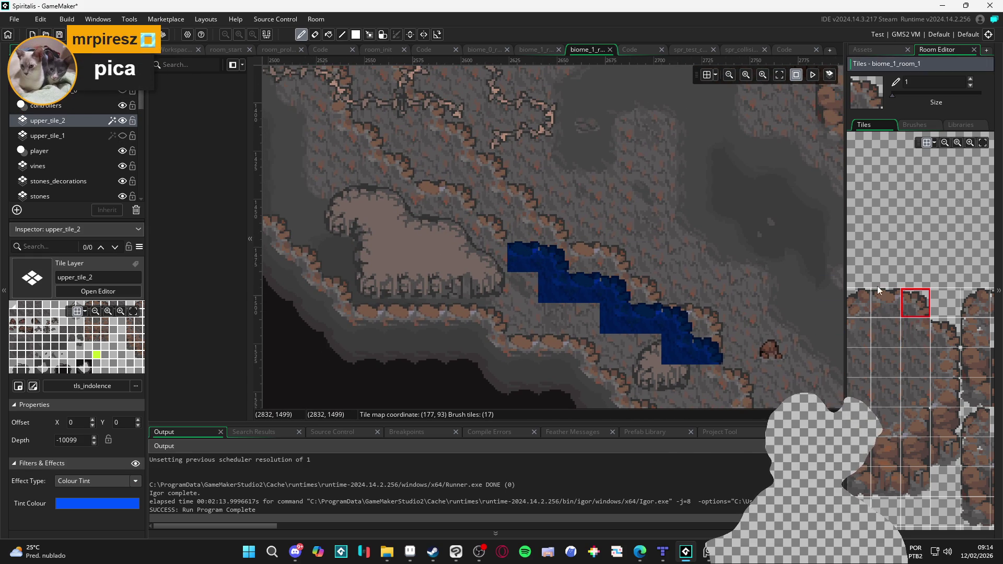
left_click(491, 228)
left_click(924, 326)
left_click(501, 269)
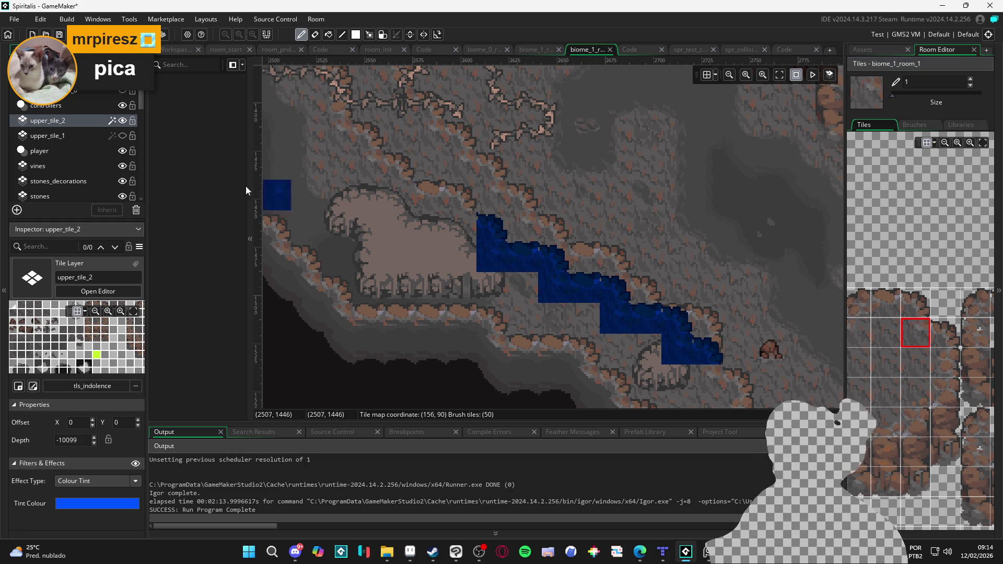
left_click(122, 136)
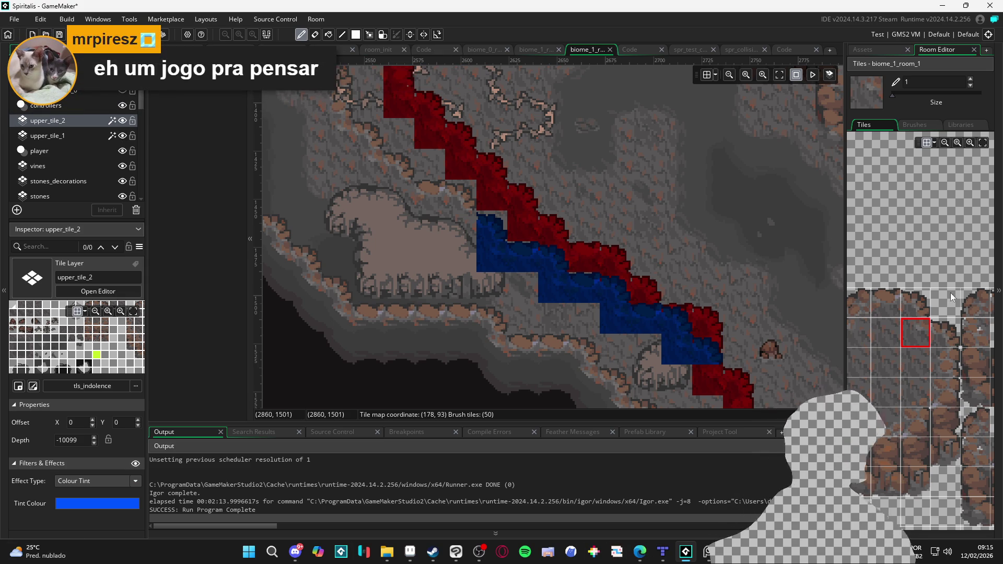
scroll(547, 252, "down", 1)
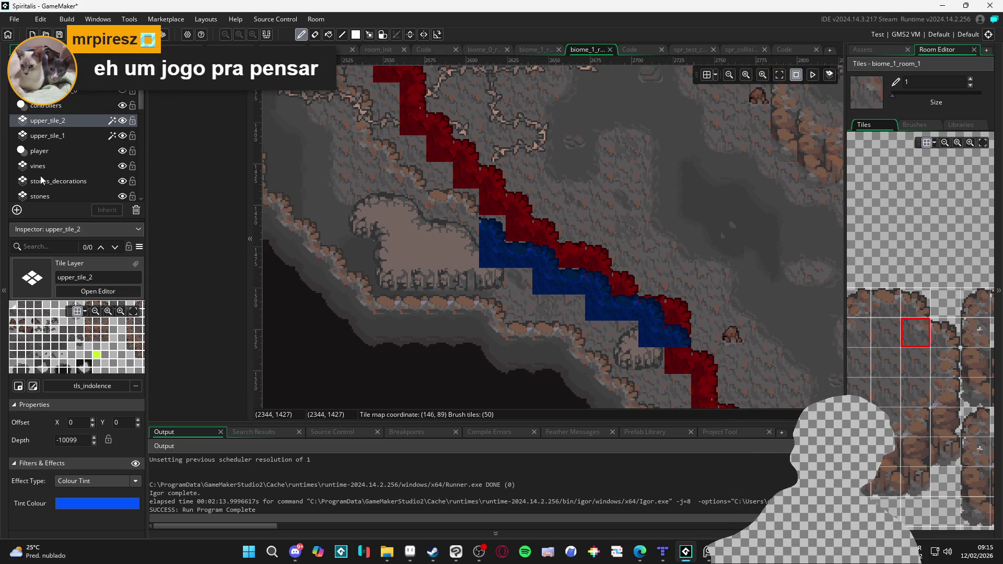
Create a new tile layer named upper_tile_3.
left_click(17, 210)
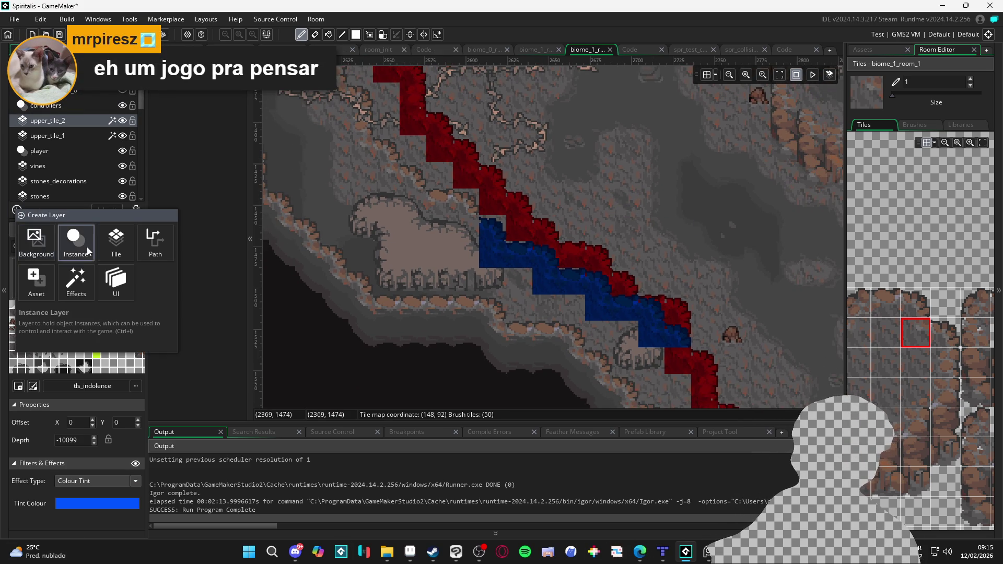
left_click(129, 241)
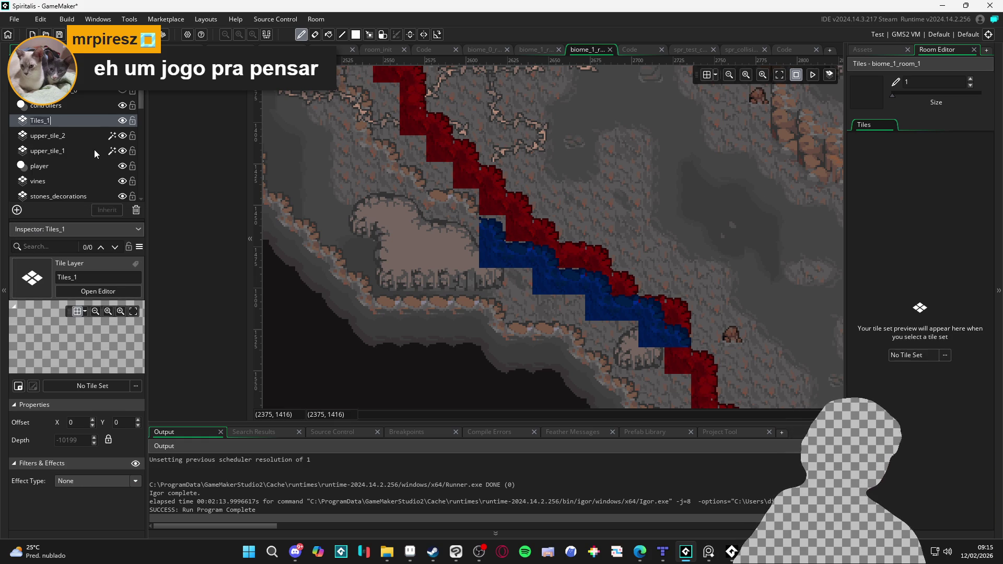
type("upper_tile_")
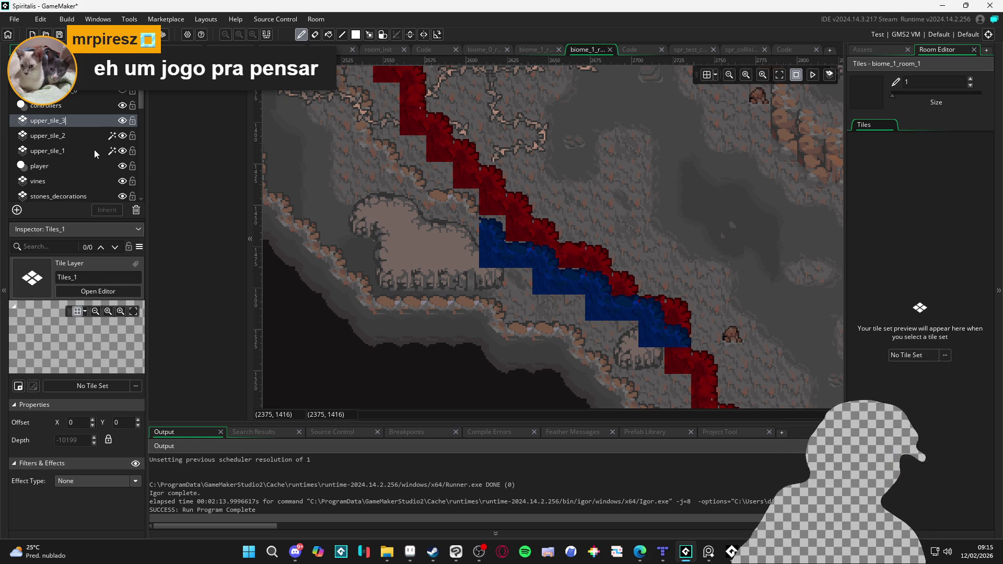
type("3")
key("Return")
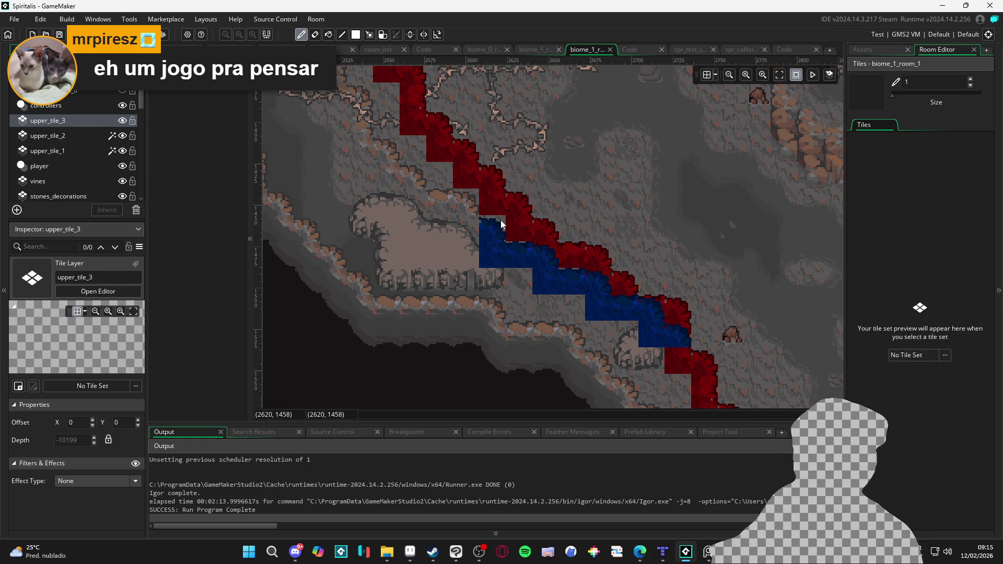
Place upper_tile_3 above upper_tile_2, compare the other layers' tile sets, and open its tile set chooser.
scroll(500, 220, "down", 2)
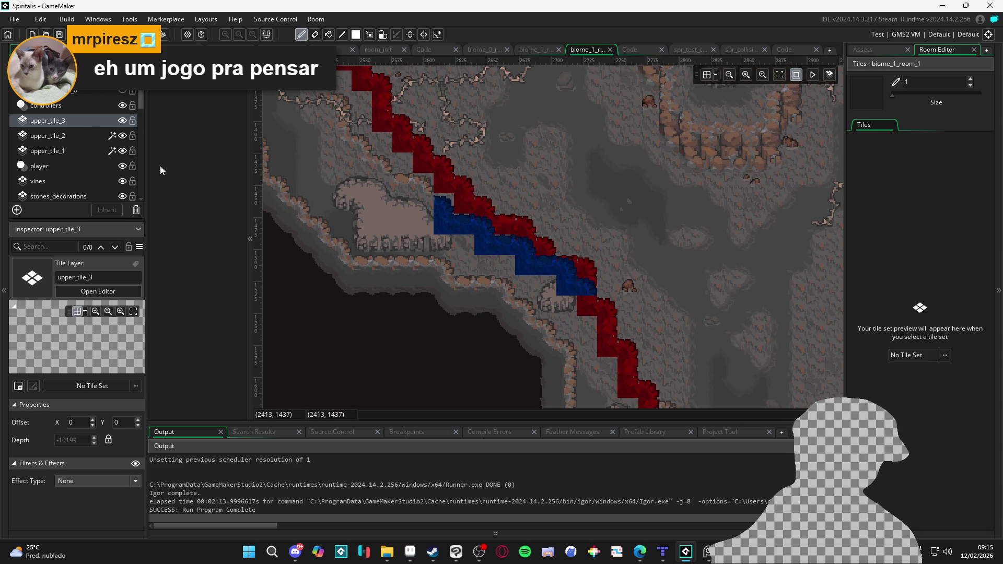
left_click(72, 134)
left_click_drag(71, 135, 68, 115)
left_click(68, 134)
left_click(68, 151)
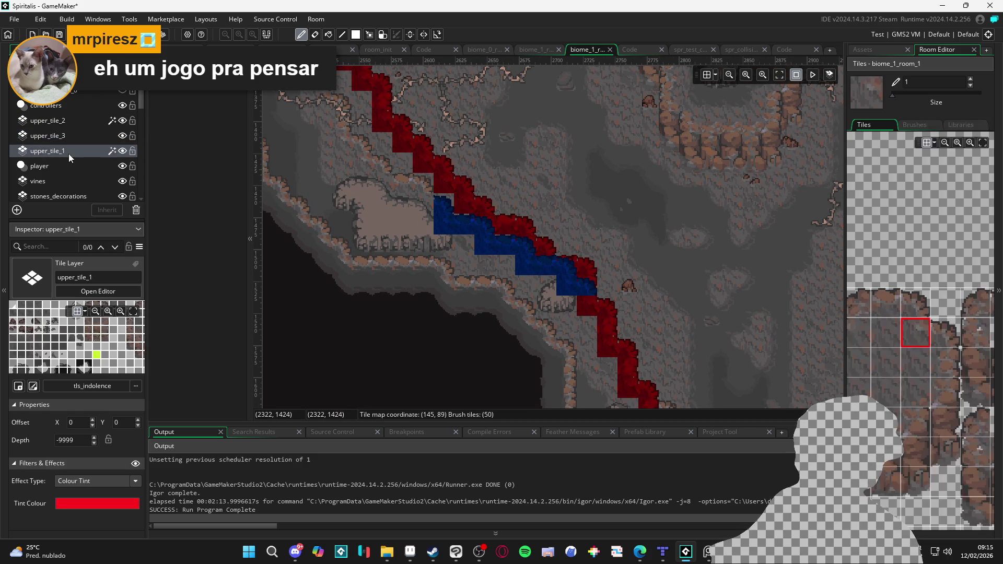
left_click(65, 139)
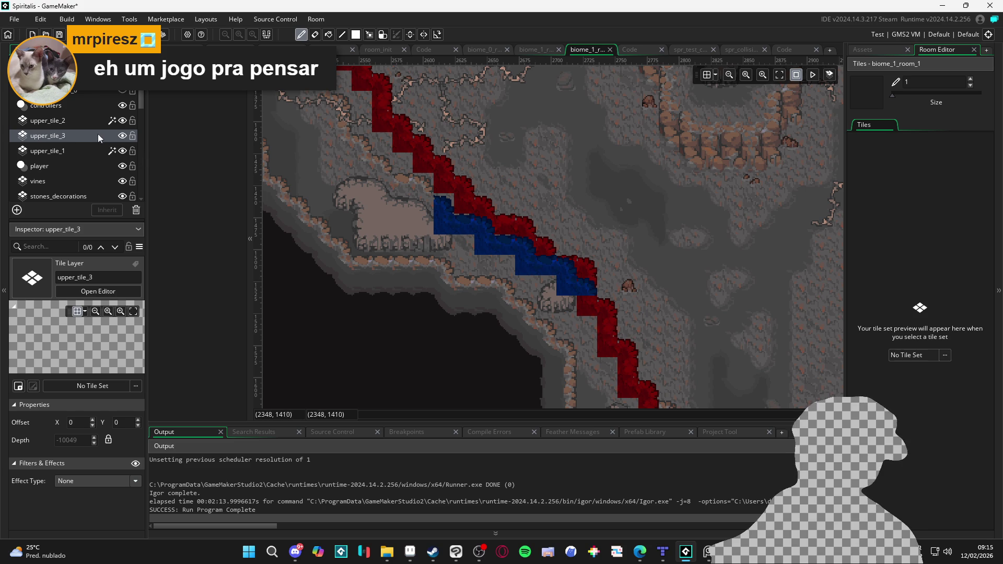
left_click(79, 120)
left_click(81, 137)
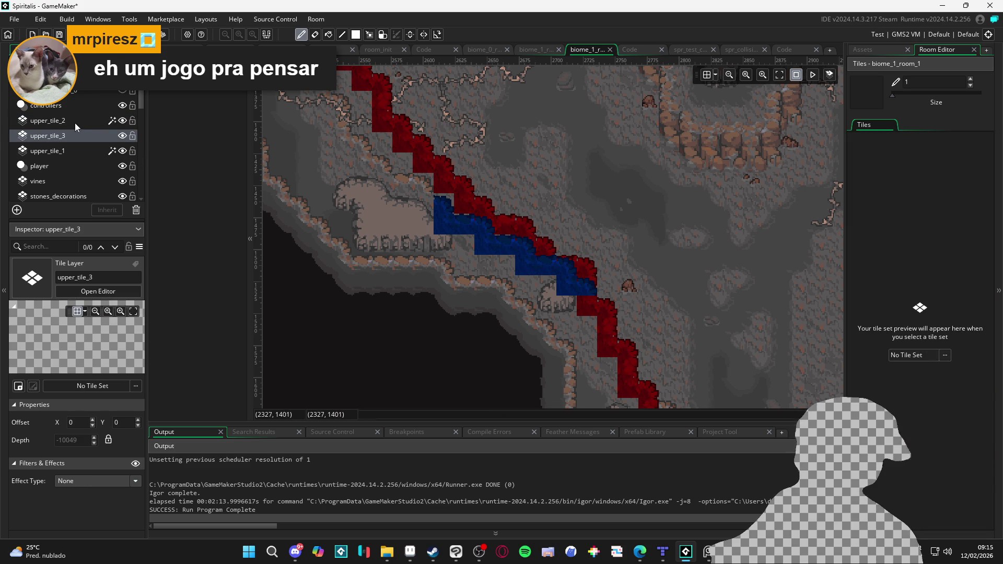
left_click_drag(74, 124, 78, 144)
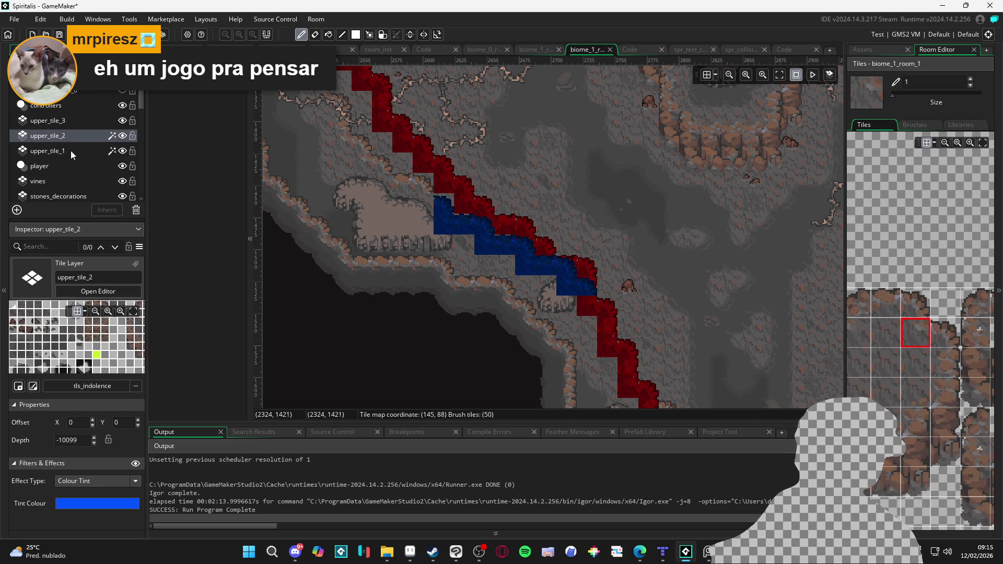
left_click(78, 120)
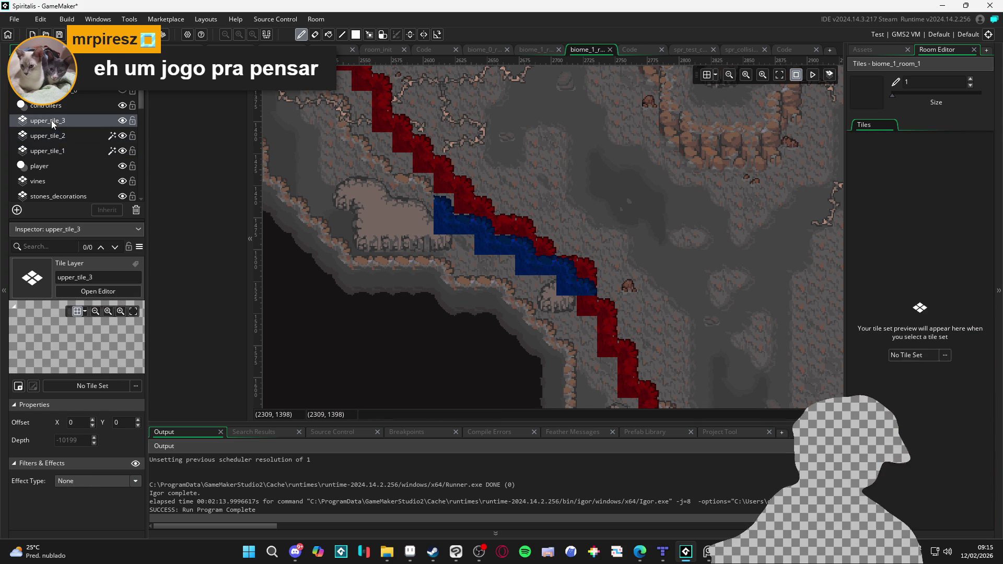
left_click(944, 355)
type("indol")
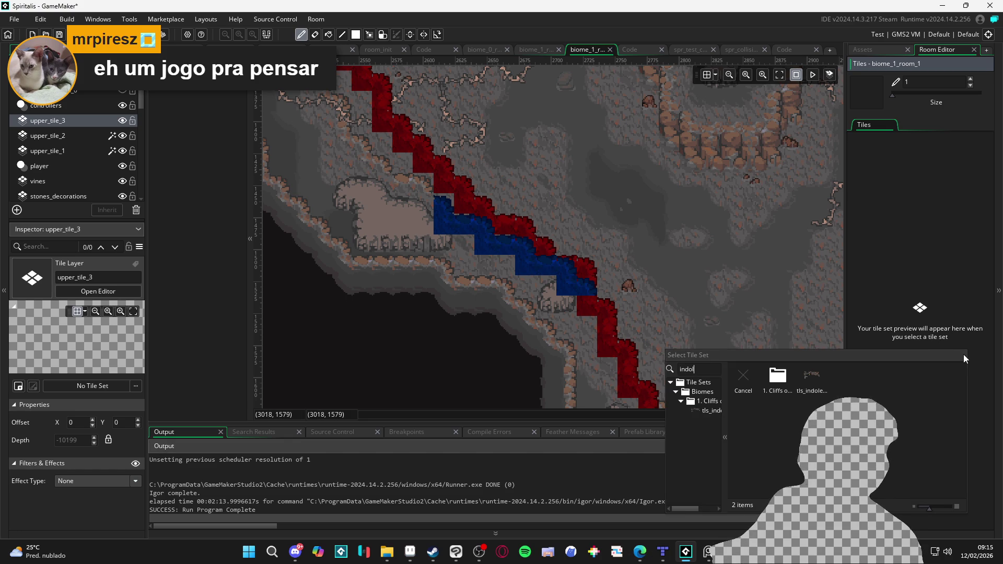
Assign tls_indolence to upper_tile_3, pick a cliff-edge tile, and set the effect to Colour Tint.
left_click(816, 385)
left_click_drag(936, 340, 906, 343)
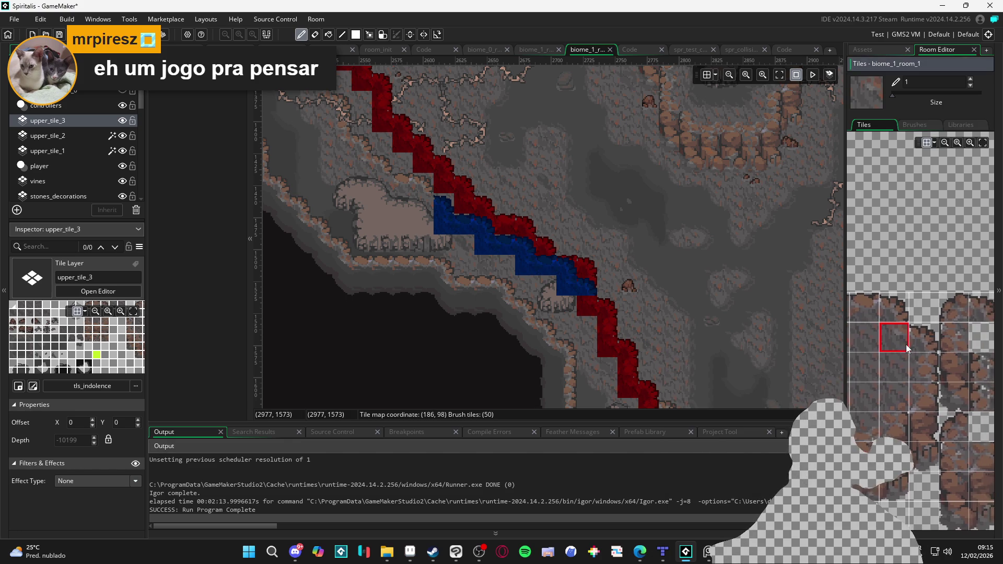
left_click(920, 334)
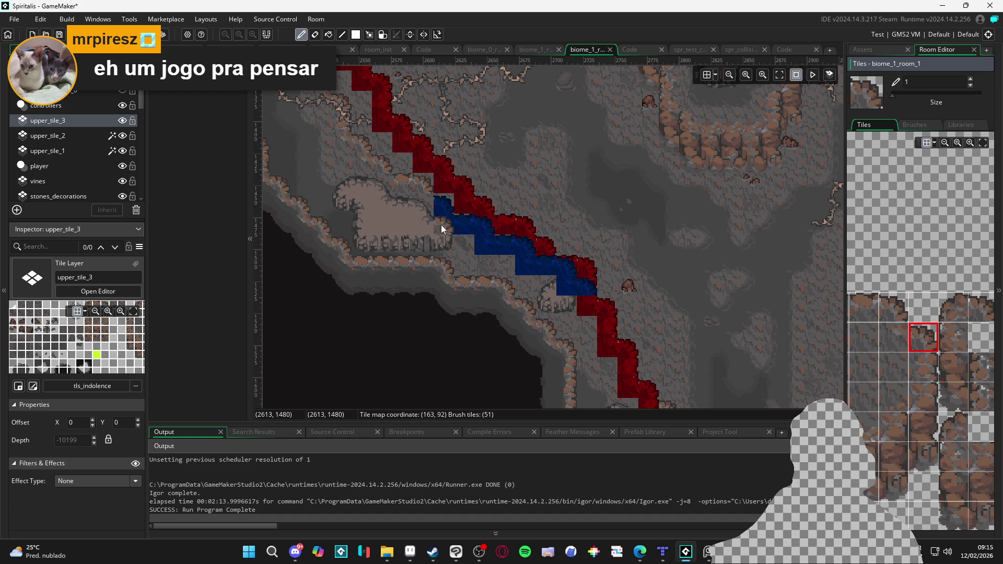
left_click(100, 477)
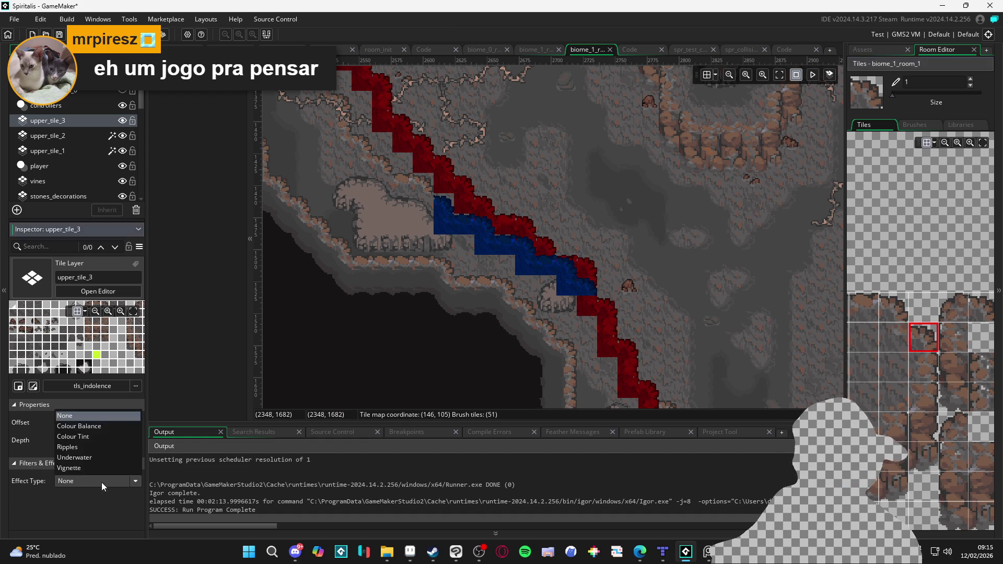
left_click(96, 428)
scroll(39, 485, "down", 5)
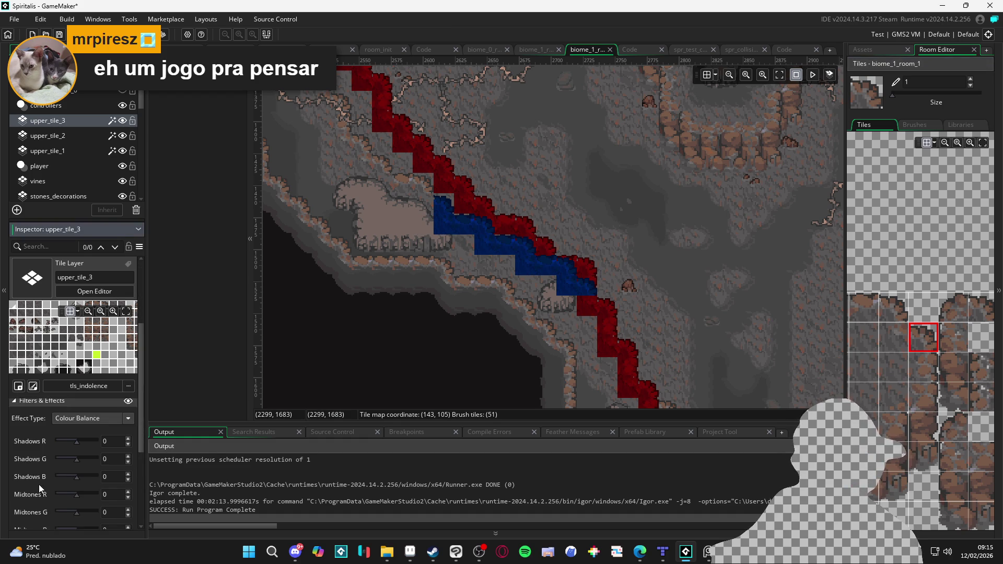
scroll(46, 478, "up", 2)
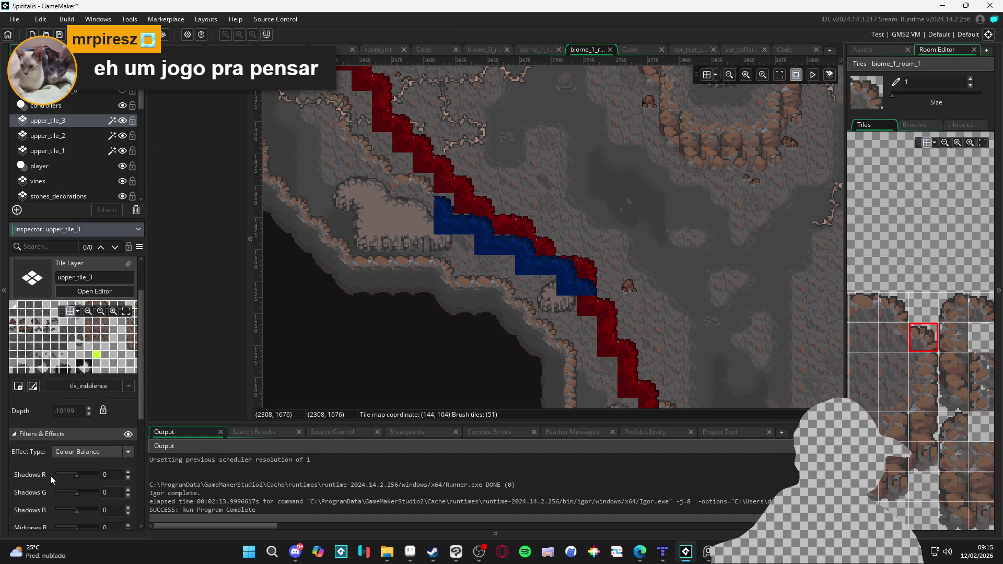
left_click(124, 452)
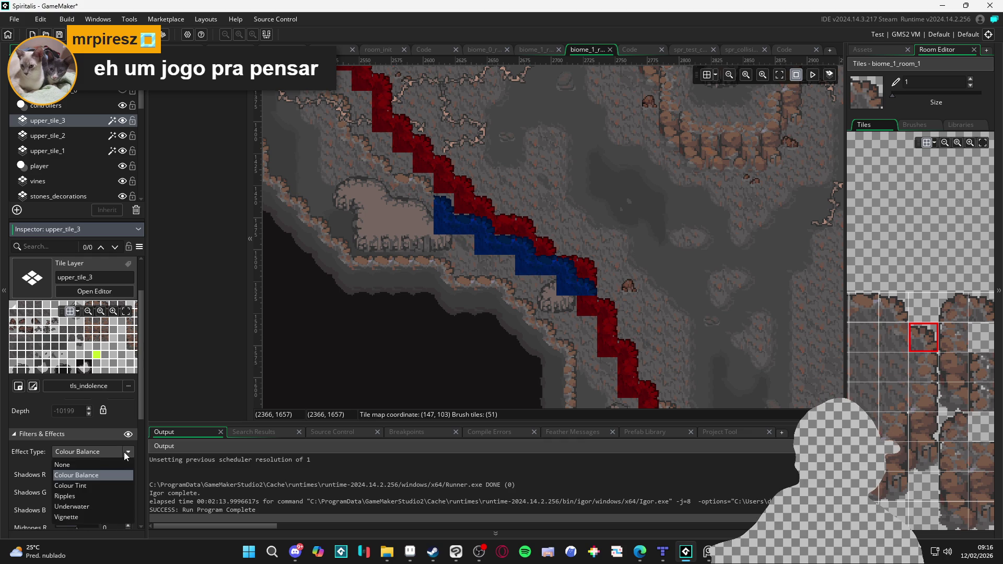
left_click(96, 484)
Set the Tint Colour to bright mint green 51FFC2.
left_click(96, 504)
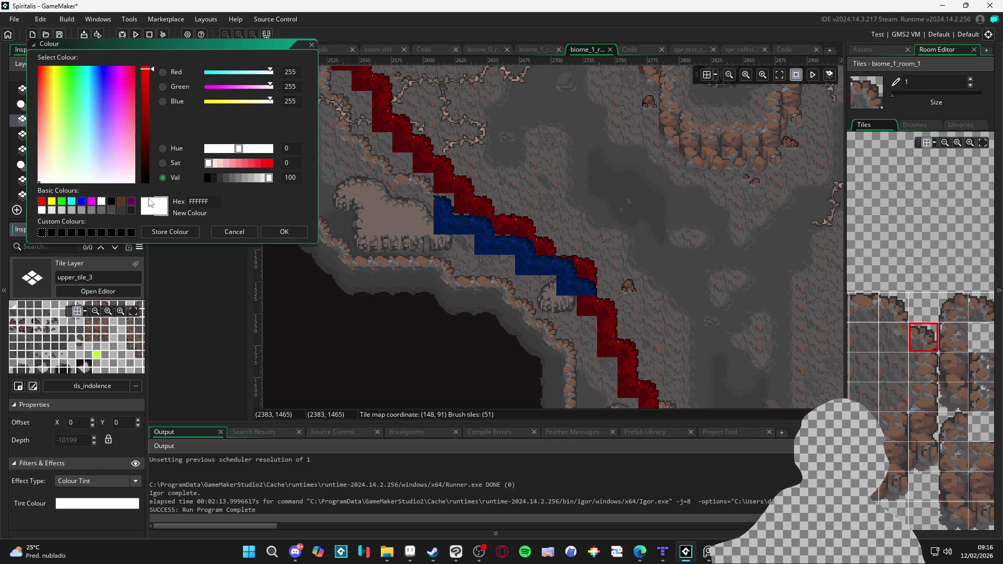
left_click_drag(214, 73, 201, 73)
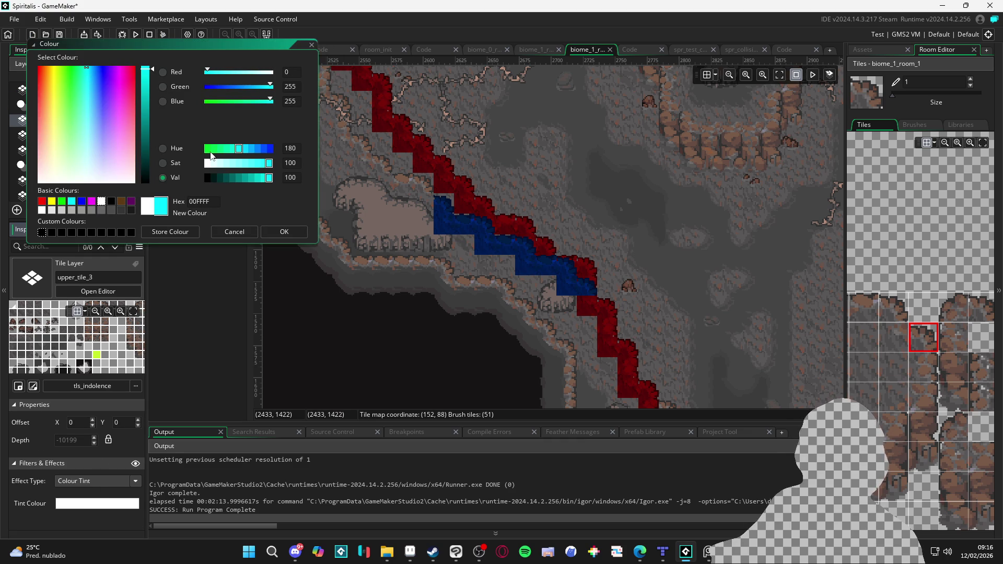
left_click_drag(213, 148, 208, 152)
mouse_move(68, 71)
left_mouse_down()
mouse_move(83, 77)
mouse_move(81, 104)
left_mouse_up()
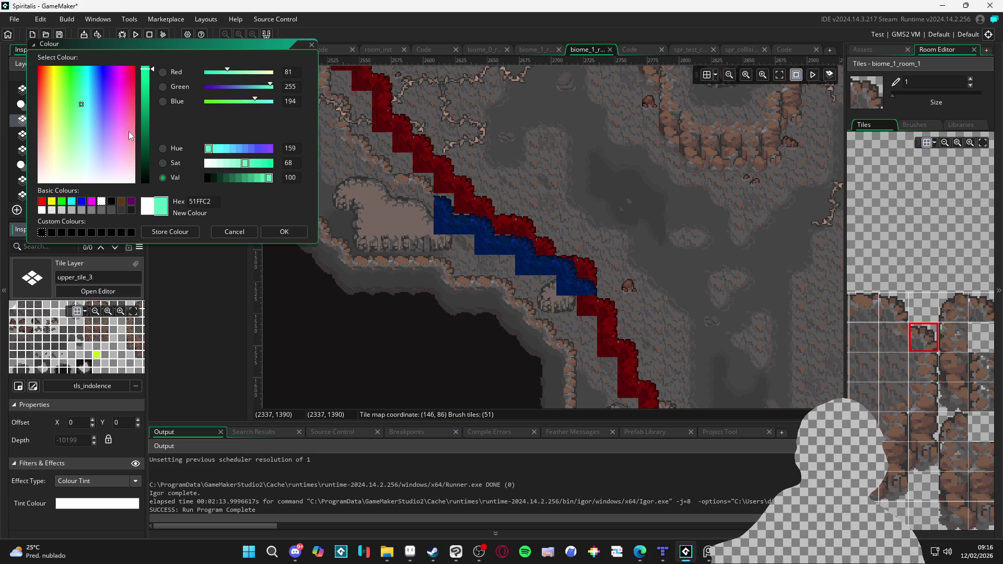
left_click(287, 233)
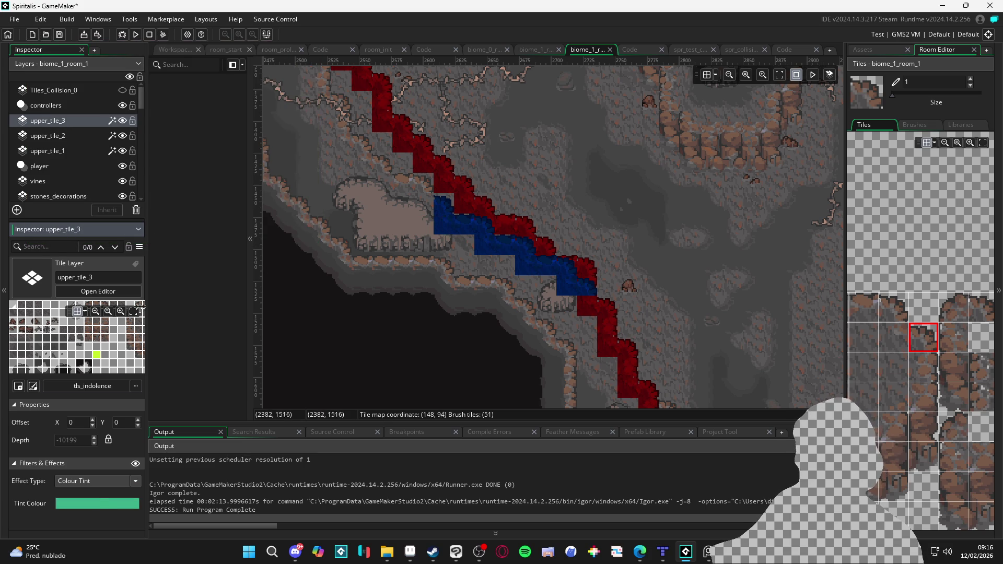
left_click(96, 502)
left_click(146, 73)
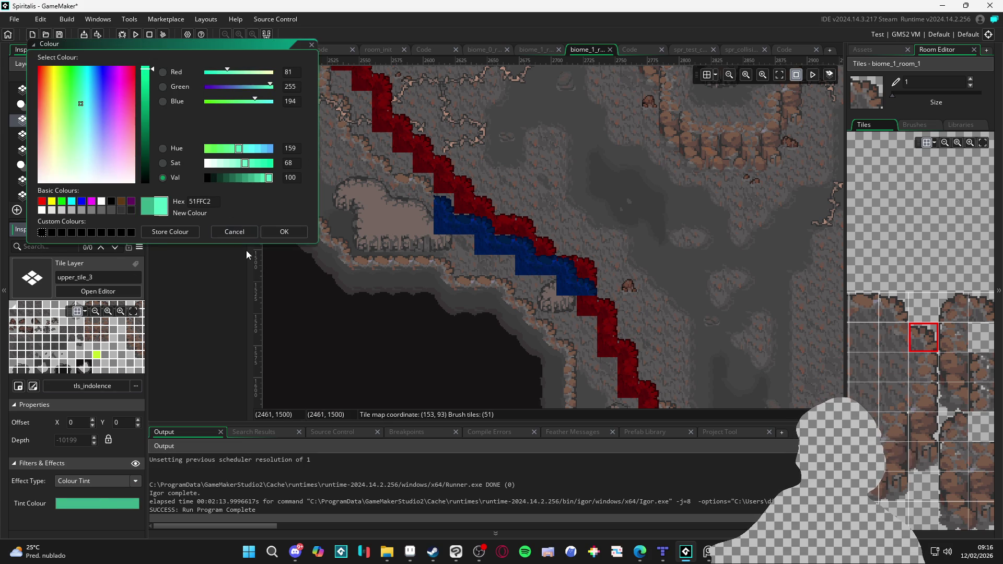
left_click(284, 232)
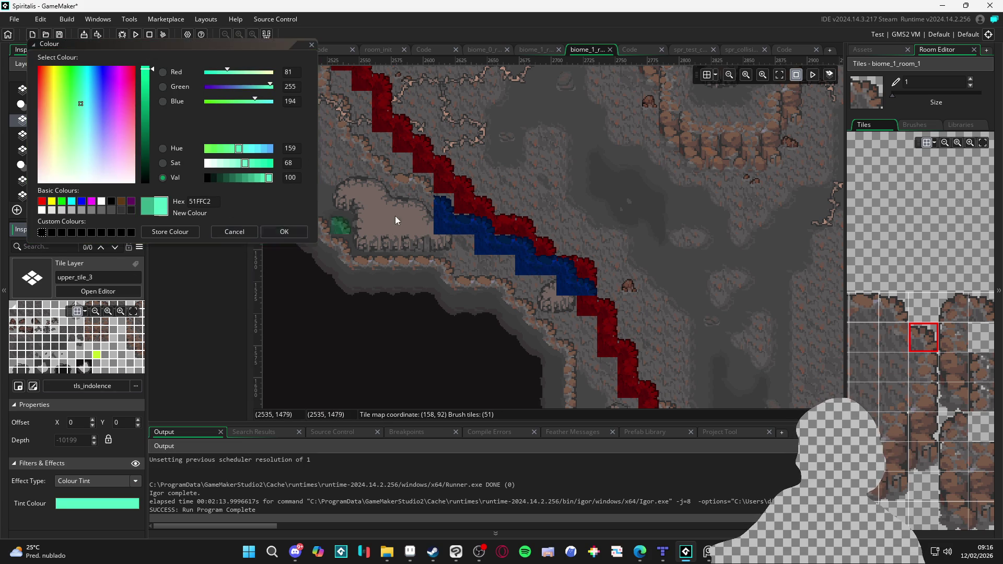
Paint green edge tiles at the ledge corner and further along the ledge.
left_click(443, 229)
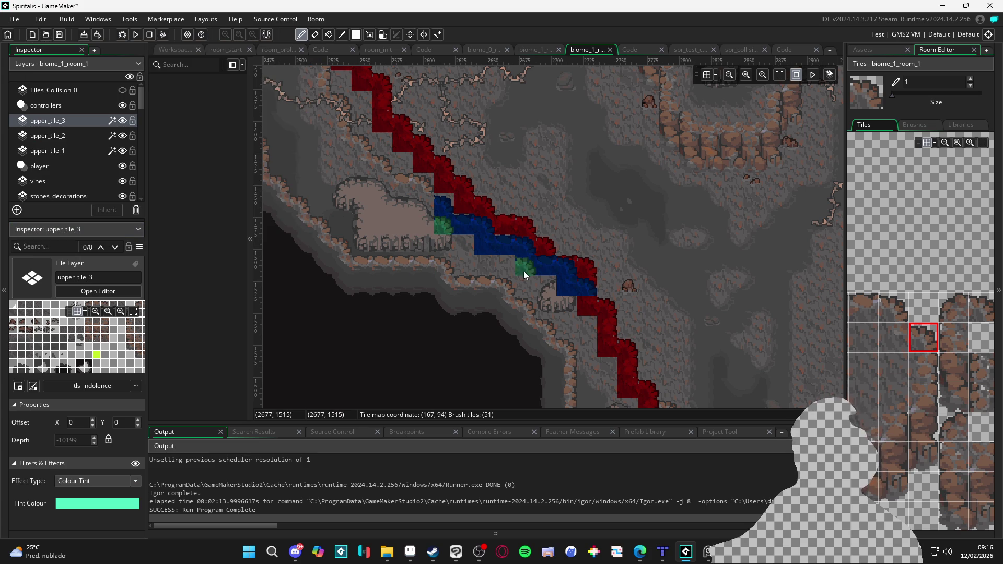
left_click(565, 288)
left_click_drag(643, 284, 578, 323)
left_click_drag(554, 287, 516, 180)
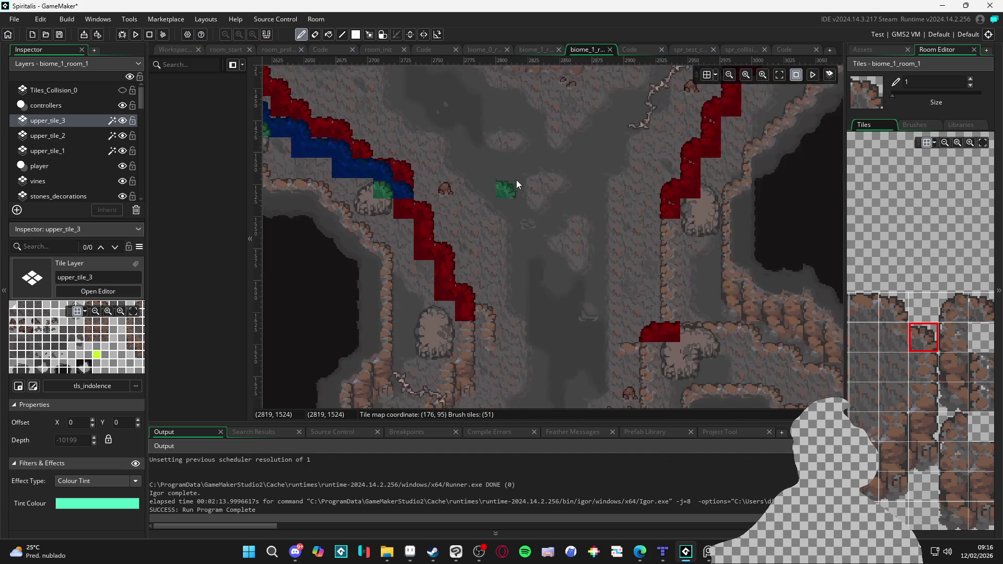
scroll(584, 225, "down", 2)
scroll(622, 194, "up", 1)
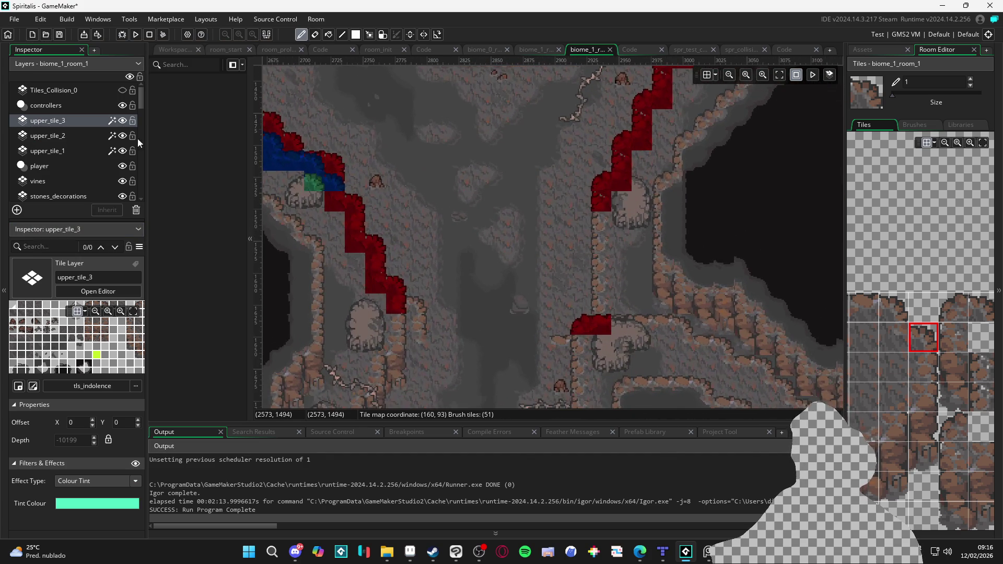
Check the upper_tile_2 layer's settings, then return to upper_tile_3.
left_click(86, 136)
scroll(911, 353, "down", 2)
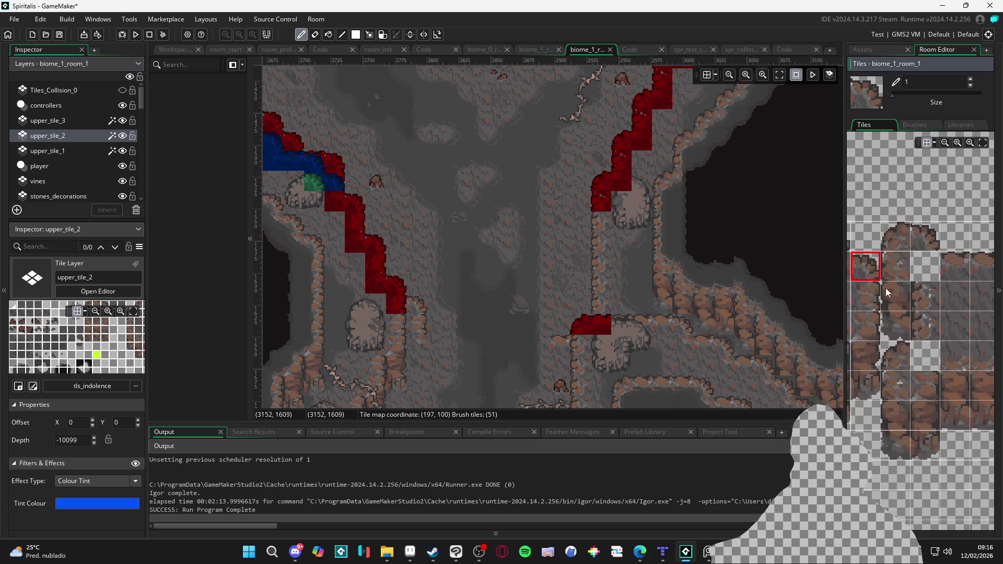
left_click(81, 121)
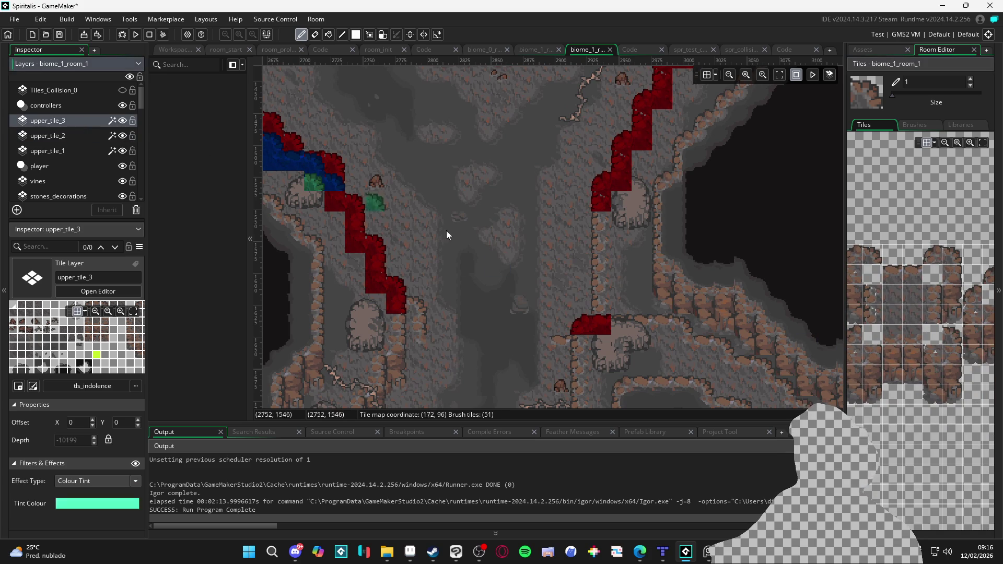
scroll(875, 353, "up", 2)
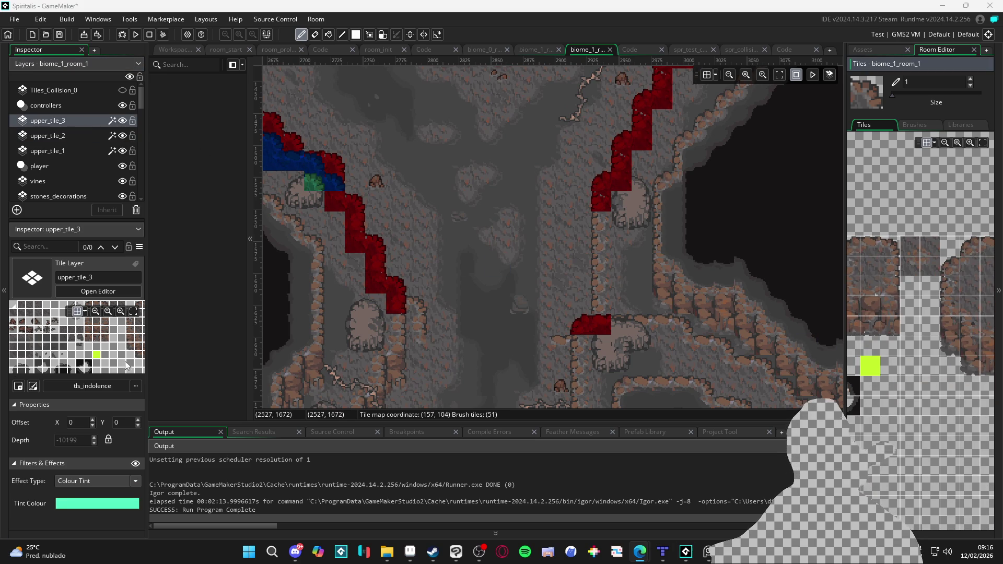
scroll(942, 400, "down", 2)
scroll(888, 409, "up", 2)
scroll(889, 409, "down", 3)
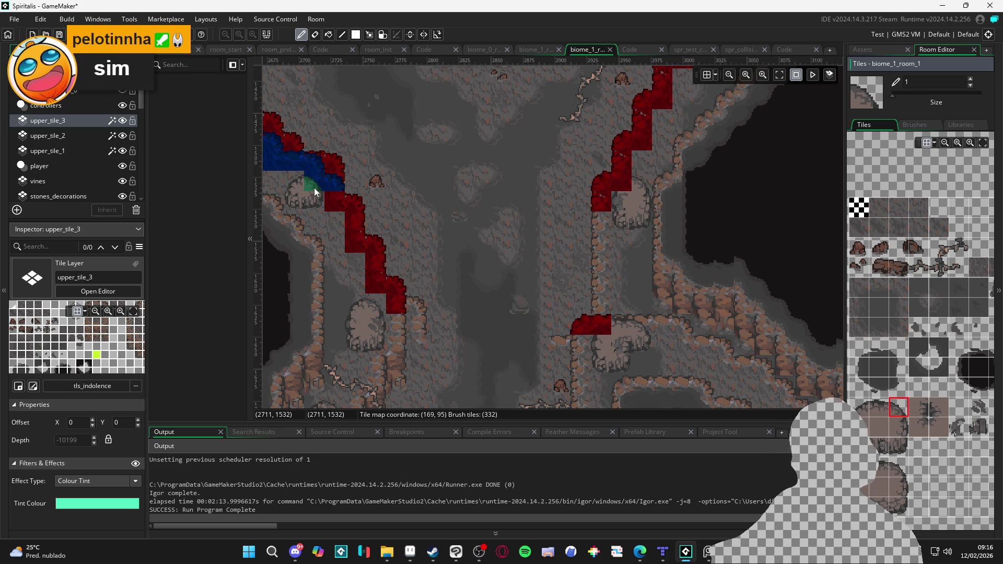
Pick new ledge tiles from the tile set and hide the red upper_tile_1 layer.
mouse_move(315, 187)
left_mouse_down()
mouse_move(574, 339)
mouse_move(517, 311)
mouse_move(304, 251)
left_mouse_up()
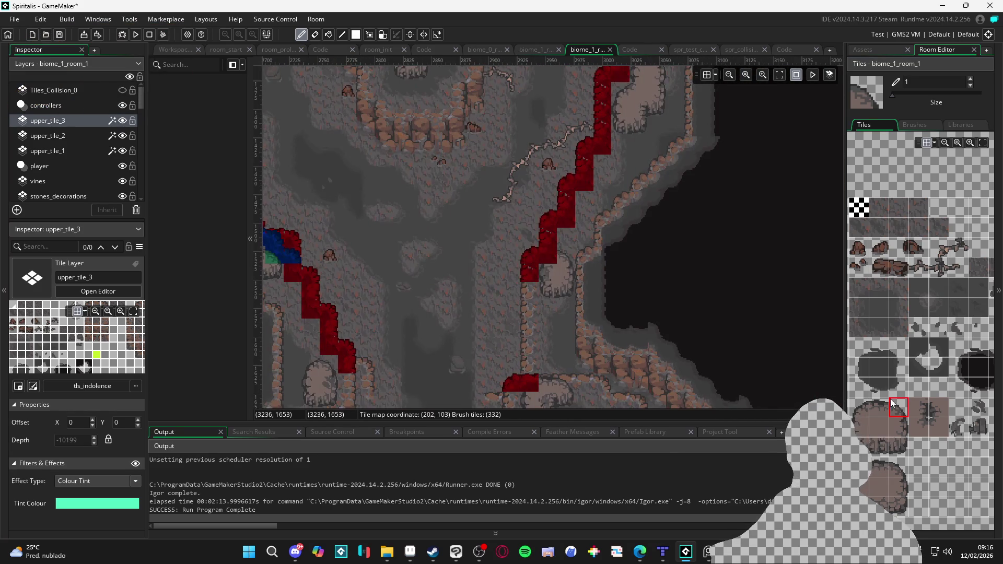
left_click(867, 409)
left_click_drag(548, 257, 525, 327)
scroll(520, 313, "down", 3)
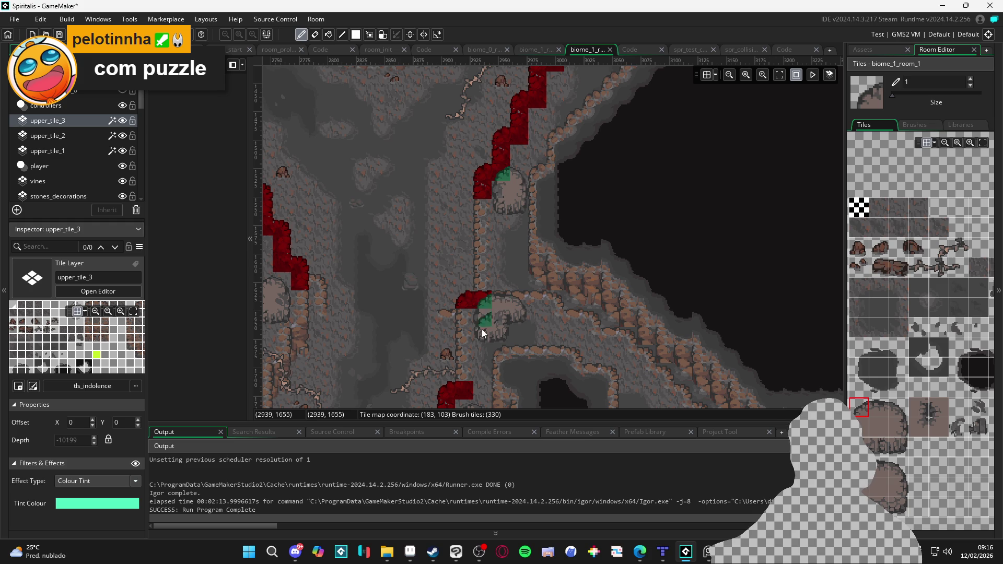
scroll(406, 266, "down", 3)
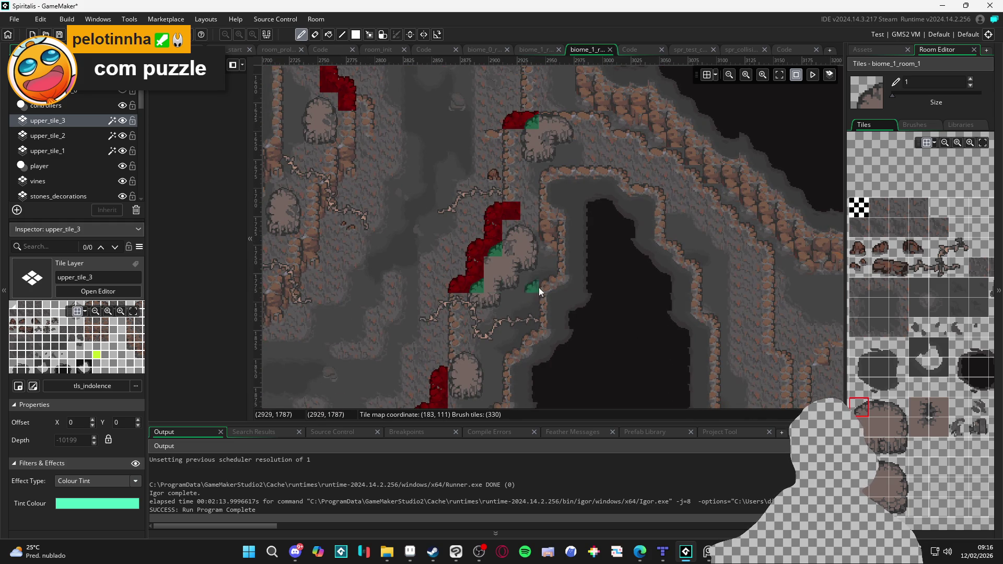
left_click(863, 425)
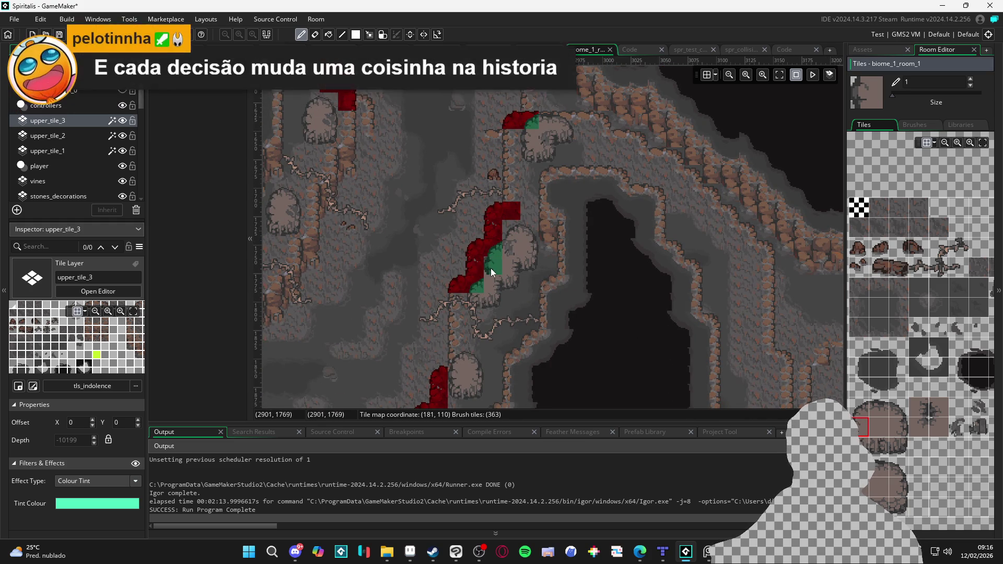
scroll(486, 290, "up", 2)
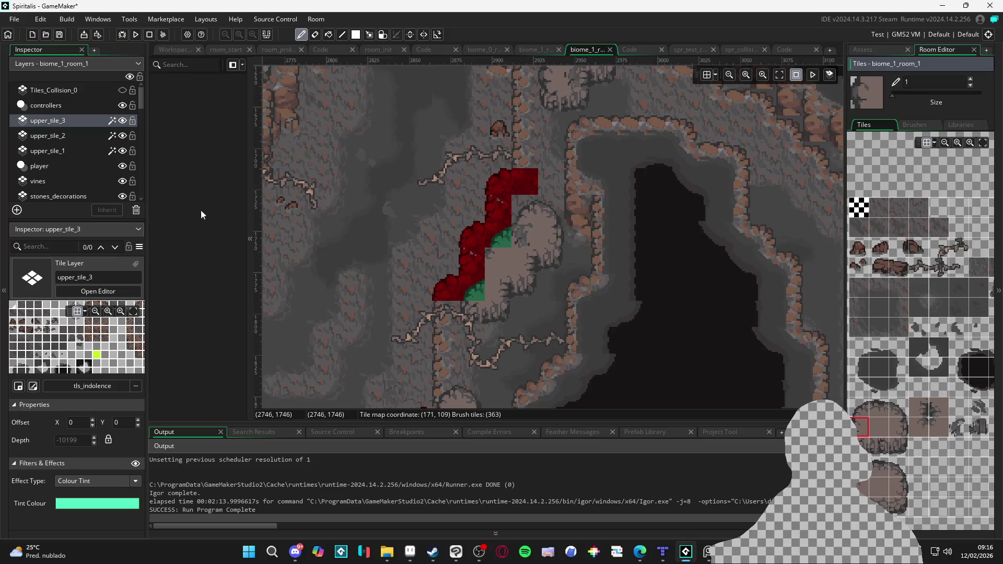
left_click(123, 151)
left_click(124, 152)
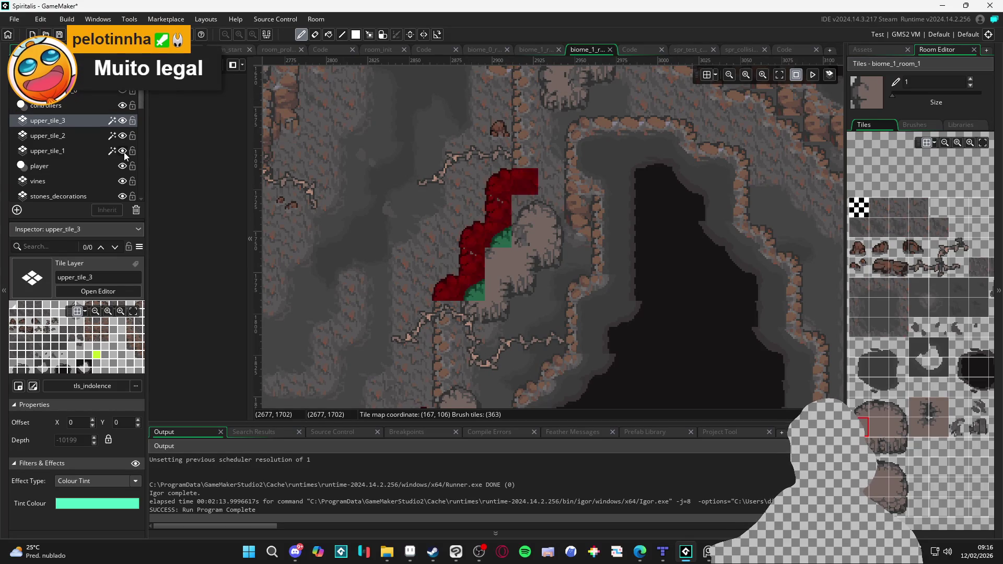
left_click(124, 152)
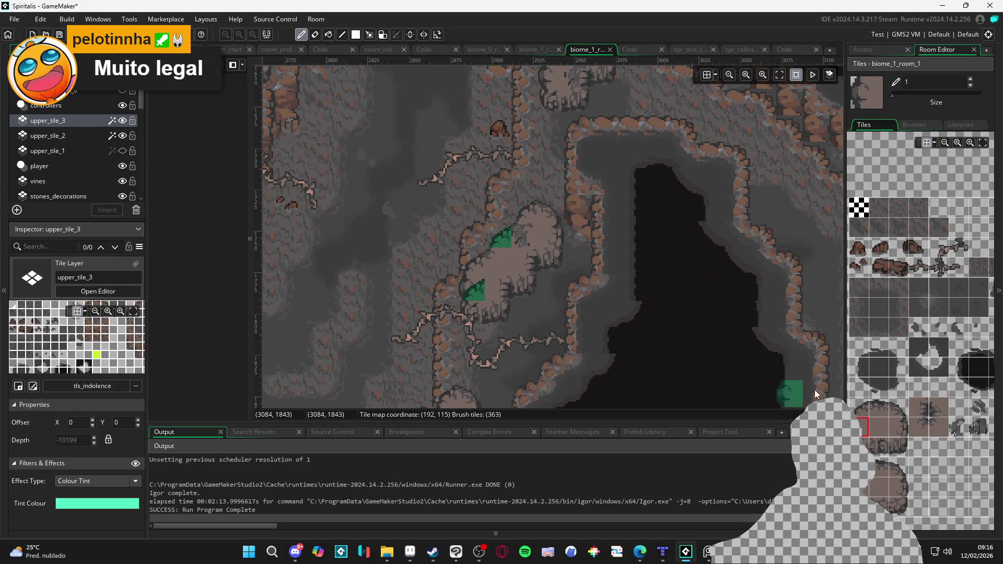
Paint green ledge tiles down the rock edge, right-clicking to erase a misplaced one.
left_click(860, 408)
left_click(473, 263)
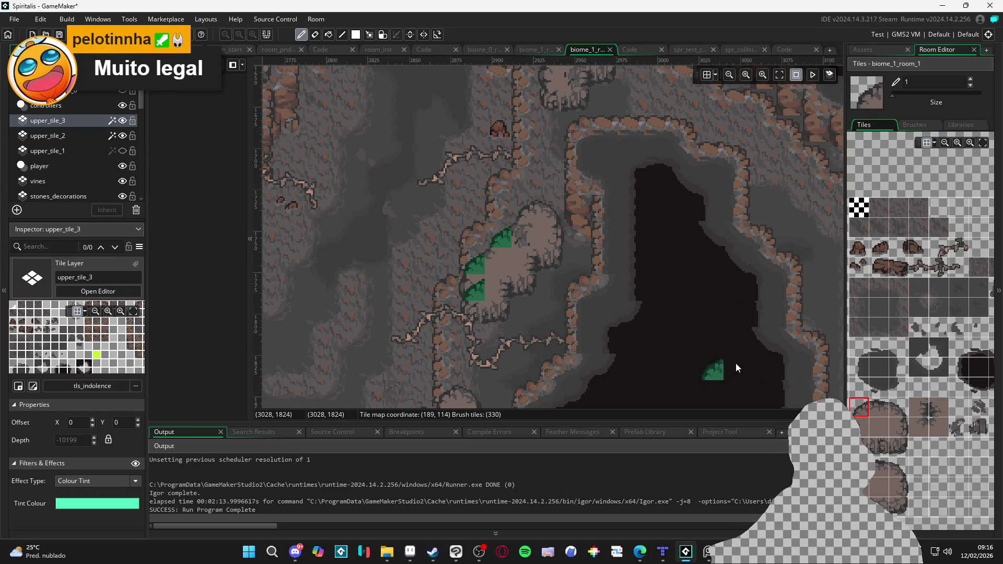
left_click(861, 427)
left_click(471, 280)
right_click(513, 265)
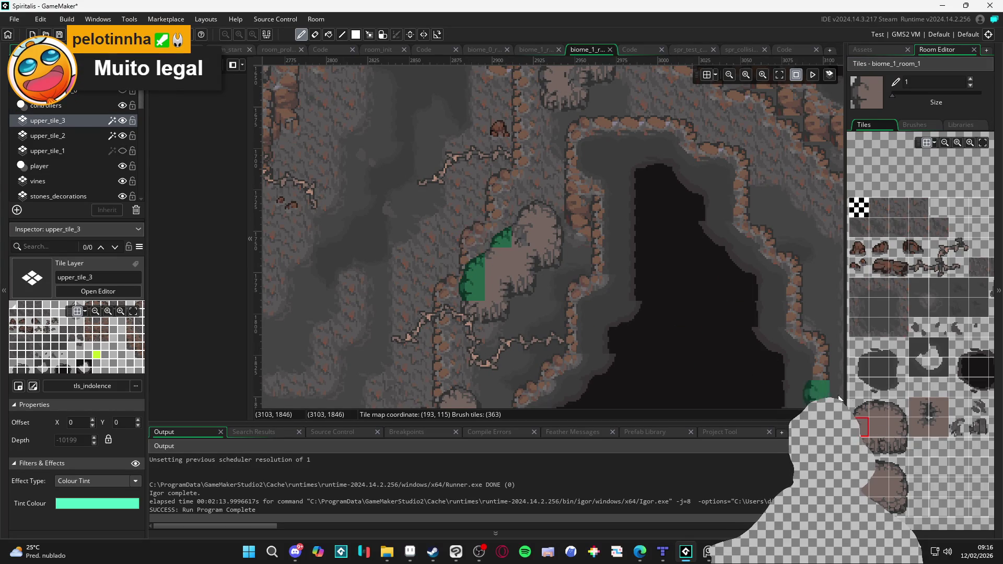
left_click(936, 428)
left_click(501, 253)
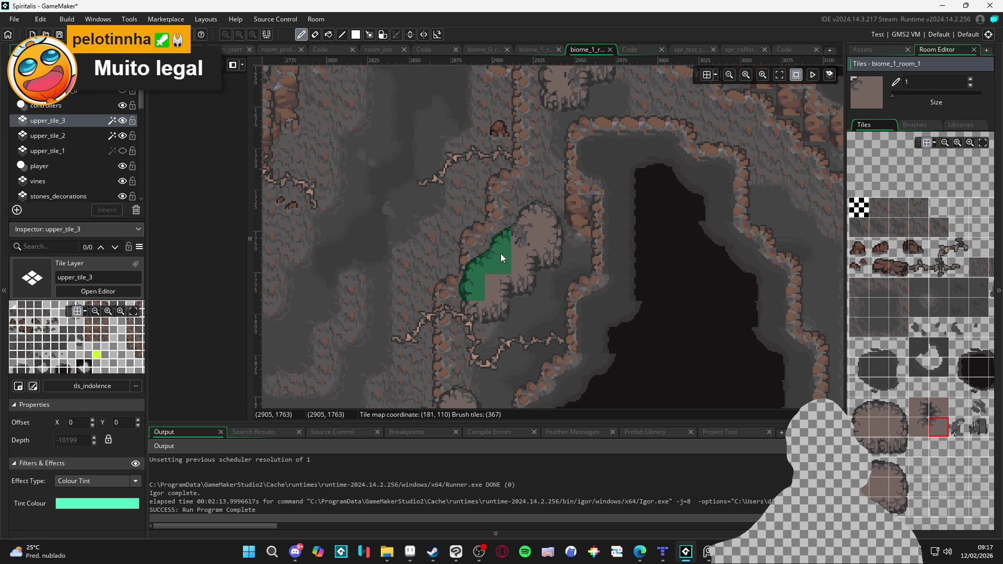
left_click(125, 151)
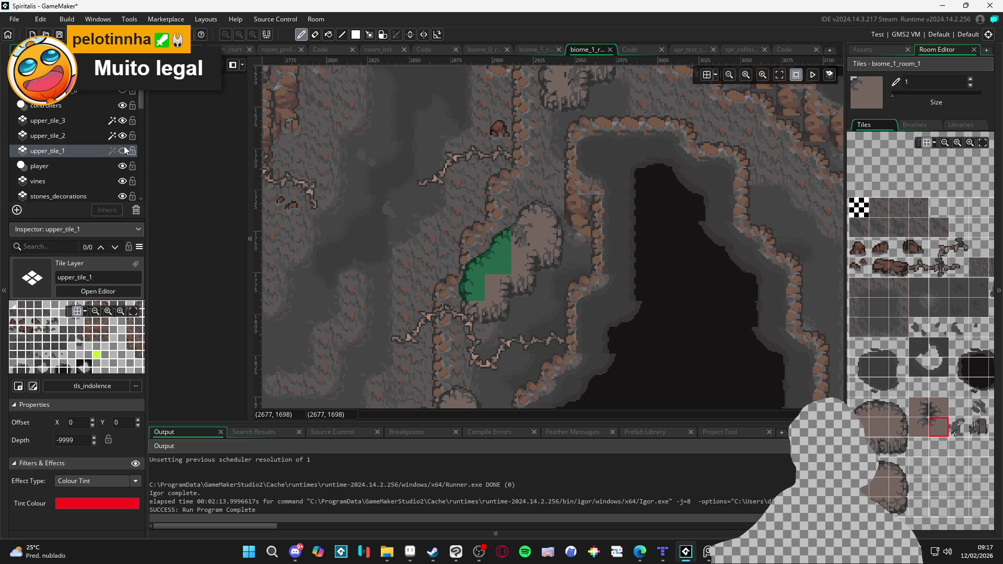
Toggle the red upper_tile_1 layer off and on to compare, leaving it visible, and survey the room.
left_click(123, 151)
left_click(124, 151)
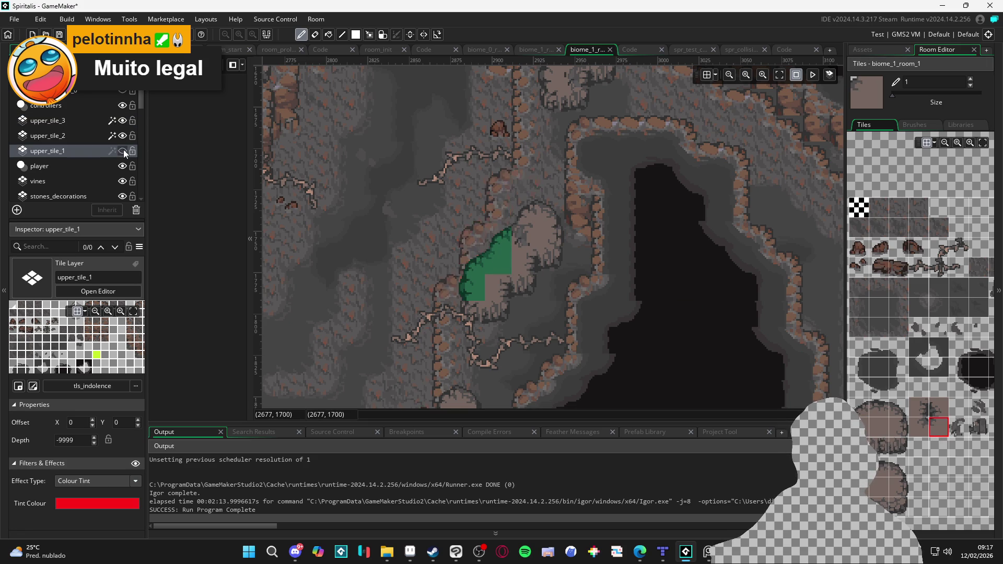
left_click(123, 151)
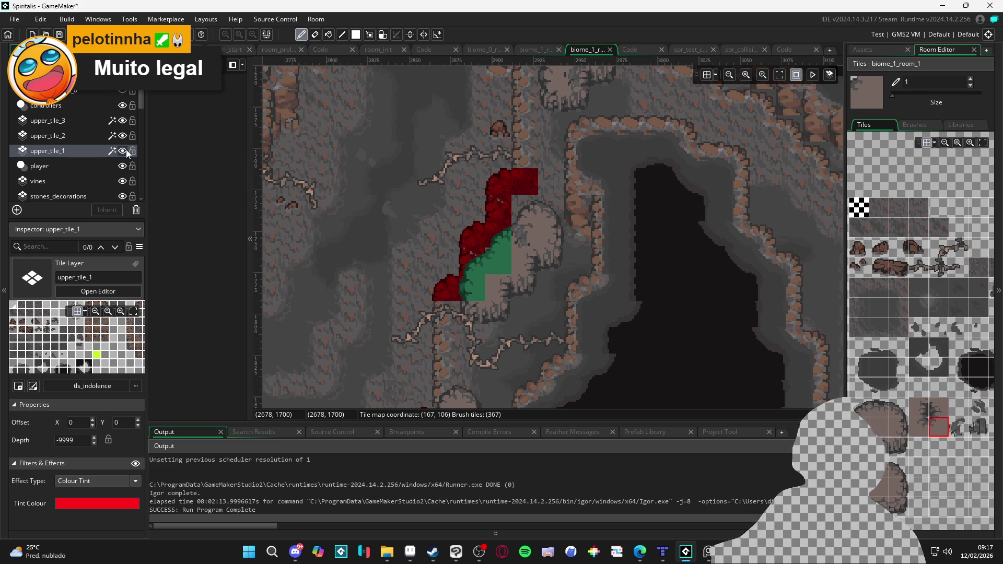
scroll(599, 252, "down", 3)
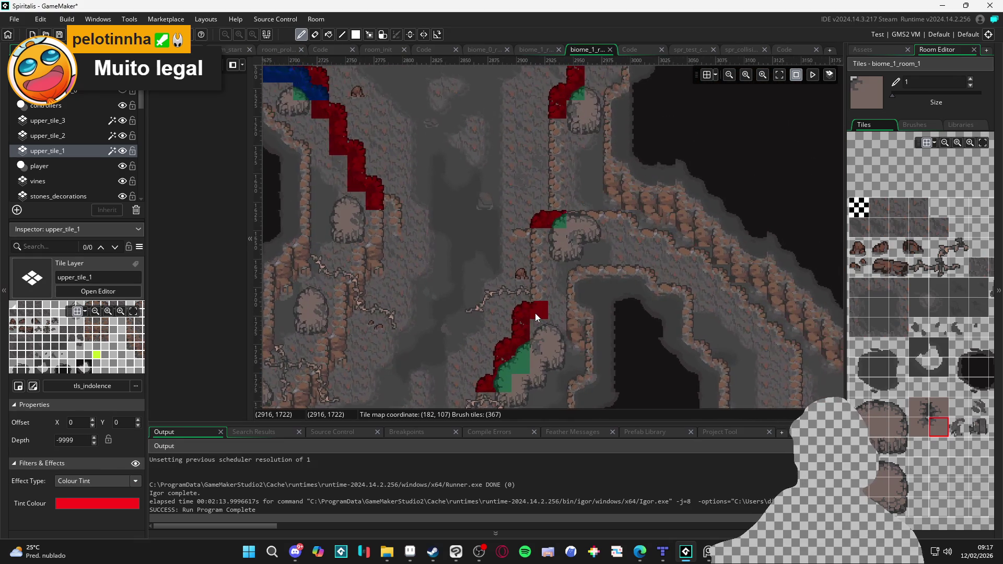
scroll(535, 313, "down", 3)
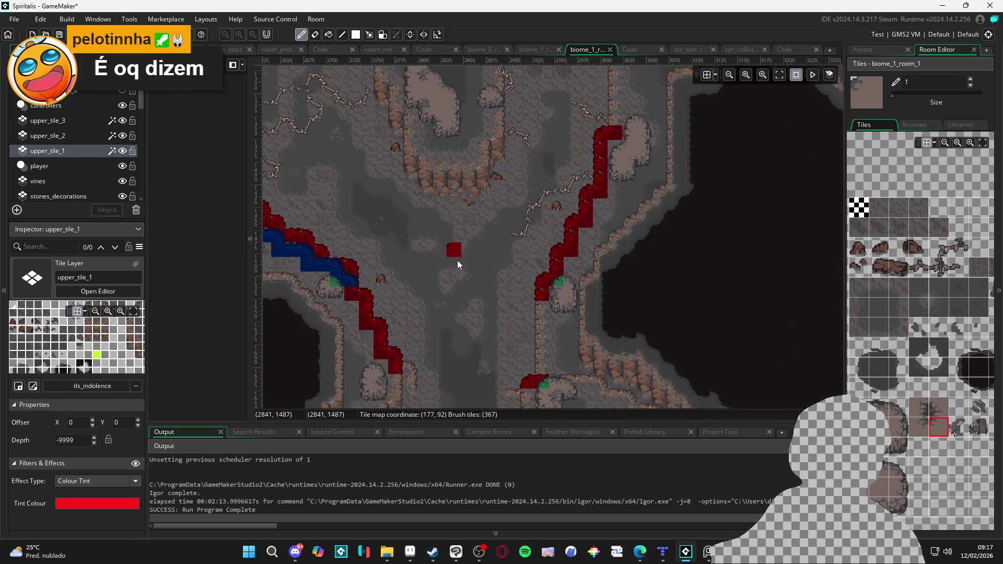
scroll(459, 267, "up", 5)
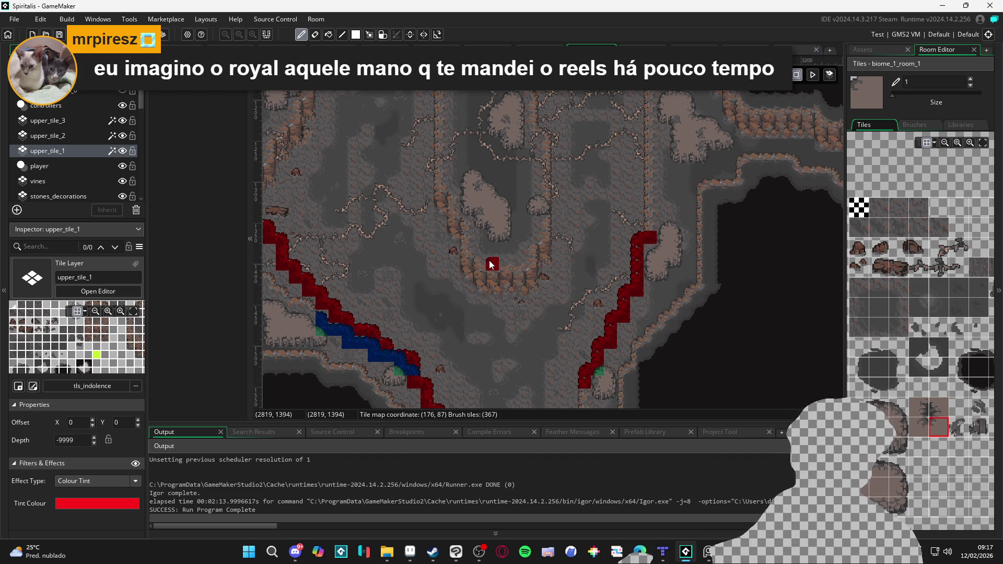
scroll(507, 253, "down", 1)
scroll(507, 253, "up", 5)
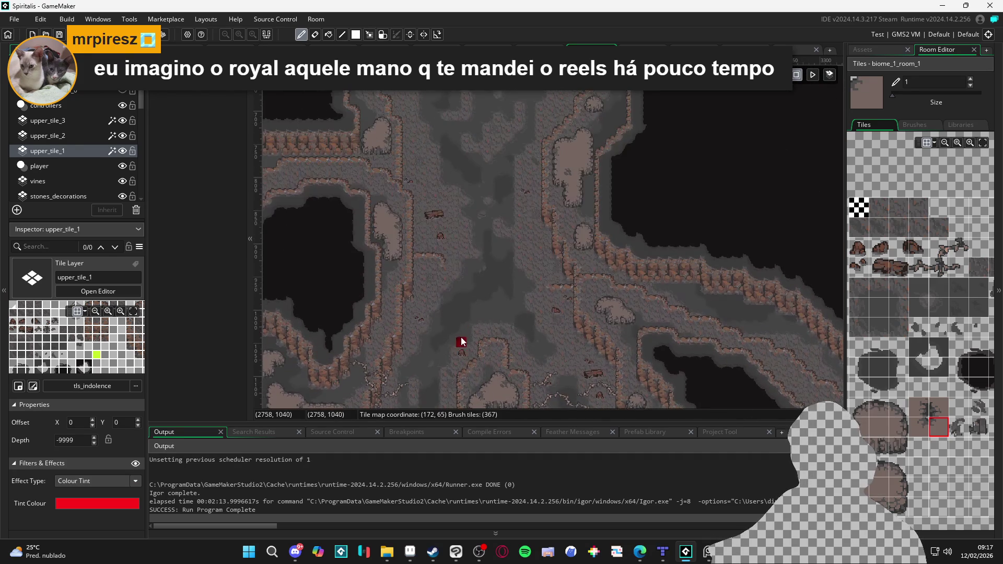
scroll(494, 295, "up", 1)
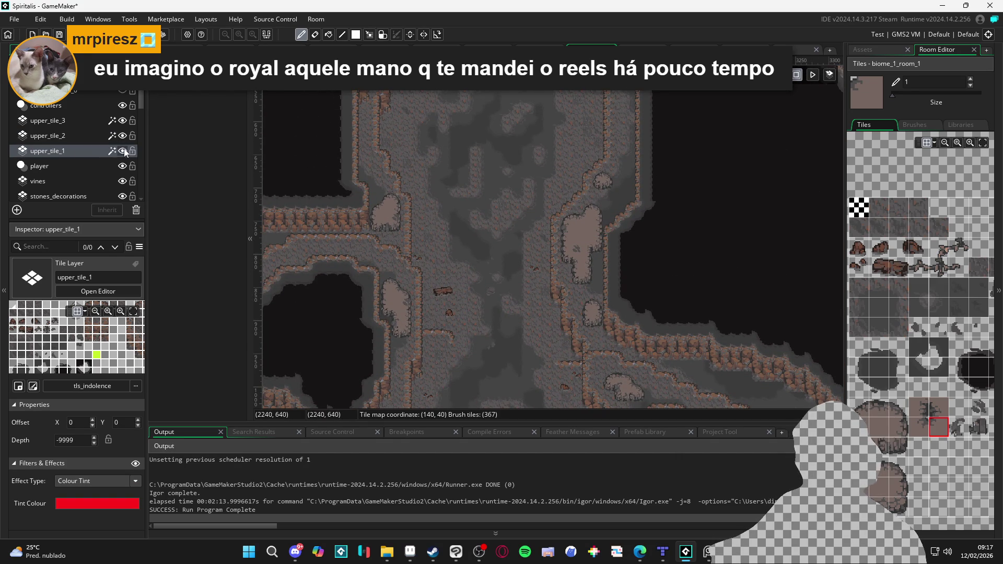
scroll(578, 215, "up", 3)
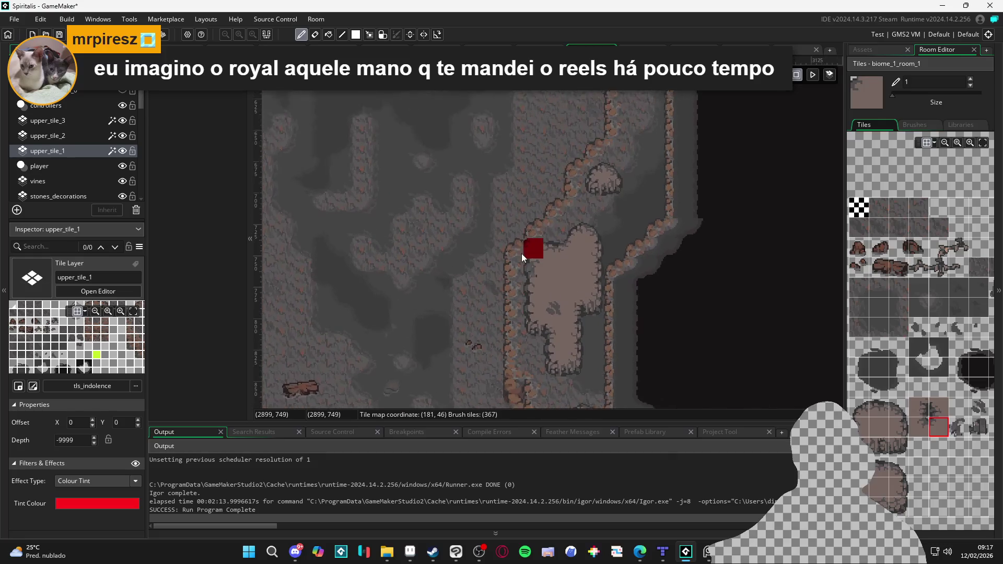
scroll(541, 261, "up", 1)
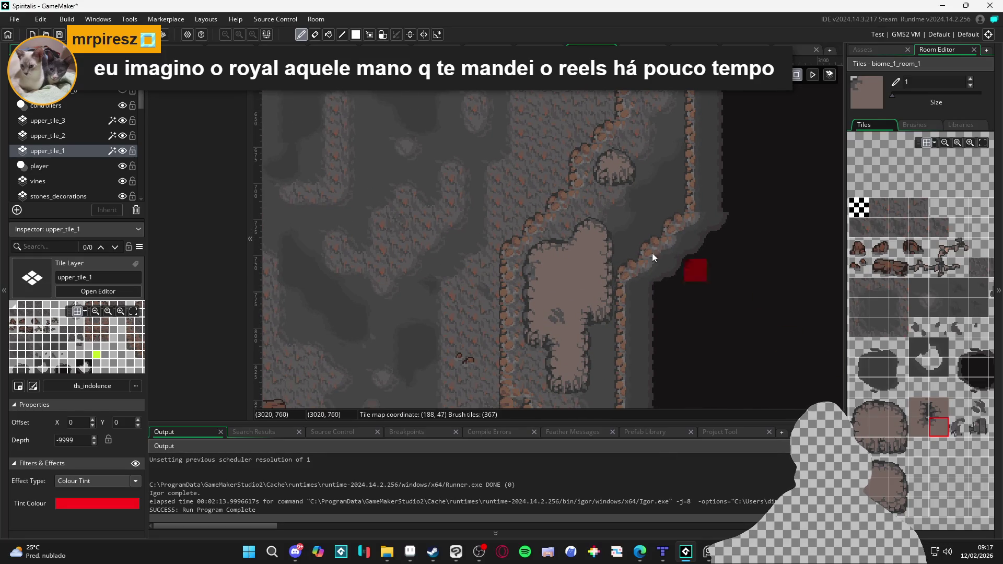
scroll(652, 253, "up", 1)
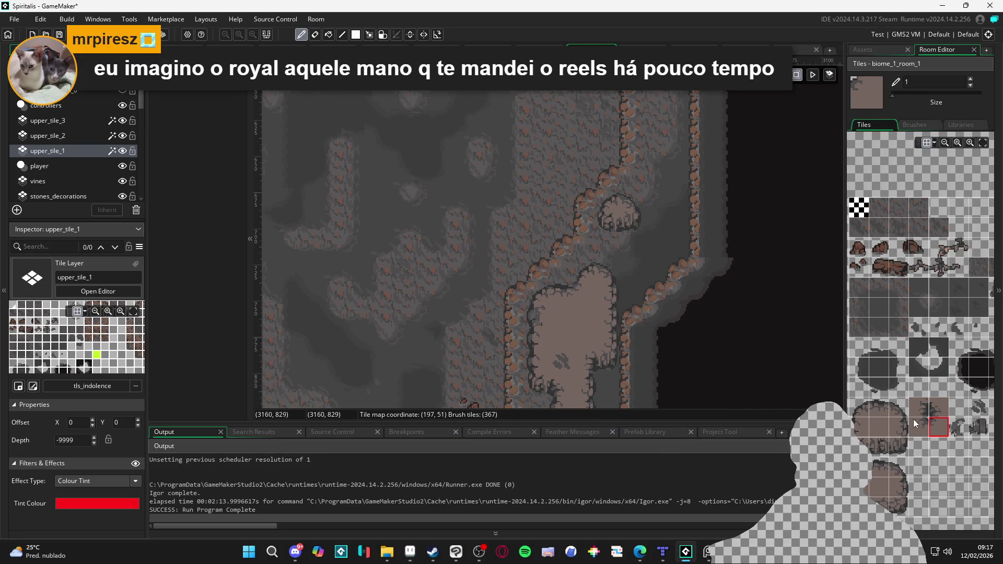
scroll(894, 337, "up", 1)
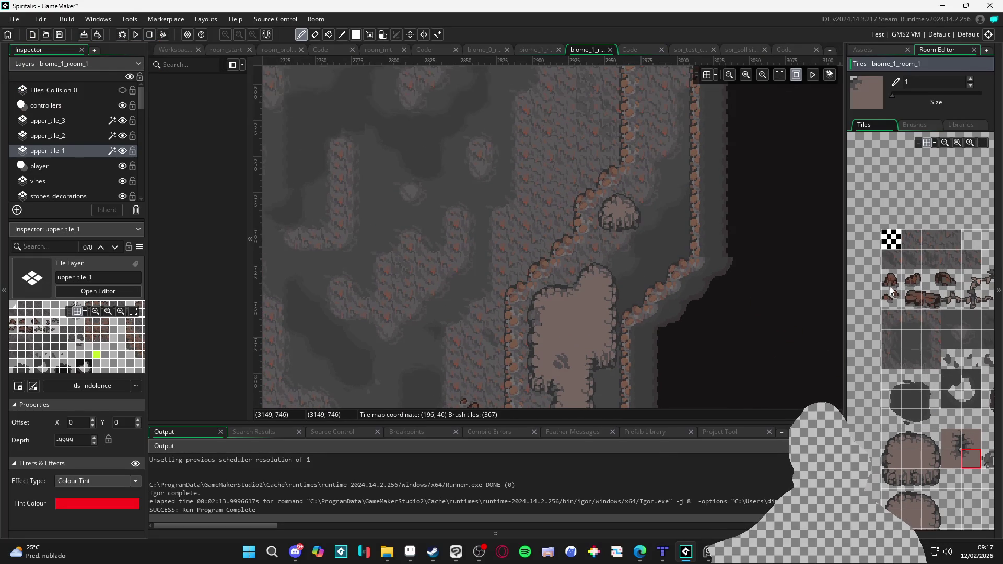
scroll(897, 328, "down", 5)
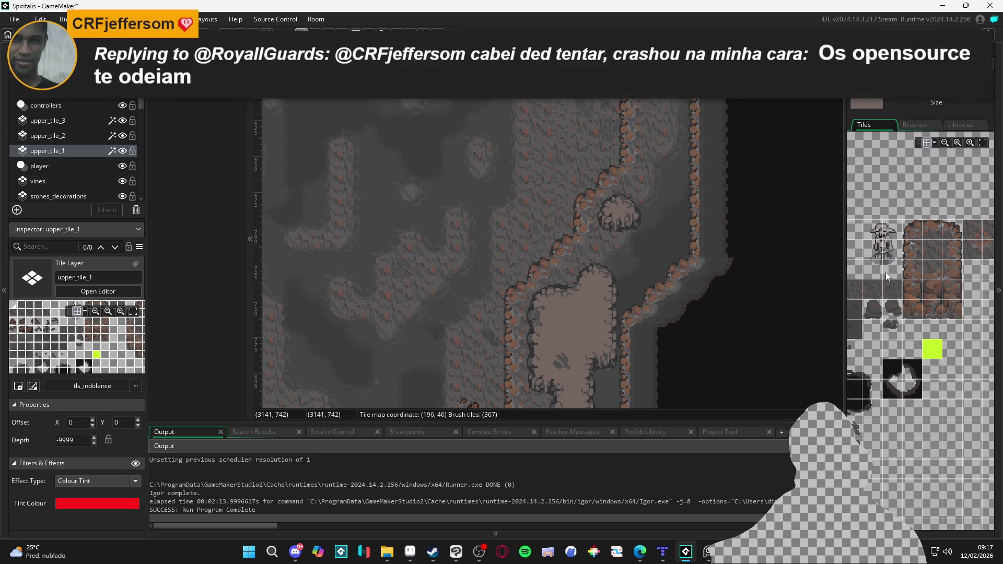
Paint a red upper_tile_1 tile at the ledge corner and pick further wall-edge tiles.
left_click(910, 235)
scroll(543, 337, "up", 1)
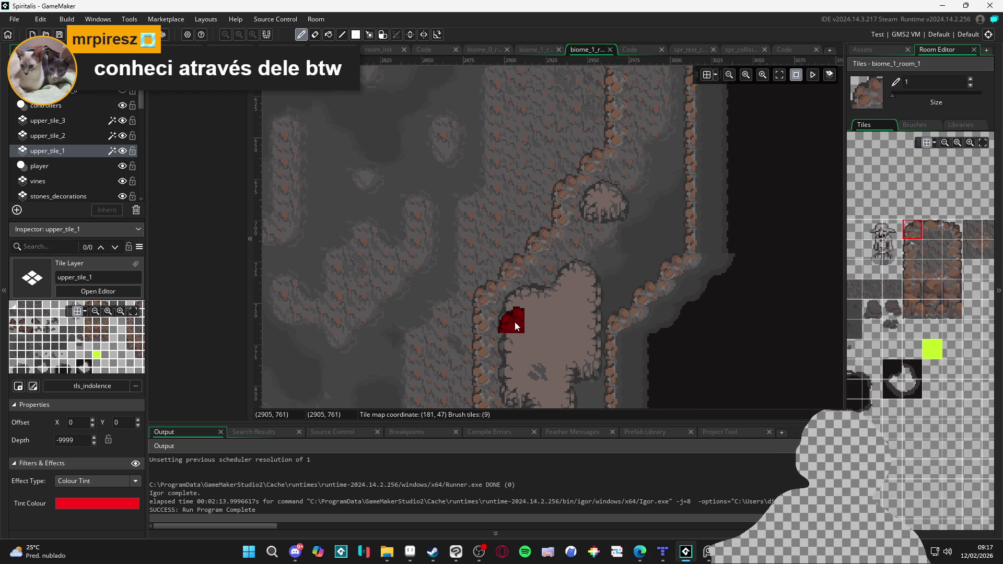
left_click(479, 293)
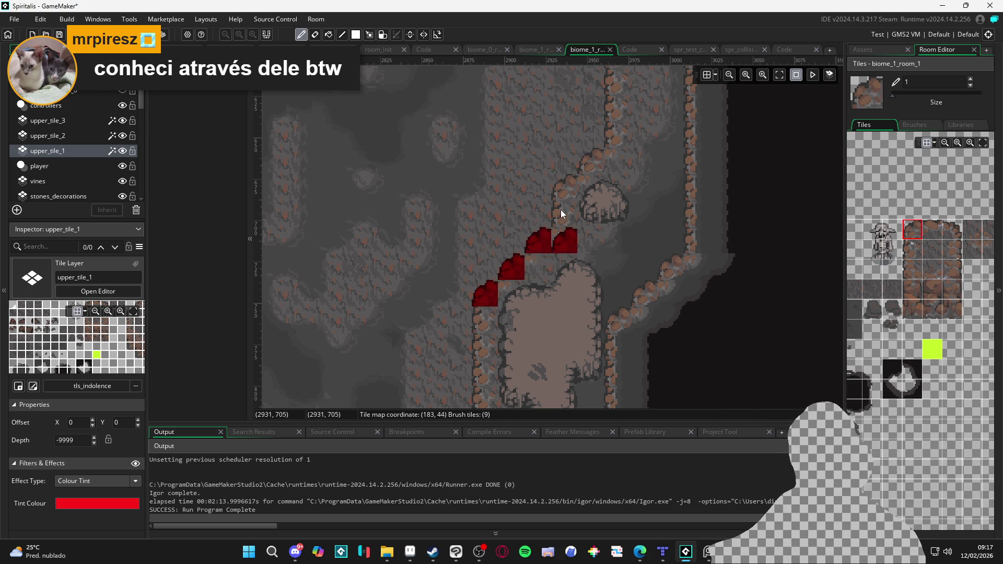
left_click(913, 249)
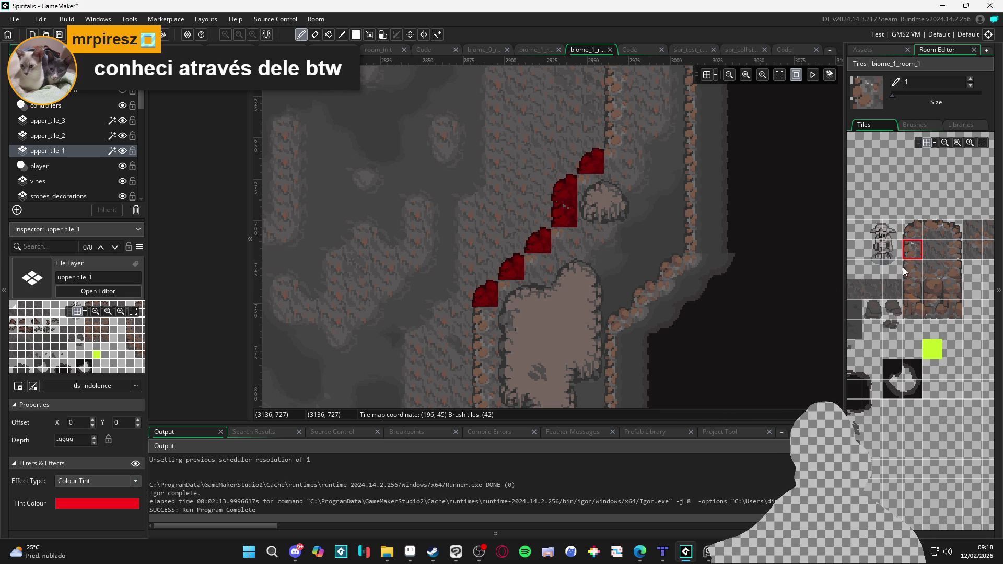
scroll(967, 250, "right", 3)
left_click(923, 270)
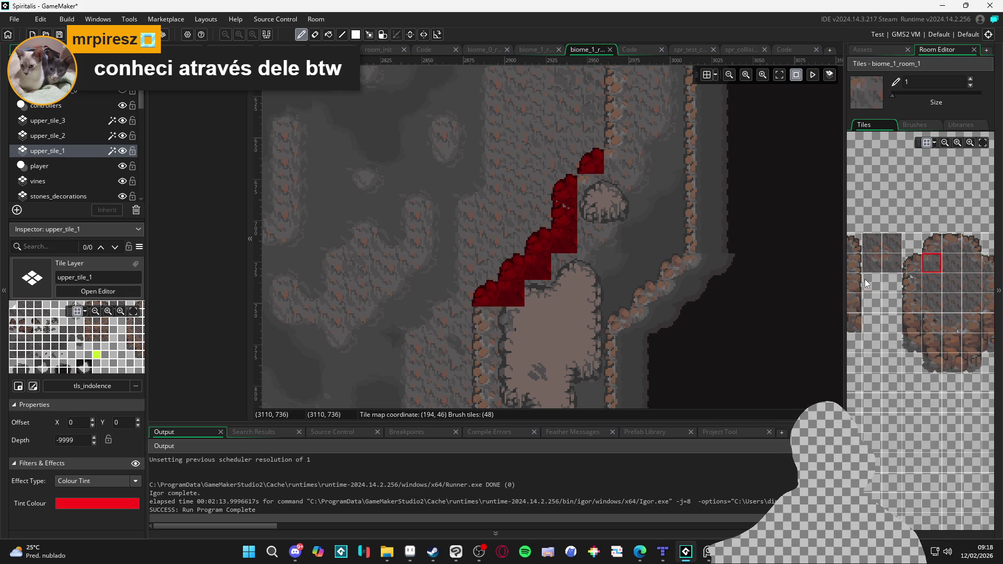
left_click(912, 285)
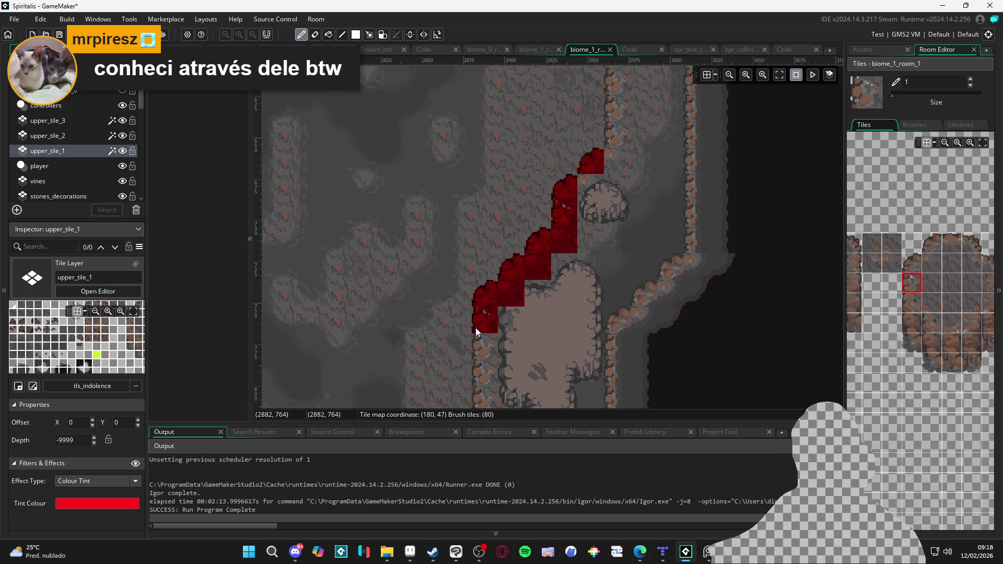
On upper_tile_2, paint a blue tile at the top of the wall edge.
left_click(104, 135)
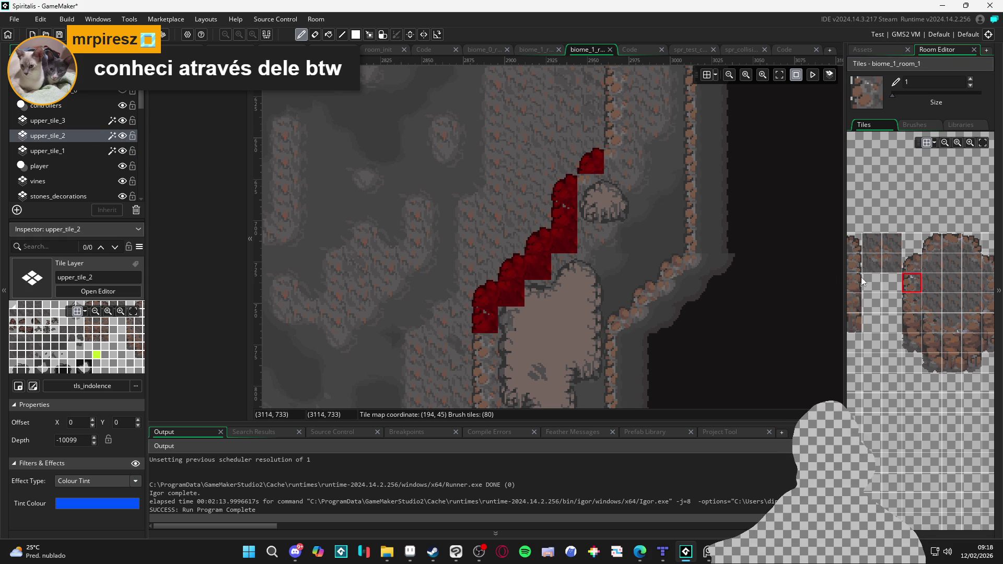
scroll(862, 282, "up", 6)
left_click(867, 334)
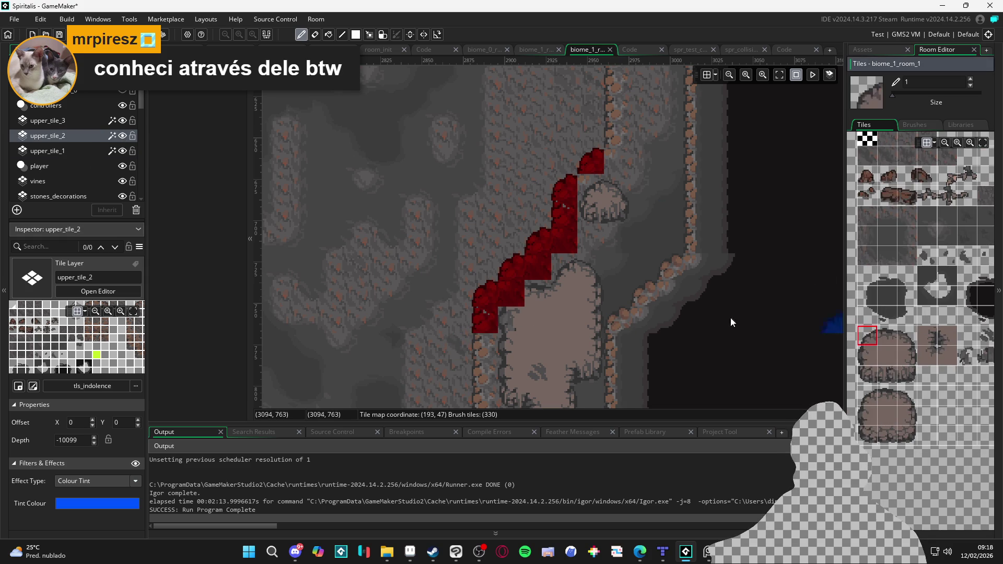
left_click(500, 296)
scroll(529, 275, "up", 5)
scroll(529, 275, "right", 2)
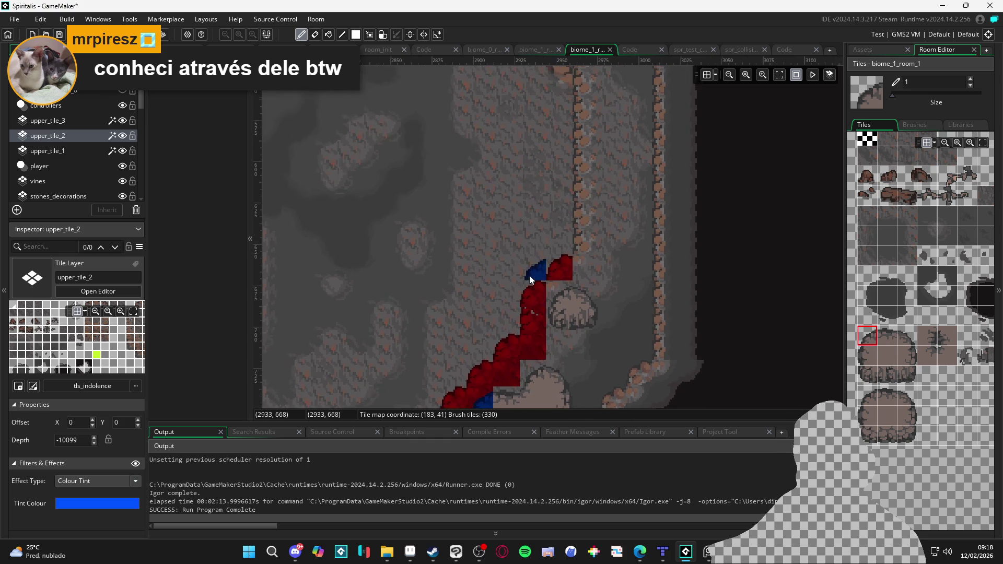
Pick new tiles for upper_tile_1 and then upper_tile_2, zooming out over the room.
left_click(52, 150)
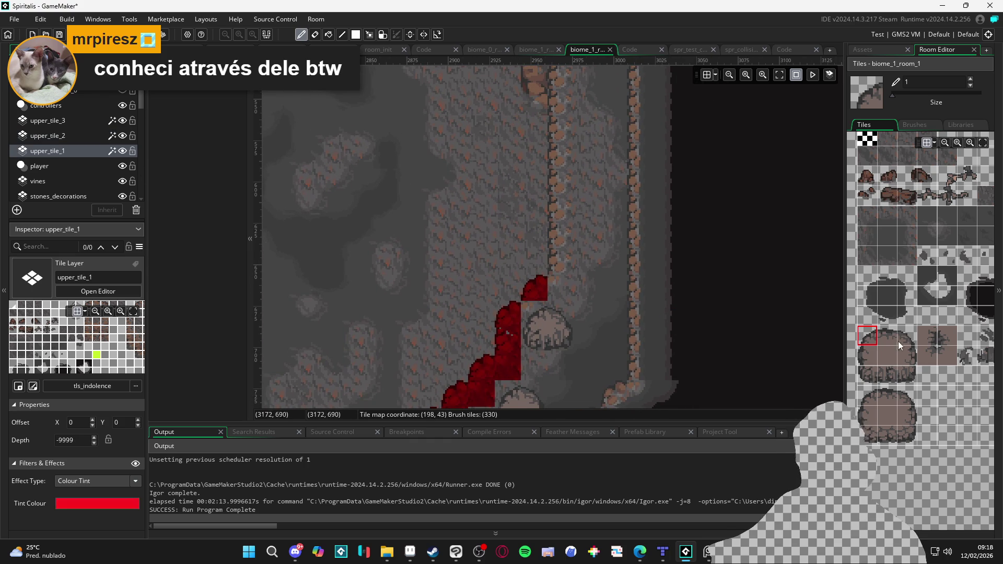
scroll(911, 358, "down", 5)
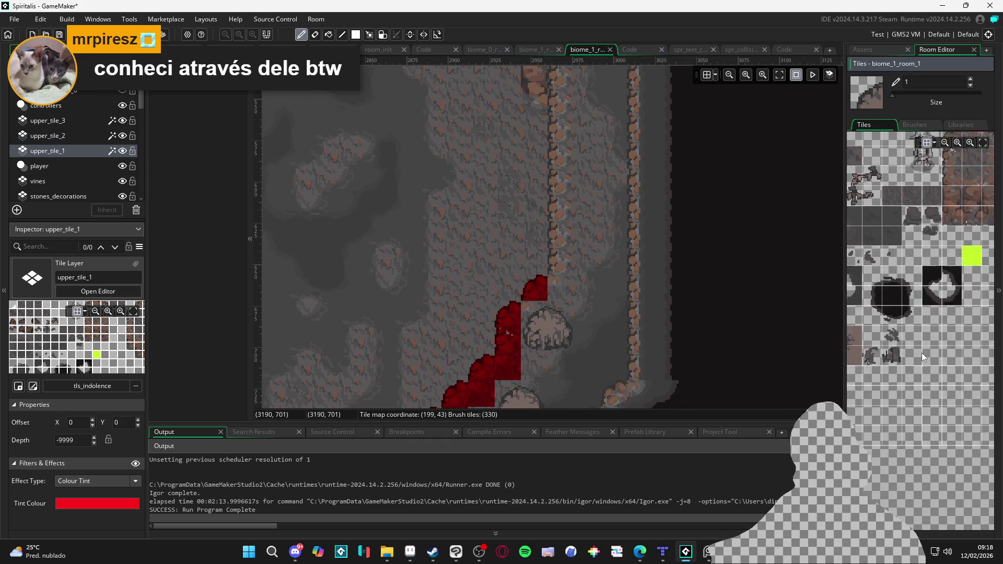
scroll(916, 319, "right", 2)
scroll(910, 327, "up", 1)
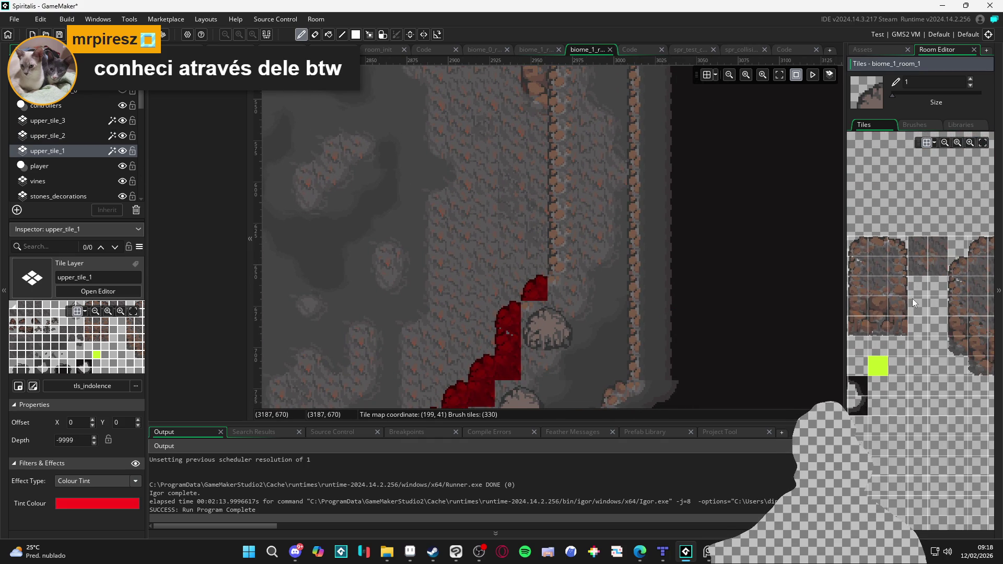
scroll(912, 299, "right", 2)
left_click(940, 267)
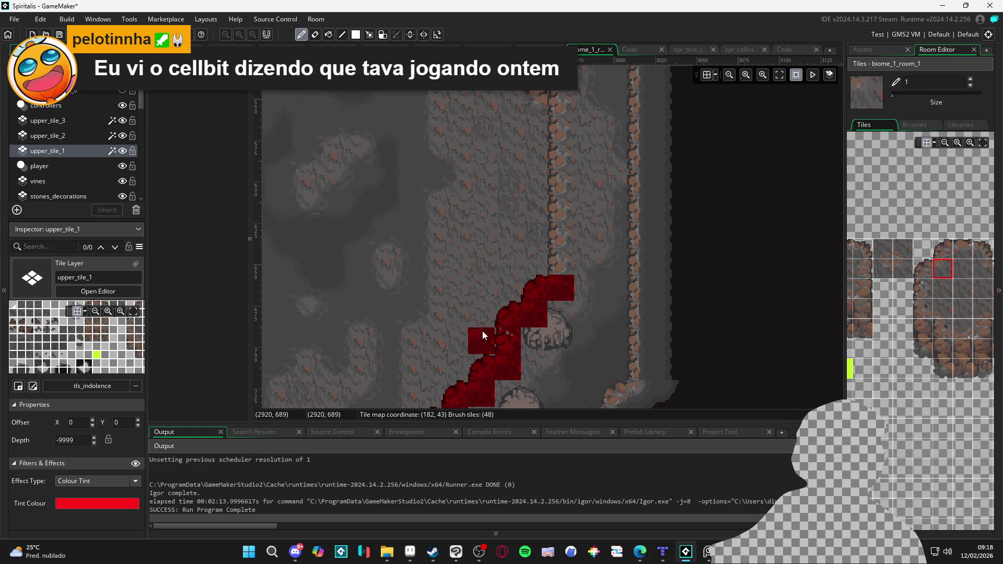
left_click(69, 136)
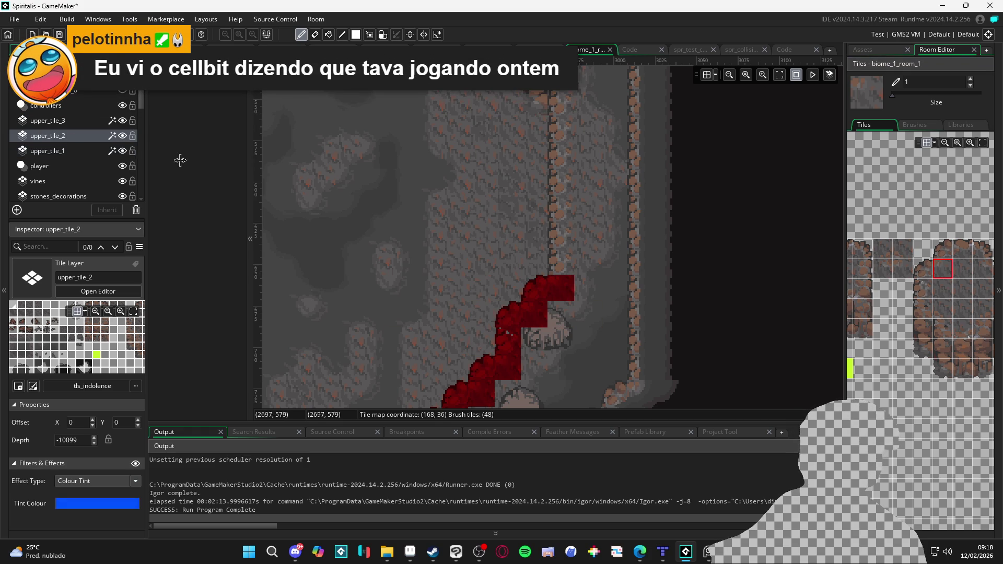
scroll(889, 340, "down", 10)
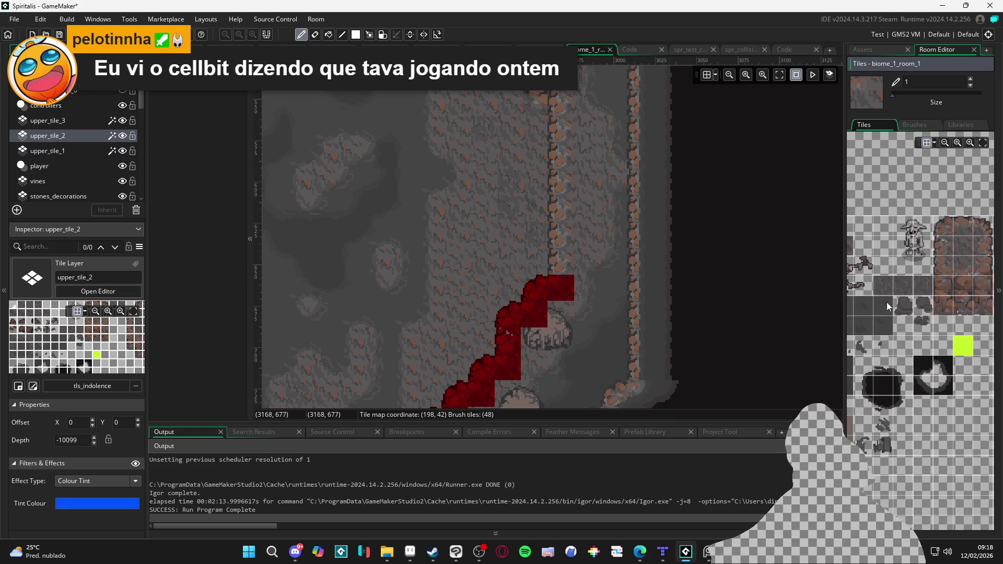
left_click(868, 405)
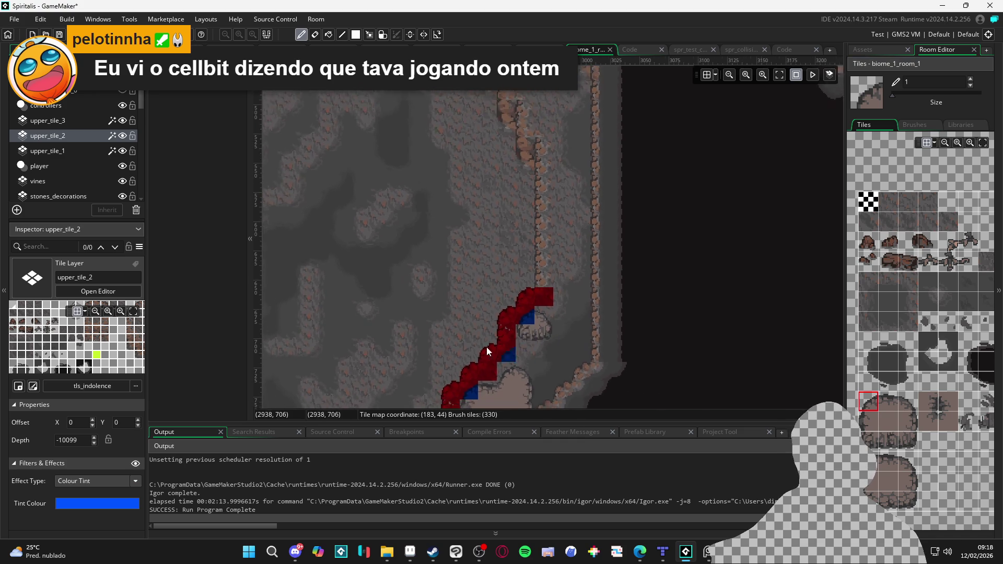
scroll(554, 322, "down", 2)
scroll(554, 322, "down", 2)
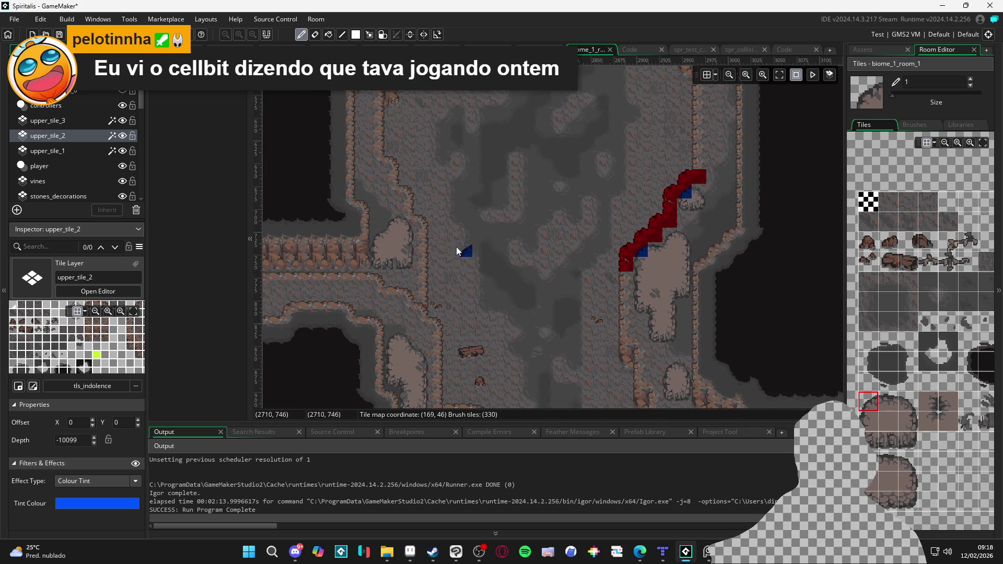
On upper_tile_1, choose rock wall tiles and paint one over the left wall edge.
left_click(93, 152)
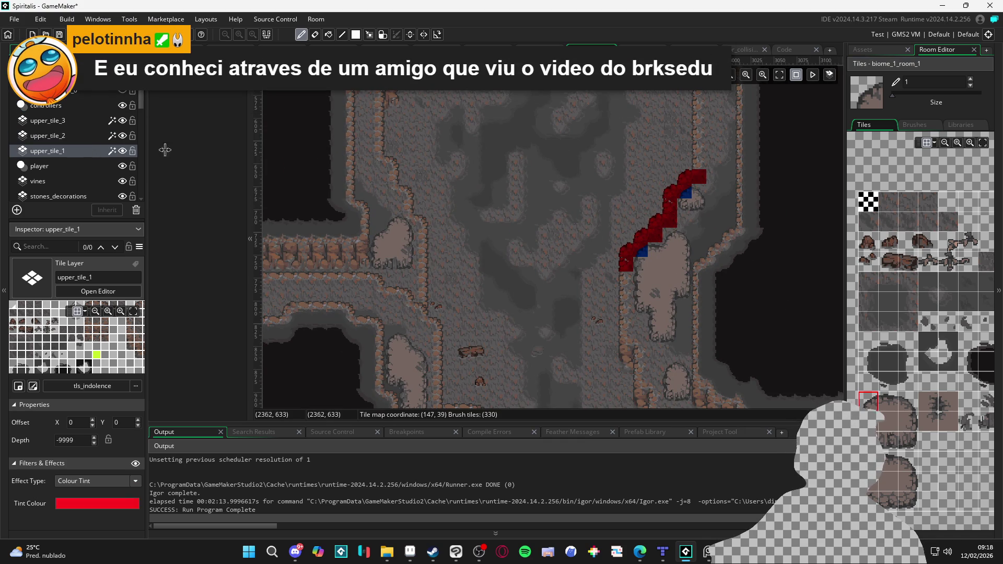
scroll(484, 202, "up", 3)
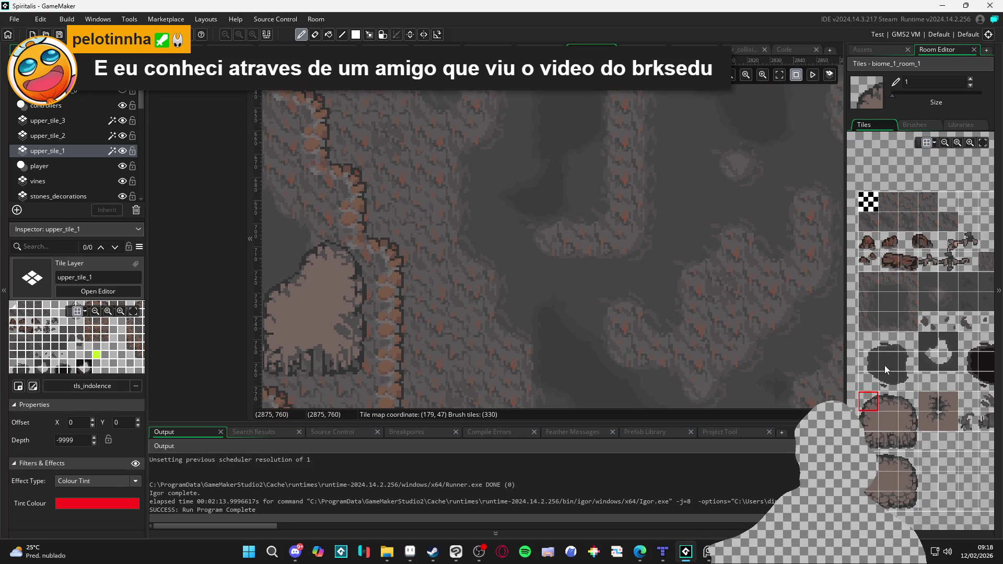
scroll(914, 363, "down", 8)
scroll(907, 349, "up", 2)
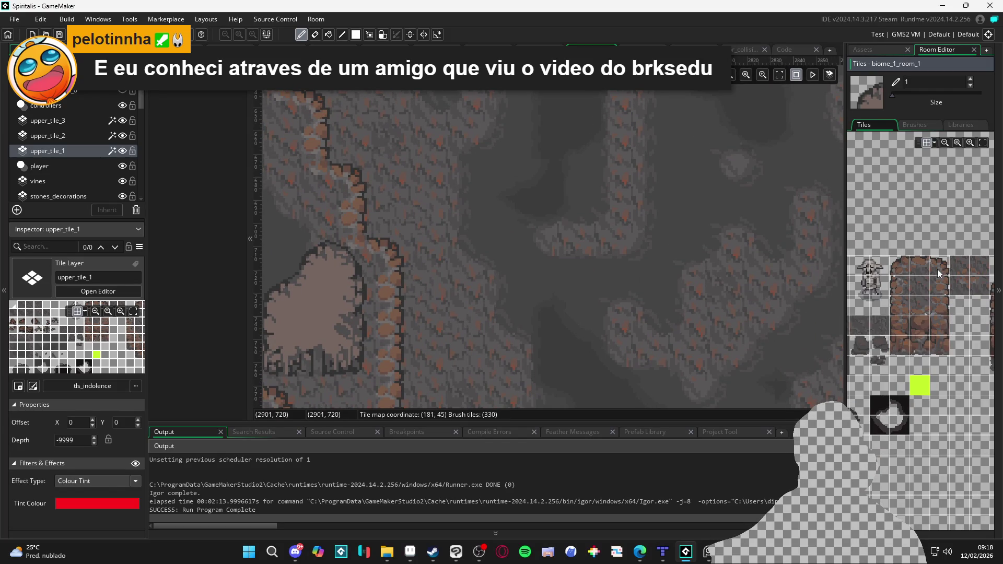
left_click(939, 267)
scroll(397, 225, "up", 3)
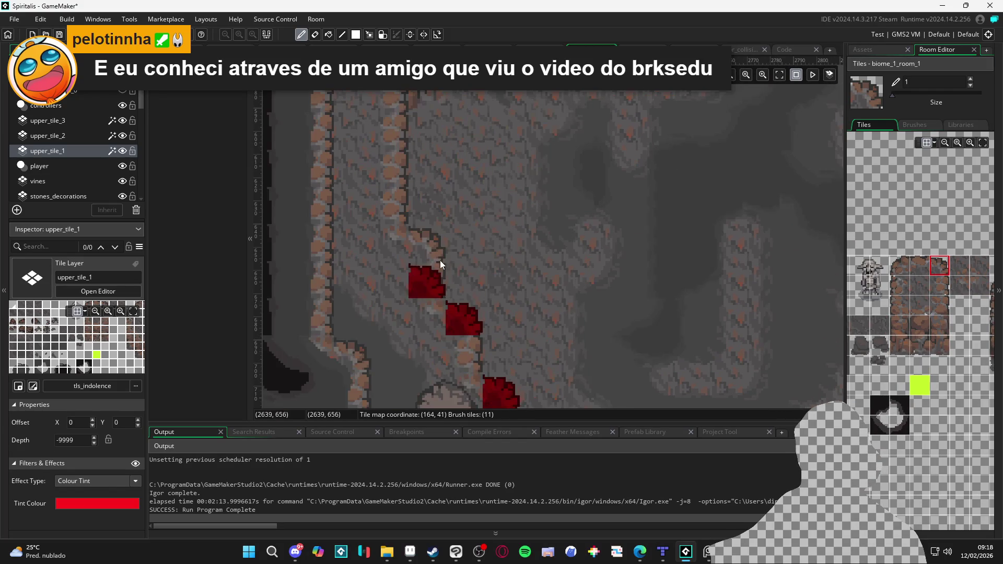
left_click(939, 287)
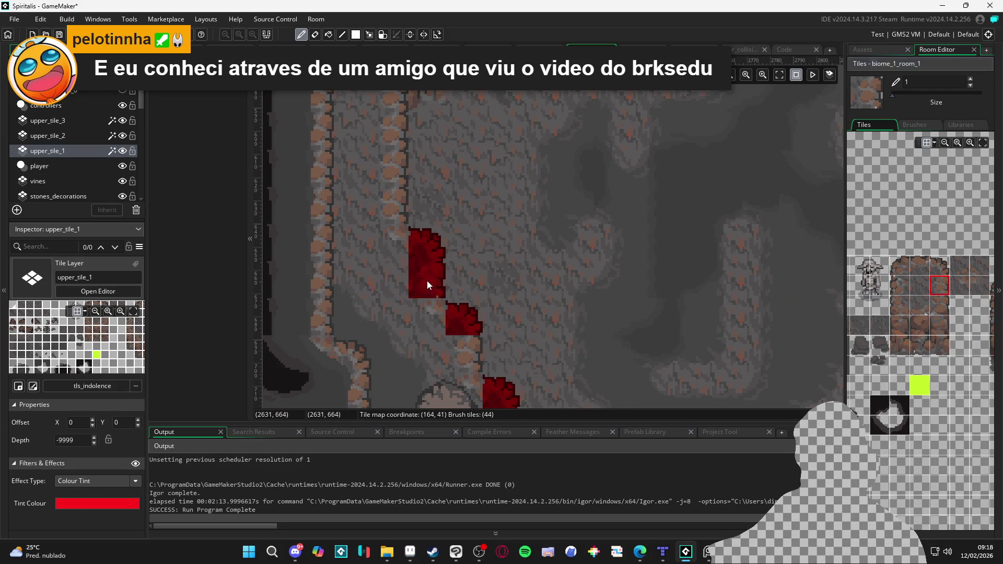
scroll(935, 298, "right", 5)
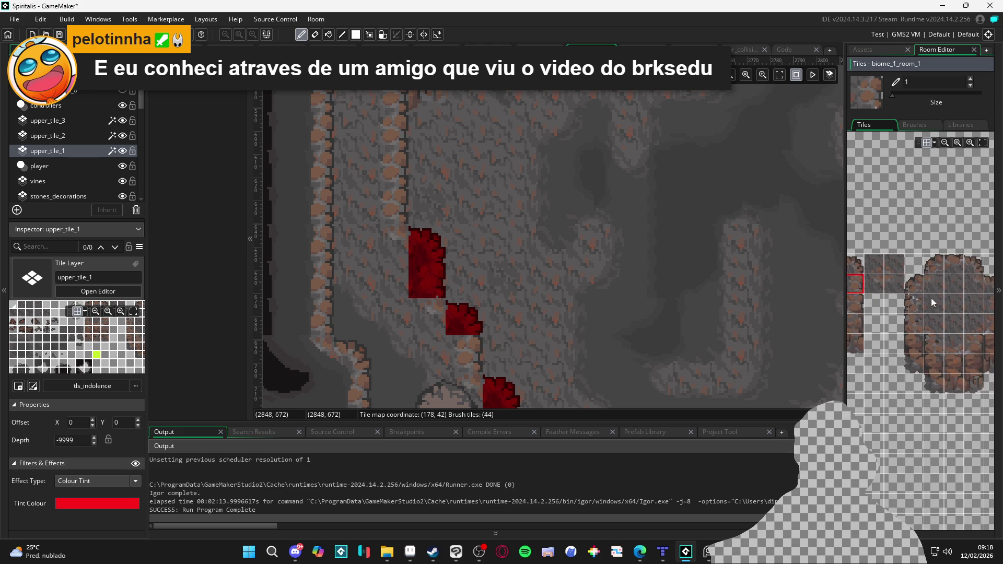
left_click(971, 284)
left_click(428, 318)
Paint a larger wall block and the lower step of the left wall edge.
scroll(465, 374, "down", 3)
scroll(465, 374, "right", 2)
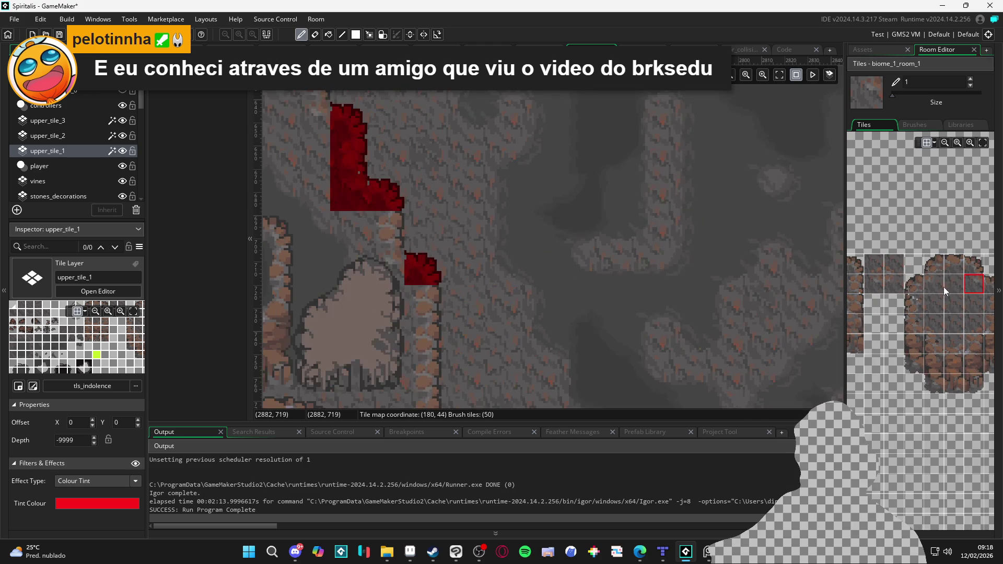
left_click(989, 307)
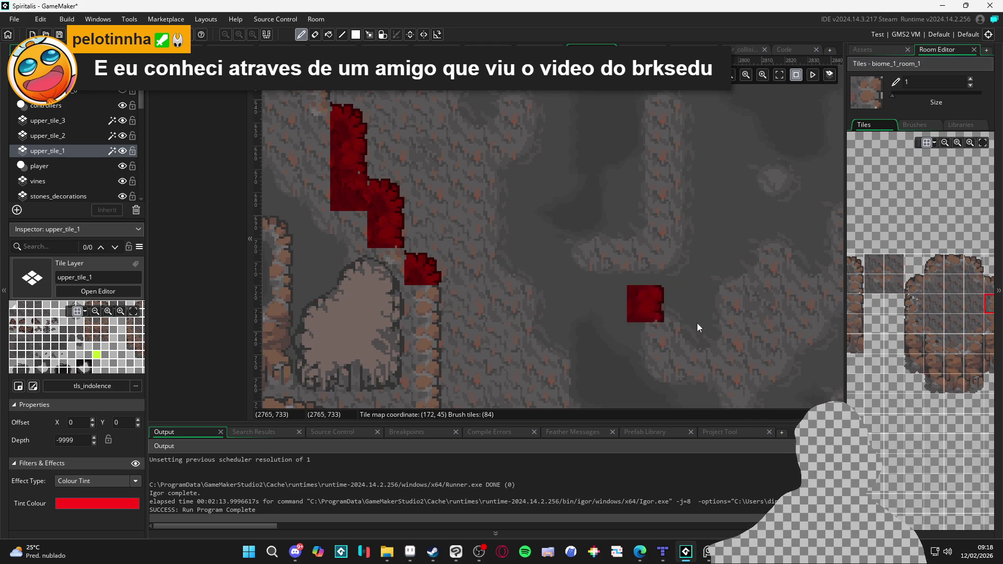
scroll(899, 321, "left", 2)
scroll(879, 315, "right", 2)
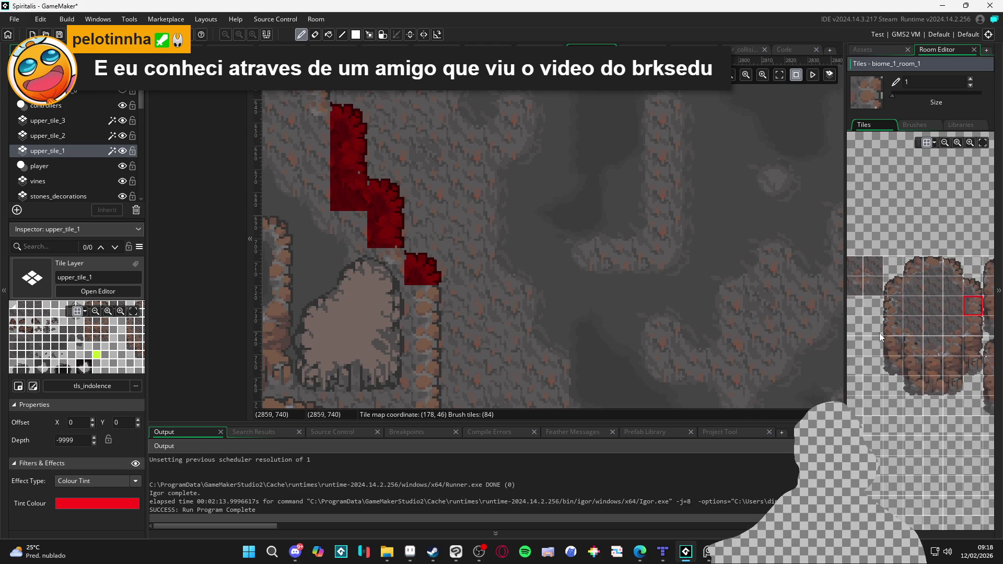
left_click(371, 265)
left_click(953, 286)
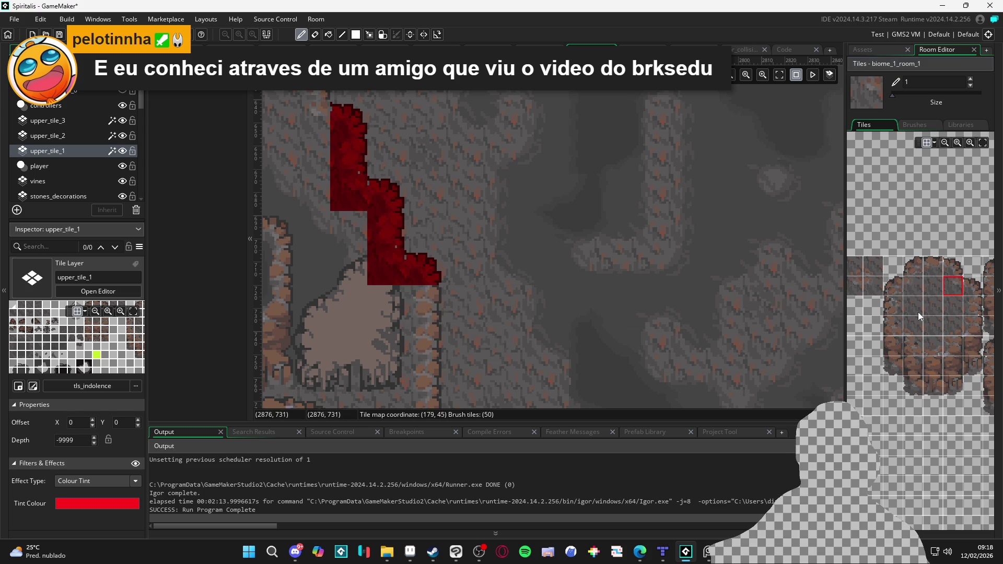
left_click(968, 309)
left_click(426, 306)
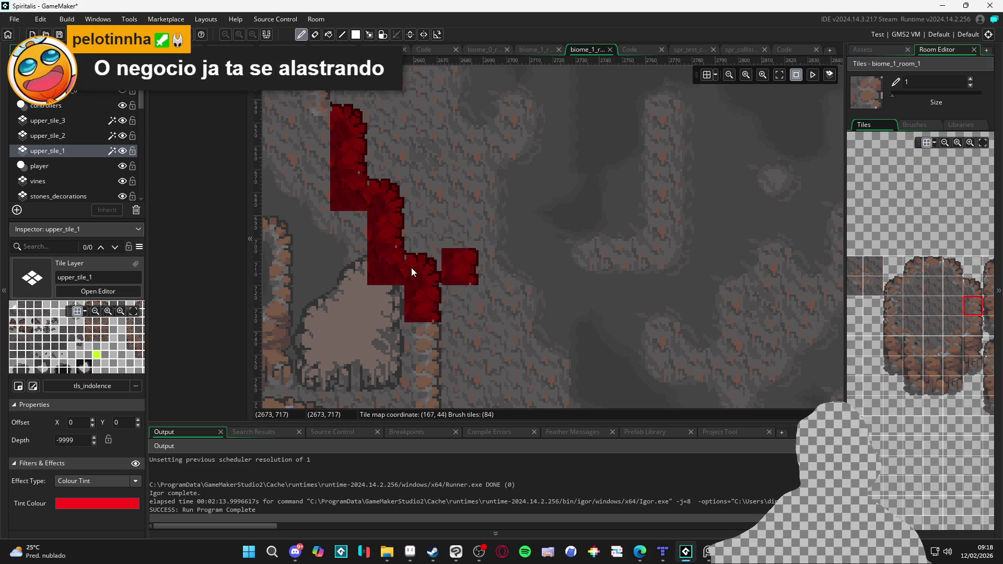
On upper_tile_2, paint blue curved corner tile 332 at the step.
left_click(65, 138)
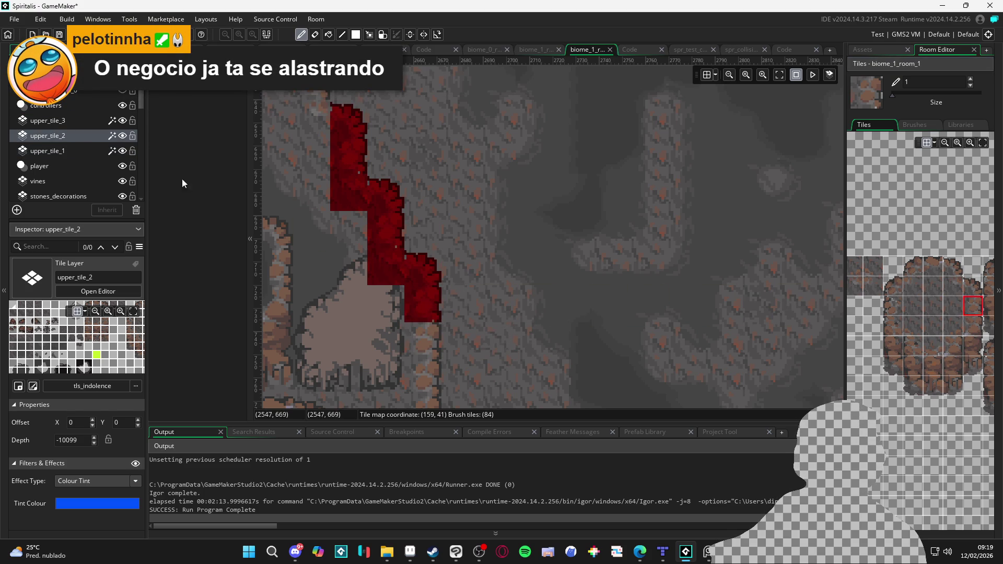
scroll(479, 234, "left", 2)
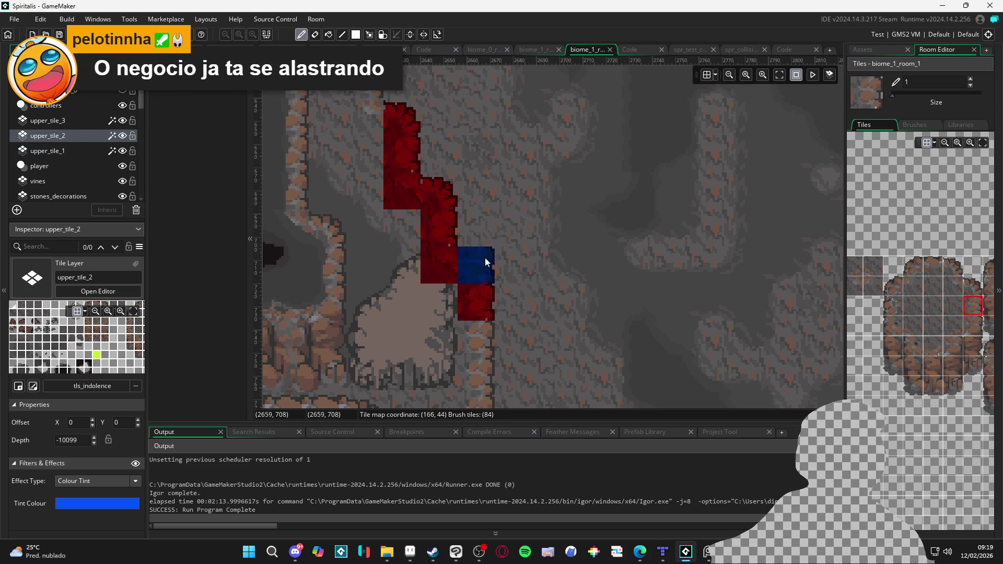
scroll(953, 307, "down", 5)
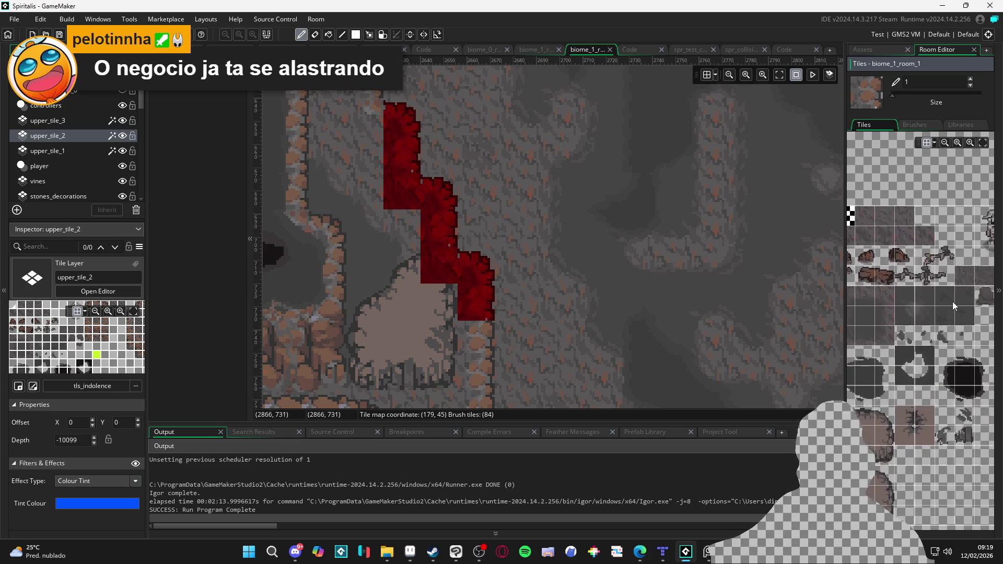
left_click(891, 404)
left_click(447, 268)
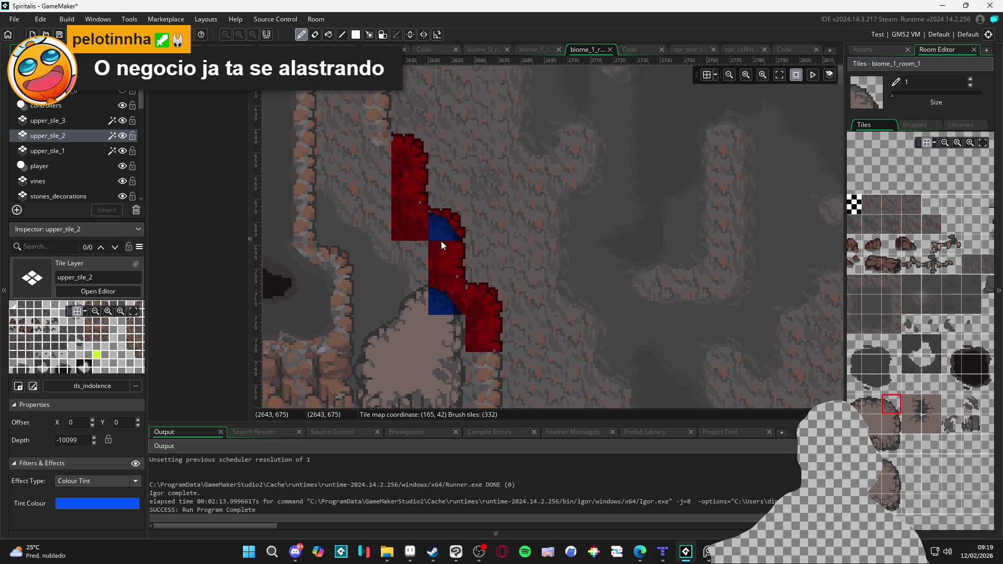
scroll(442, 242, "up", 3)
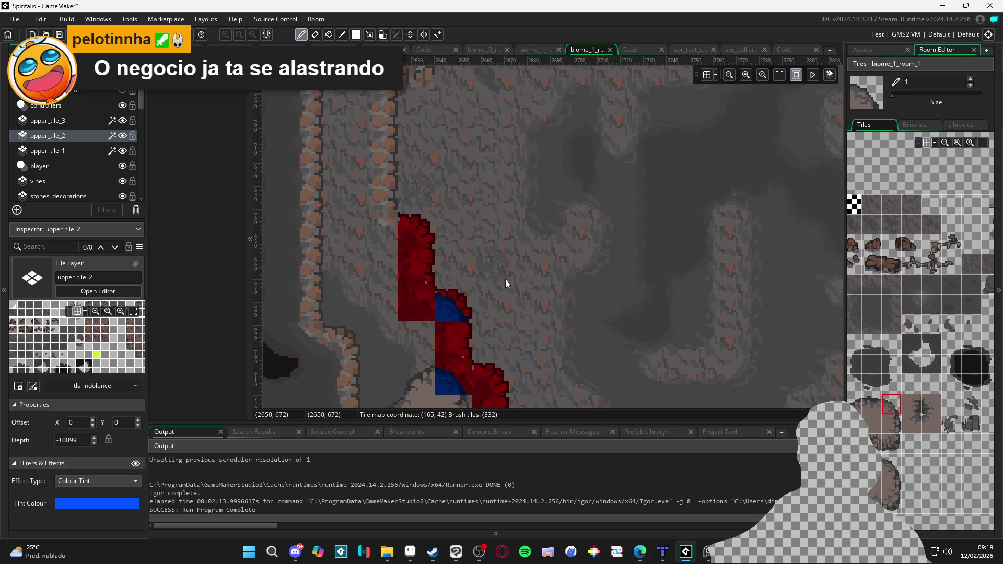
Back on upper_tile_1, extend red wall tiles up the left edge and add one near the rock island.
left_click(104, 150)
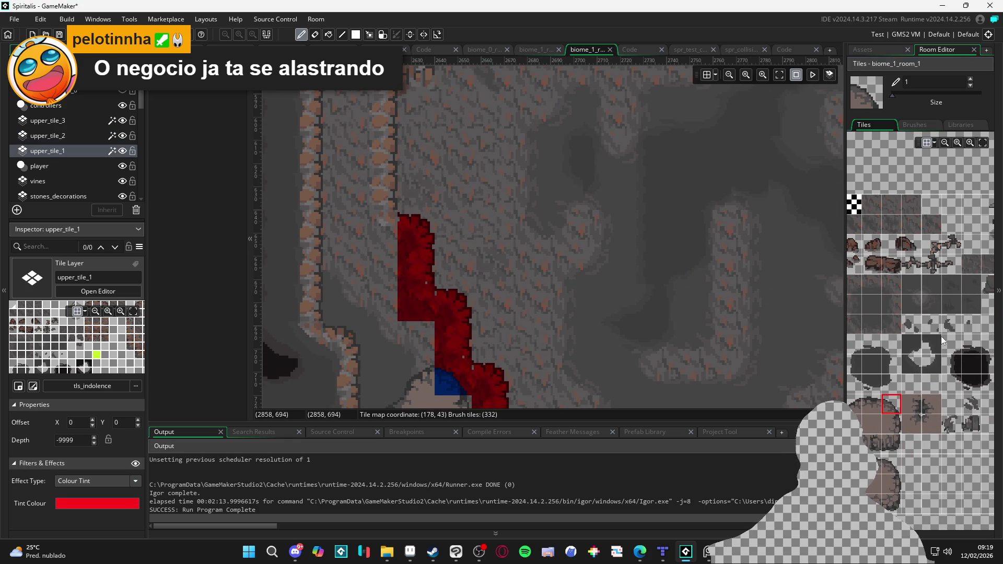
scroll(942, 336, "down", 10)
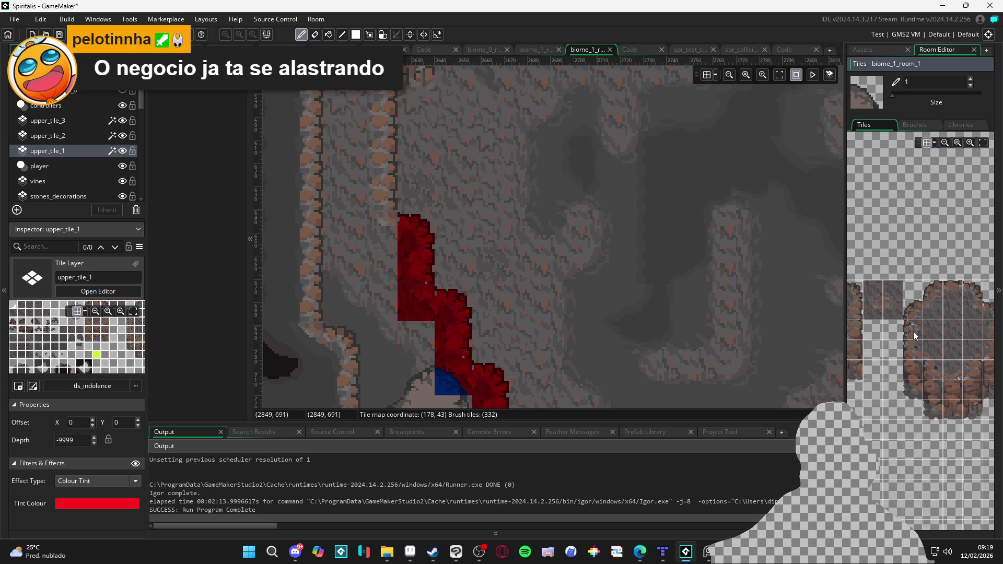
left_click(943, 315)
left_click_drag(378, 231, 394, 289)
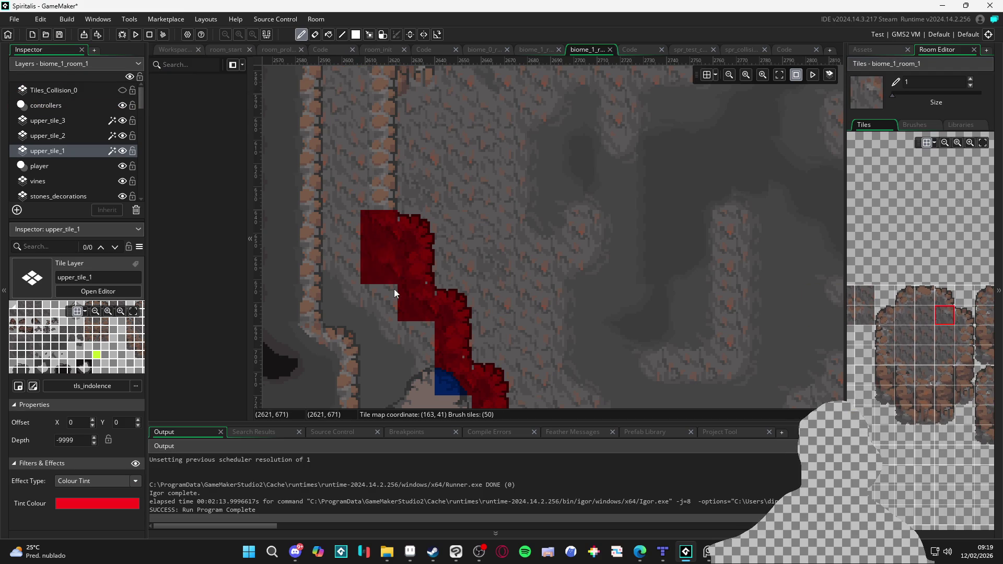
scroll(378, 330, "down", 3)
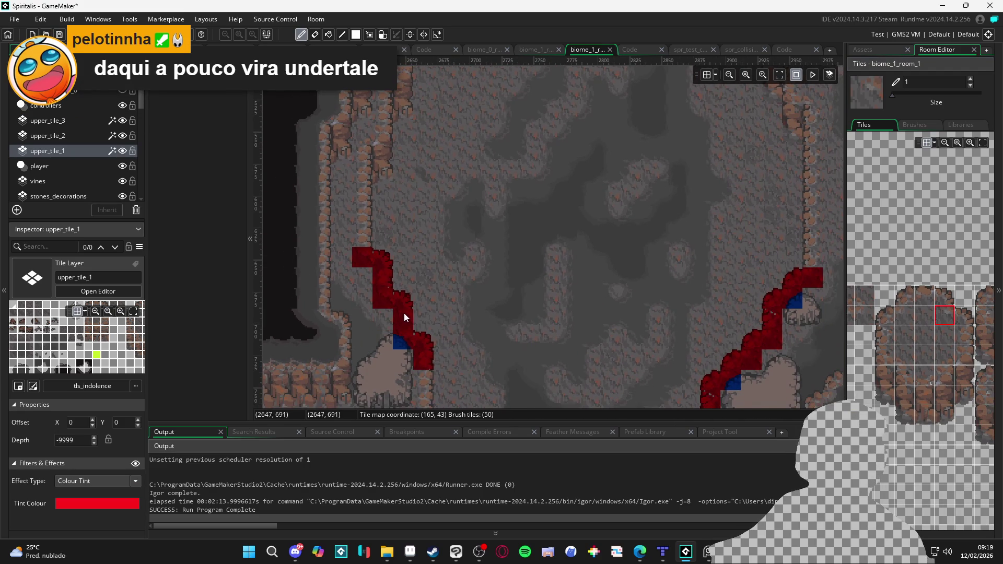
scroll(414, 309, "down", 2)
left_click(533, 331)
mouse_move(533, 331)
left_mouse_down()
mouse_move(466, 280)
mouse_move(460, 338)
mouse_move(453, 266)
mouse_move(421, 195)
mouse_move(461, 143)
mouse_move(501, 166)
mouse_move(503, 182)
left_mouse_up()
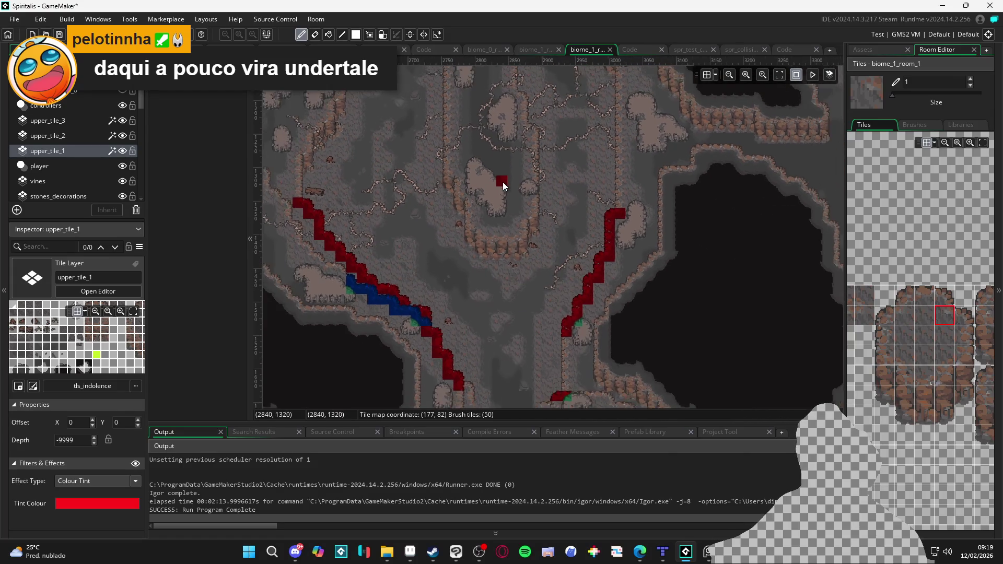
scroll(503, 182, "down", 5)
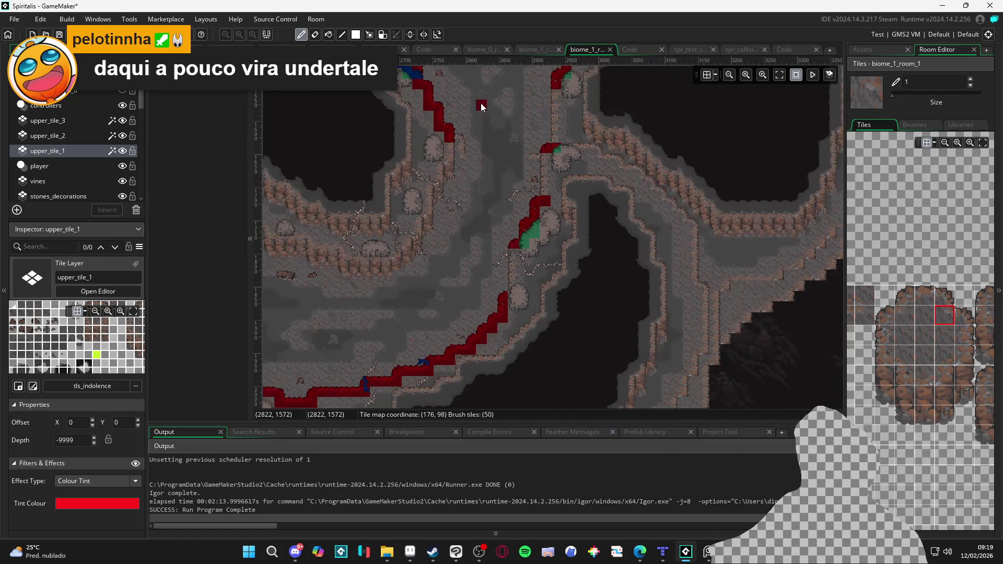
scroll(482, 107, "up", 8)
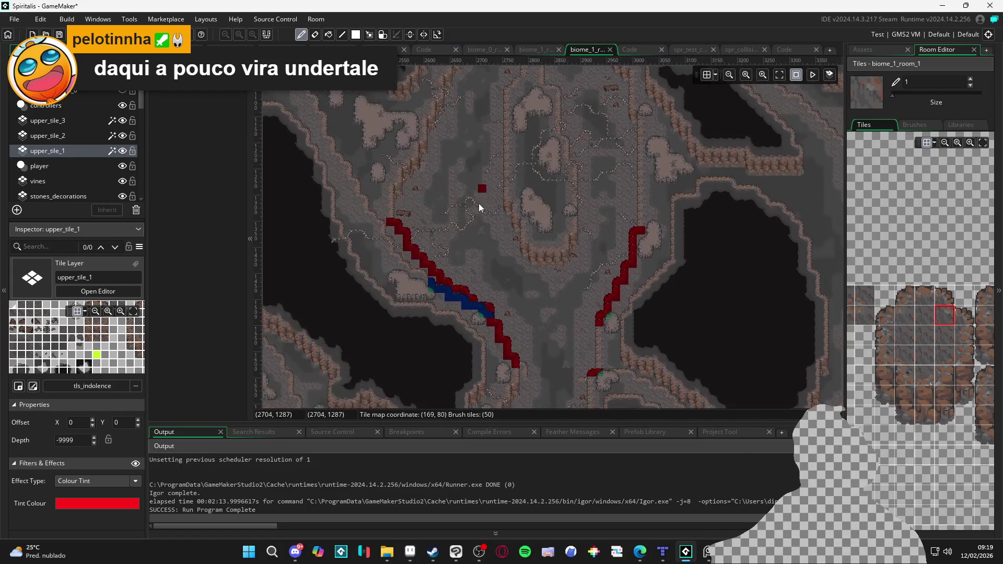
scroll(481, 206, "up", 4)
scroll(532, 184, "up", 3)
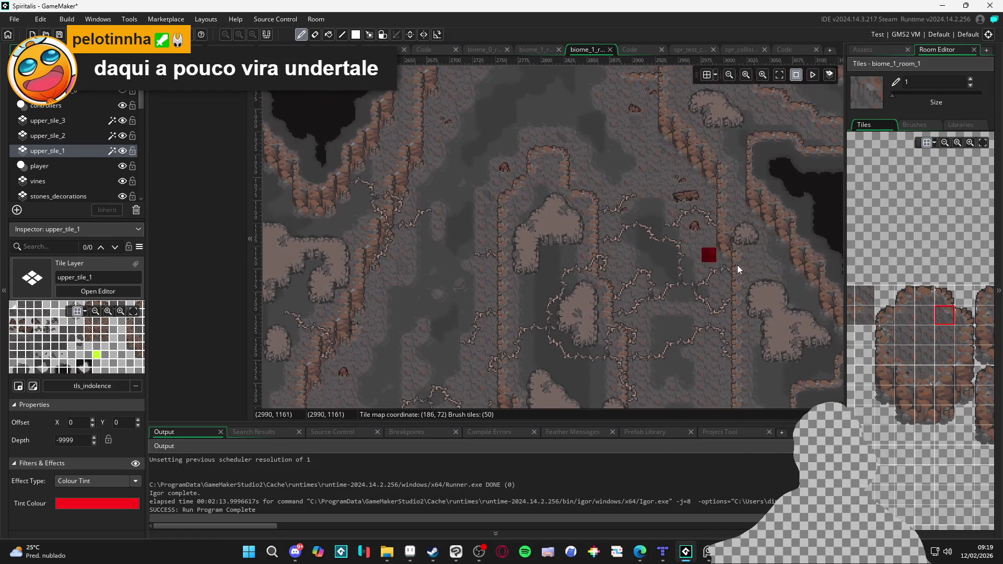
Try ledge-top and rock edge tiles as the brush, settling on a top-row wall edge tile.
left_click(925, 296)
scroll(542, 149, "up", 3)
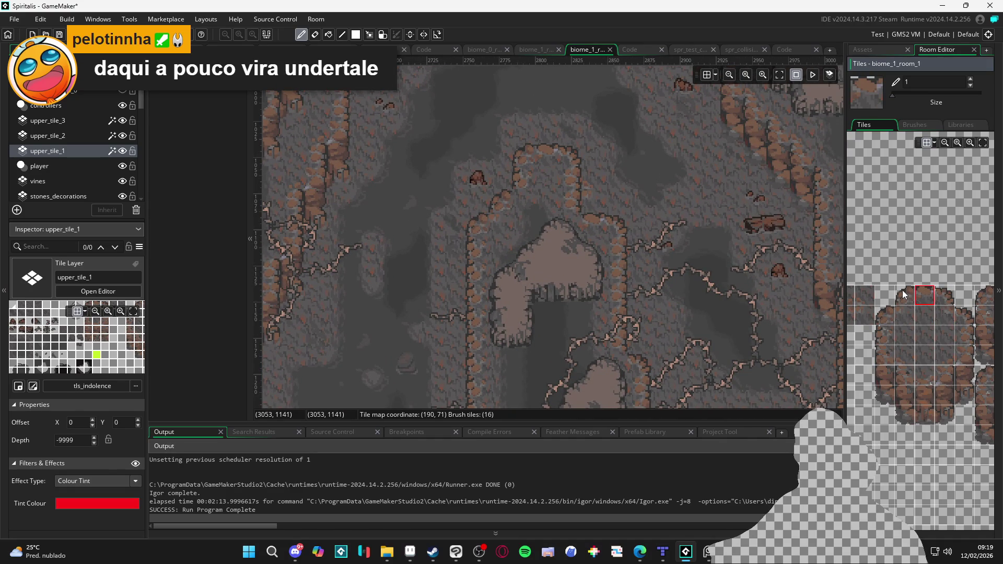
left_click_drag(902, 290, 945, 295)
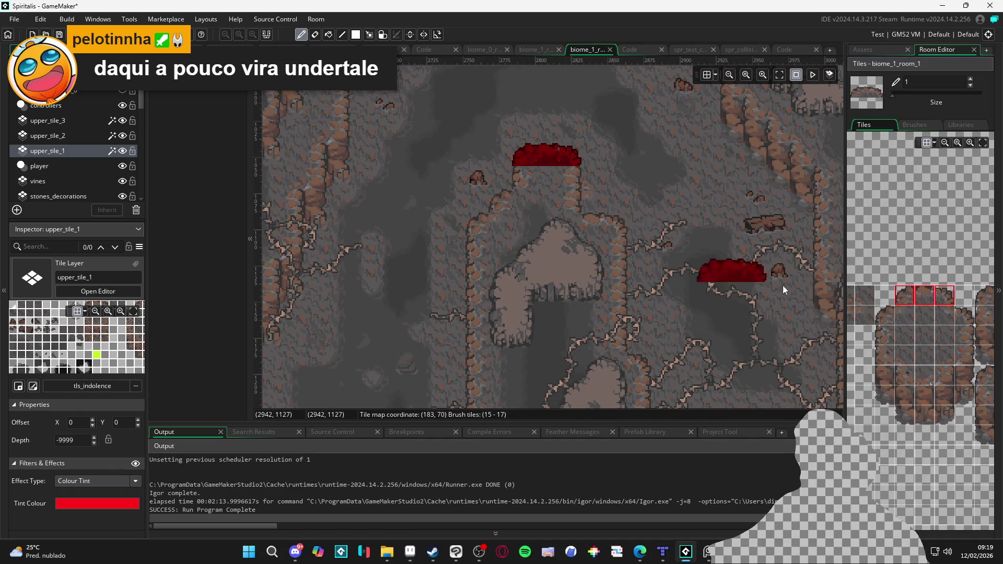
left_click(947, 315)
left_click(918, 343)
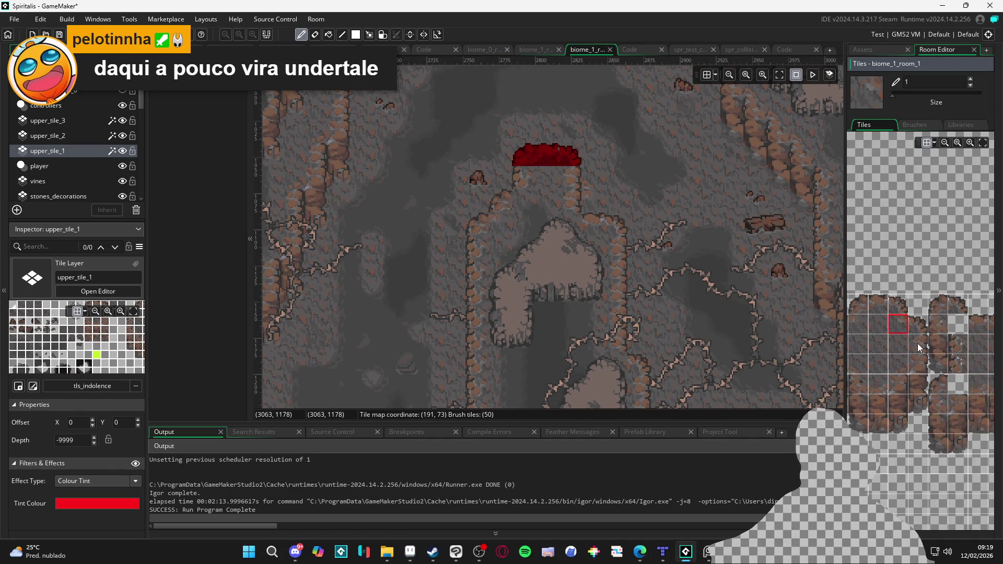
left_click_drag(832, 339, 873, 340)
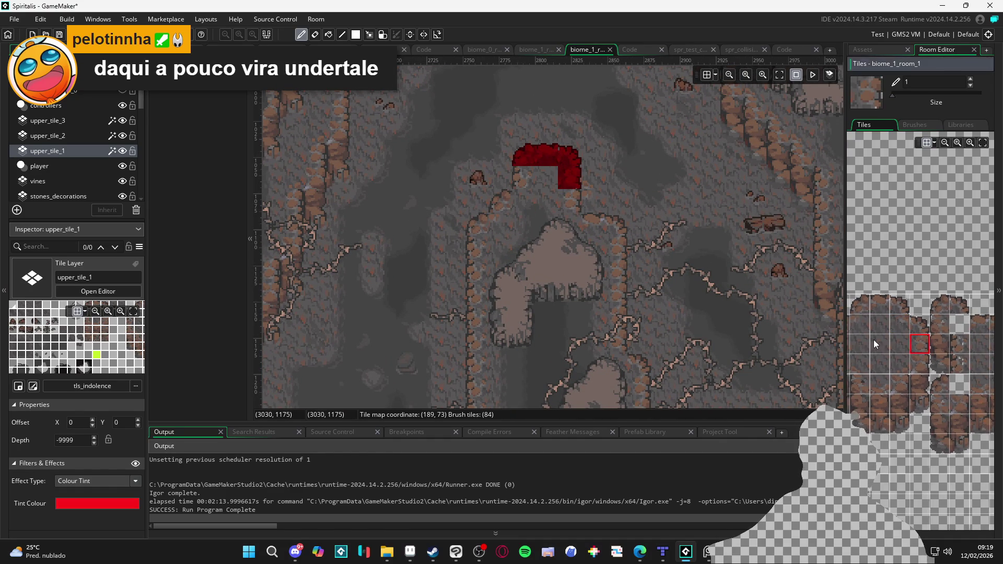
left_click(889, 340)
scroll(548, 225, "down", 2)
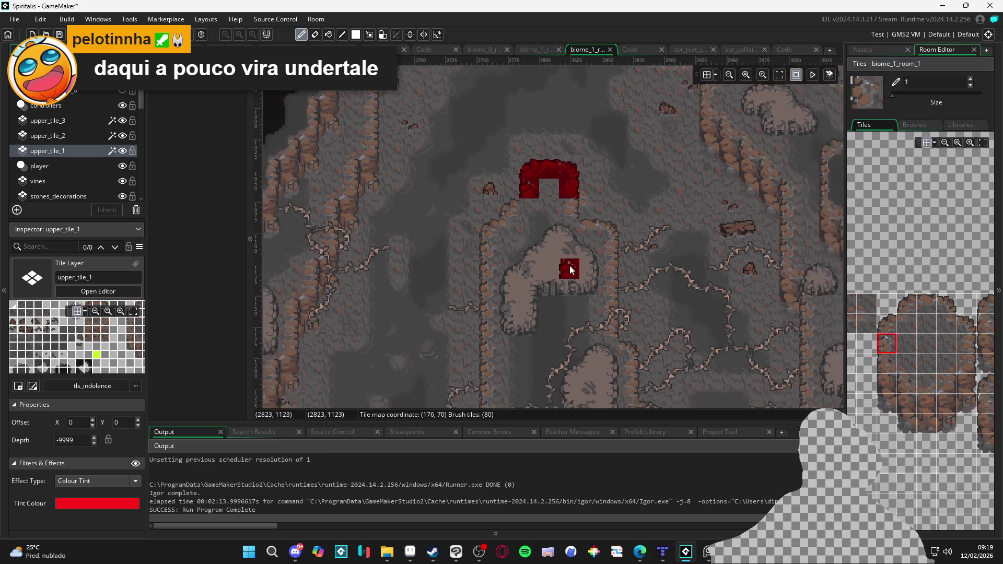
left_click(933, 306)
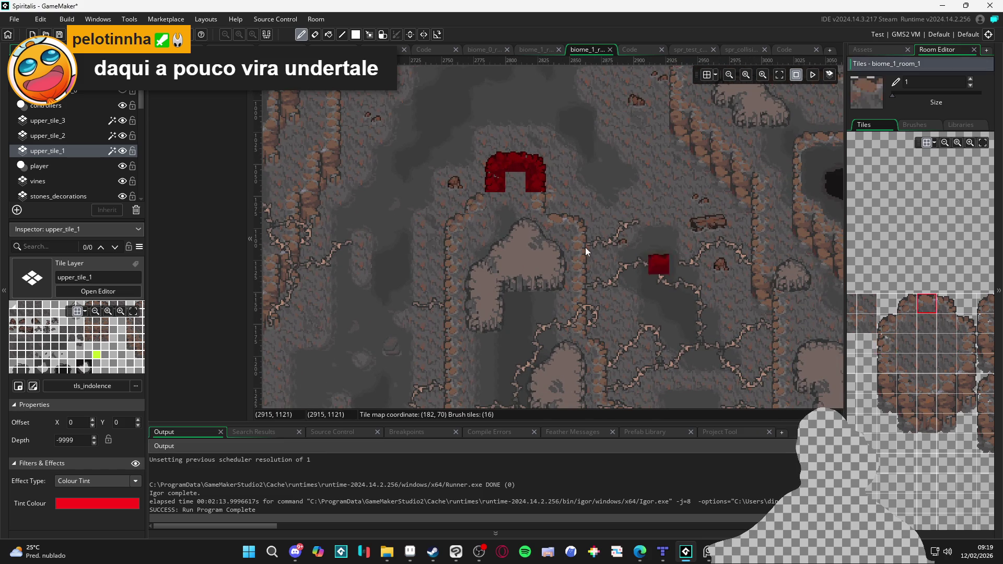
Paint red edge tiles on the cave wall, the arch's left corners and the left ledge.
left_click(555, 223)
left_click(947, 308)
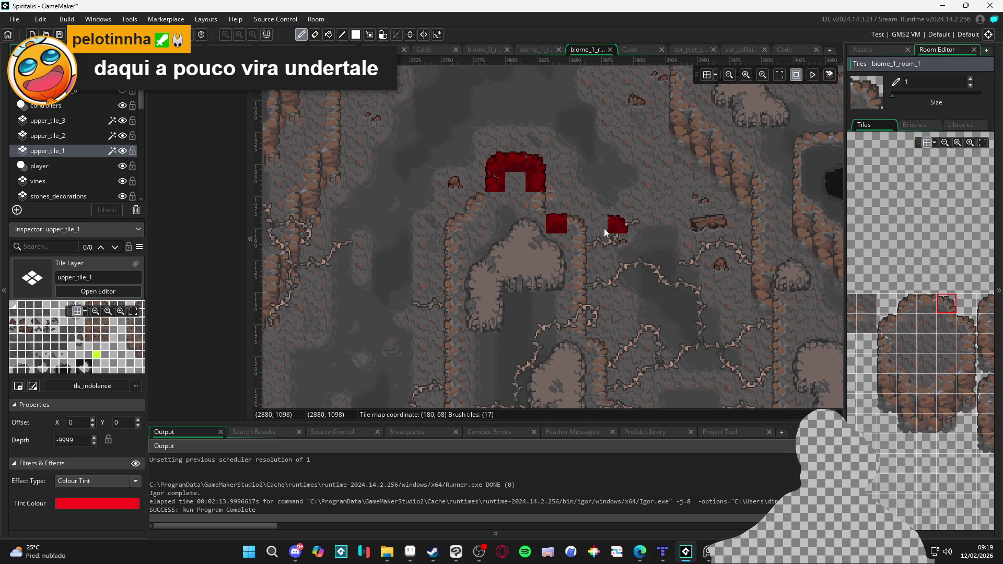
left_click(474, 204)
left_click(461, 228)
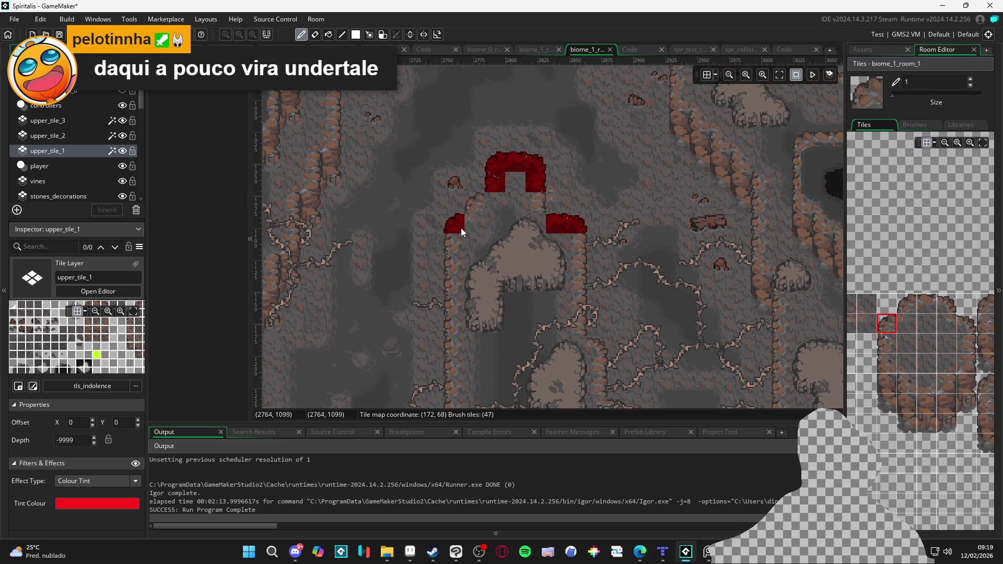
left_click(888, 324)
left_click(495, 204)
left_click(475, 224)
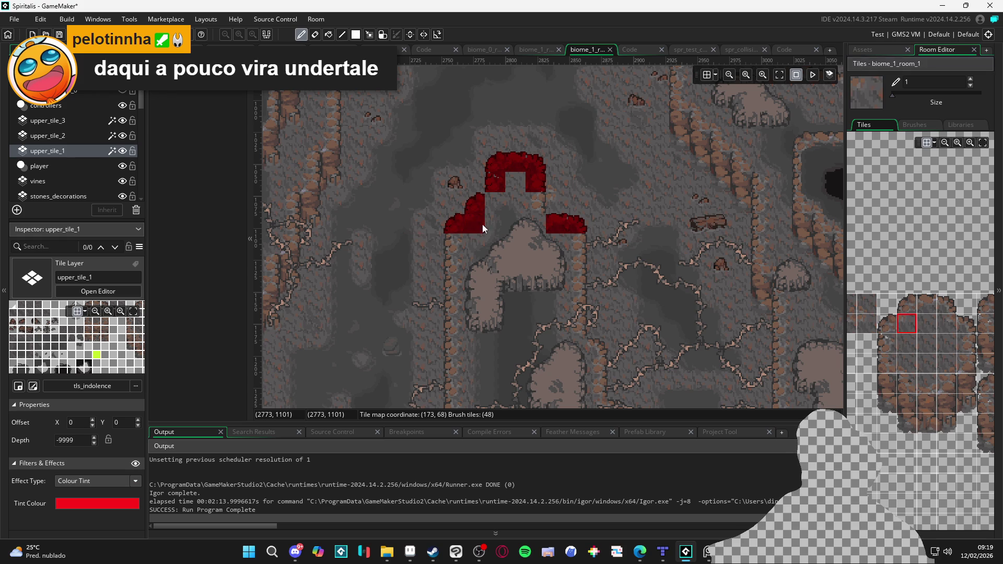
left_click(907, 324)
left_click(965, 342)
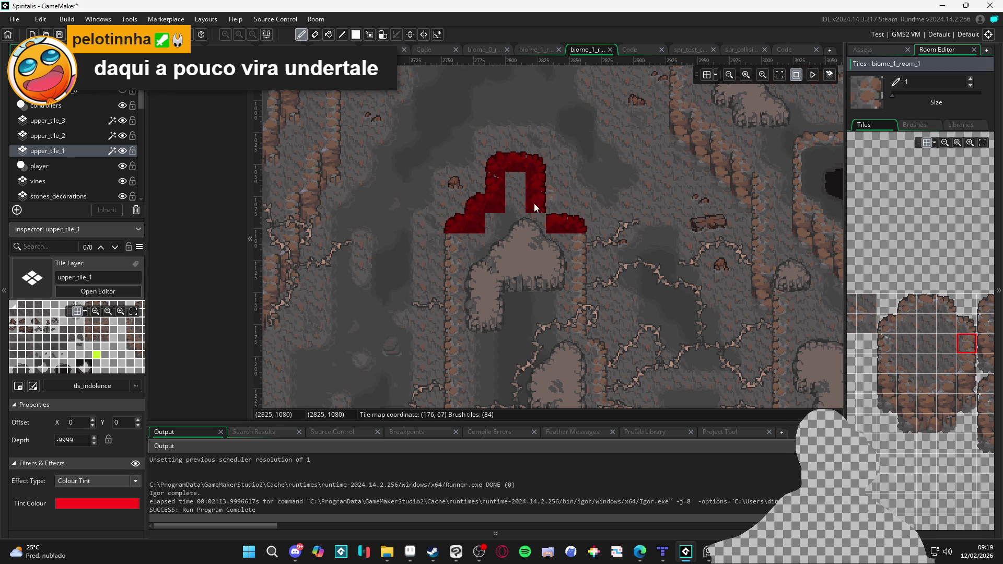
left_click(950, 327)
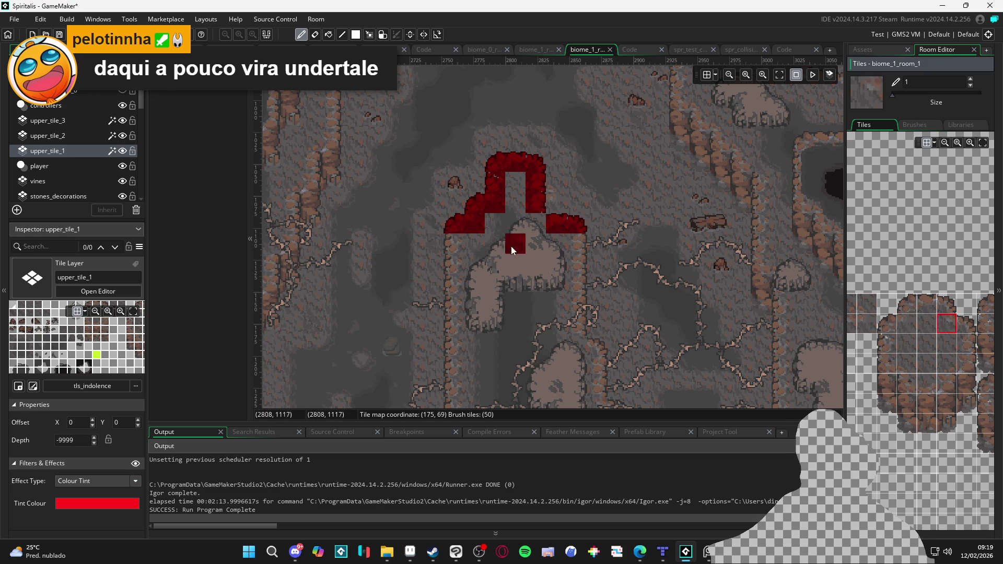
left_click(86, 139)
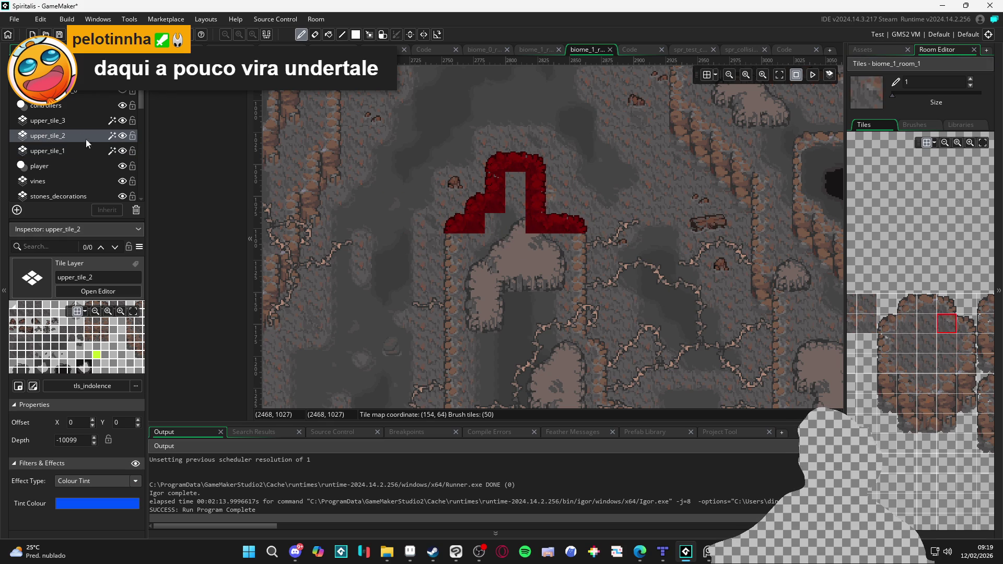
Pick an edge tile for upper_tile_2, then choose dark cave tiles on upper_tile_3 and toggle its tint.
left_click(949, 310)
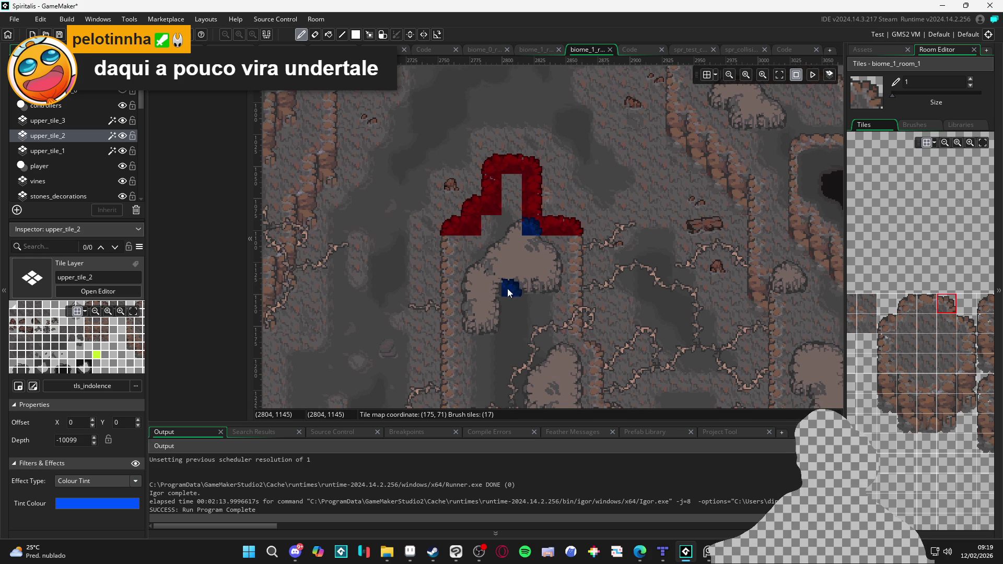
left_click(76, 121)
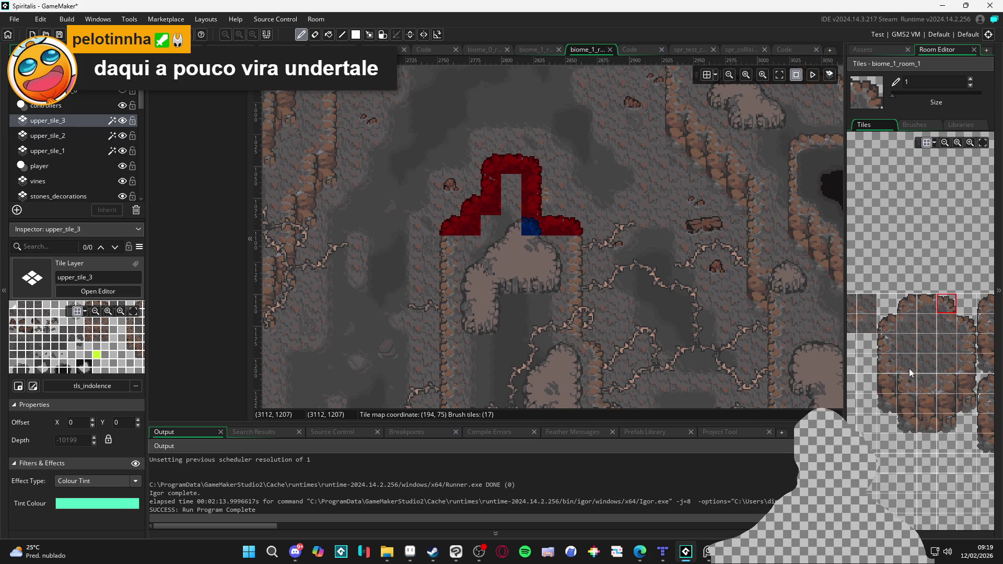
scroll(942, 368, "down", 3)
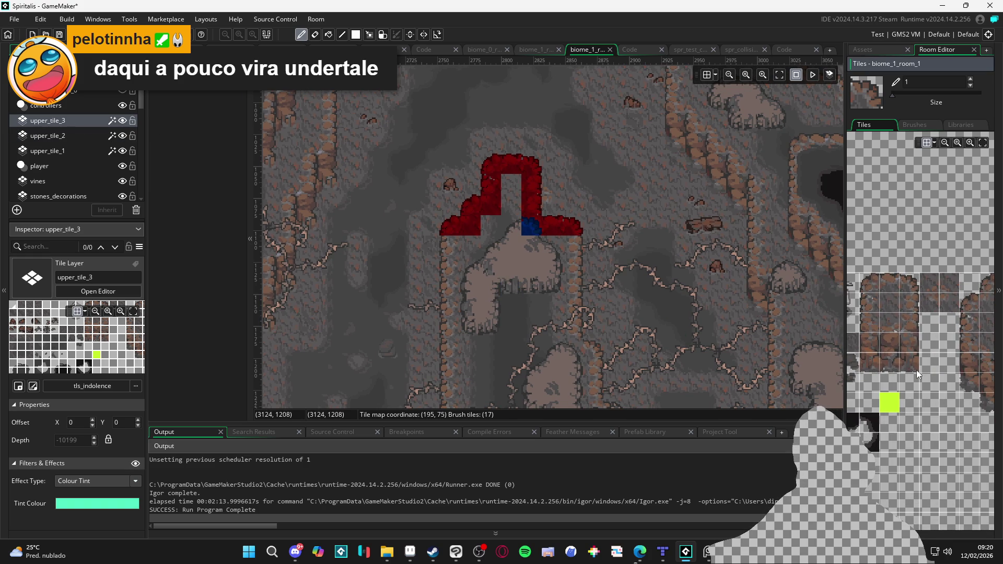
scroll(907, 401, "left", 3)
scroll(909, 400, "left", 2)
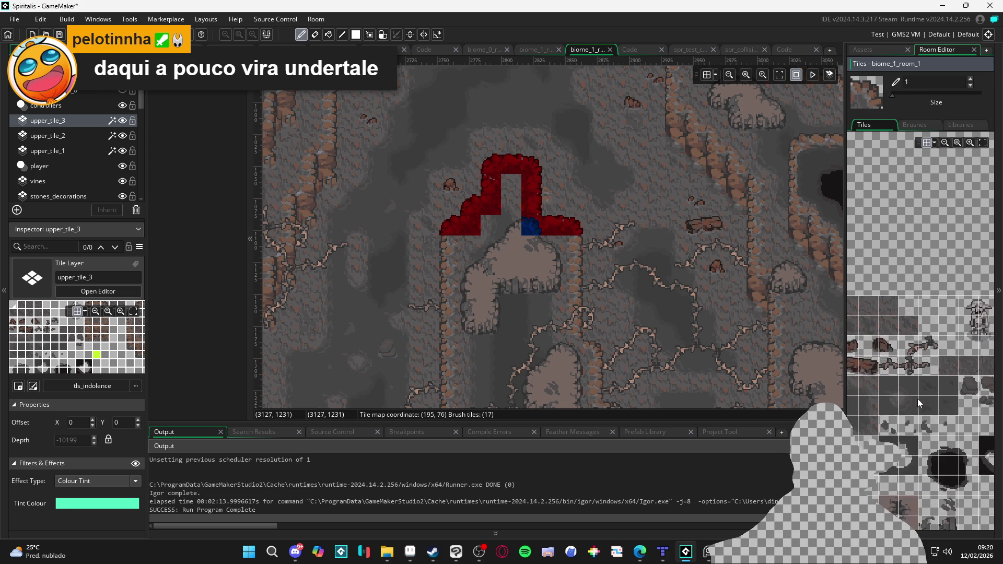
scroll(915, 405, "left", 2)
scroll(914, 404, "down", 1)
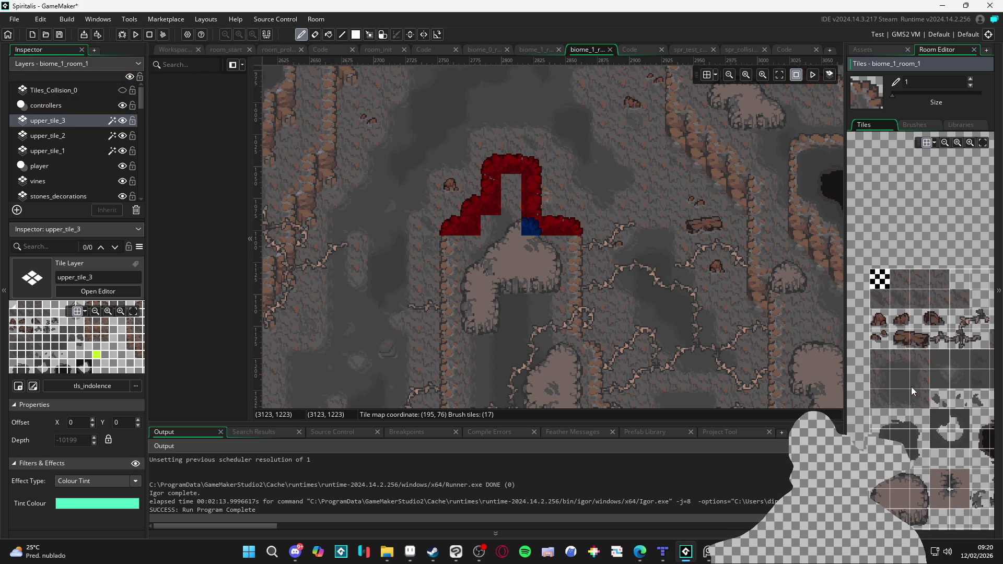
left_click(882, 361)
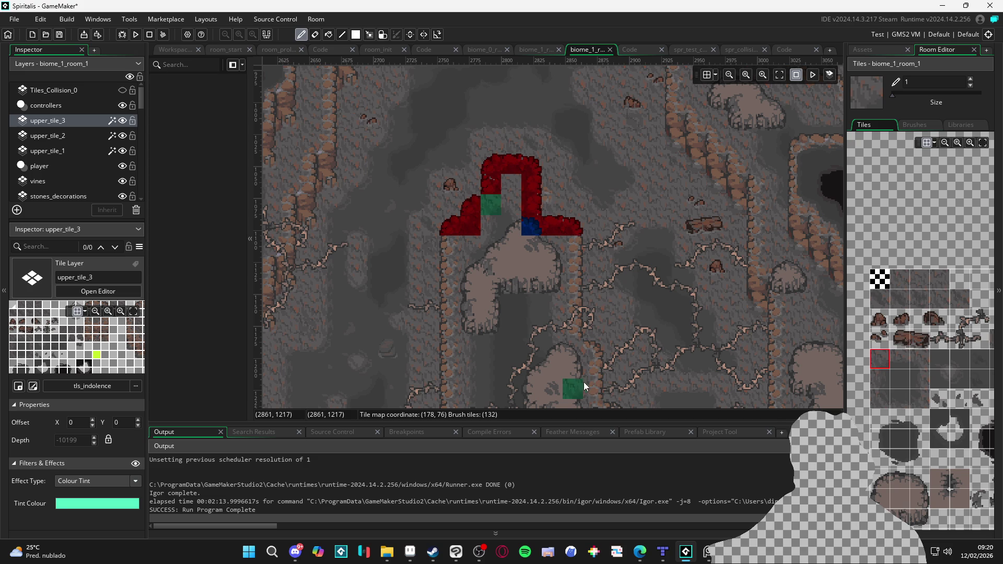
left_click(880, 419)
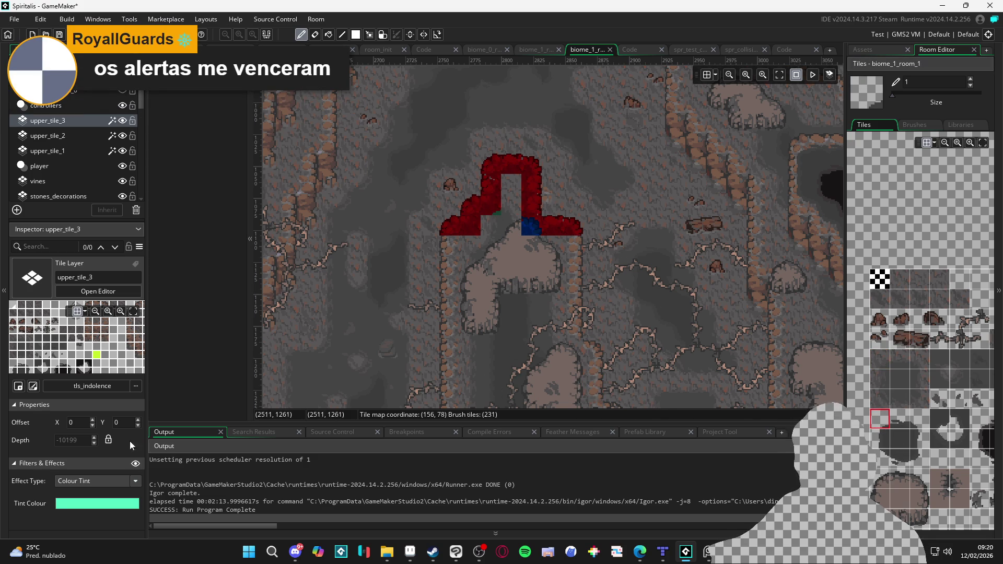
left_click(136, 463)
left_click(137, 463)
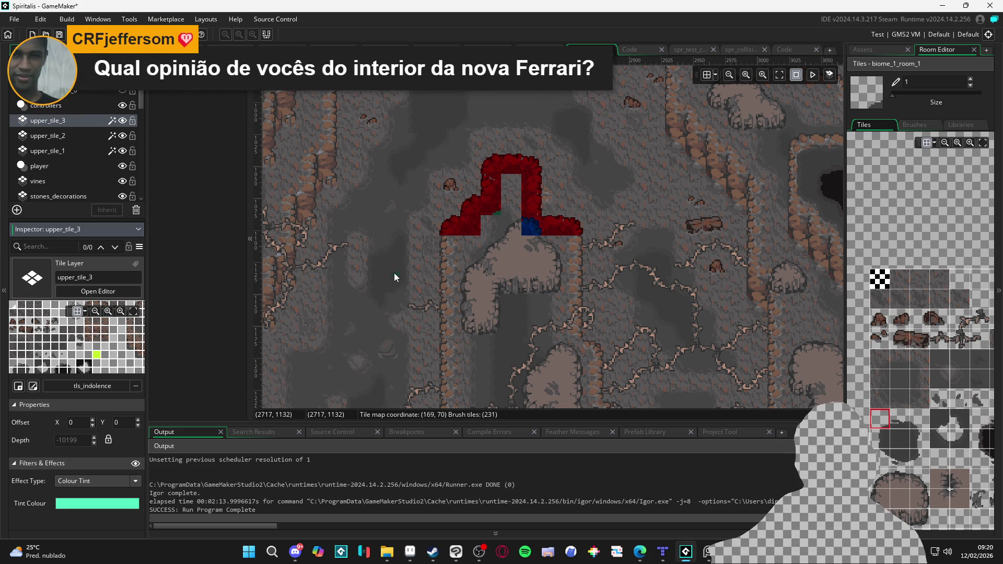
Pan across the room, then bring the Edge web browser to the front.
left_click_drag(390, 274, 405, 271)
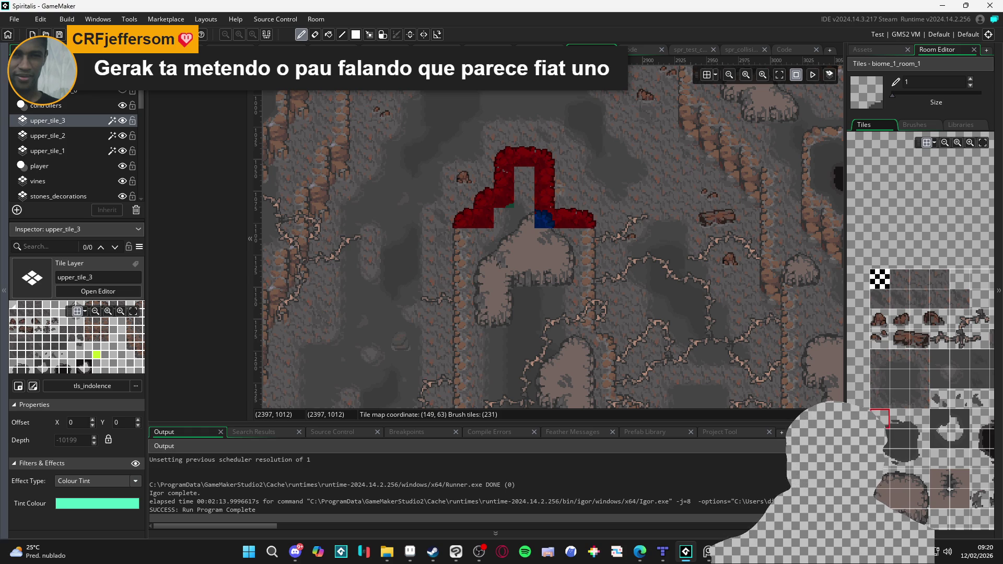
left_click(640, 551)
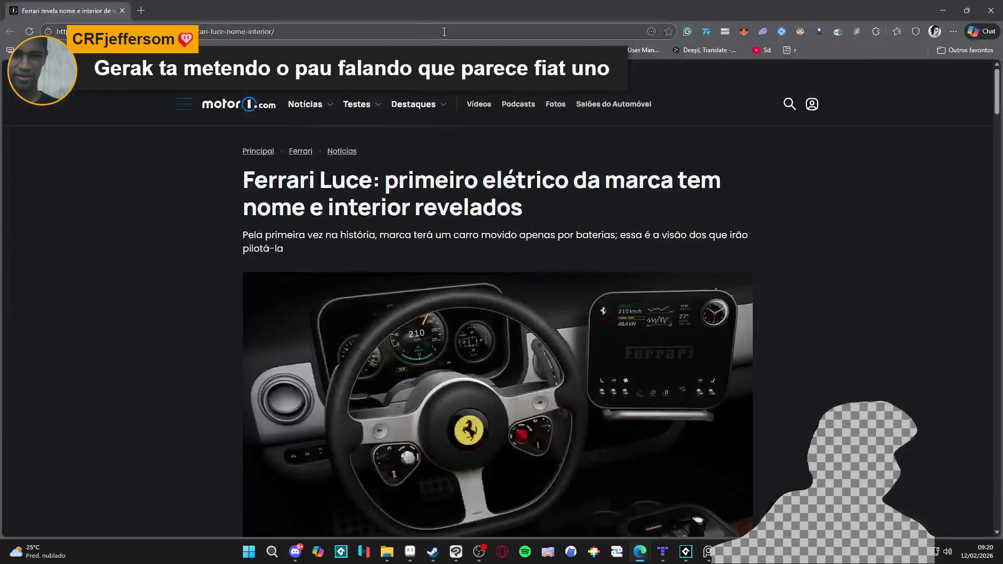
Open the Ferrari Luce interior gallery and advance through the binnacle, console, clock and pilot-view photos.
scroll(548, 243, "down", 2)
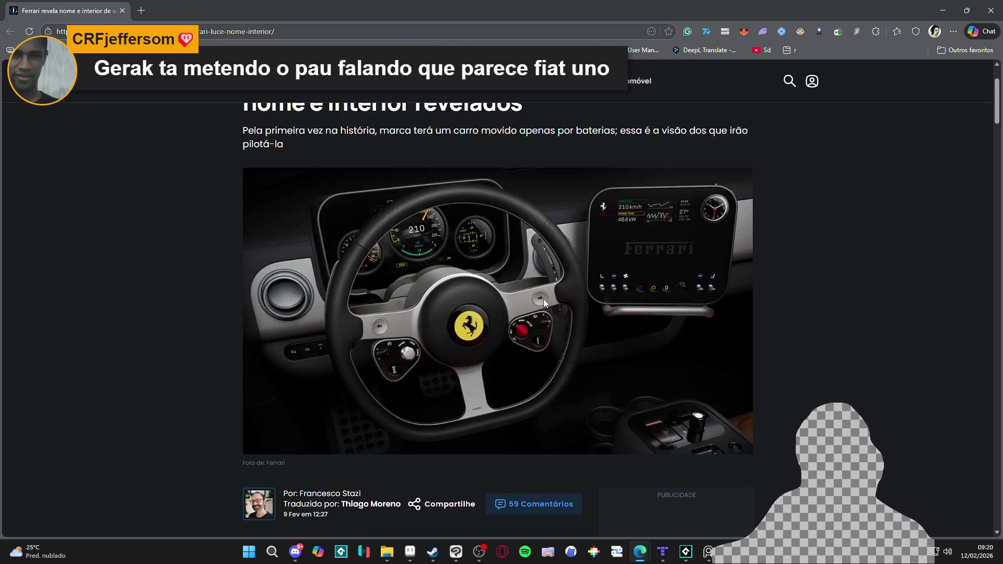
scroll(544, 303, "down", 8)
scroll(544, 312, "down", 5)
scroll(424, 350, "up", 4)
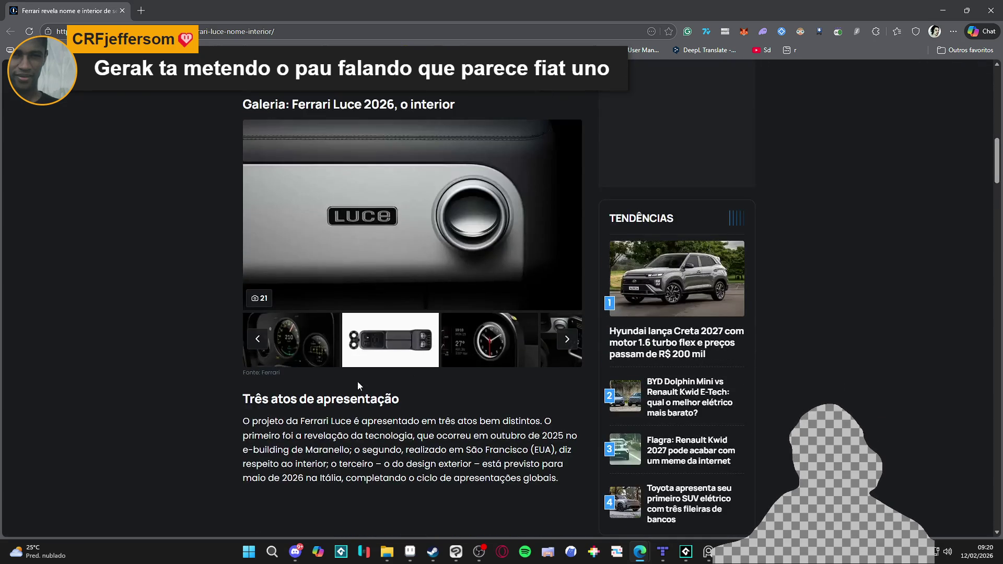
scroll(393, 327, "down", 4)
scroll(445, 280, "up", 5)
left_click(445, 281)
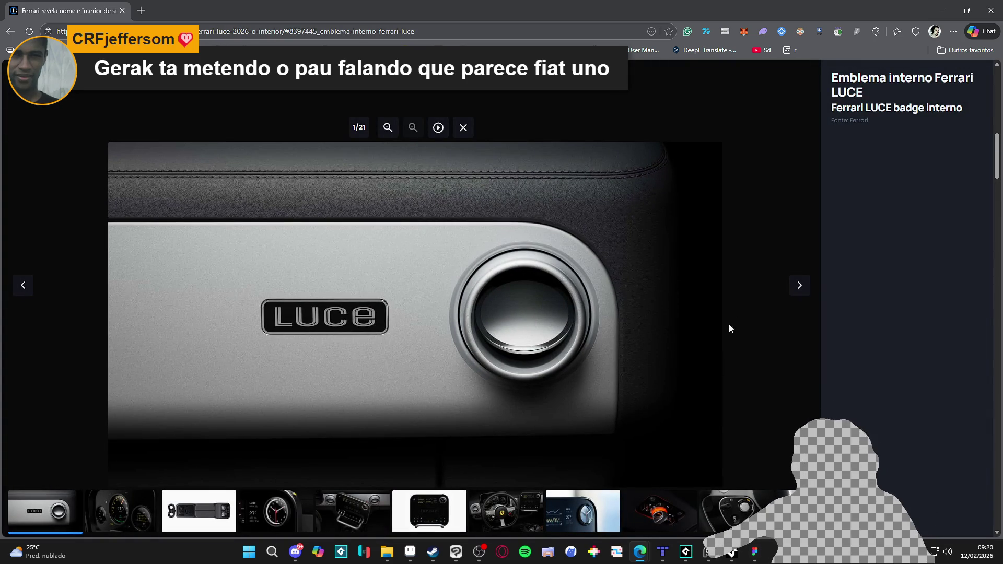
left_click(800, 285)
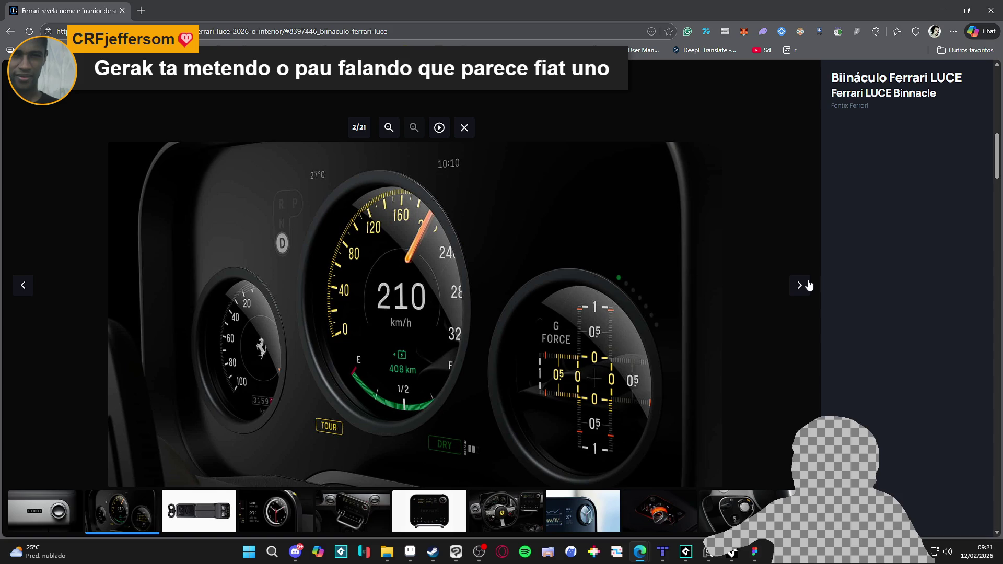
left_click(802, 290)
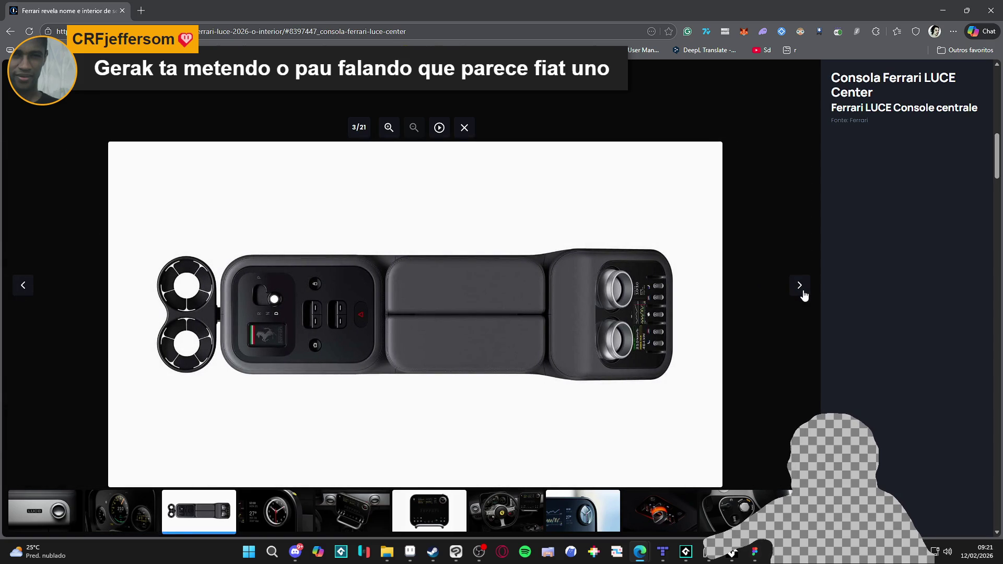
left_click(803, 293)
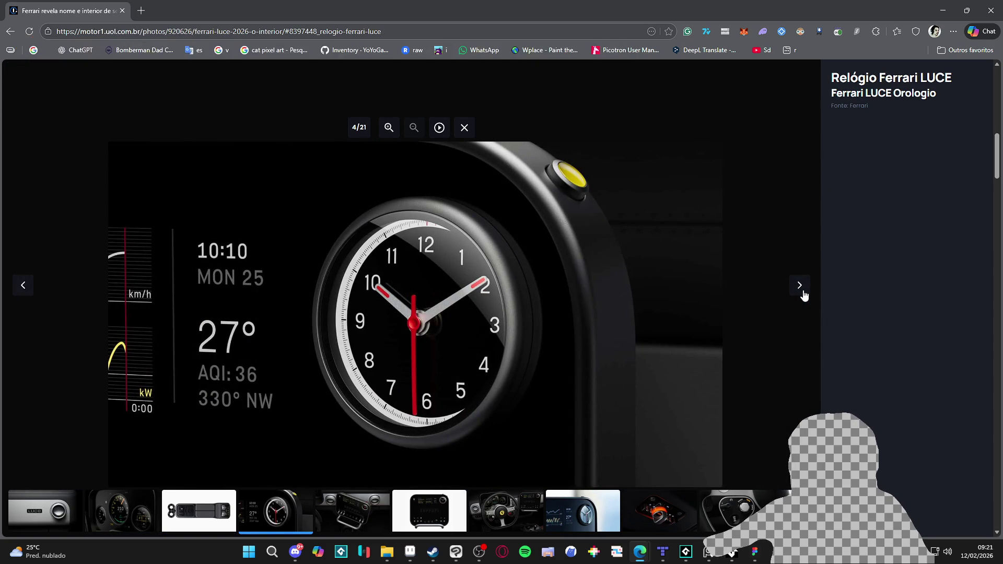
left_click(802, 293)
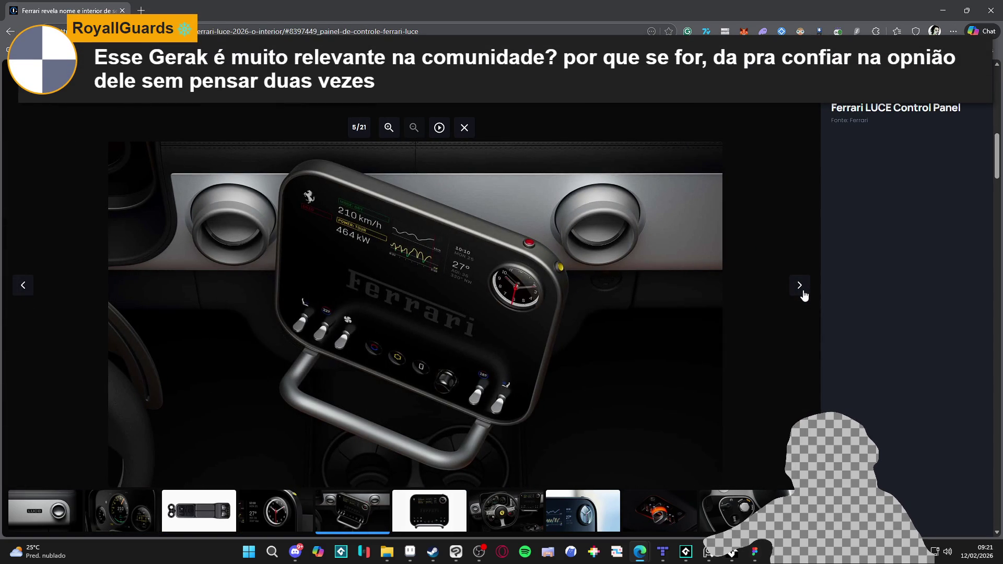
left_click(805, 297)
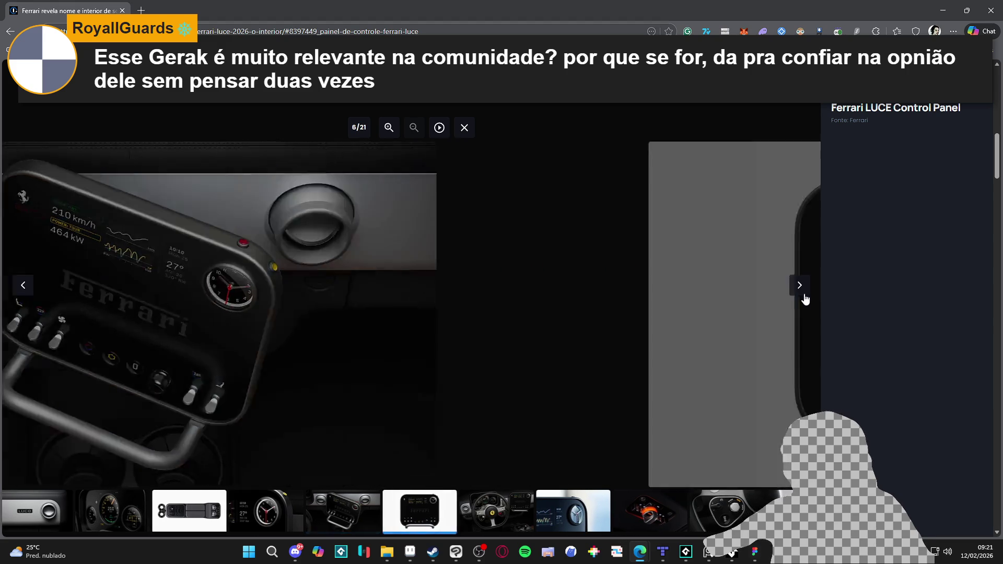
left_click(805, 298)
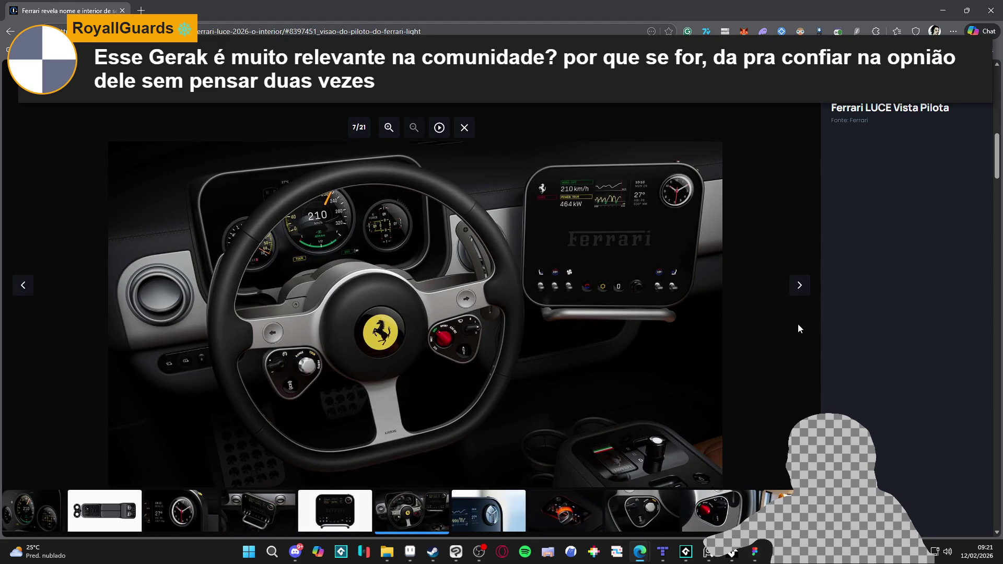
Continue through the seat, gearbox and steering-wheel photos to the last physical-controls photo.
left_click(808, 296)
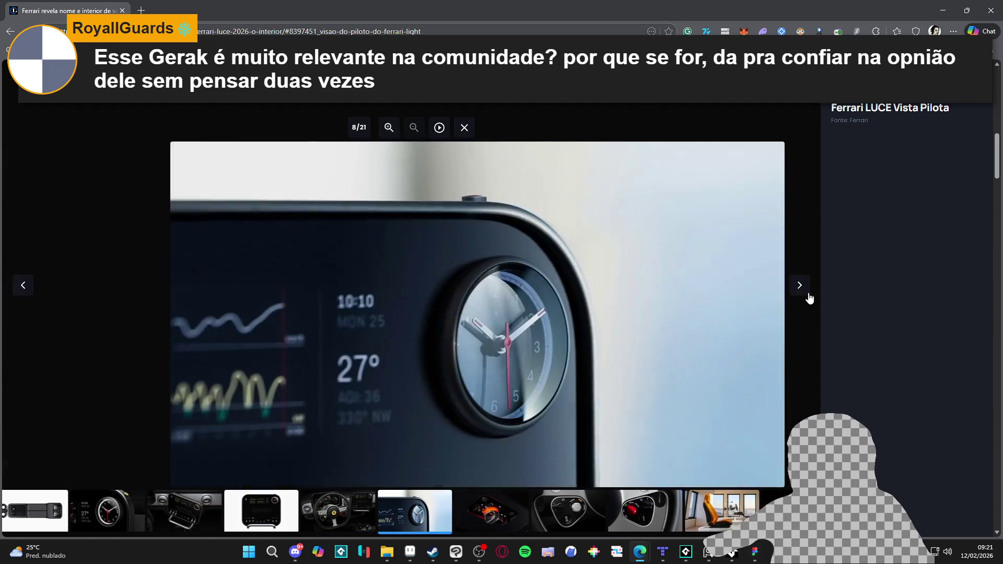
left_click(808, 296)
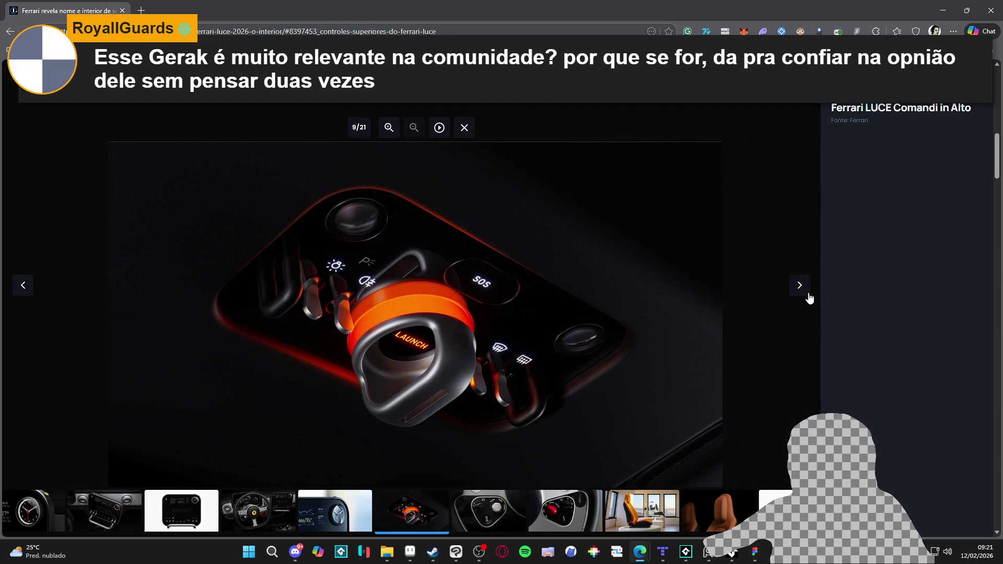
left_click(809, 296)
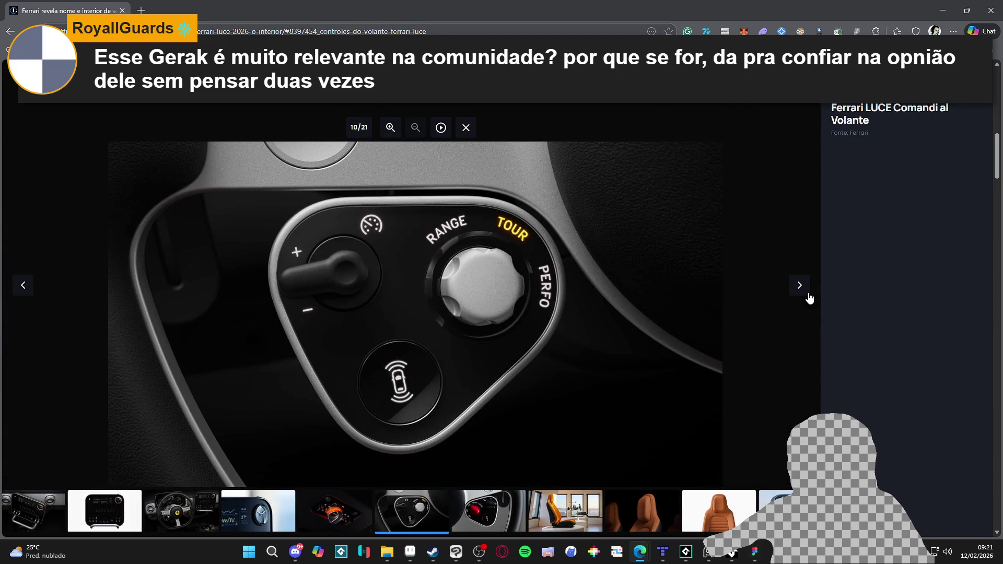
left_click(808, 296)
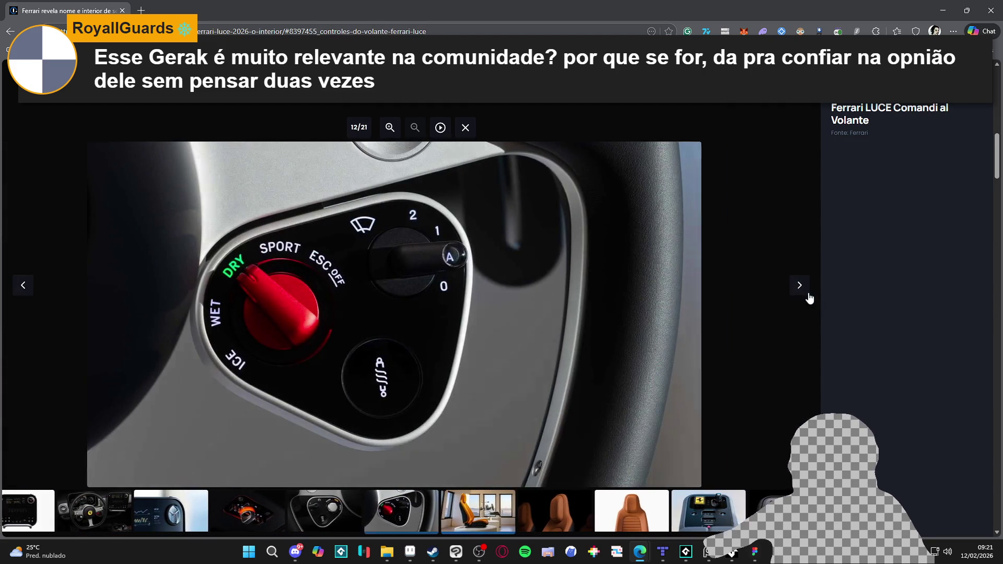
left_click(809, 296)
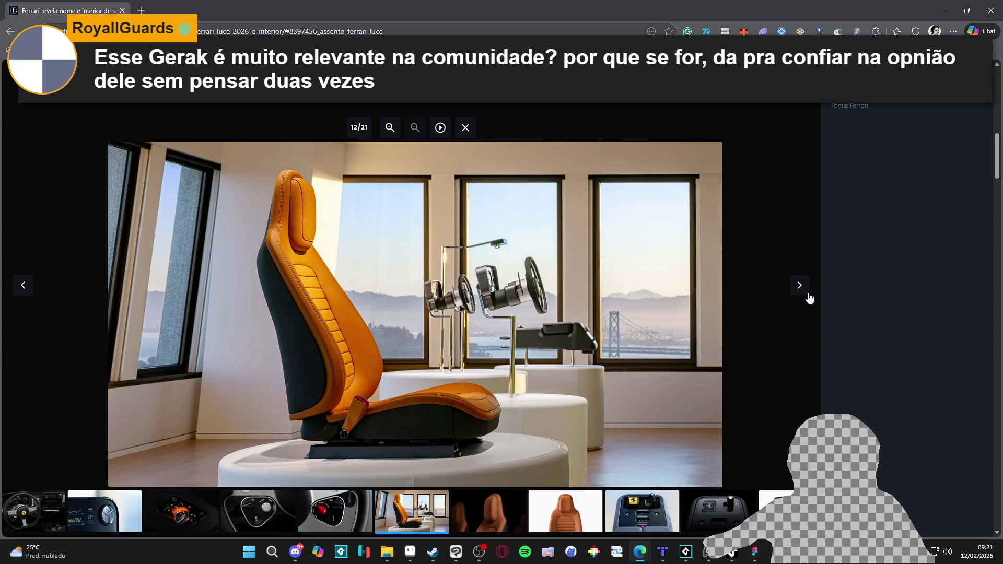
left_click(808, 298)
left_click(809, 300)
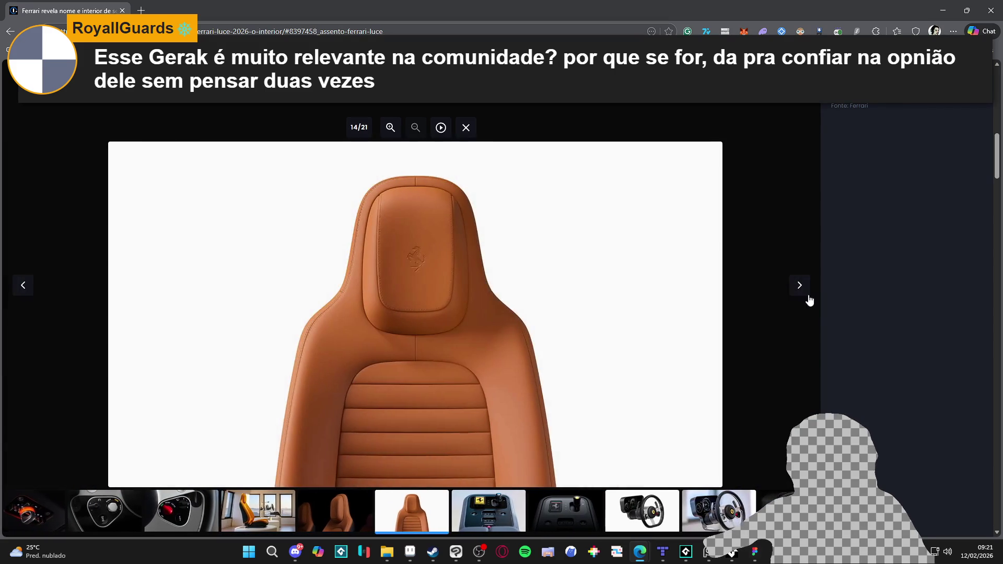
left_click(809, 299)
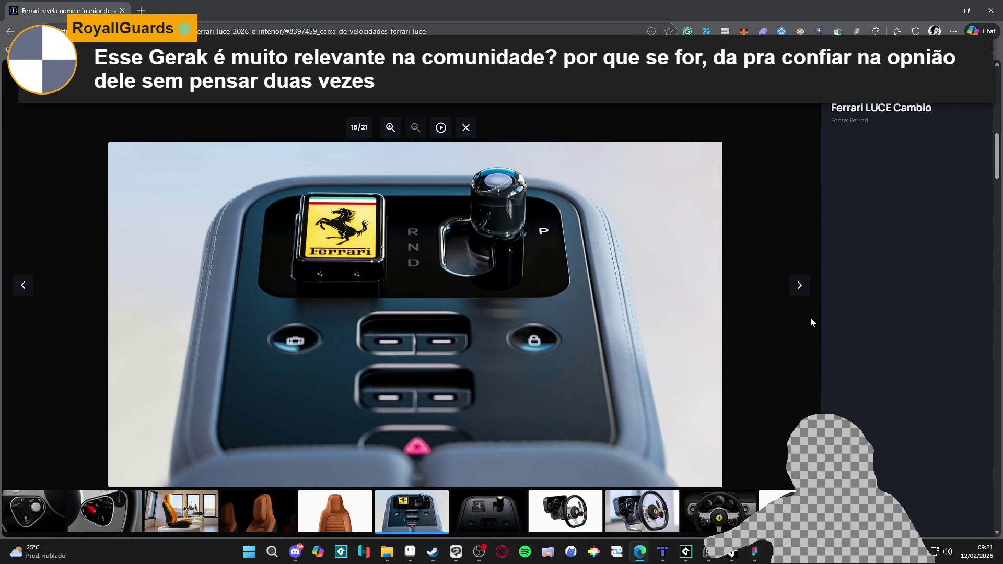
left_click(802, 289)
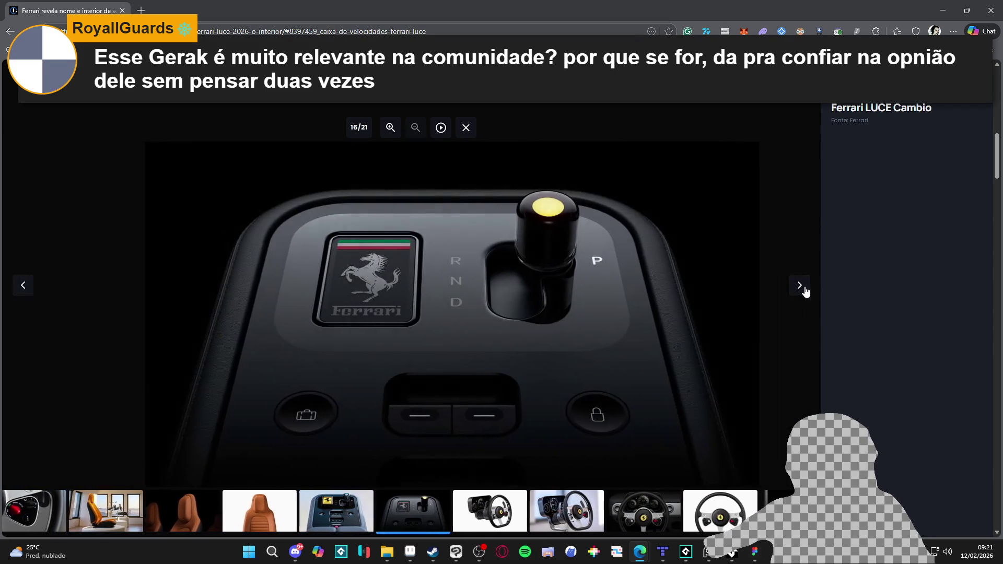
left_click(805, 289)
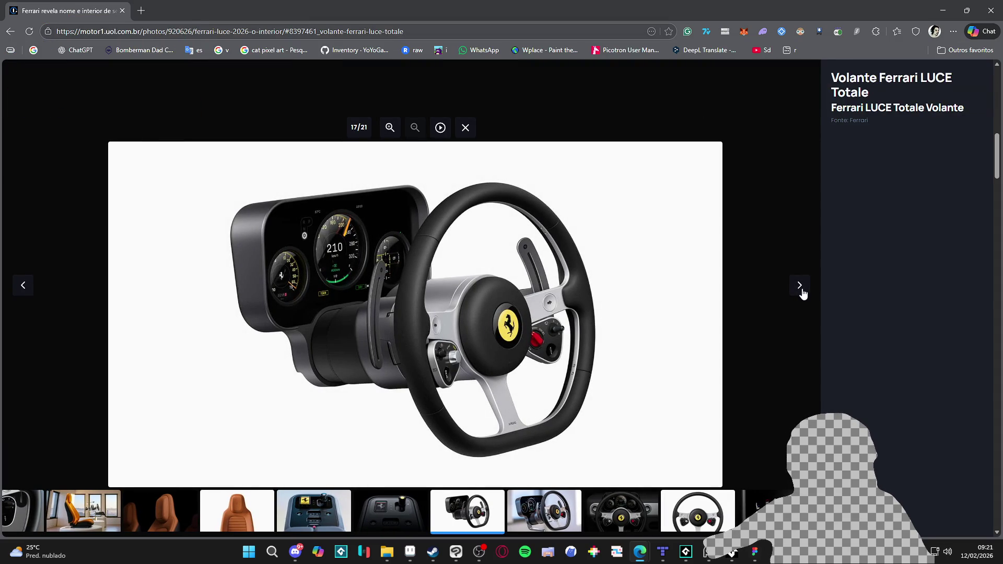
left_click(804, 294)
left_click(804, 293)
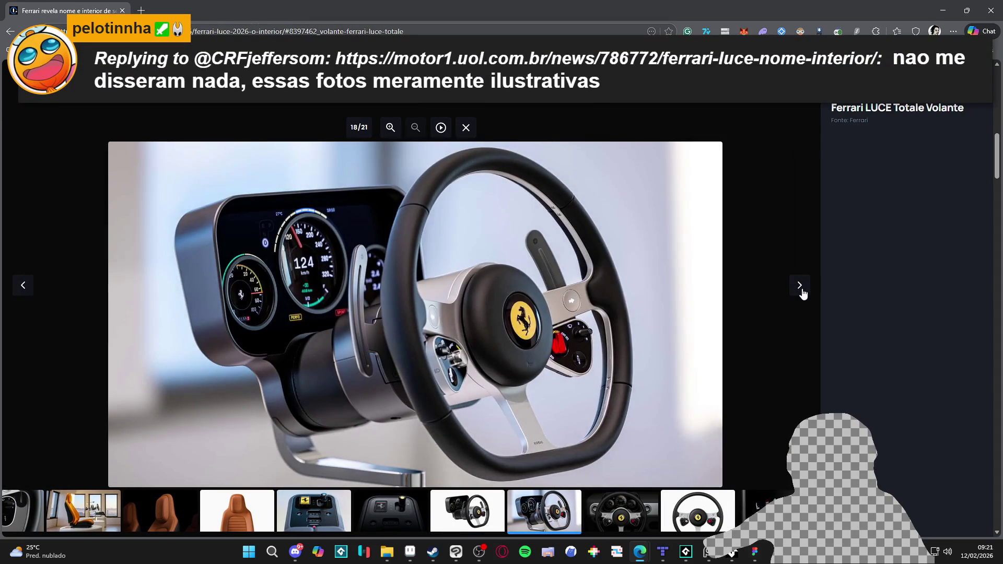
left_click(803, 293)
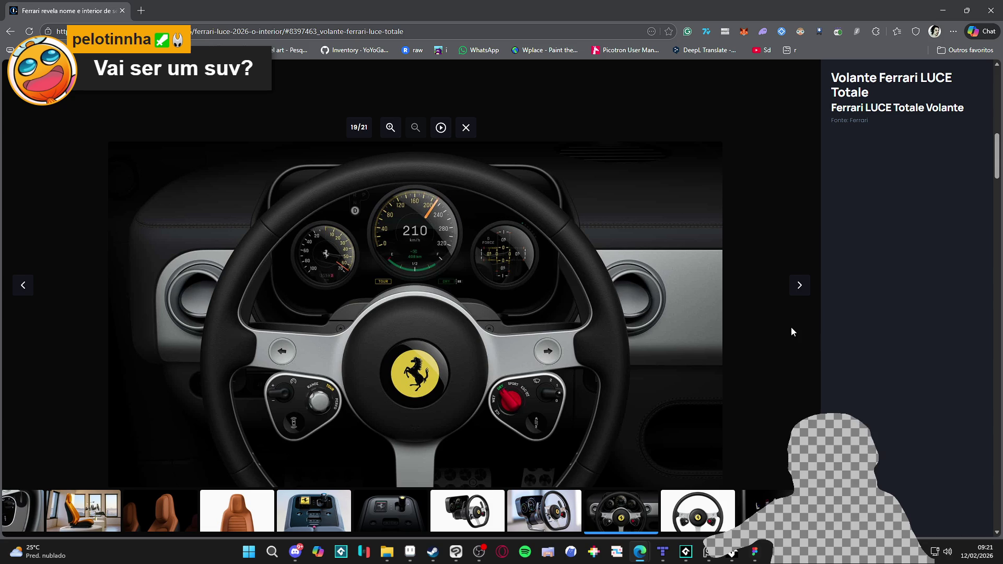
left_click(806, 291)
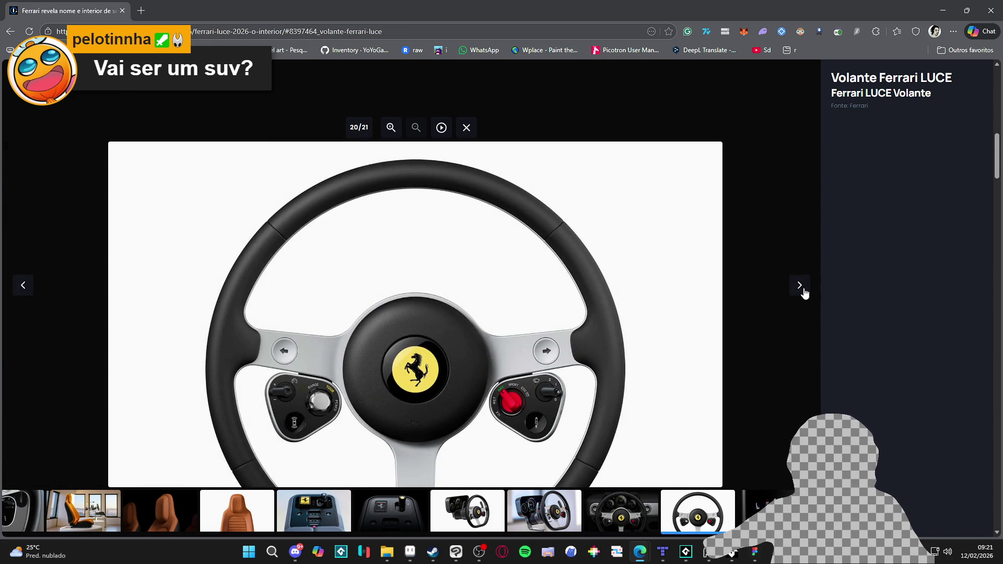
left_click(805, 291)
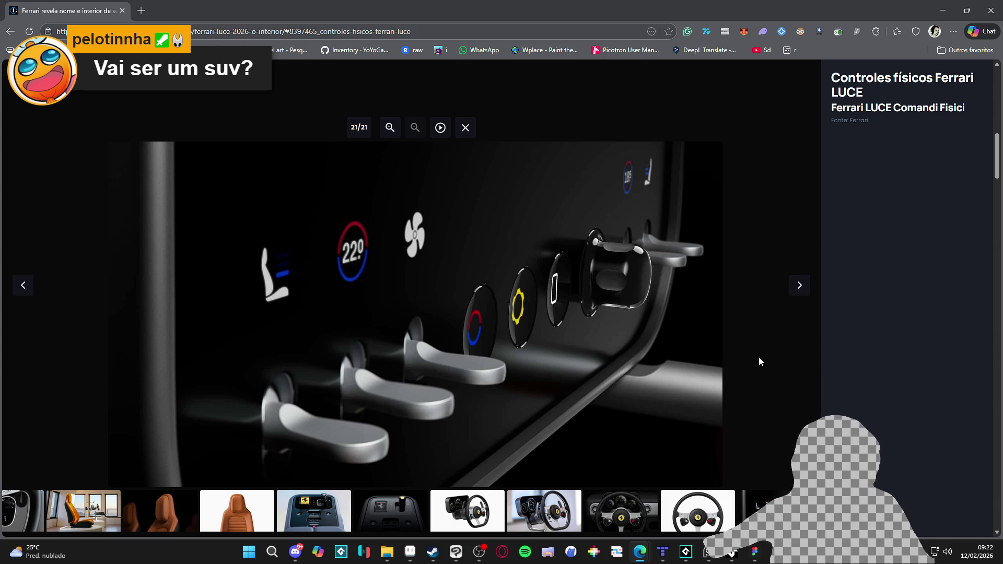
Jump between photos via the thumbnails, ending on photo 1 of 21, the LUCE badge.
left_click(252, 514)
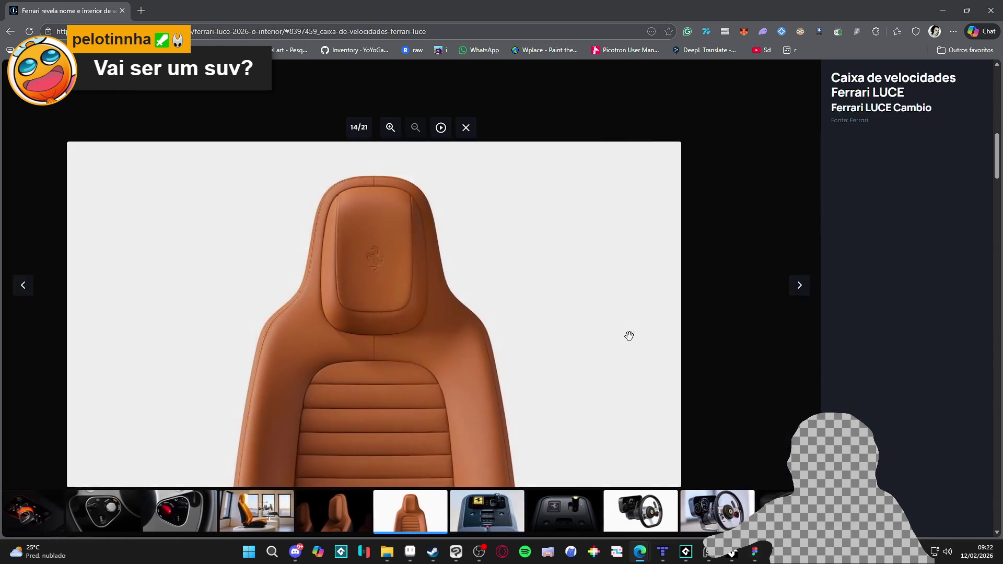
key("Right")
key("Right")
key("Right")
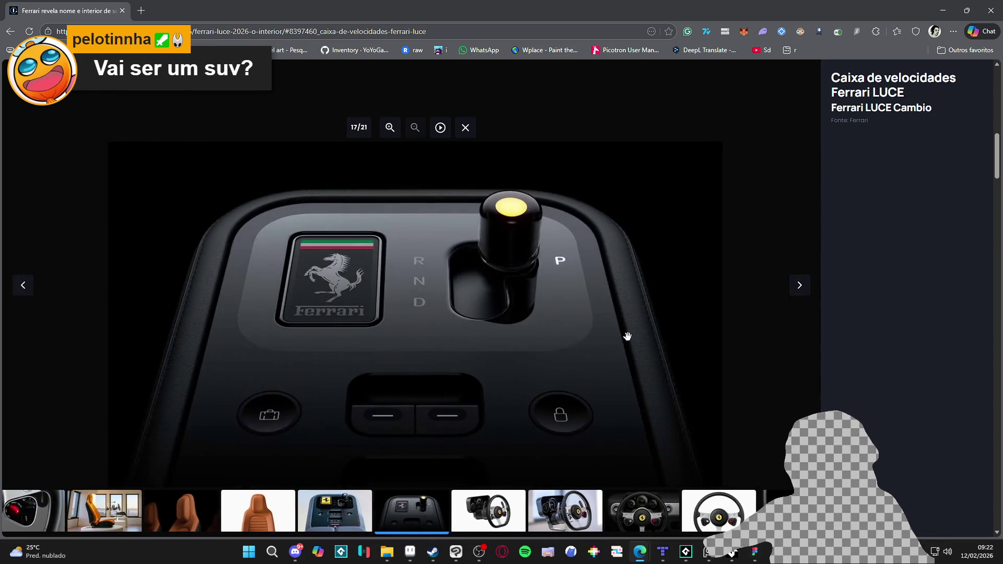
key("Right")
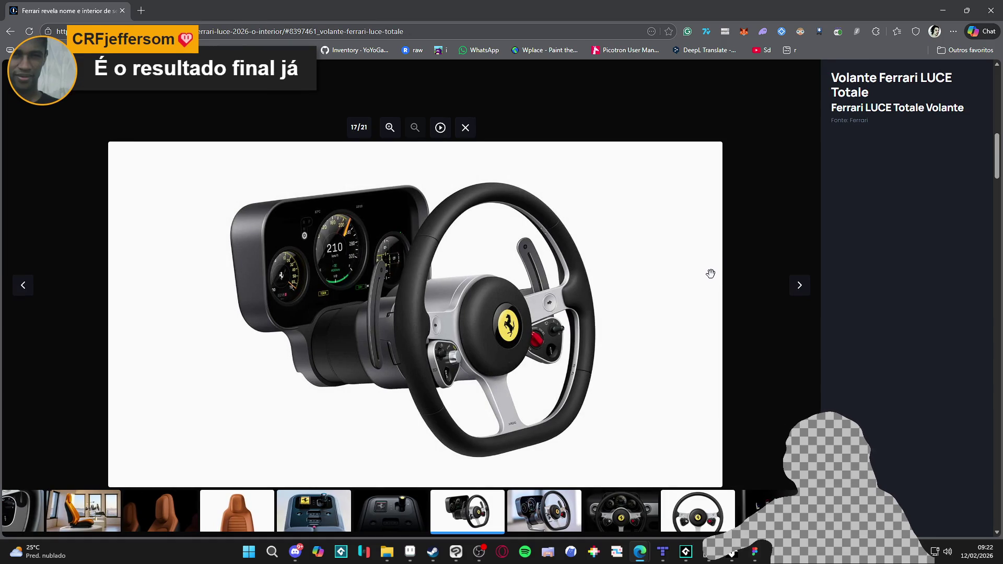
left_click(24, 520)
left_click(57, 518)
left_click(73, 520)
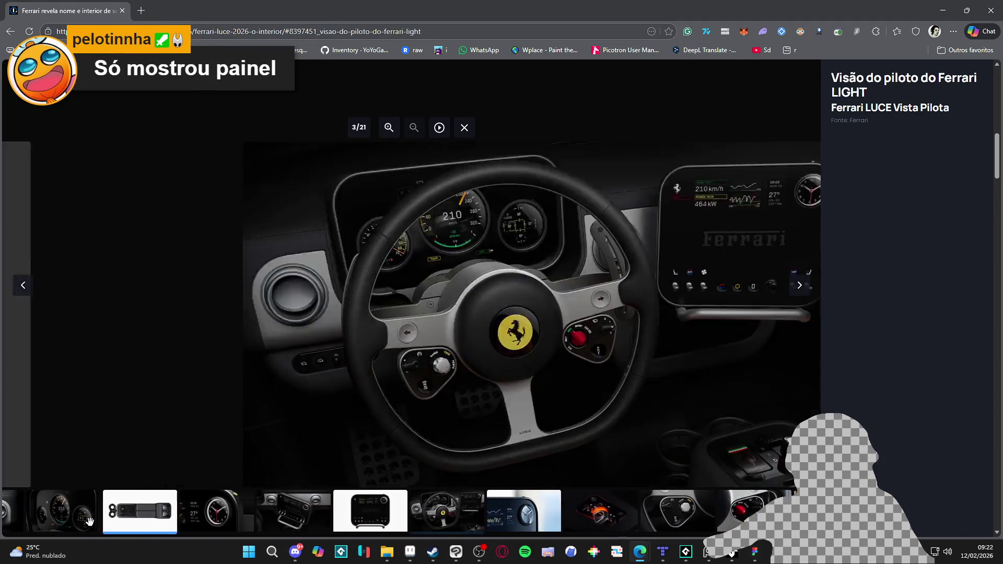
left_click(89, 521)
left_click(44, 512)
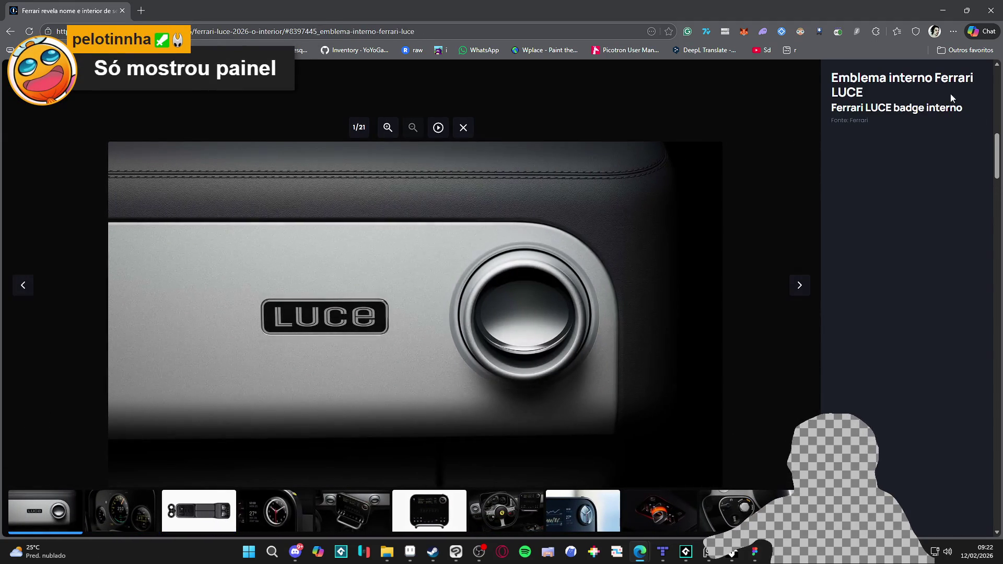
Close the photo gallery, scroll through the Ferrari Luce article, then return to GameMaker.
left_click(463, 128)
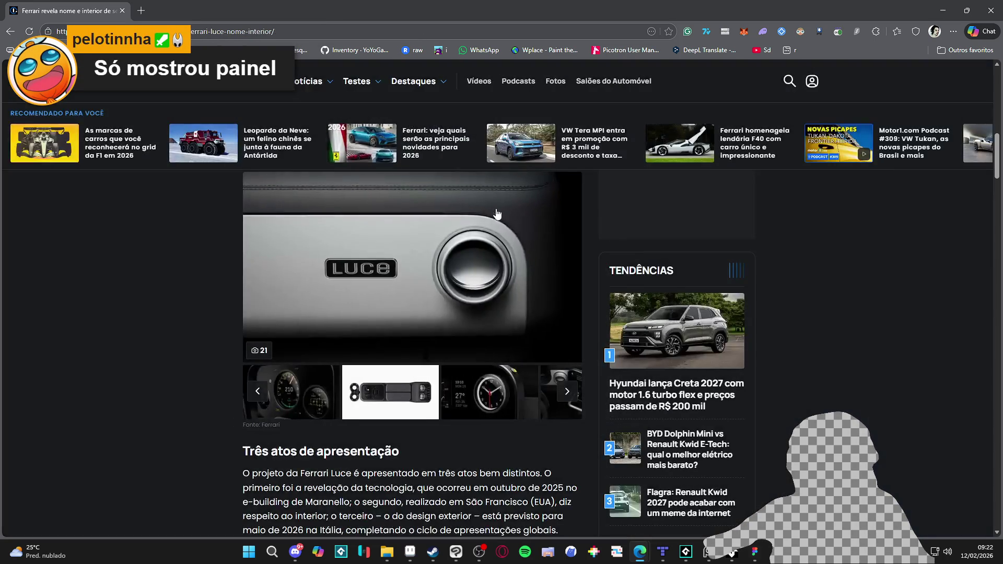
scroll(174, 328, "down", 5)
scroll(175, 328, "down", 3)
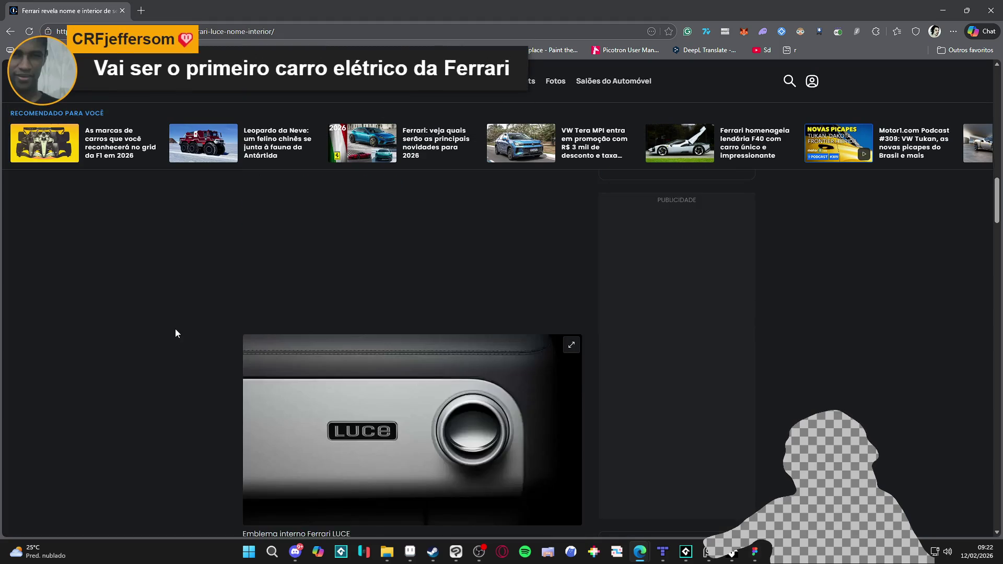
scroll(175, 329, "down", 16)
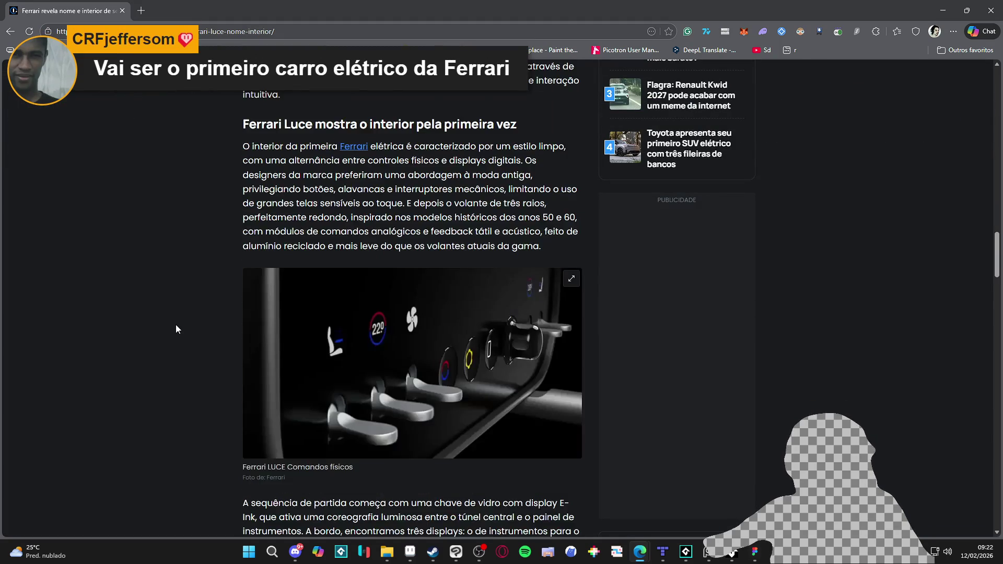
scroll(177, 330, "down", 11)
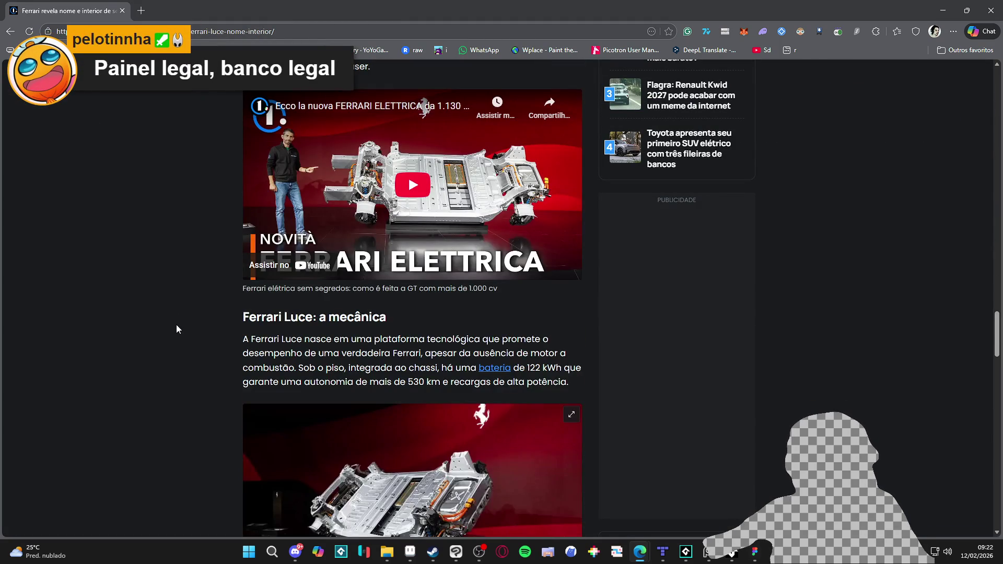
scroll(177, 329, "down", 19)
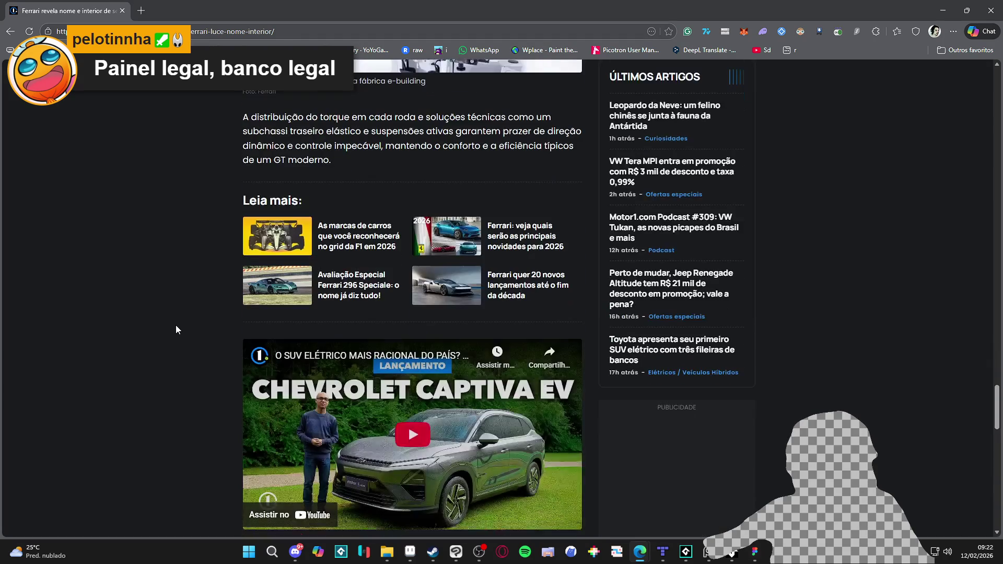
scroll(176, 326, "down", 6)
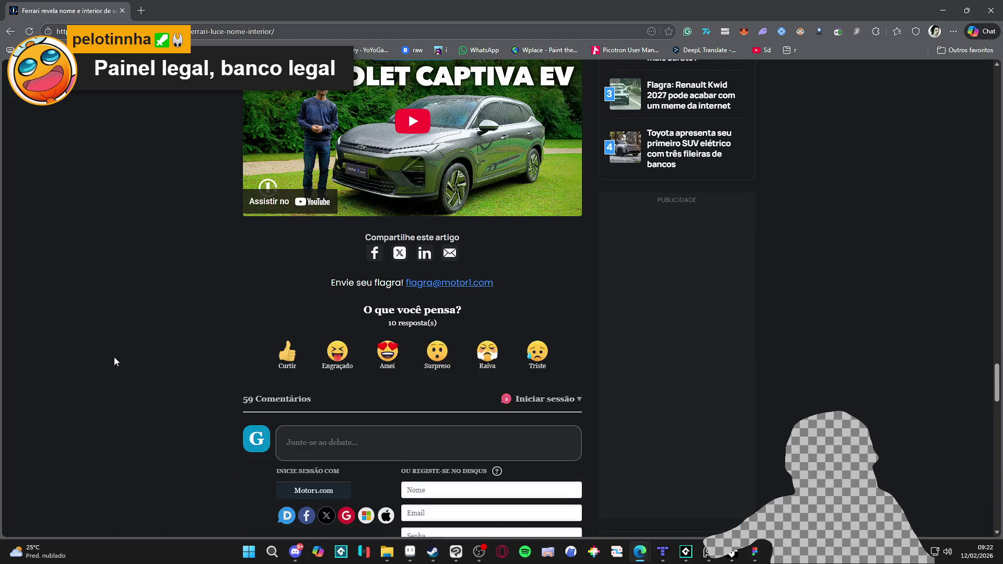
scroll(114, 361, "up", 20)
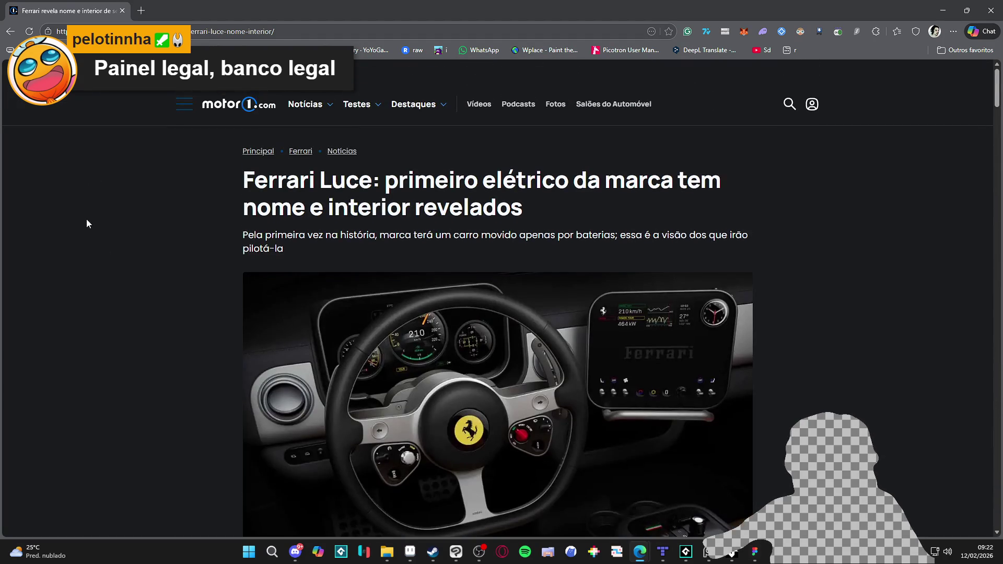
scroll(87, 225, "down", 2)
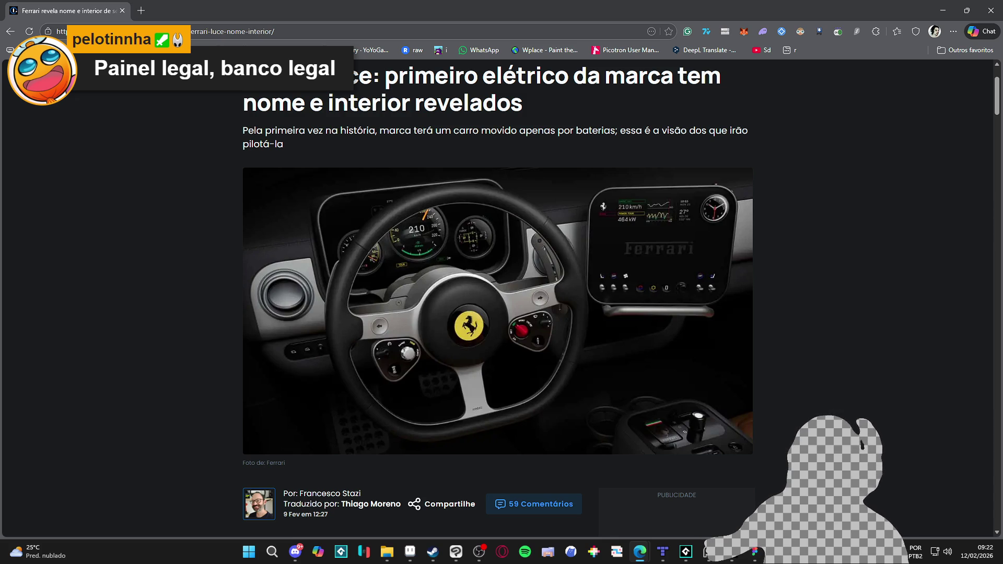
key("alt+Tab")
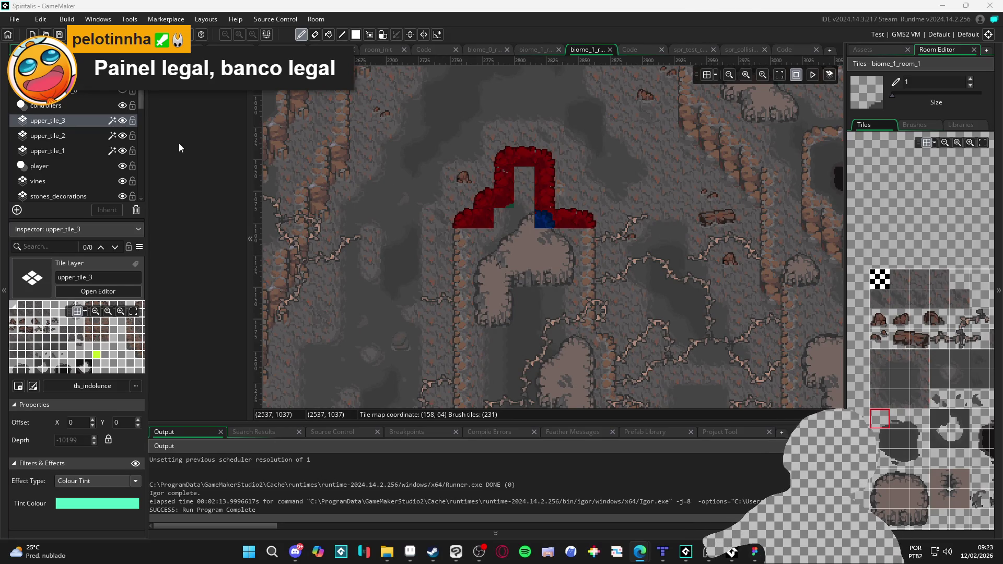
left_click(75, 133)
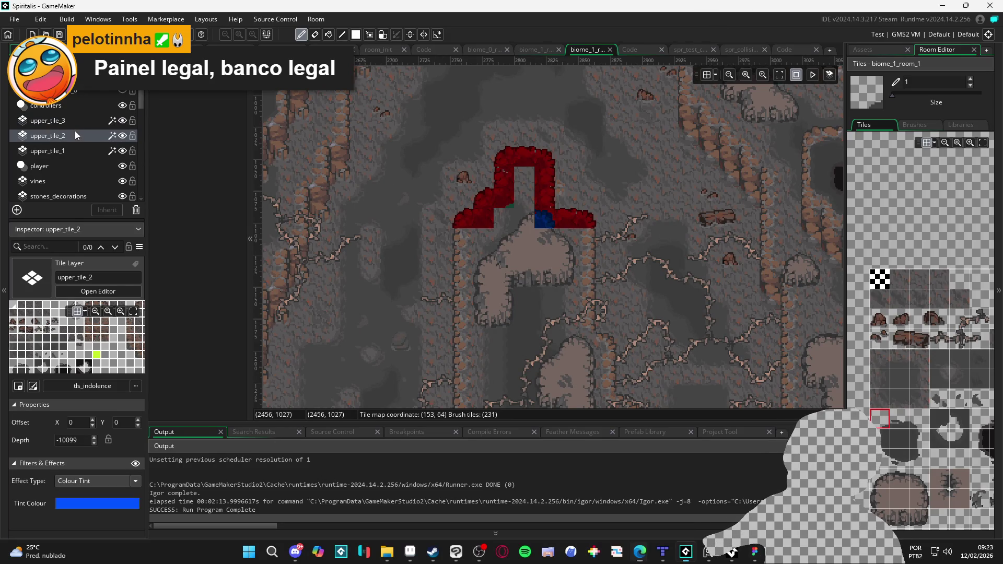
scroll(486, 261, "down", 2)
scroll(503, 281, "down", 1)
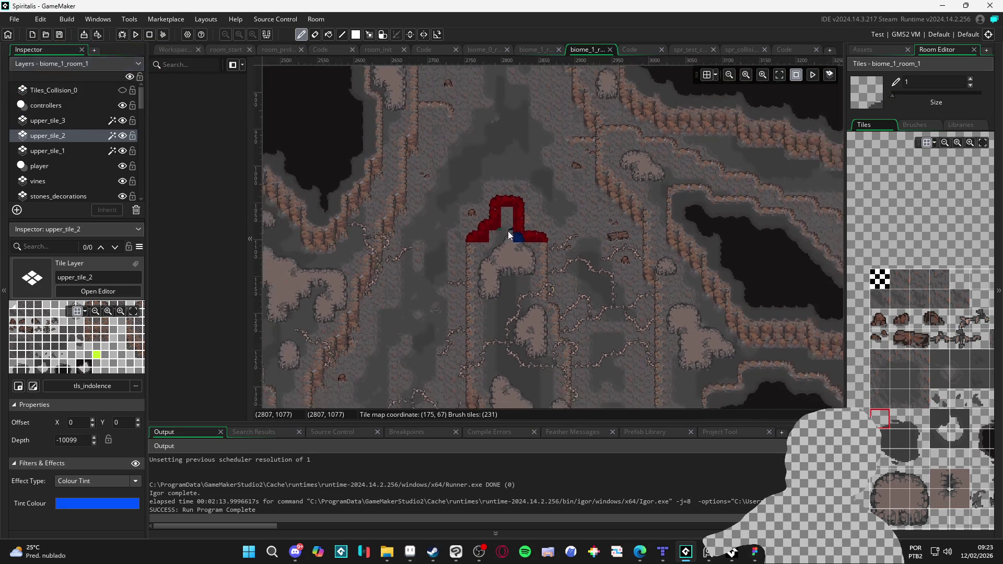
scroll(508, 231, "up", 3)
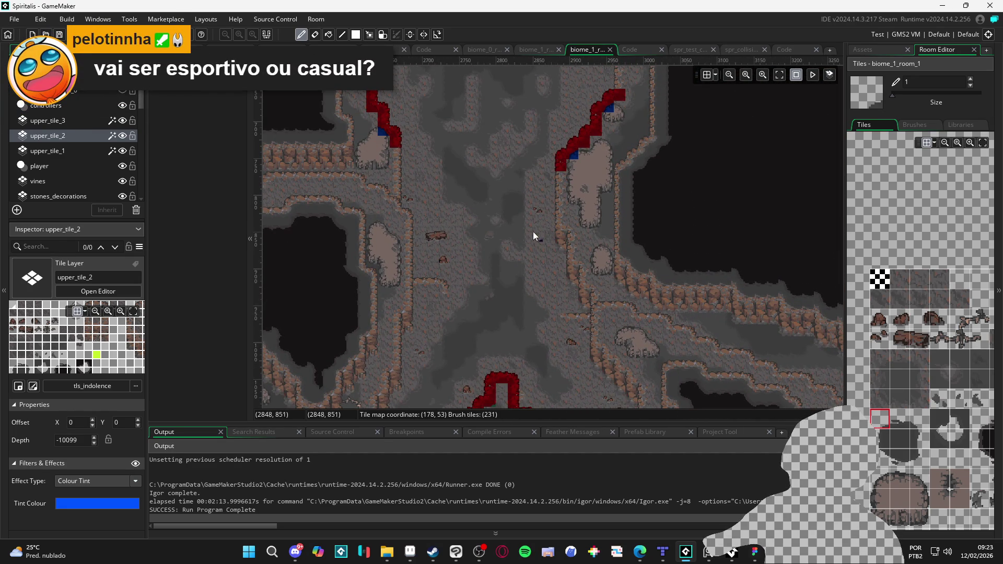
scroll(521, 186, "down", 4)
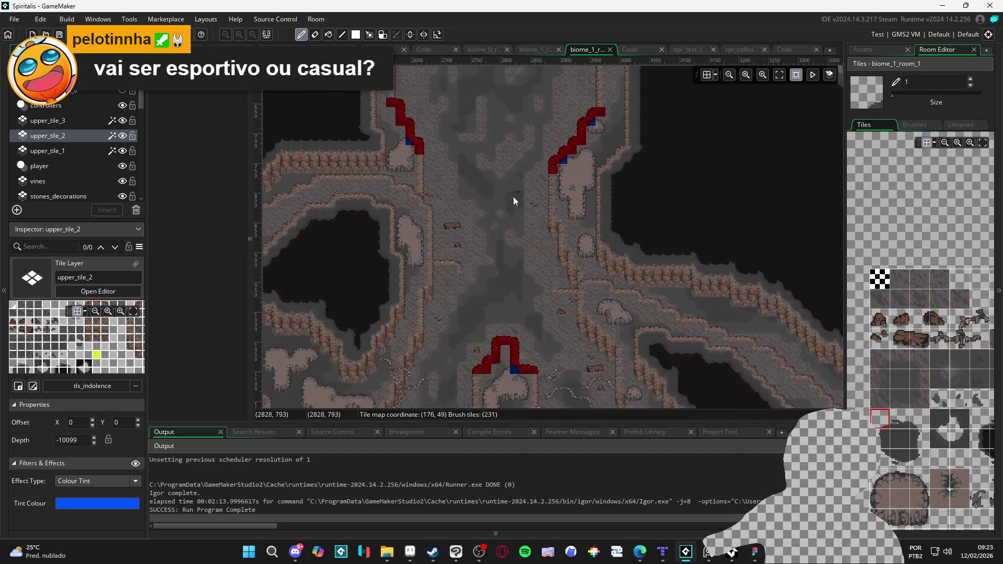
scroll(456, 290, "up", 3)
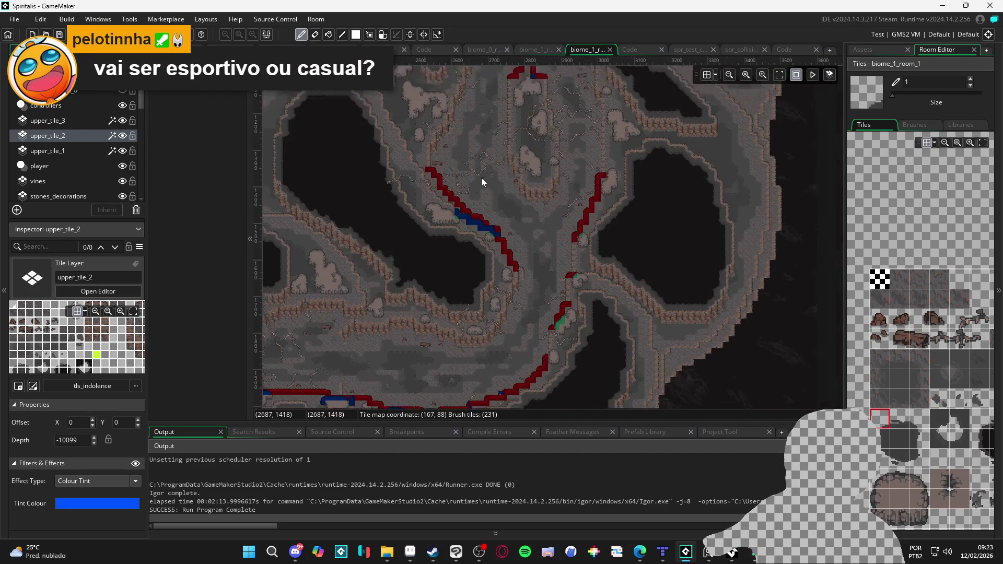
scroll(481, 178, "down", 3)
scroll(591, 206, "up", 1)
scroll(554, 222, "down", 1)
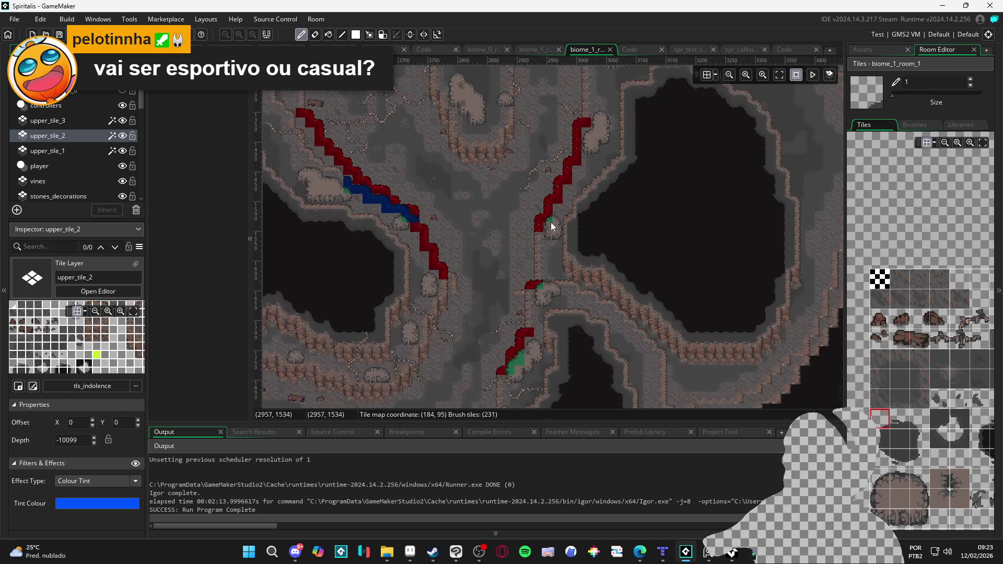
left_click_drag(445, 218, 459, 258)
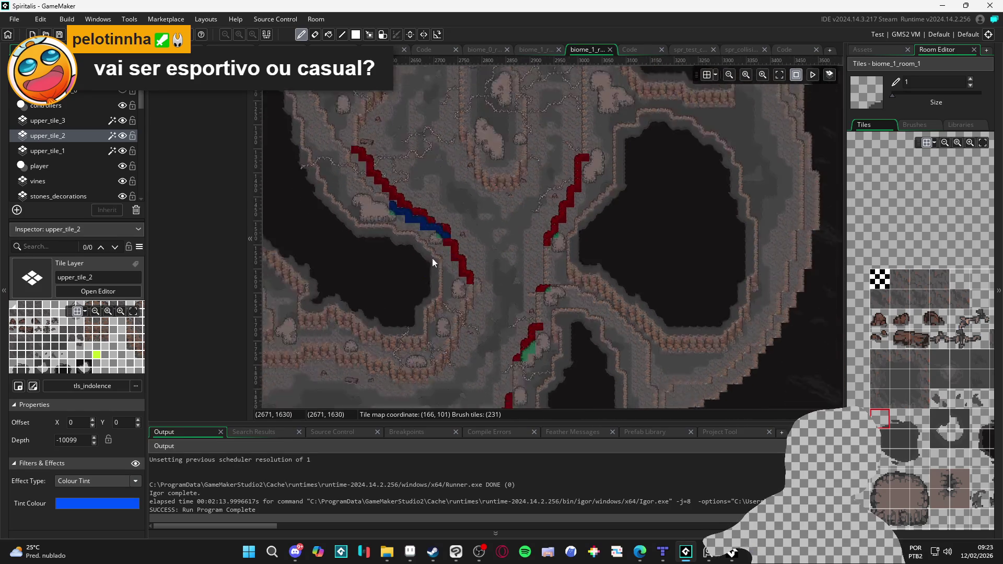
scroll(432, 258, "up", 2)
scroll(490, 293, "down", 5)
scroll(518, 292, "up", 1)
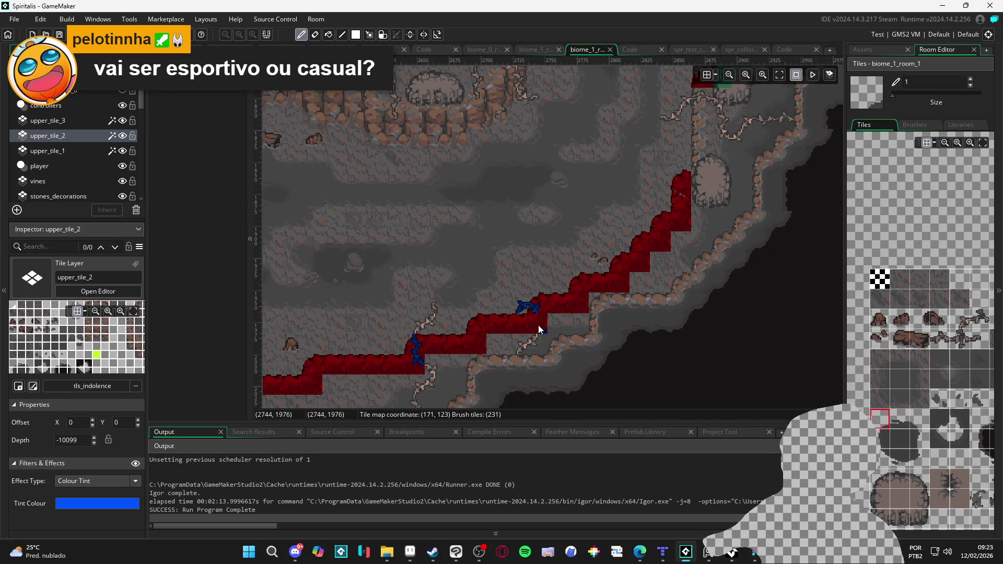
Paint a rounded rock-top tile on upper_tile_2 where the small rock meets the ledge.
left_click_drag(403, 337, 678, 215)
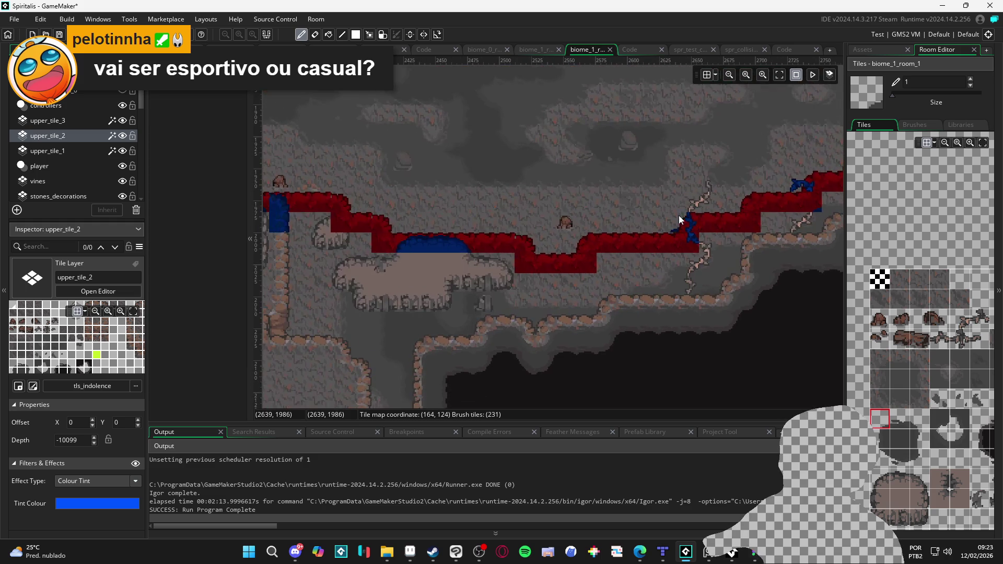
left_click_drag(474, 245, 621, 310)
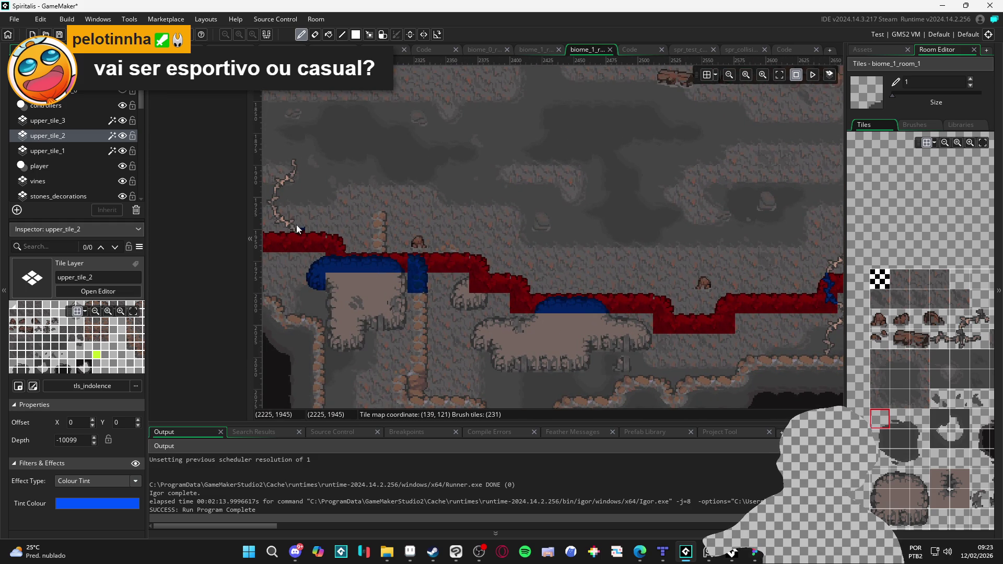
left_click(920, 478)
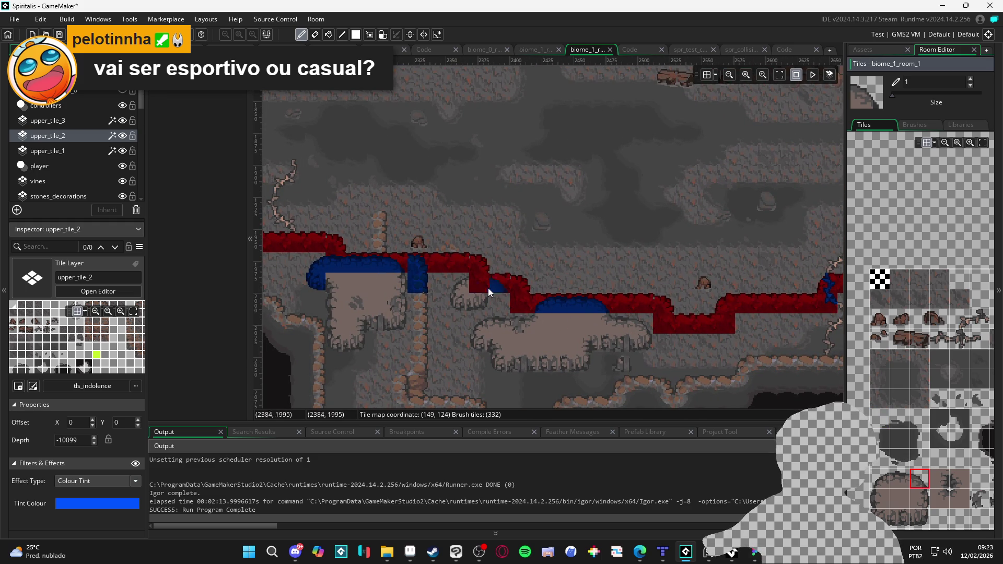
mouse_move(485, 288)
left_mouse_down()
mouse_move(556, 329)
mouse_move(509, 315)
left_mouse_up()
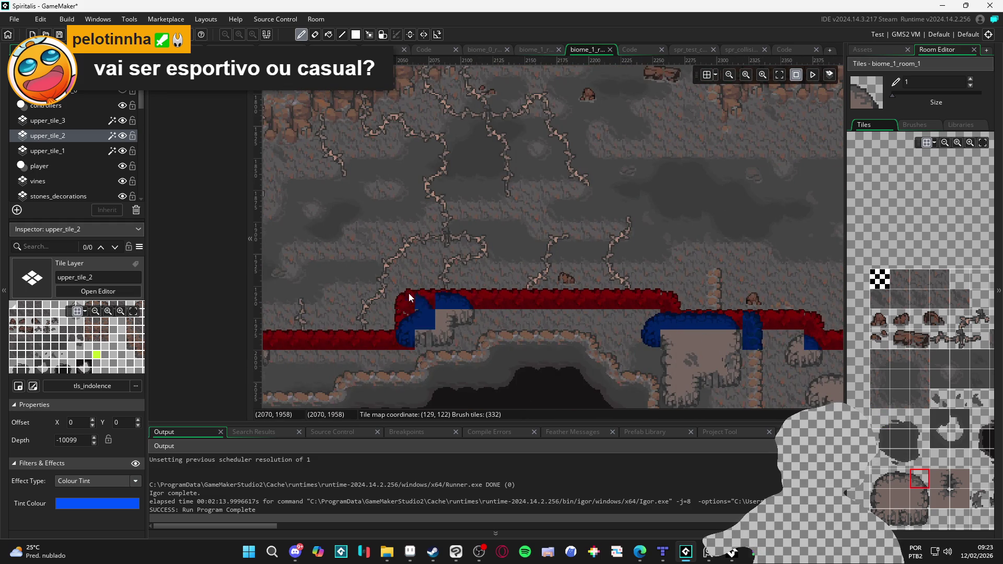
left_click_drag(409, 292, 696, 287)
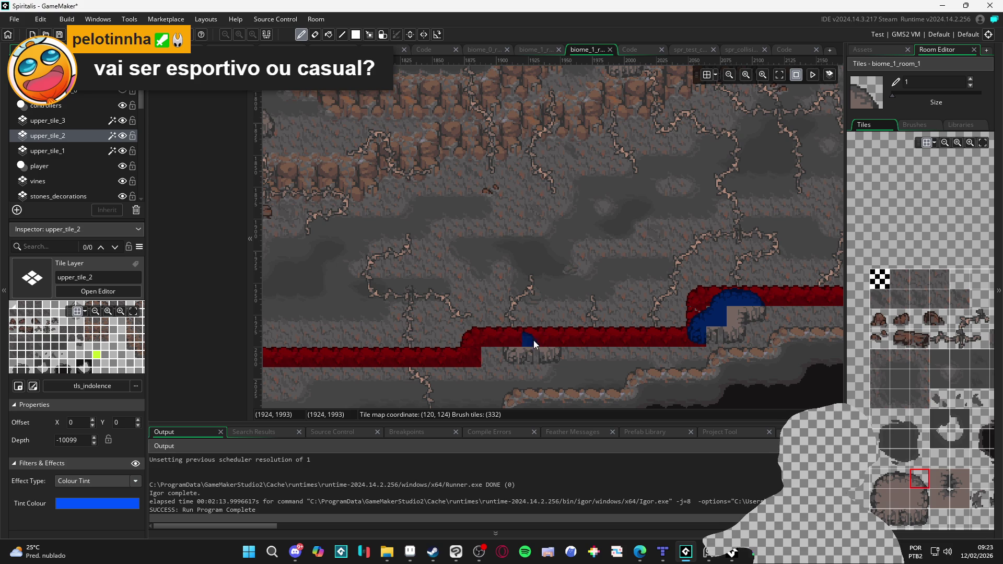
left_click(880, 478)
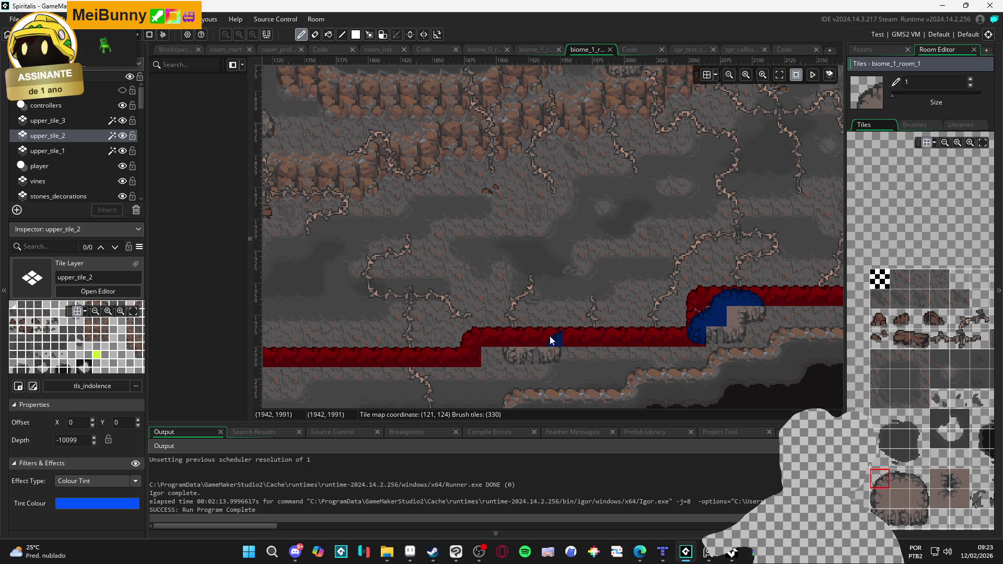
left_click(510, 337)
left_click(895, 483)
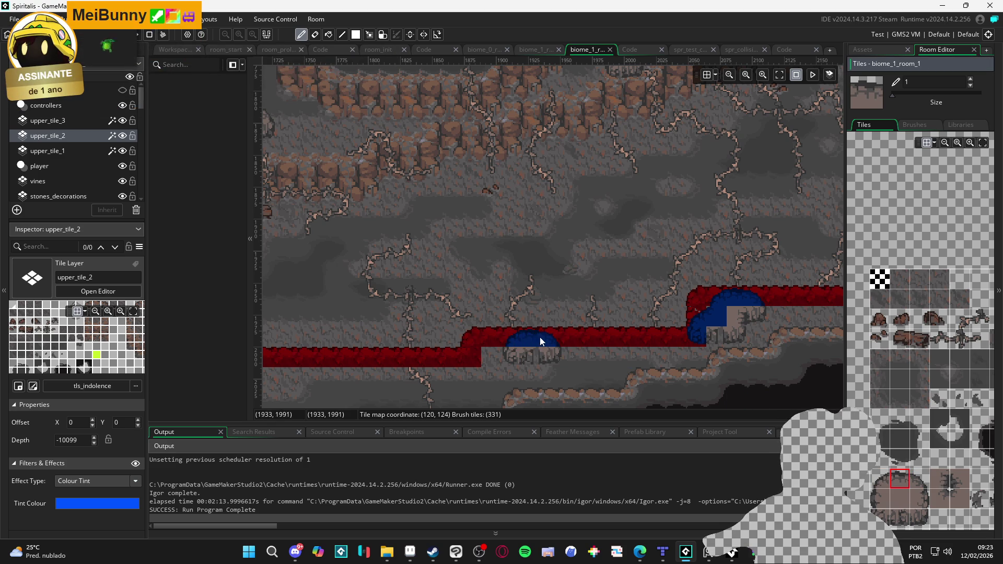
Scroll the room view down and left along the lower cave ledges.
scroll(680, 367, "down", 3)
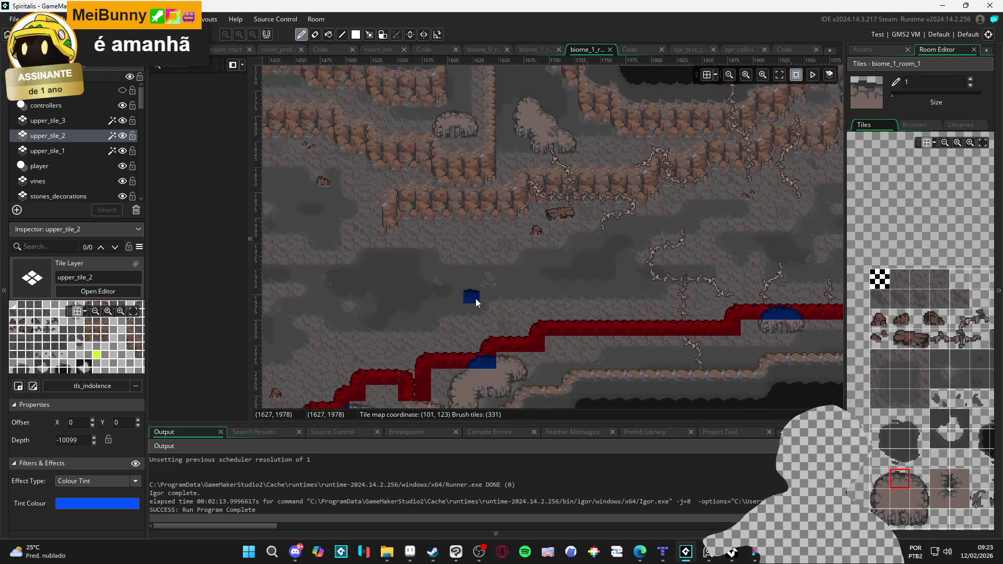
scroll(475, 299, "down", 2)
scroll(560, 283, "left", 3)
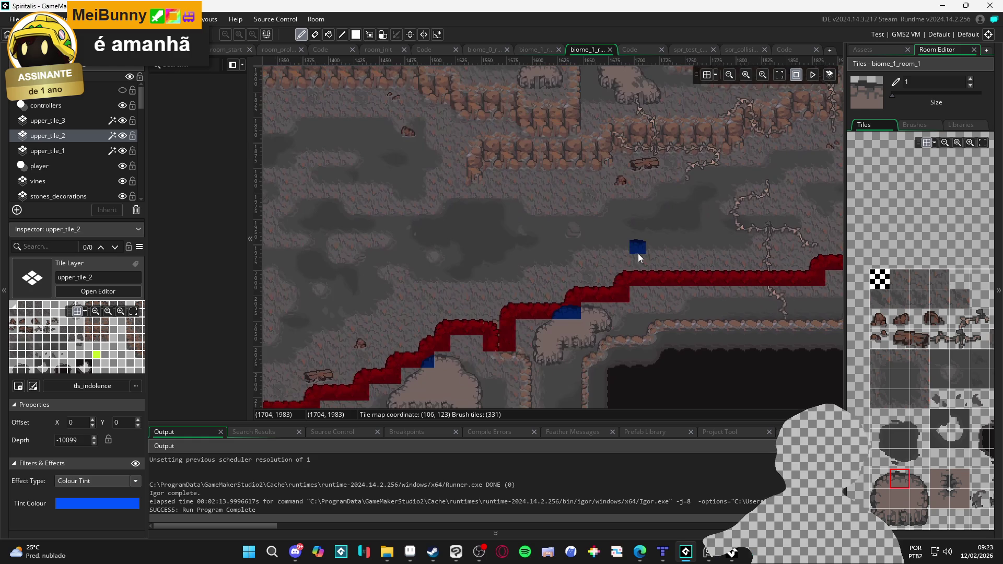
scroll(559, 253, "down", 2)
scroll(506, 258, "left", 4)
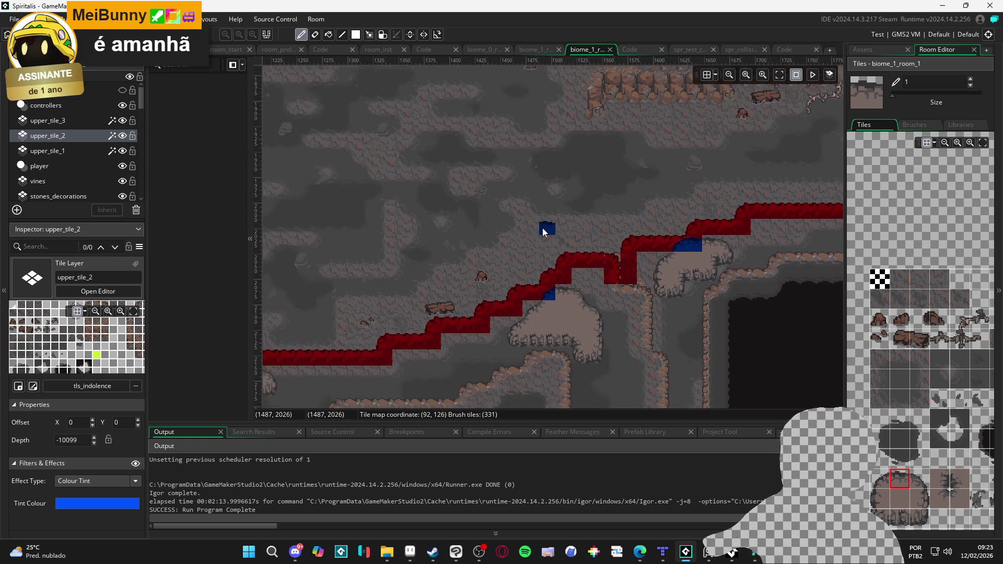
scroll(462, 258, "down", 1)
scroll(462, 259, "left", 12)
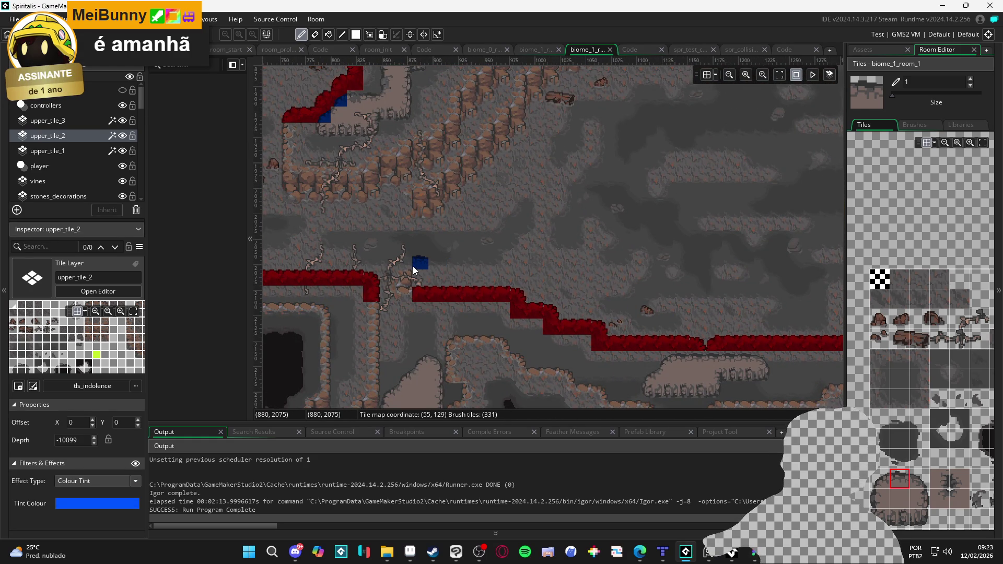
scroll(413, 266, "up", 1)
scroll(413, 265, "left", 3)
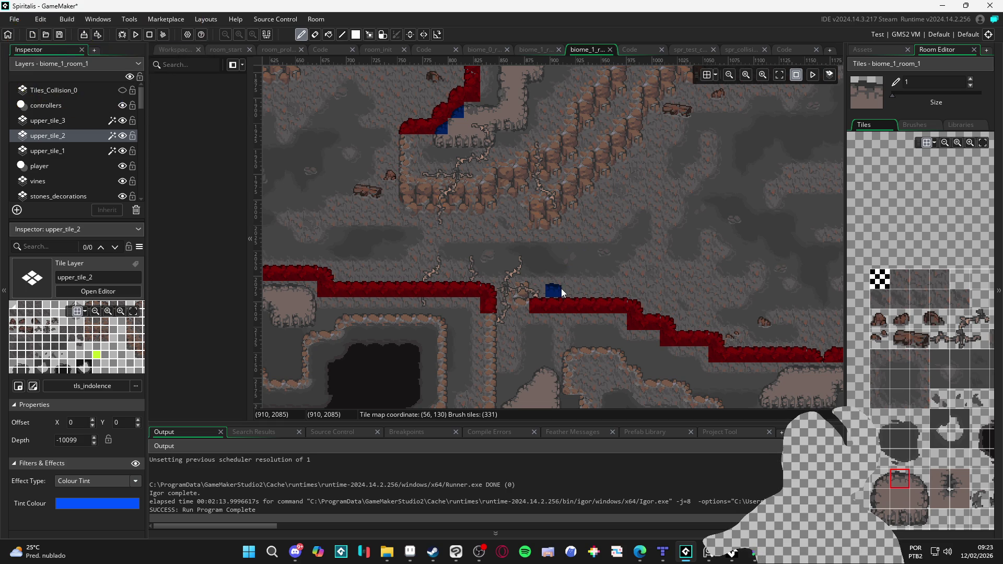
scroll(898, 366, "down", 5)
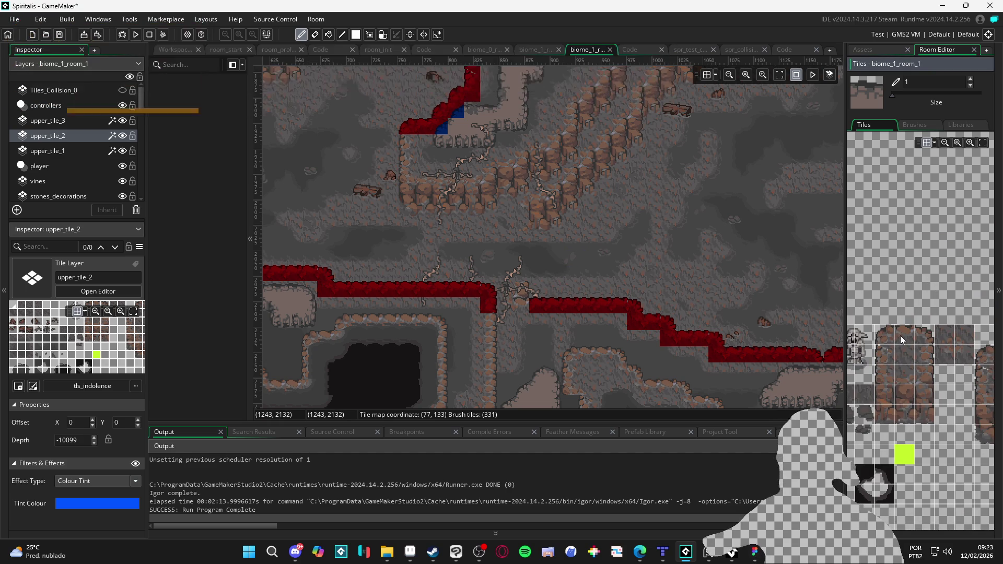
Move the wall tile above the ledge gap from upper_tile_2 onto upper_tile_1.
left_click(900, 335)
left_click(522, 304)
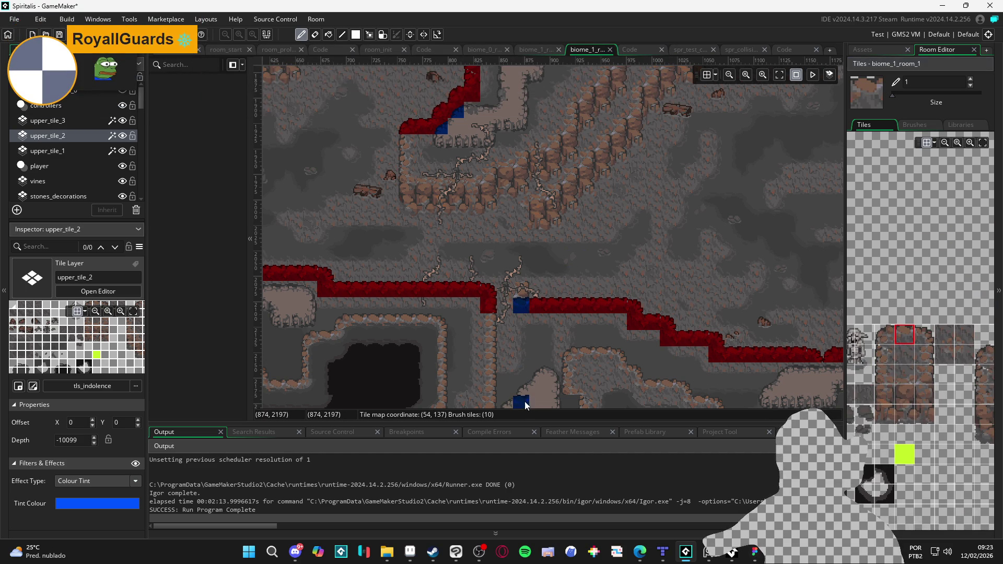
key("ctrl+z")
left_click(64, 155)
left_click(522, 308)
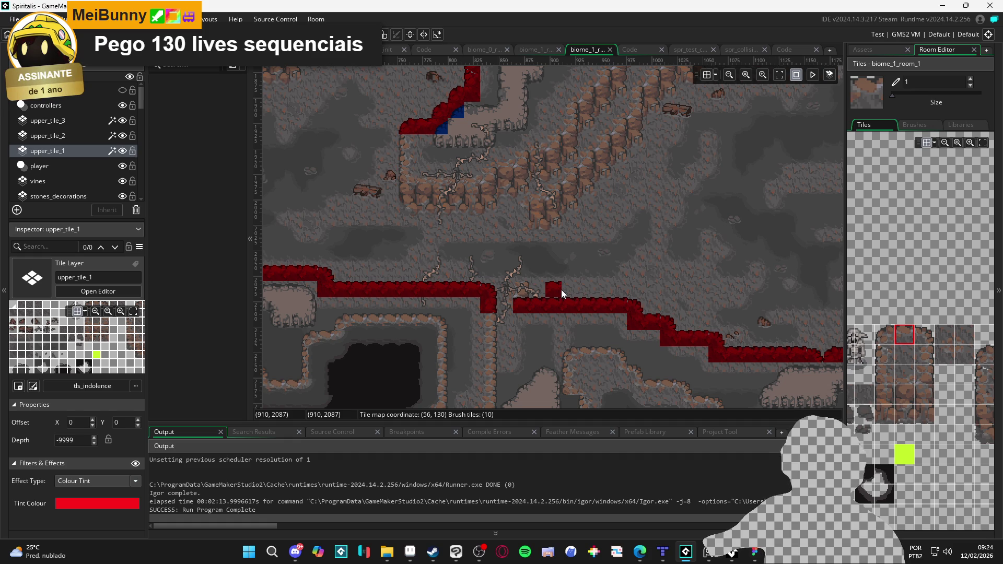
scroll(561, 289, "down", 3)
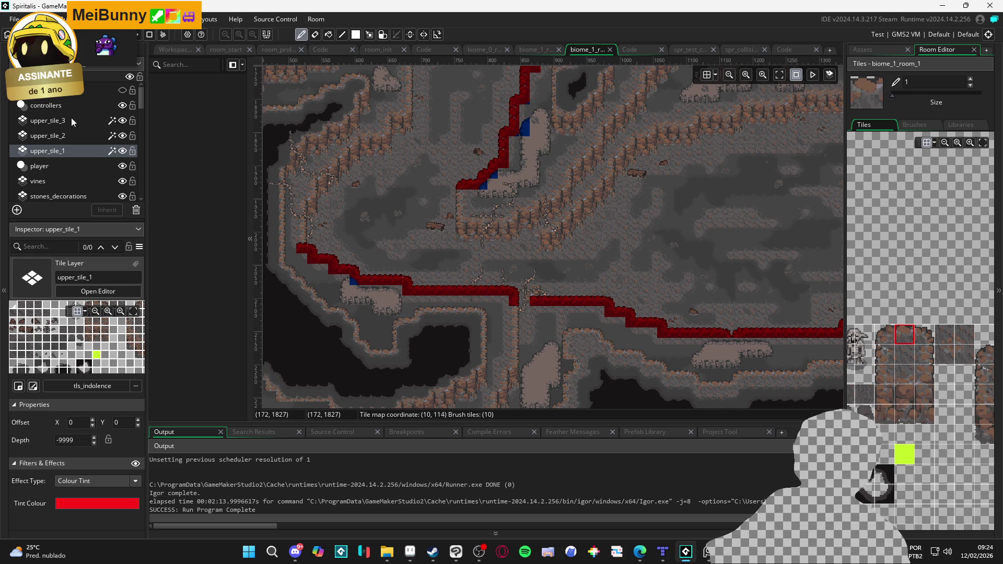
left_click(82, 135)
scroll(339, 272, "up", 5)
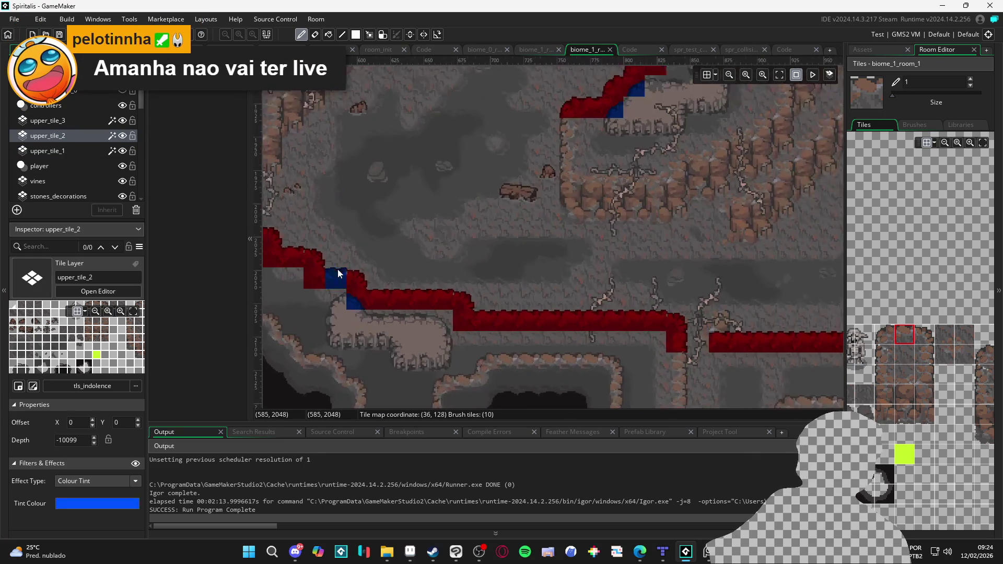
left_click(411, 283)
mouse_move(886, 374)
left_mouse_down()
mouse_move(918, 366)
mouse_move(922, 391)
mouse_move(889, 411)
mouse_move(882, 443)
mouse_move(899, 441)
left_mouse_up()
left_click(901, 441)
scroll(386, 314, "up", 3)
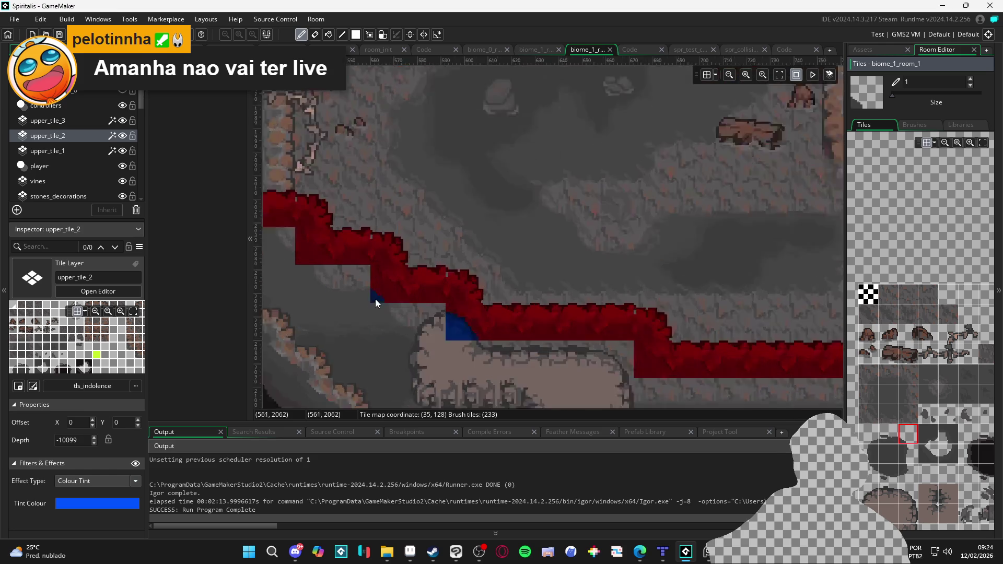
scroll(348, 288, "left", 5)
scroll(500, 279, "up", 1)
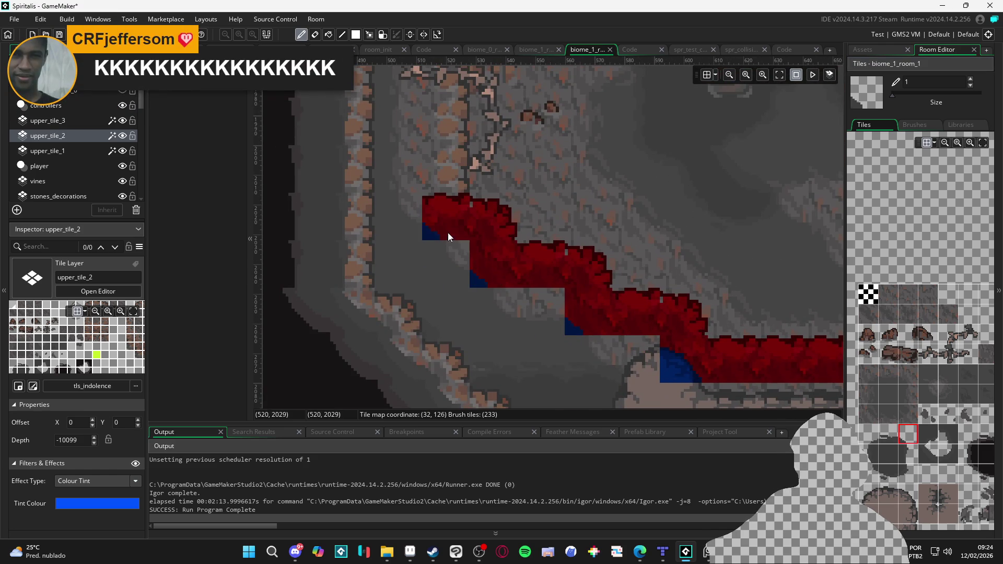
scroll(447, 233, "down", 2)
scroll(506, 314, "up", 1)
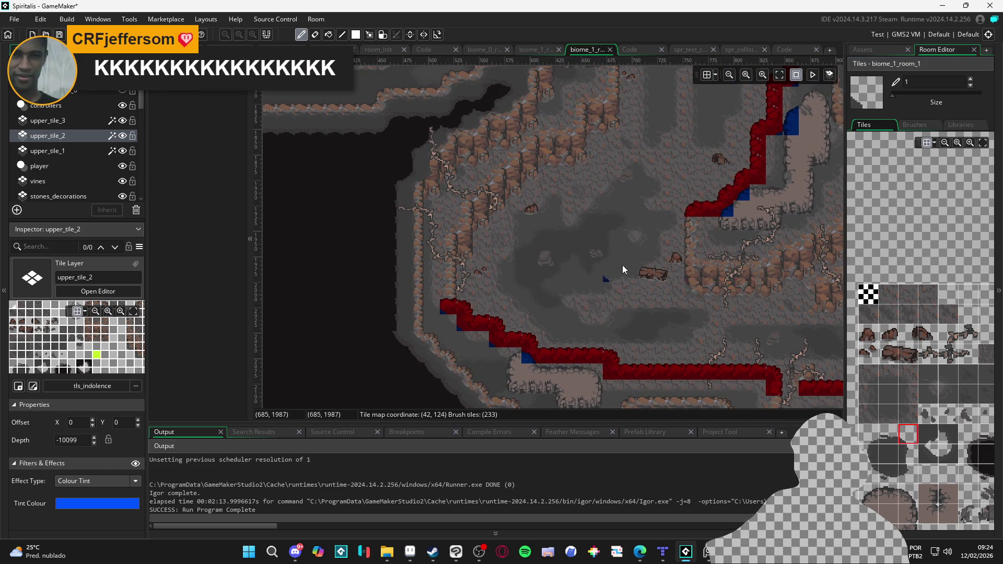
scroll(621, 265, "down", 1)
scroll(579, 232, "right", 2)
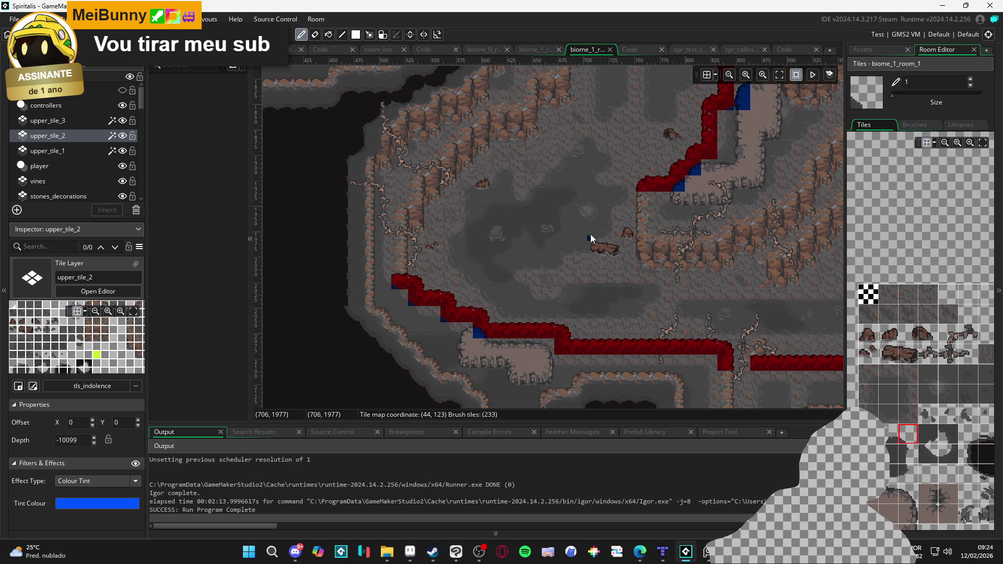
scroll(575, 245, "down", 1)
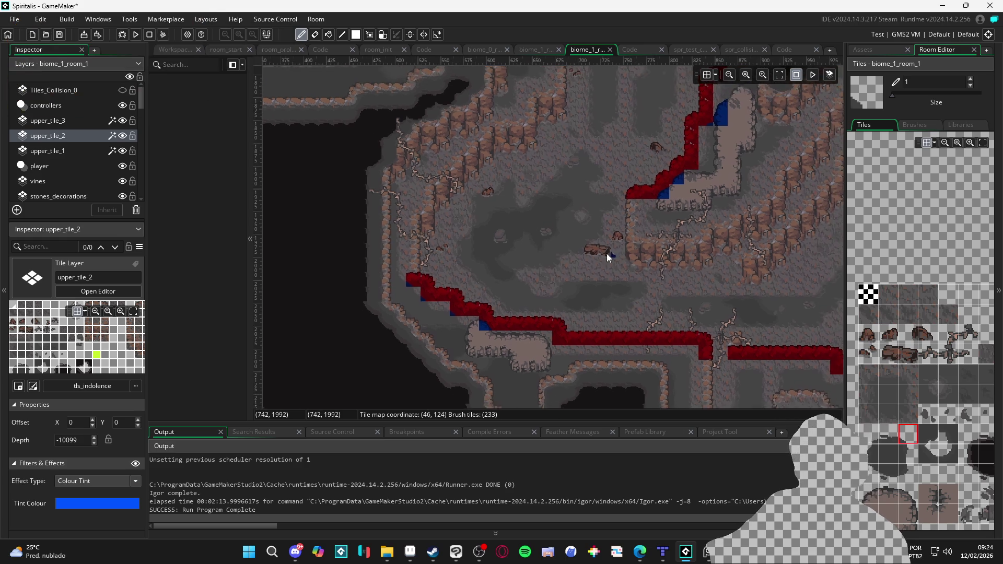
scroll(607, 253, "right", 1)
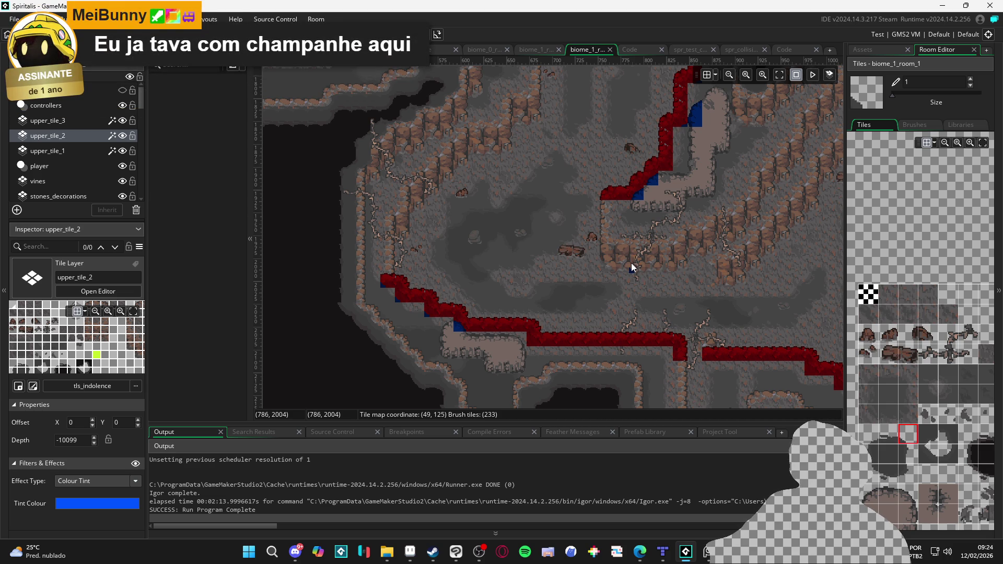
scroll(599, 295, "down", 2)
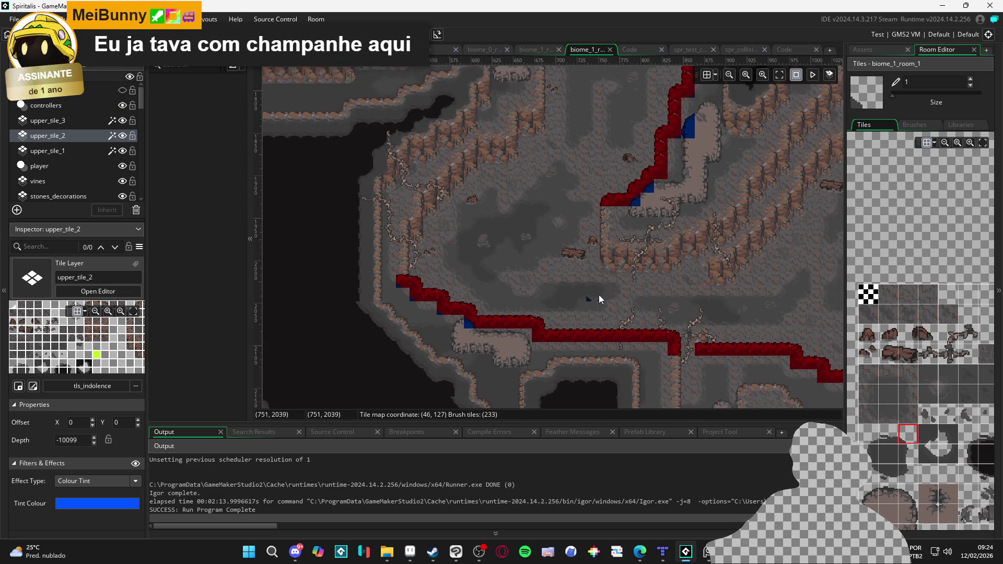
scroll(692, 349, "up", 1)
left_click_drag(692, 349, 526, 347)
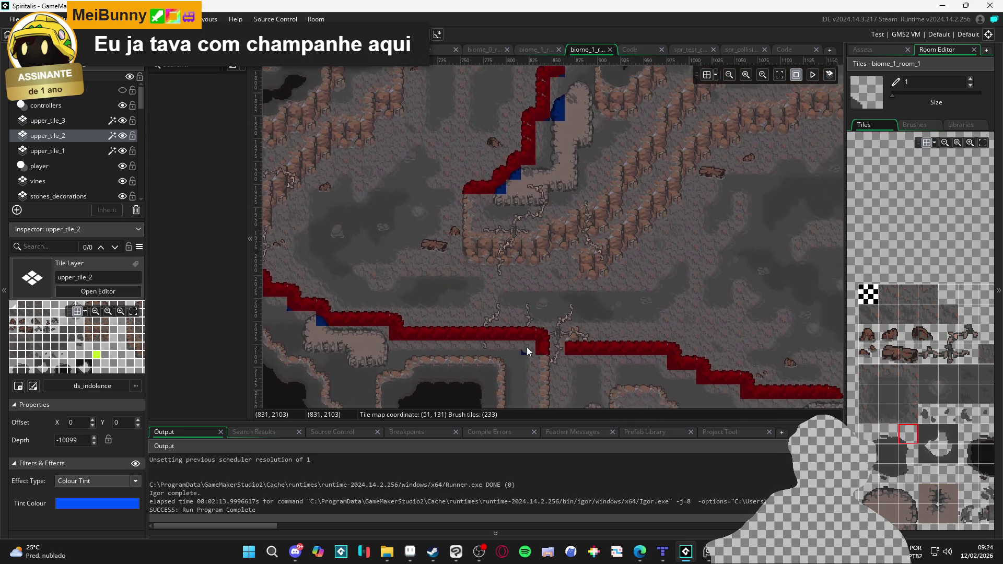
left_click_drag(409, 334, 467, 364)
scroll(471, 367, "up", 2)
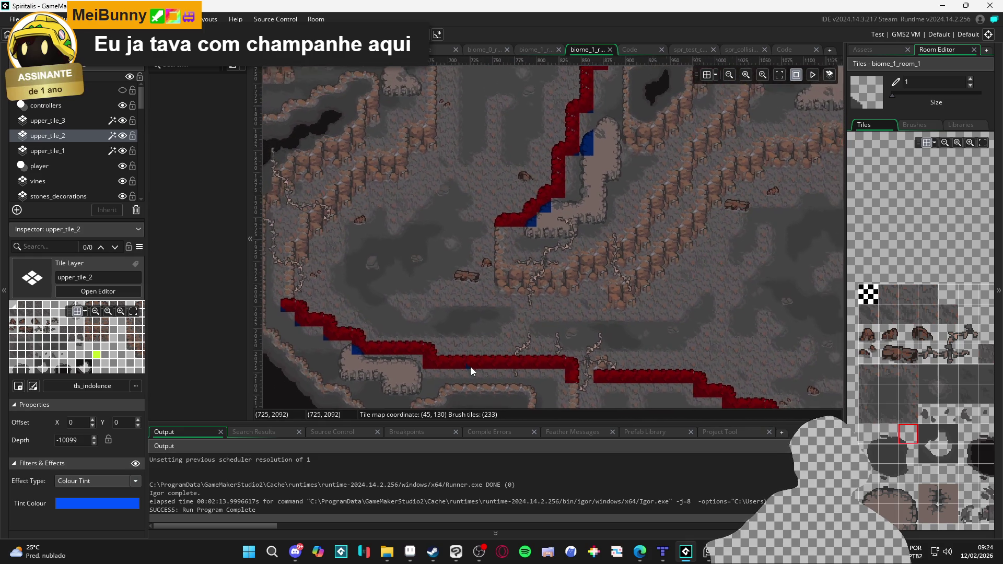
left_click_drag(492, 262, 478, 296)
scroll(478, 296, "up", 1)
left_click_drag(523, 225, 495, 321)
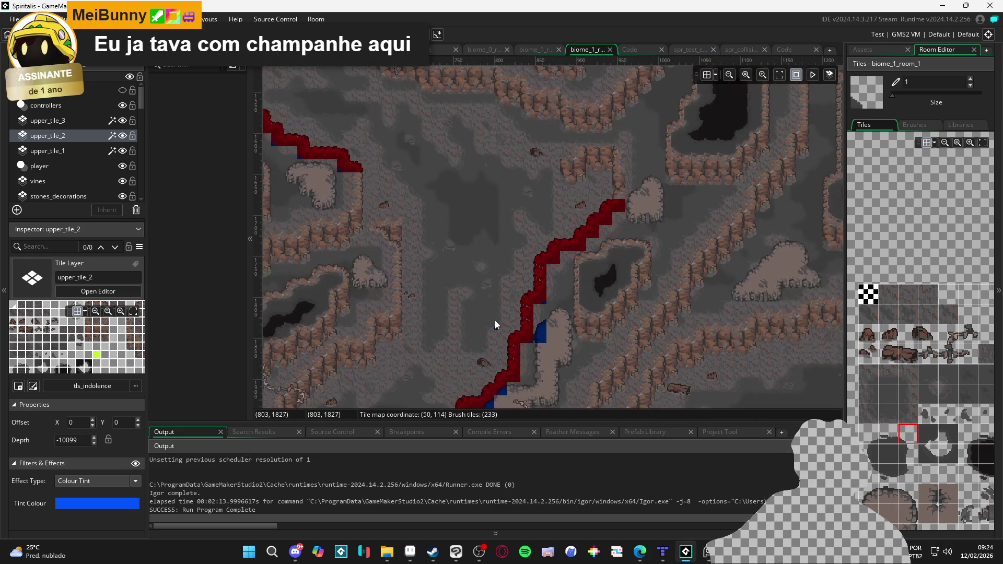
left_click_drag(484, 230, 520, 285)
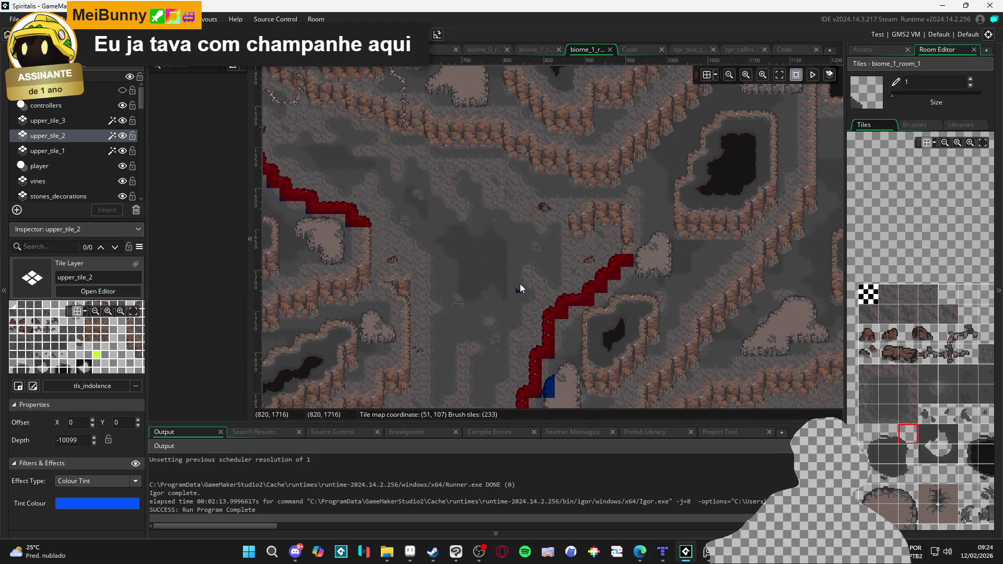
scroll(550, 298, "down", 2)
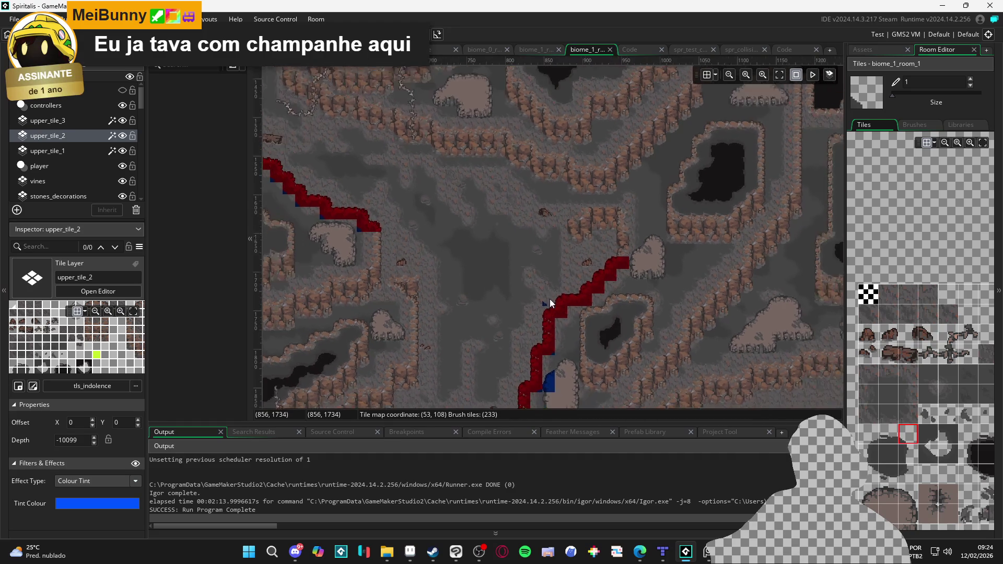
mouse_move(487, 262)
left_mouse_down()
mouse_move(394, 103)
mouse_move(513, 206)
mouse_move(466, 281)
mouse_move(508, 337)
mouse_move(613, 319)
mouse_move(650, 259)
mouse_move(519, 317)
mouse_move(482, 318)
left_mouse_up()
Pan to the upper-left red wall edge and pick rock corner tile 332 as the brush.
mouse_move(475, 284)
left_mouse_down()
mouse_move(545, 276)
mouse_move(534, 313)
mouse_move(564, 330)
mouse_move(682, 333)
left_mouse_up()
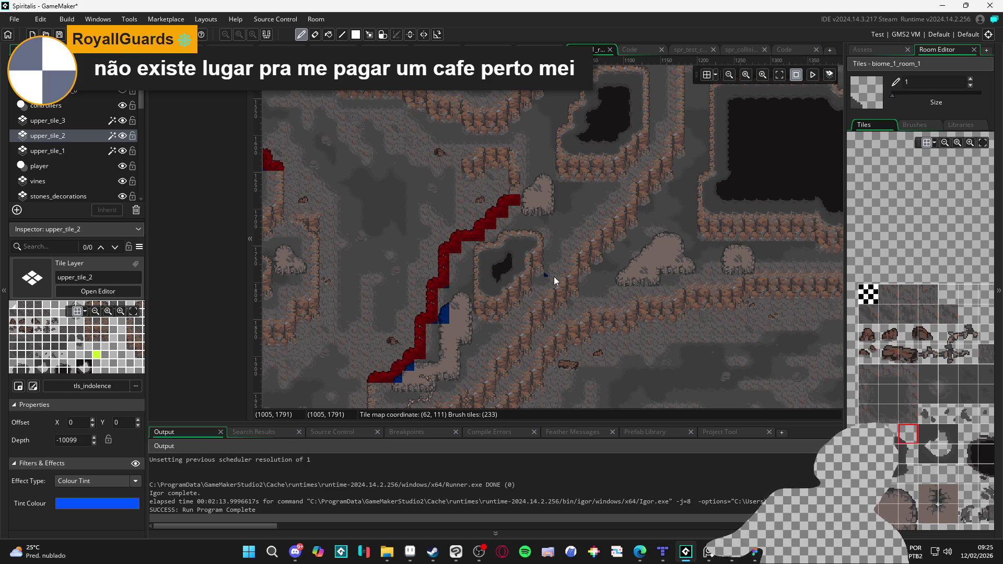
left_click_drag(378, 319, 488, 325)
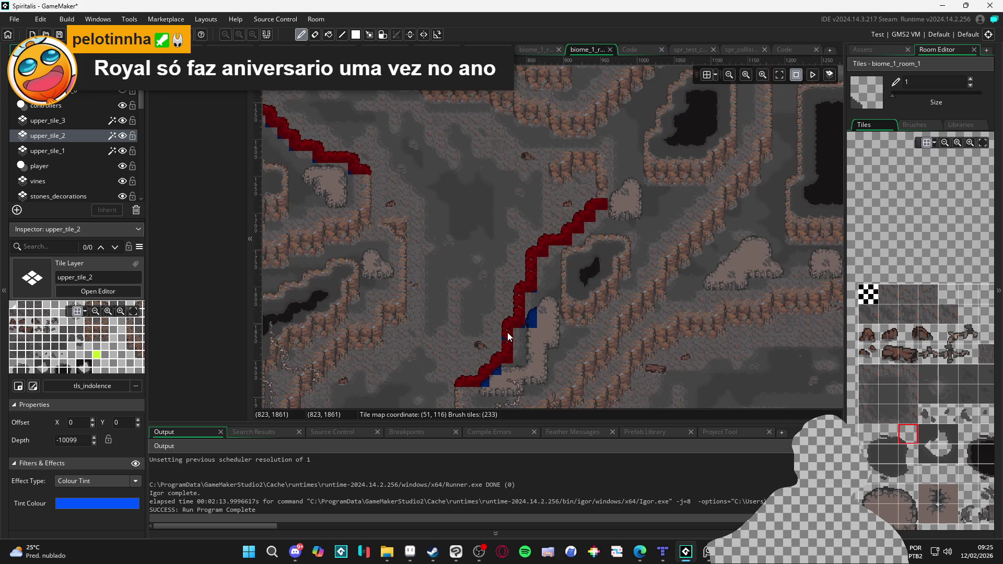
scroll(507, 332, "up", 2)
scroll(410, 278, "down", 1)
left_click_drag(410, 278, 483, 348)
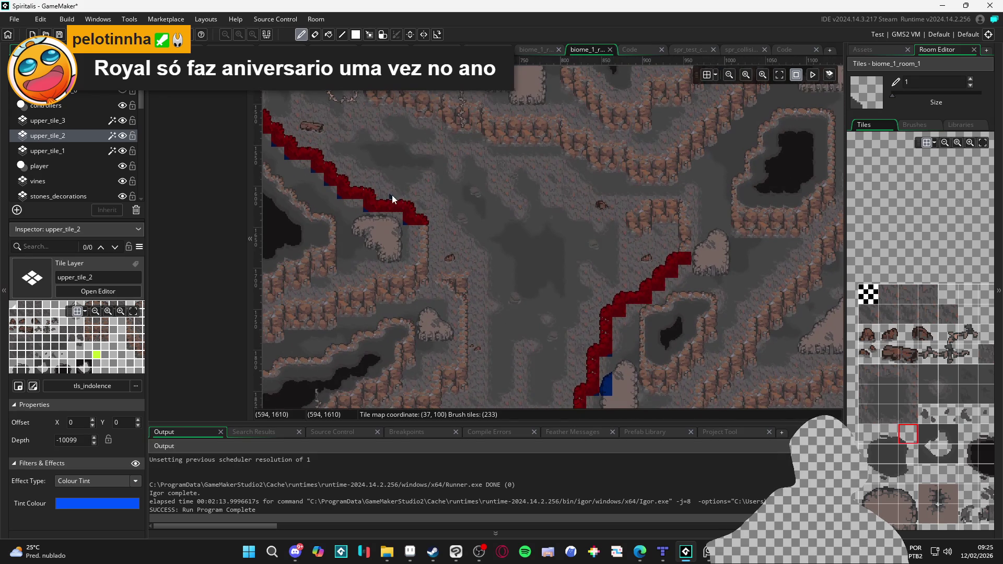
left_click_drag(505, 243, 600, 318)
scroll(589, 287, "up", 2)
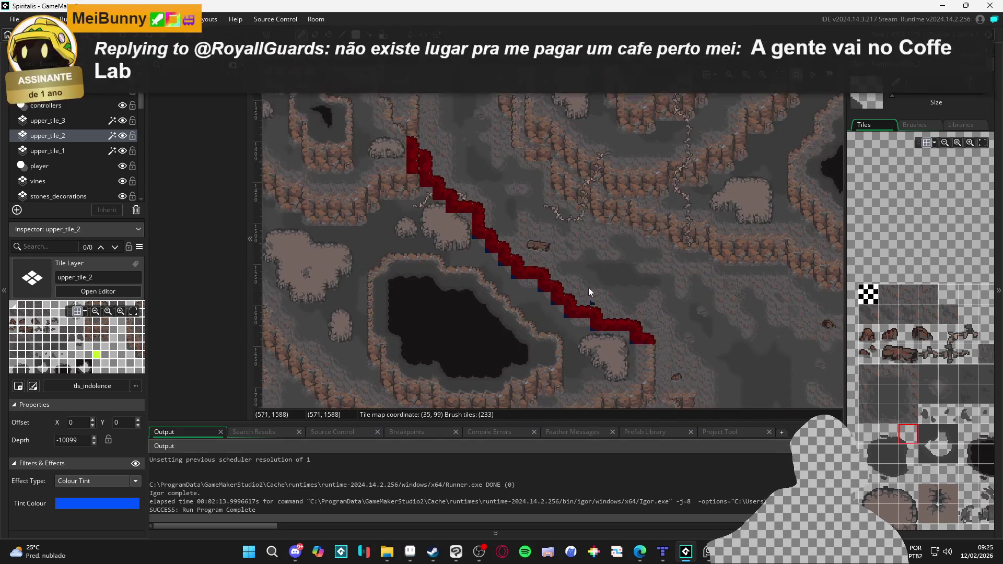
scroll(458, 212, "up", 1)
scroll(458, 212, "up", 2)
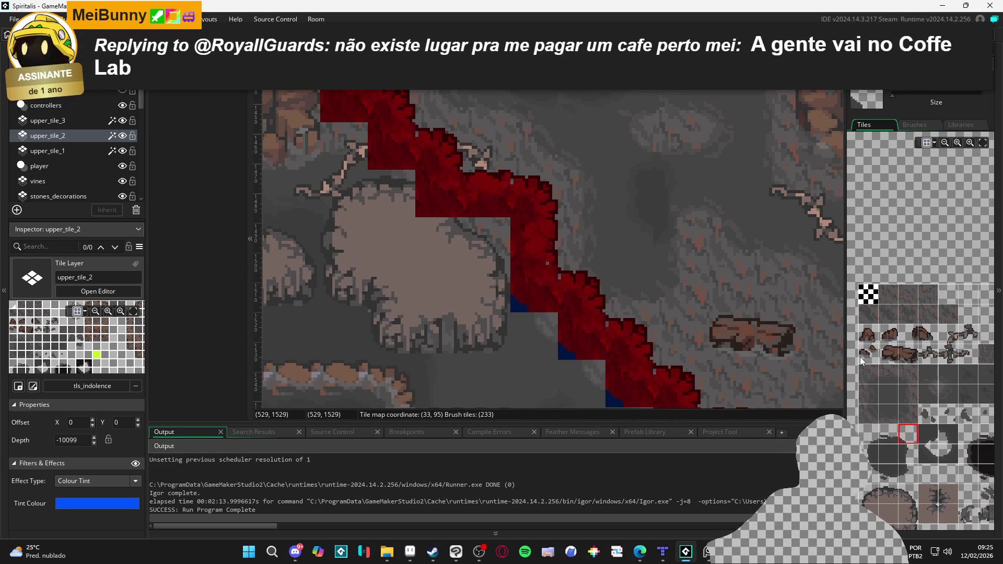
scroll(891, 460, "down", 3)
left_click(915, 385)
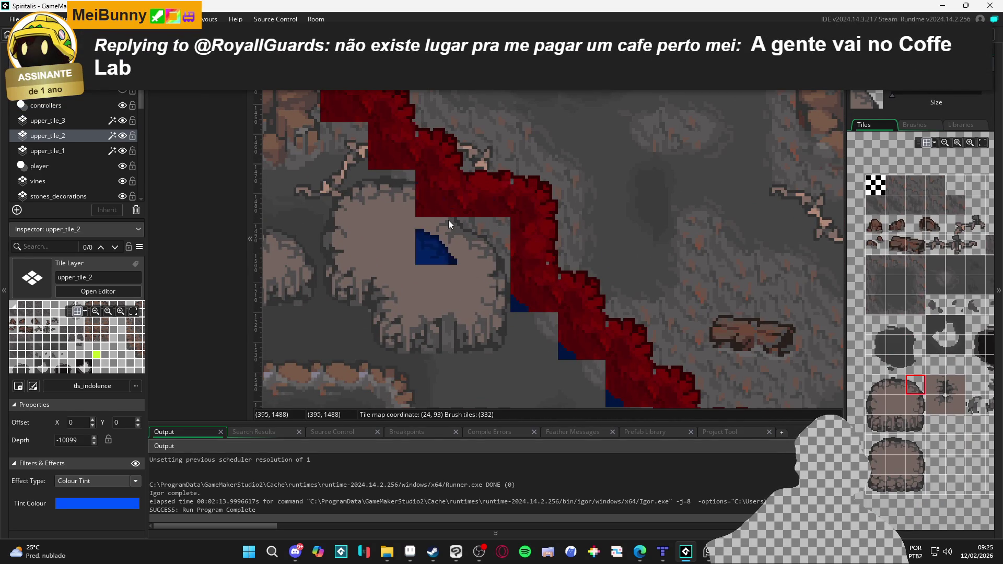
scroll(550, 302, "down", 3)
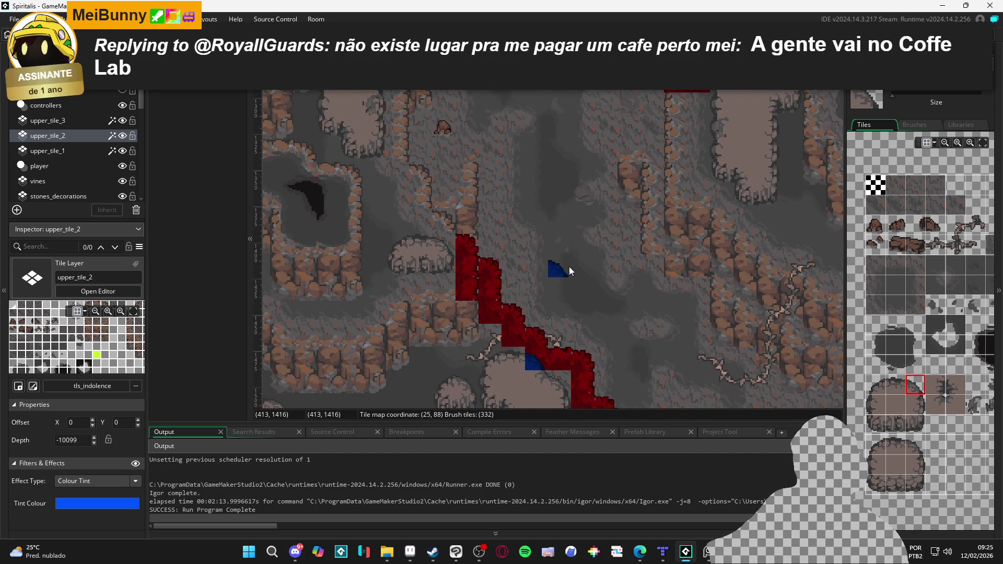
mouse_move(535, 168)
left_mouse_down()
mouse_move(528, 269)
mouse_move(491, 372)
left_mouse_up()
scroll(560, 265, "up", 1)
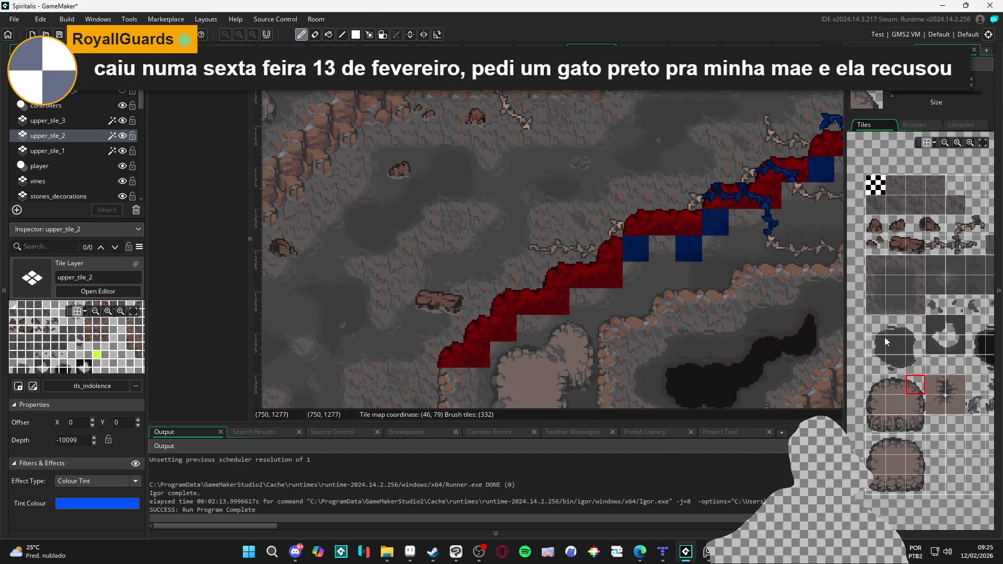
Paint the small corner tile into three corners of the red stair edge.
left_click(882, 331)
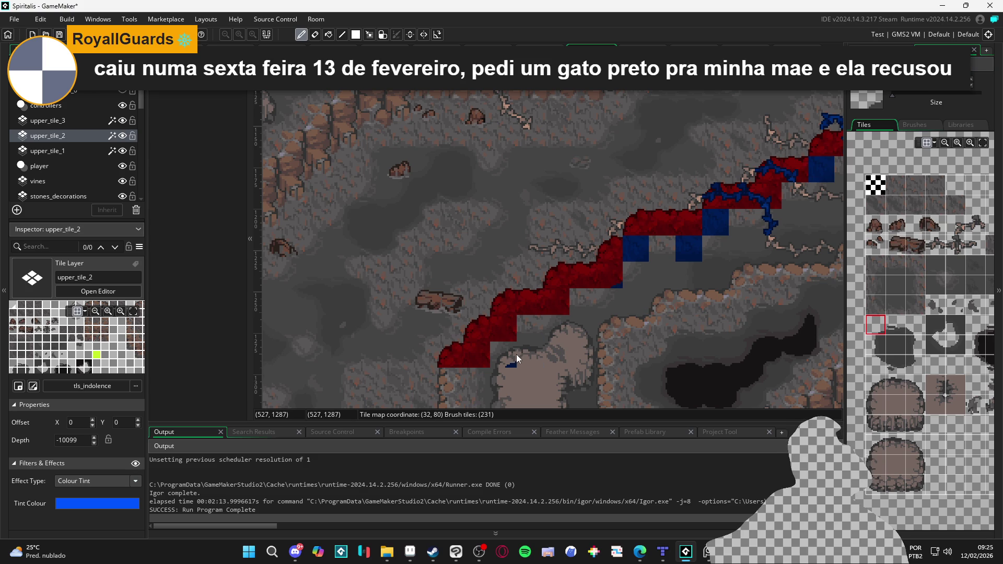
mouse_move(882, 294)
left_mouse_down()
mouse_move(917, 322)
mouse_move(880, 327)
mouse_move(920, 339)
left_mouse_up()
left_click(560, 302)
left_click(499, 331)
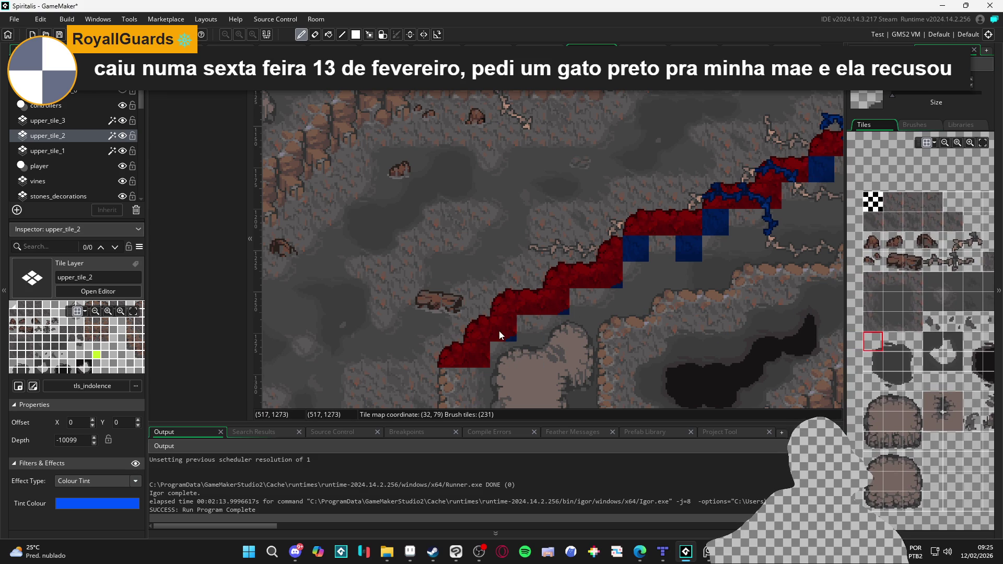
left_click(481, 360)
Pan along the wall edge and zoom out to view the whole diagonal ledge.
left_click_drag(644, 313, 557, 395)
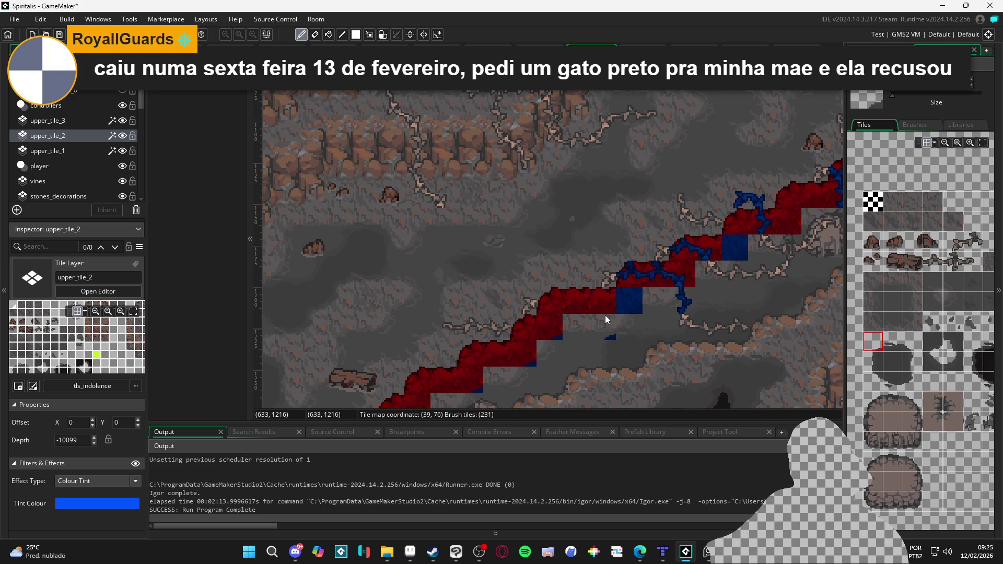
mouse_move(909, 351)
left_mouse_down()
mouse_move(885, 377)
mouse_move(899, 375)
mouse_move(922, 334)
mouse_move(886, 439)
mouse_move(917, 454)
left_mouse_up()
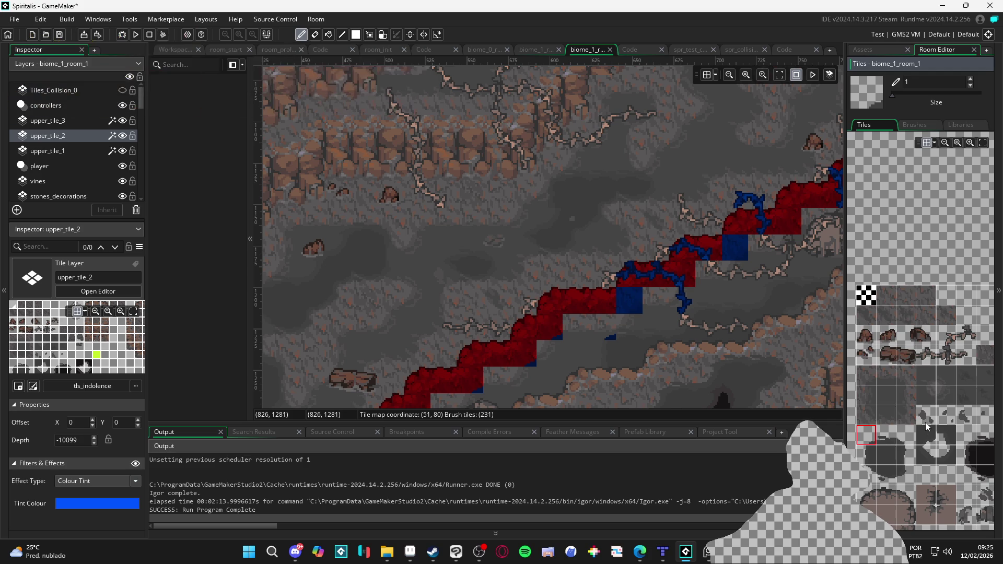
scroll(926, 422, "down", 3)
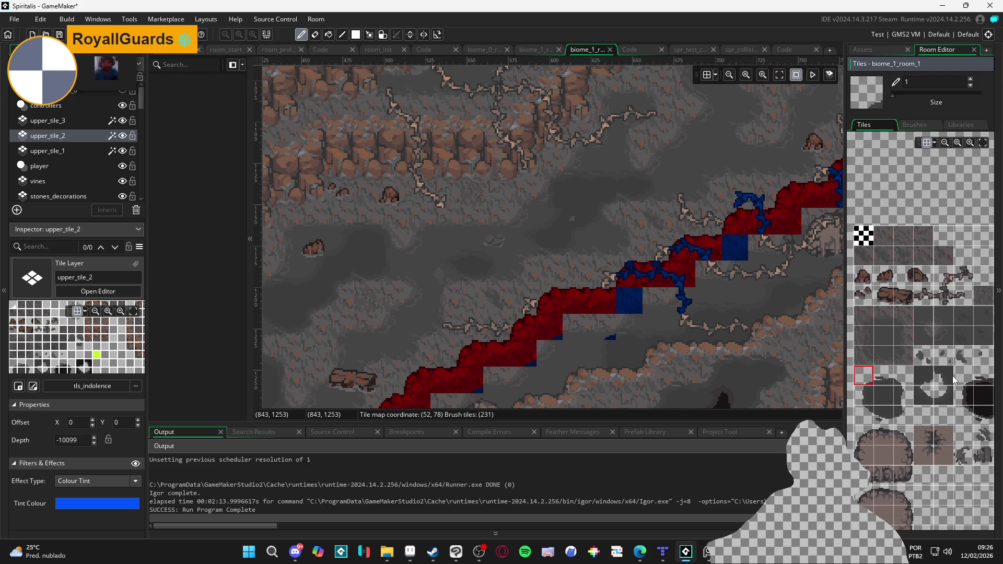
scroll(673, 363, "down", 1)
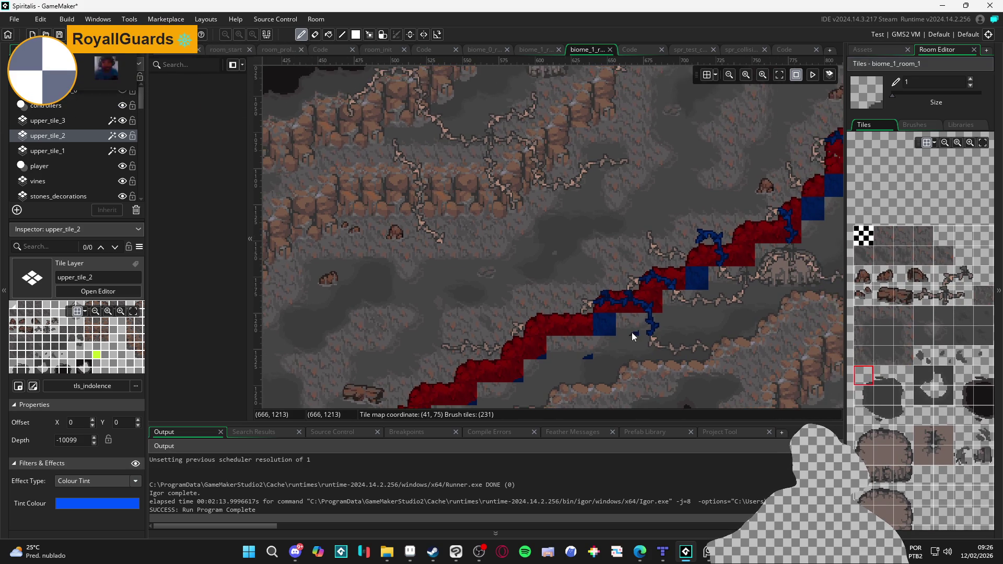
scroll(507, 234, "down", 3)
scroll(523, 218, "down", 2)
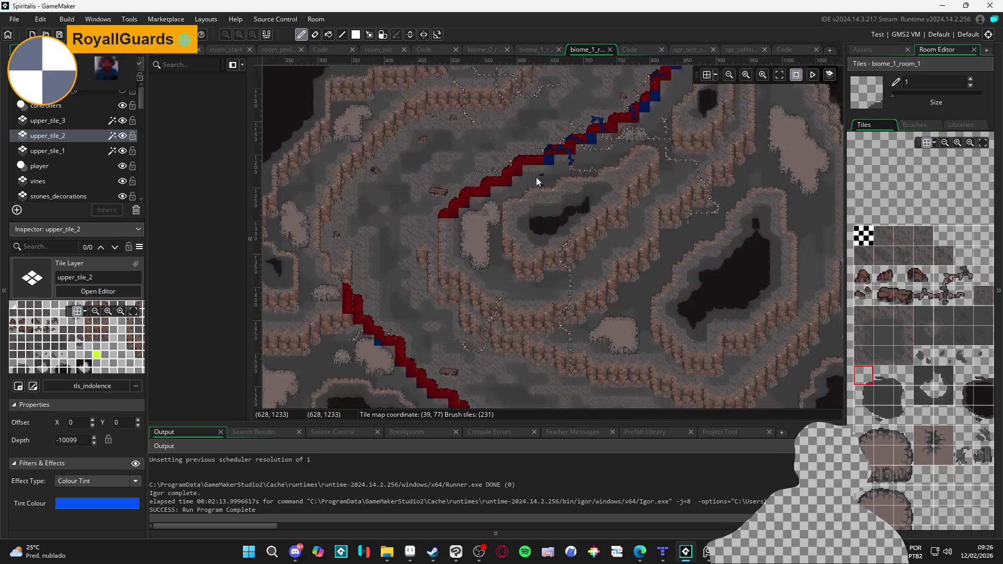
scroll(536, 177, "up", 3)
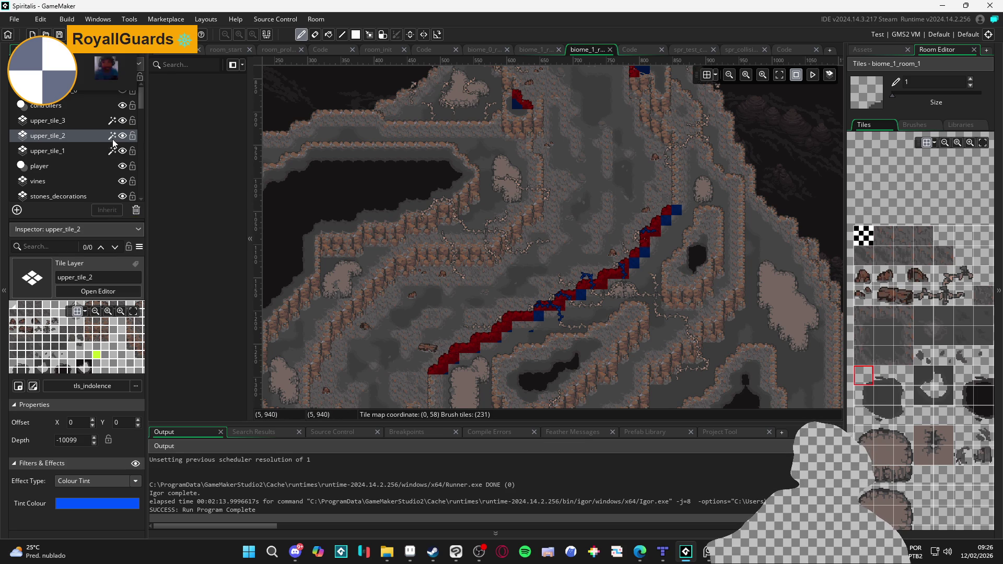
Turn off the tints on upper_tile_2, upper_tile_1 and upper_tile_3, then run the game with F5.
left_click(135, 463)
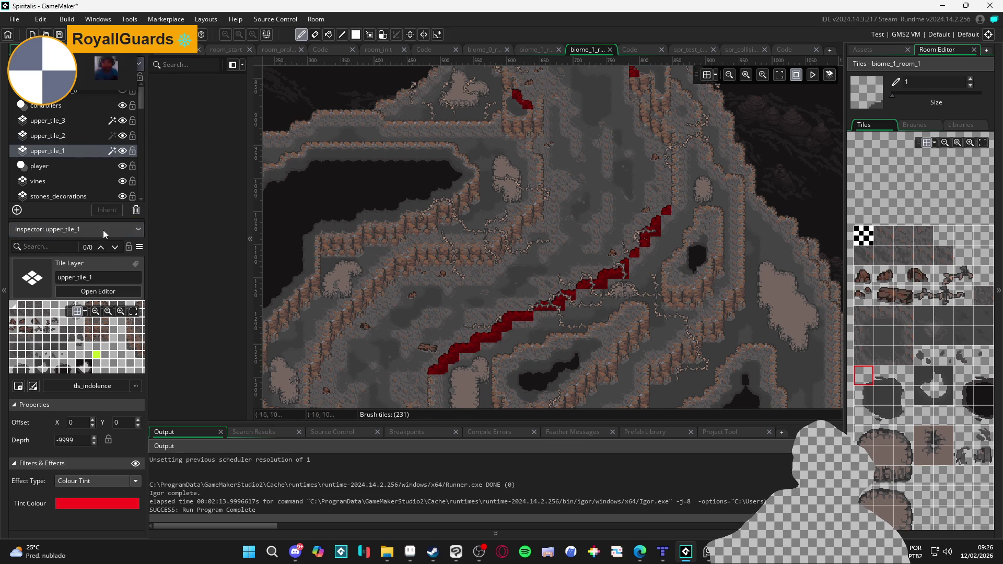
key("Down")
left_click(132, 464)
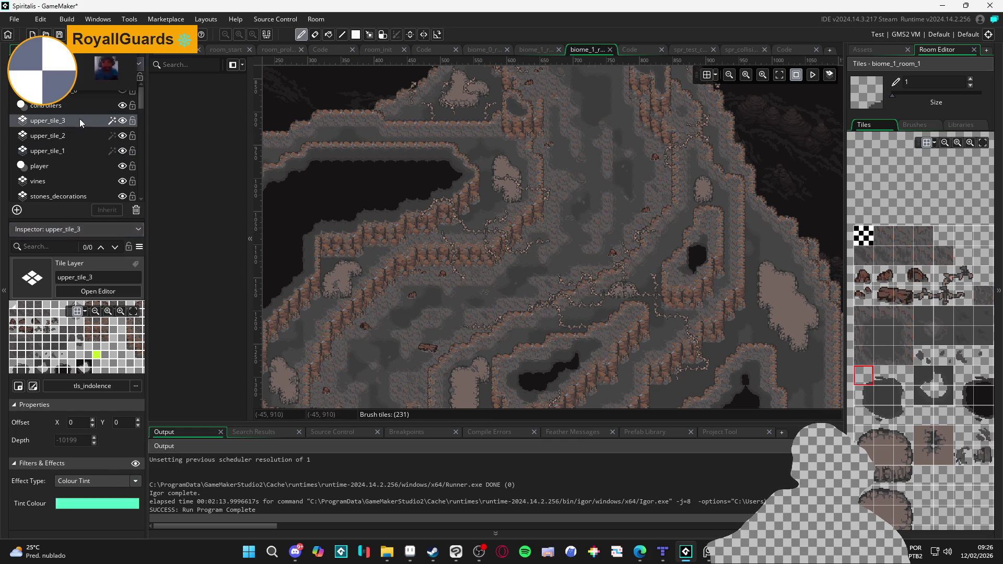
key("Up")
key("Up")
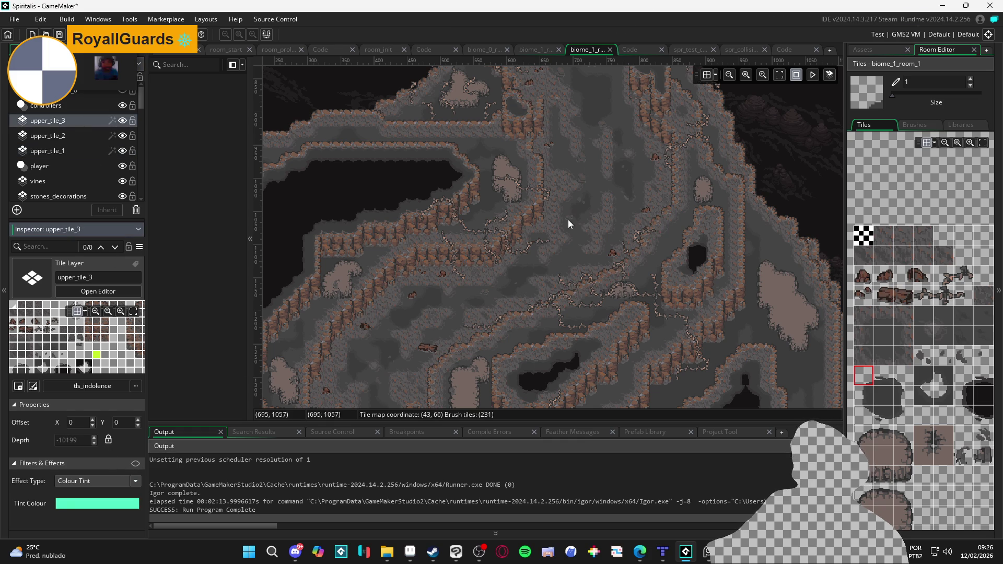
key("F5")
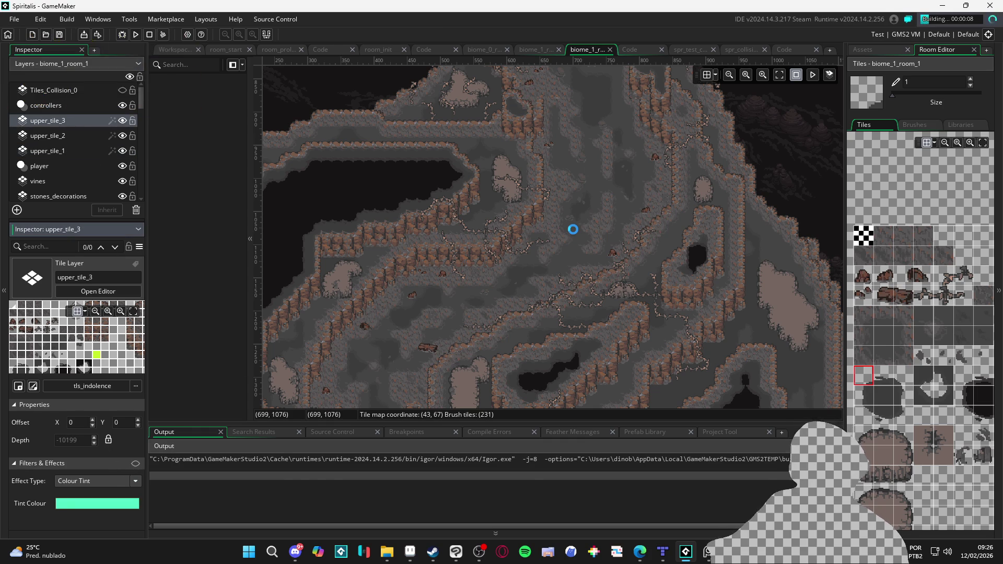
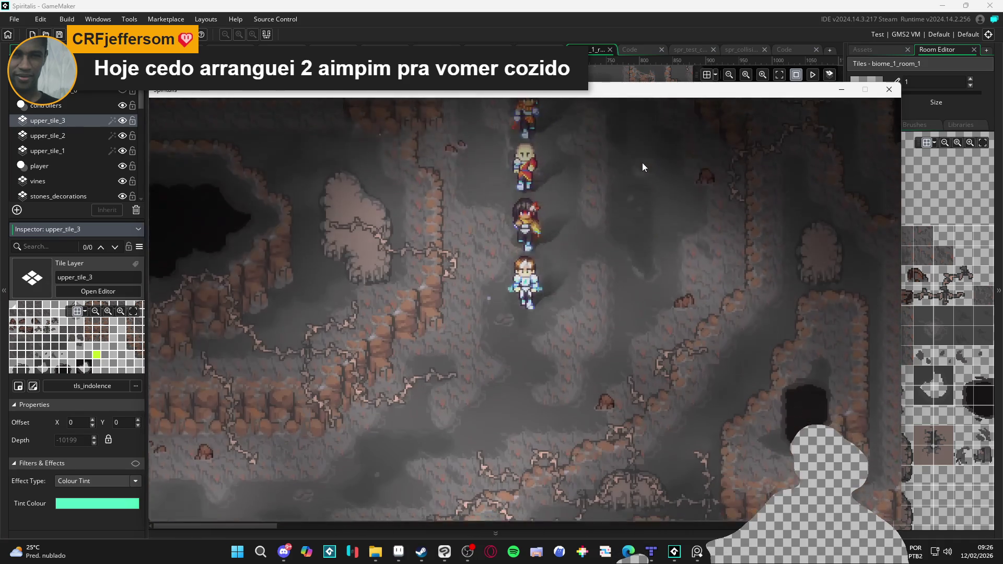
Walk the party down, diagonally down-left, then back up in the running game to test collisions.
key("Down")
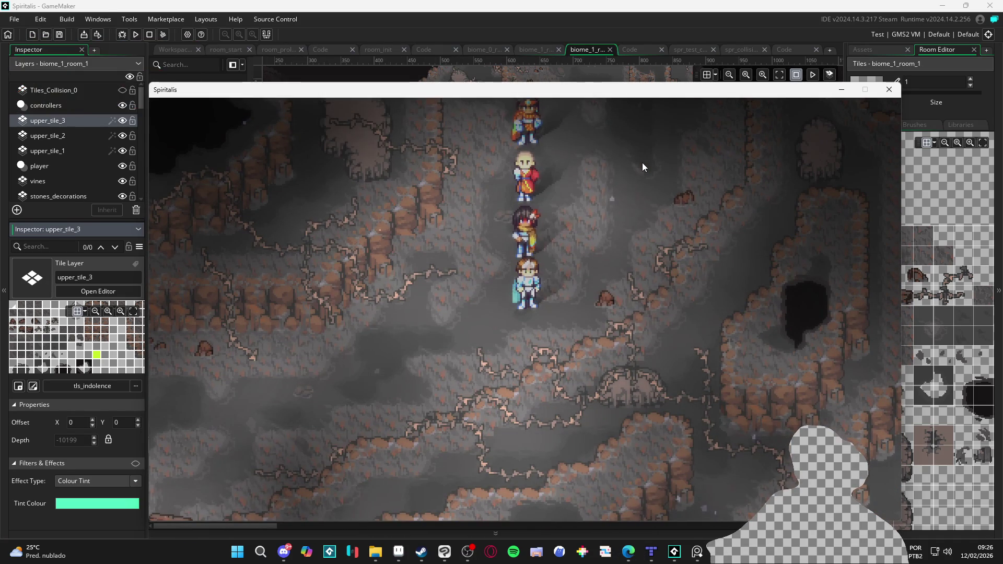
key("Left")
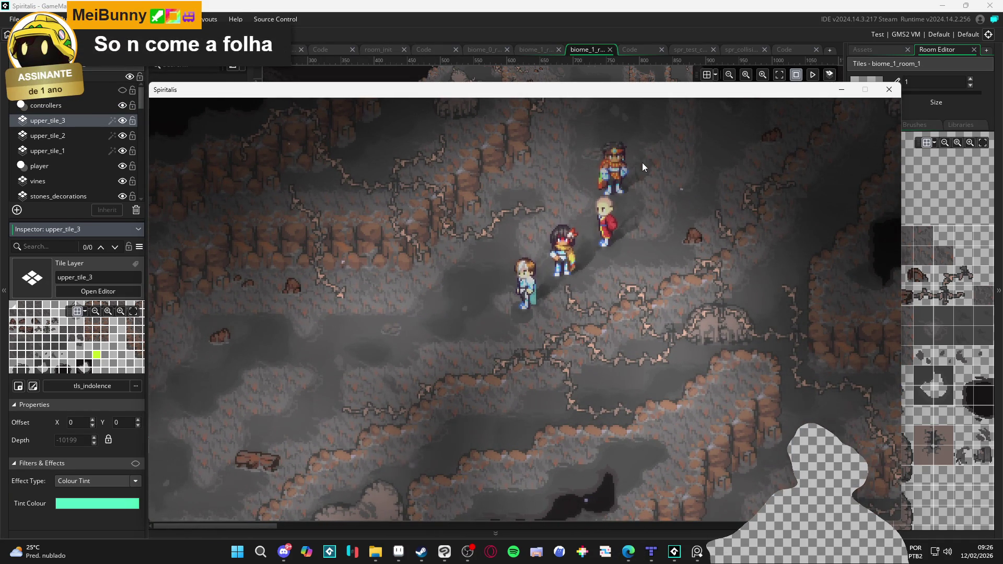
key("Down")
key("Left")
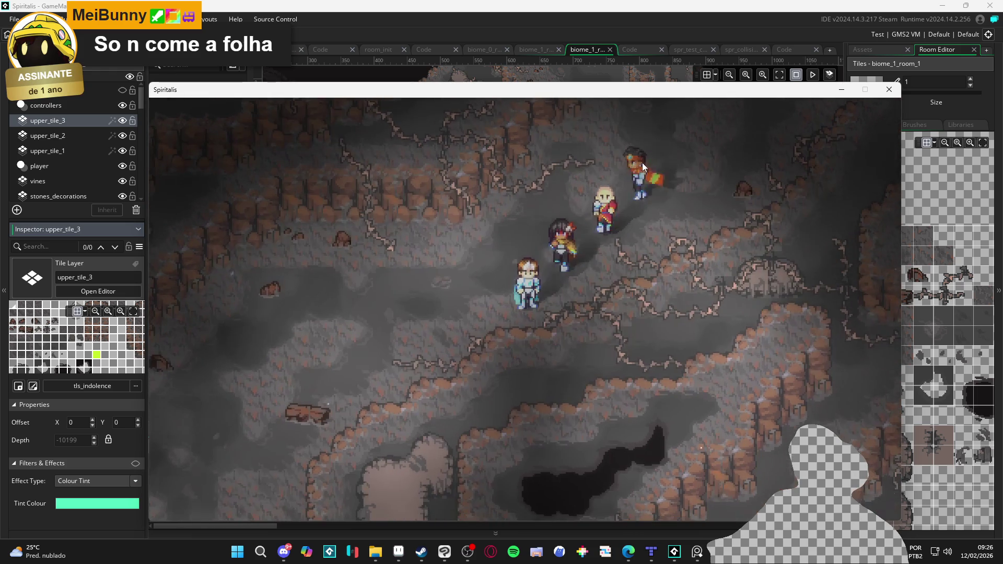
key("Up")
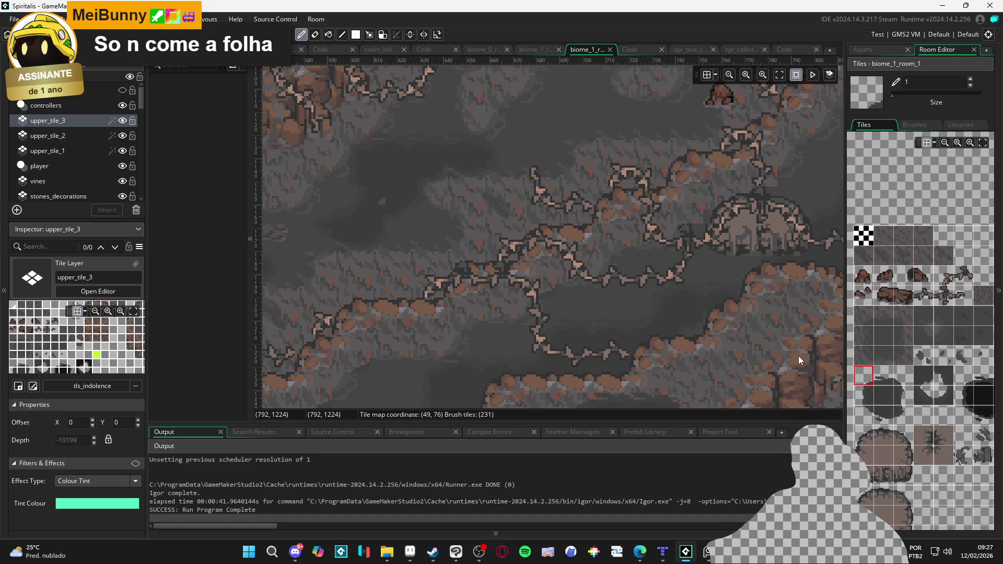
scroll(664, 354, "down", 2)
left_click_drag(705, 288, 605, 353)
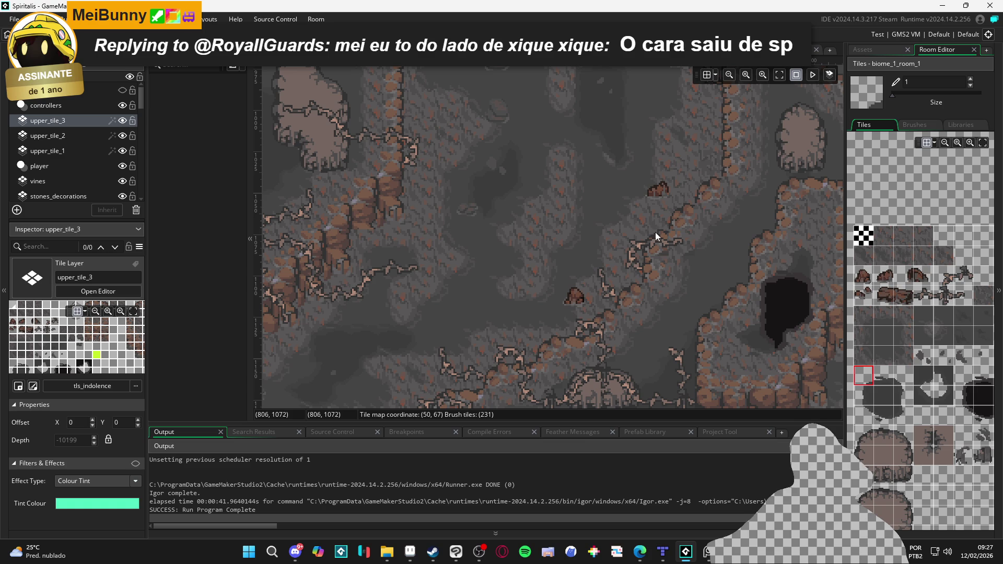
scroll(662, 301, "down", 1)
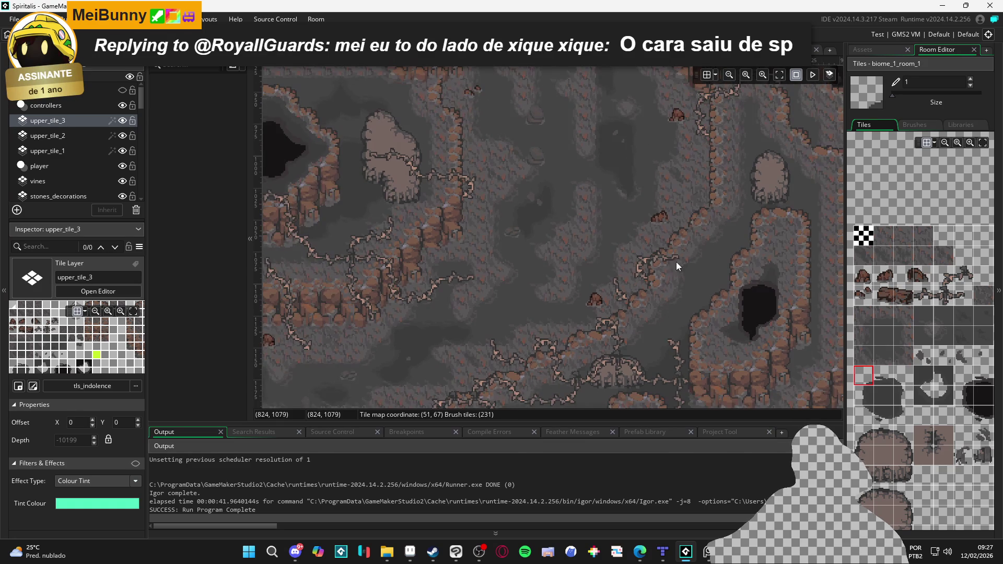
left_click(868, 313)
scroll(674, 245, "up", 2)
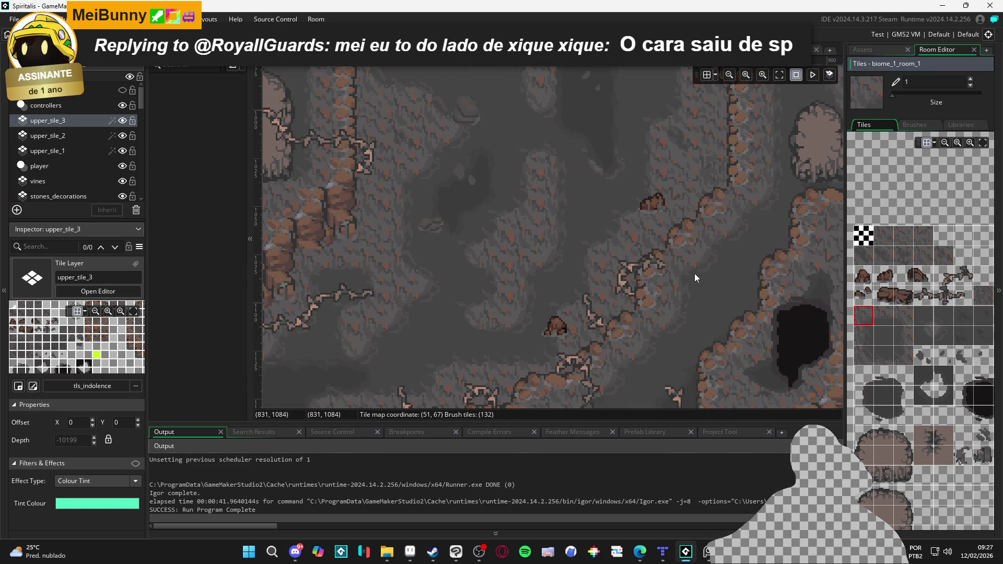
left_click_drag(681, 408, 764, 237)
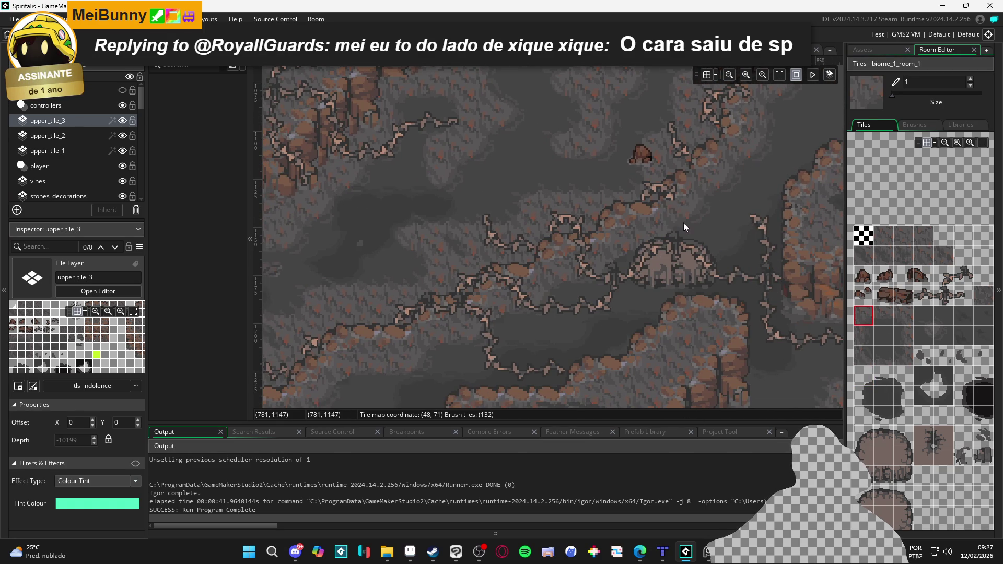
left_click(90, 134)
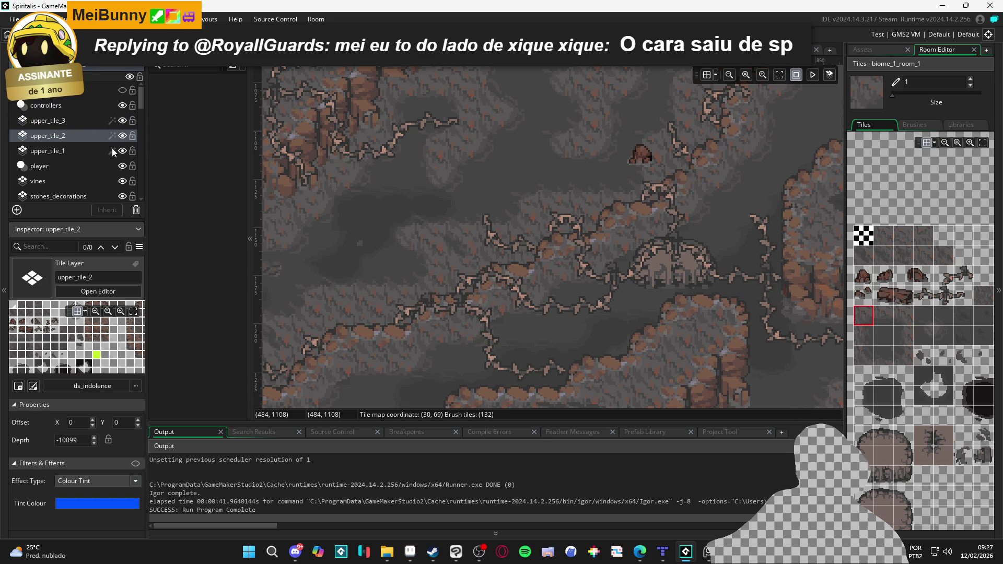
left_click(109, 150)
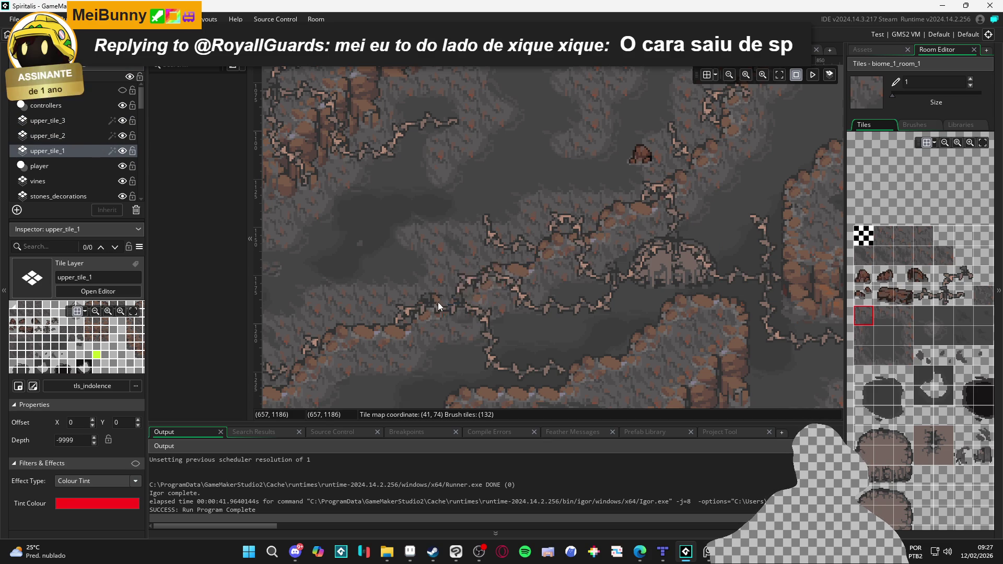
left_click_drag(419, 315, 564, 196)
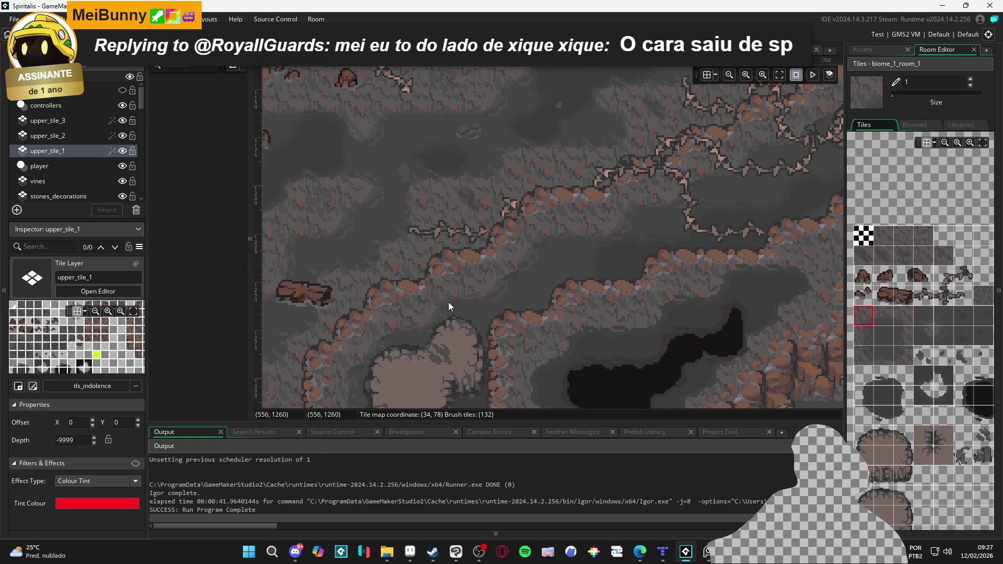
left_click_drag(449, 302, 514, 258)
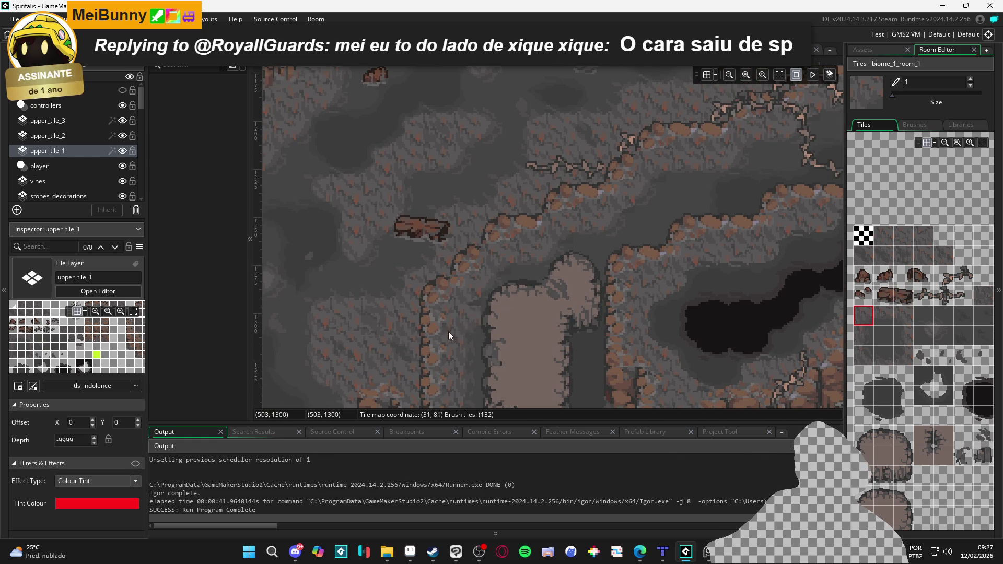
left_click_drag(431, 330, 441, 310)
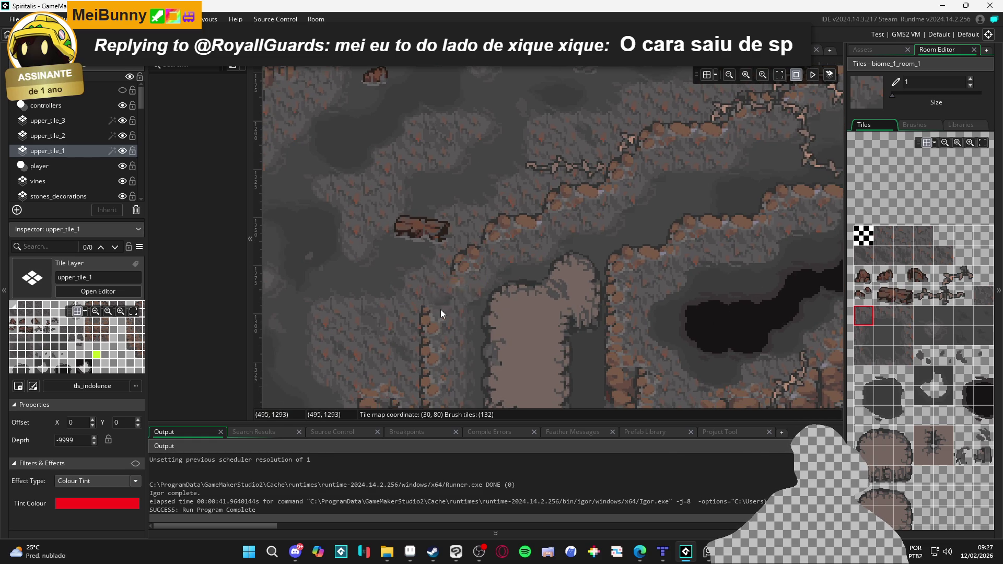
key("ctrl+z")
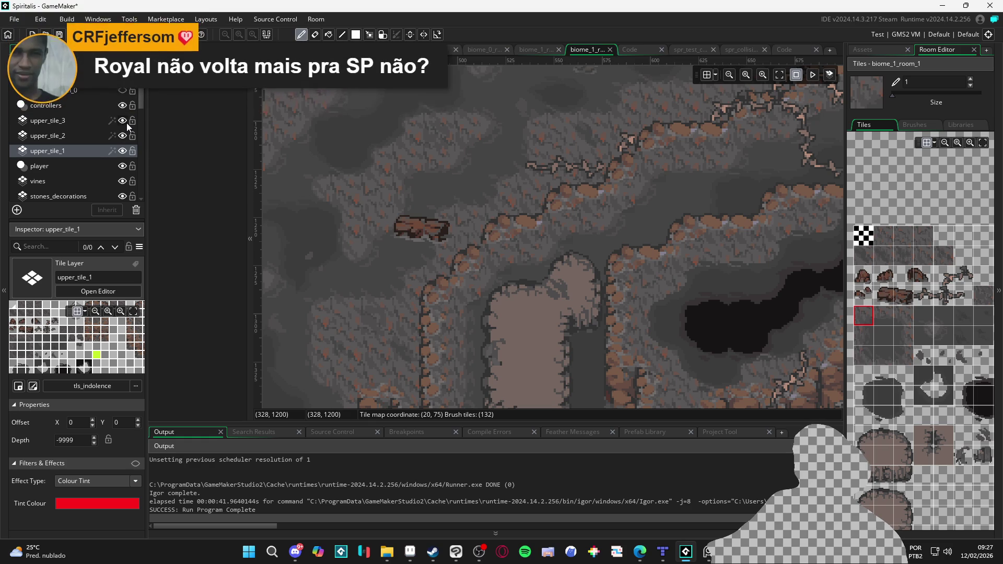
Hide the upper_tile_3 and upper_tile_2 layers, then select upper_tile_2 and pick a palette tile.
left_click(126, 123)
left_click(124, 137)
left_click(123, 137)
left_click(124, 137)
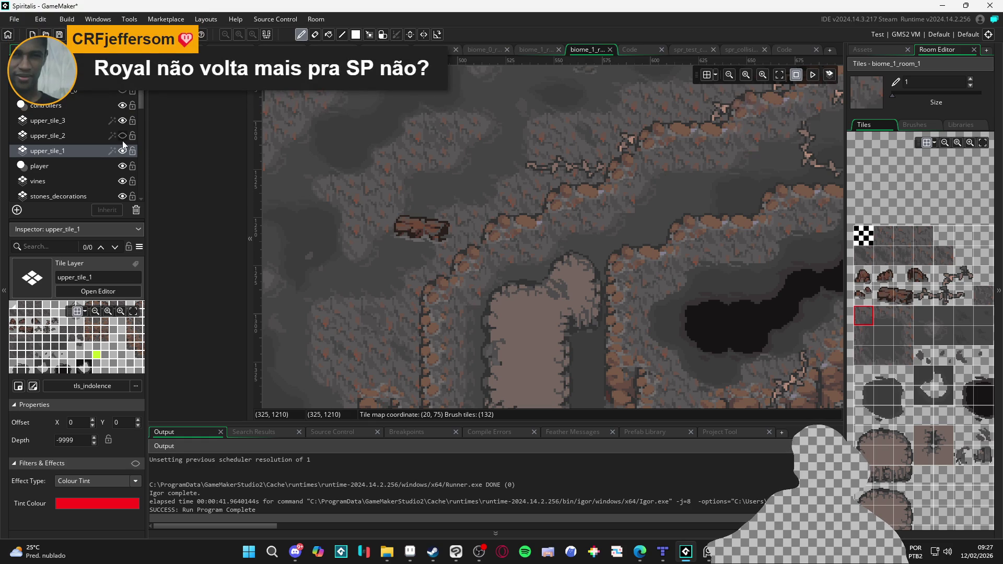
left_click(123, 136)
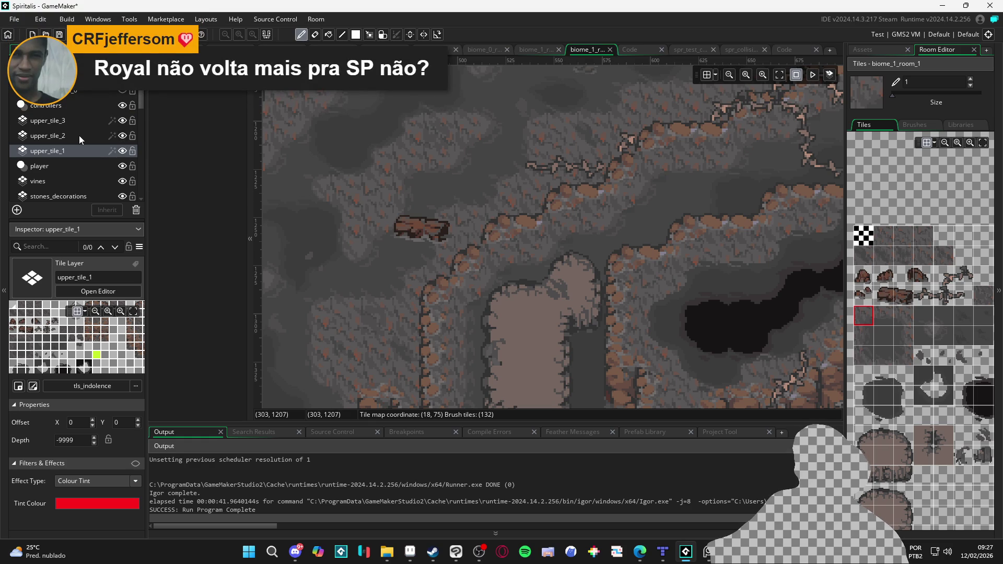
left_click(79, 136)
key("e")
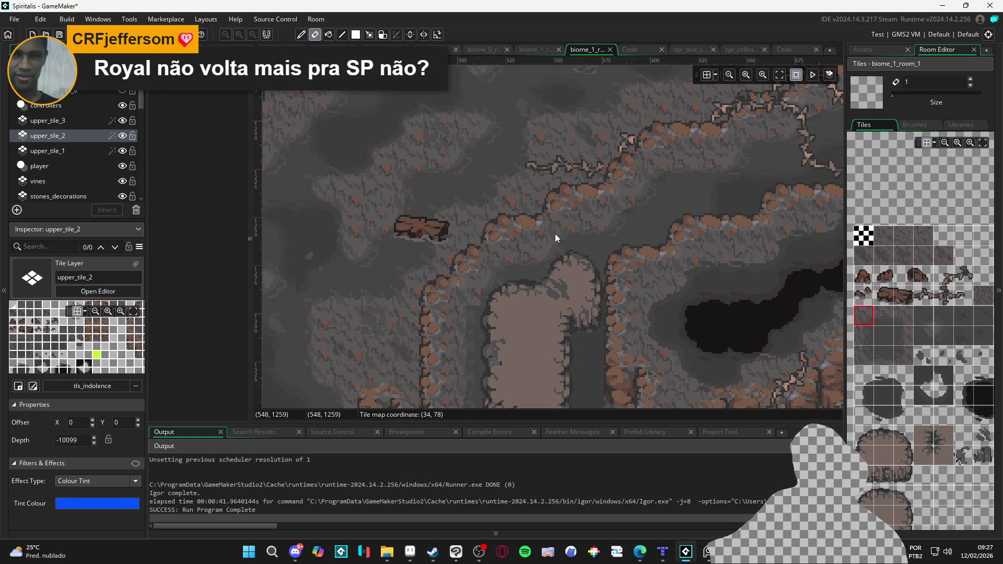
left_click(867, 320)
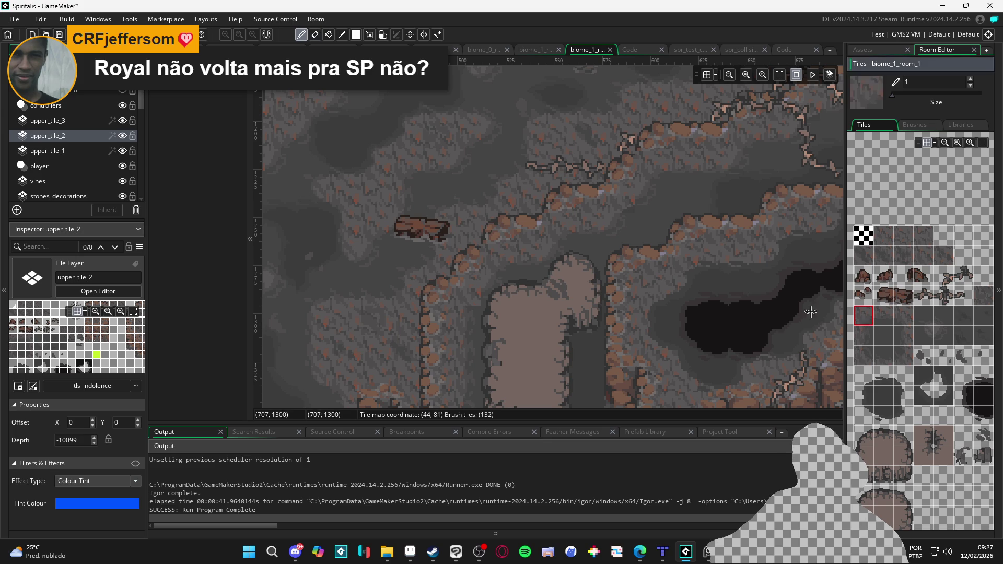
Make upper_tile_1 the active layer, then turn the Tiles_Collision_0 layer's visibility back on.
left_click(123, 136)
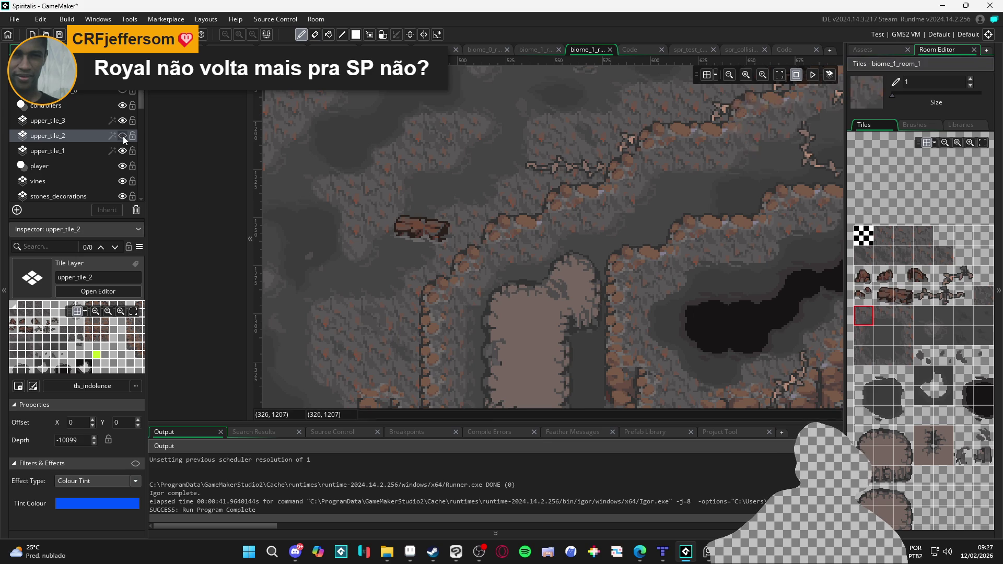
left_click(123, 136)
left_click(97, 150)
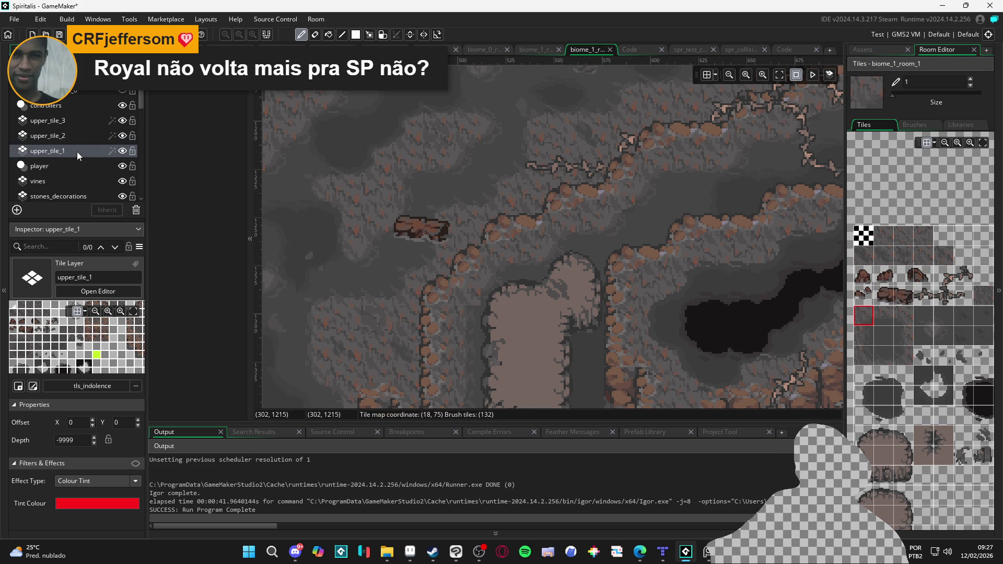
scroll(469, 299, "down", 5)
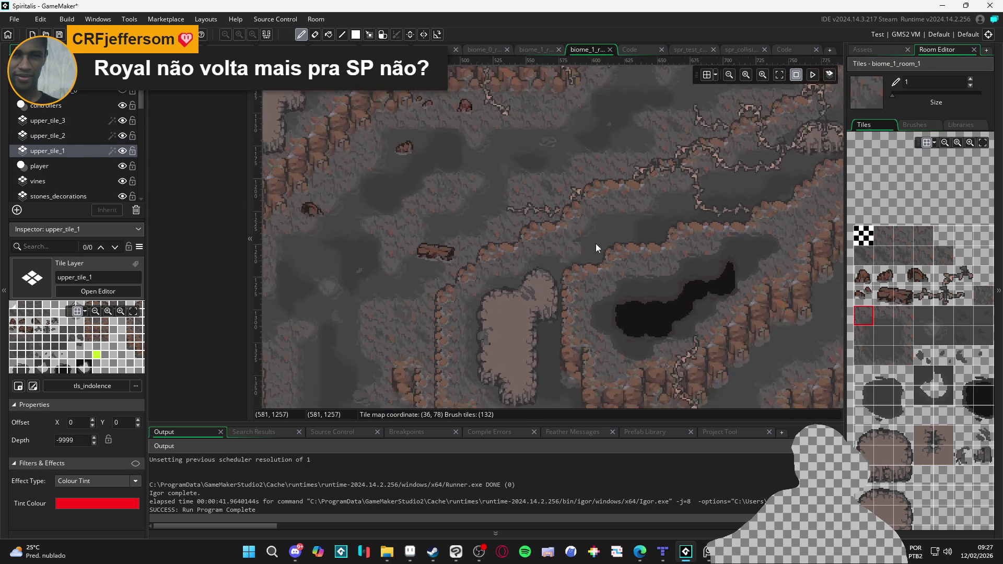
scroll(529, 172, "up", 4)
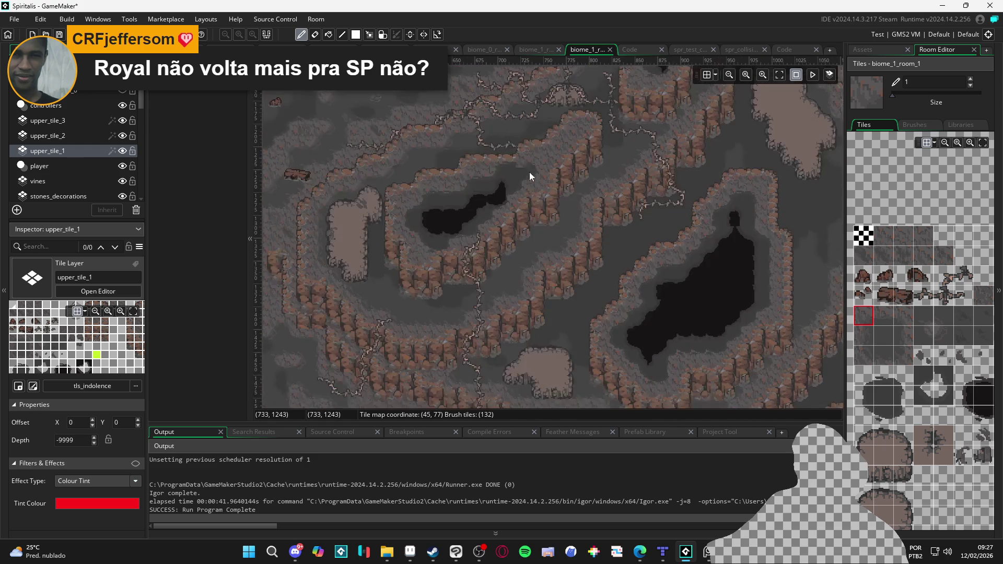
scroll(571, 267, "down", 4)
scroll(613, 302, "up", 5)
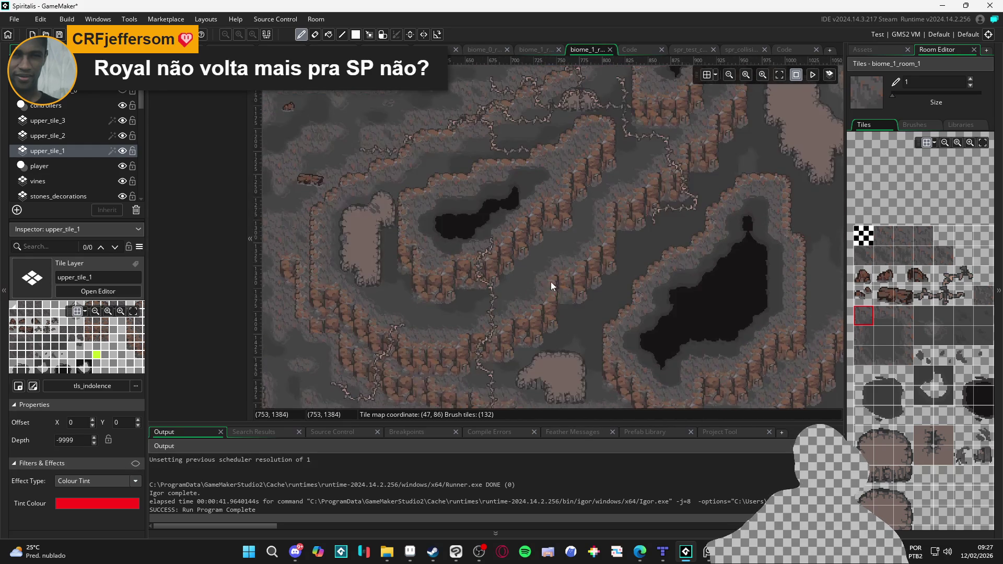
scroll(502, 282, "up", 2)
scroll(502, 282, "up", 3)
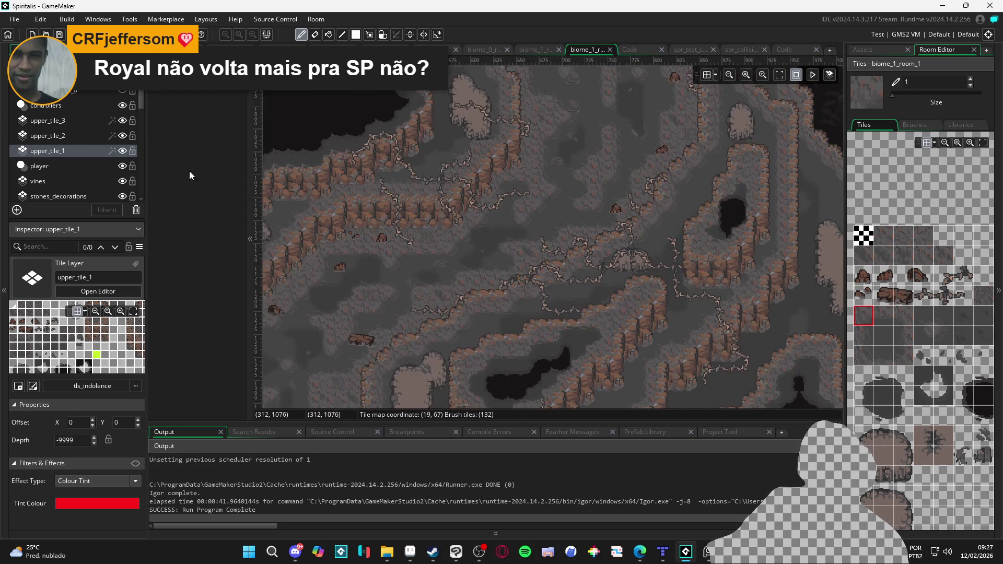
left_click(125, 90)
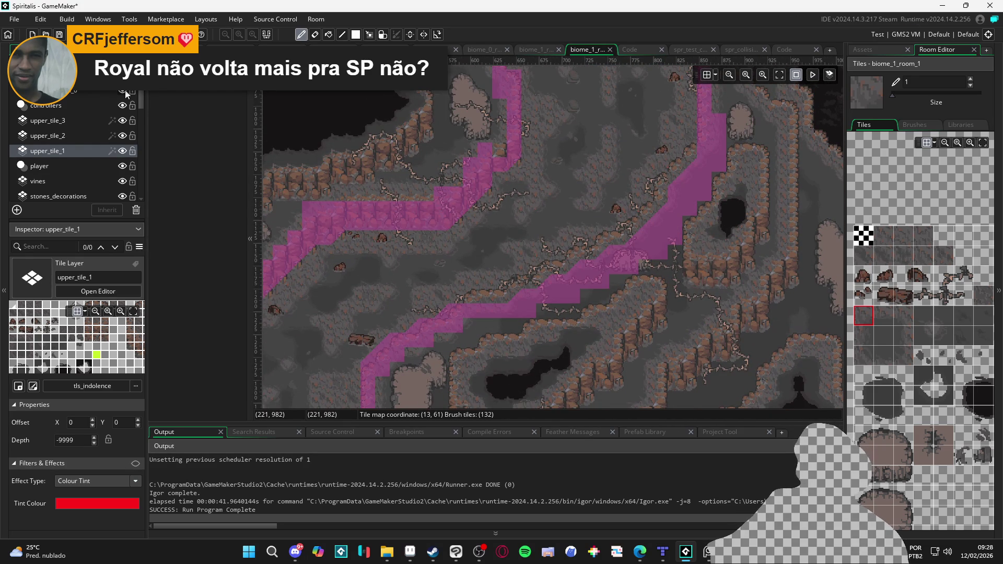
Make Tiles_Collision_0 the edit layer and fill more collision tiles along the cliff edge.
scroll(427, 273, "up", 2)
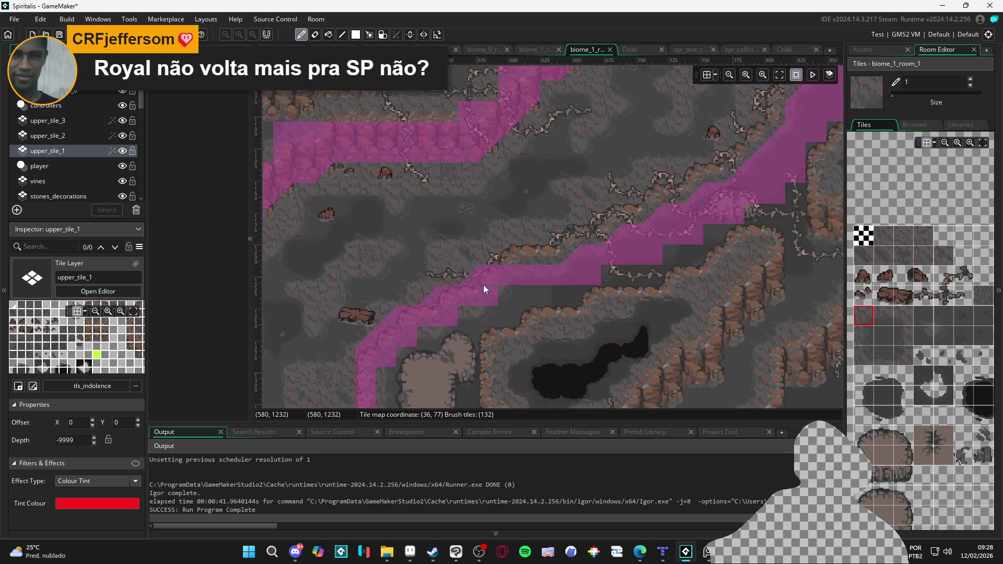
scroll(483, 284, "up", 2)
key("e")
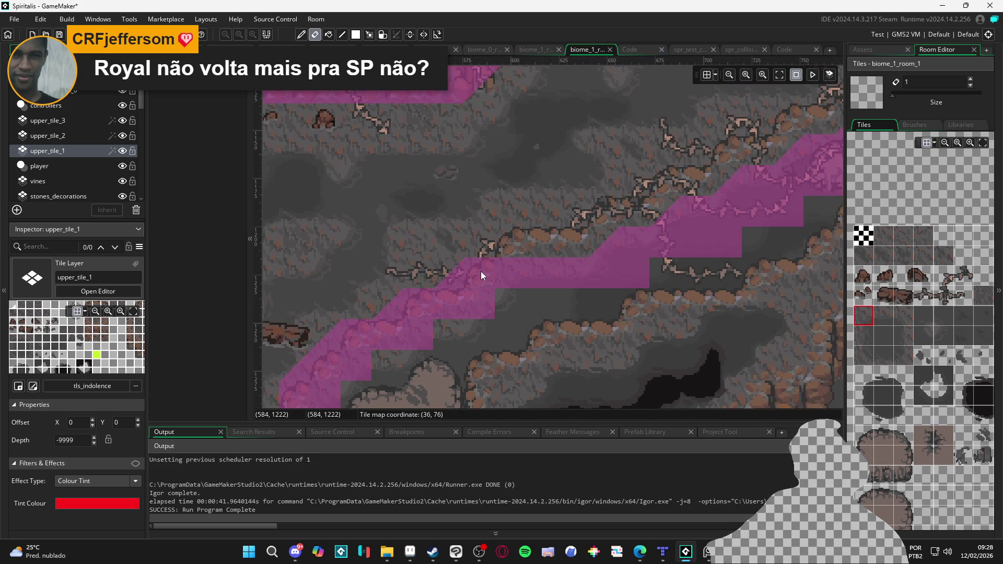
left_click(85, 92)
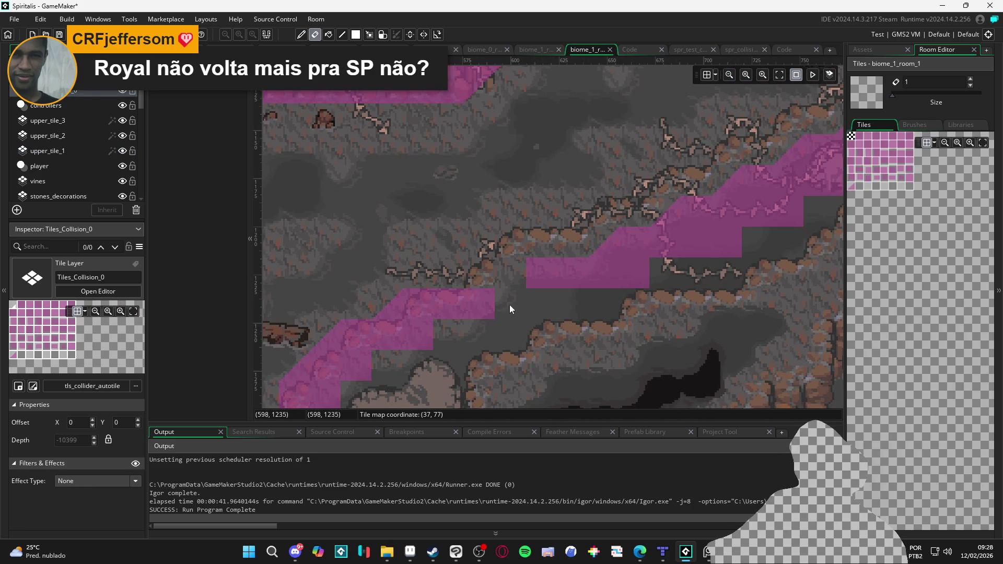
left_click(497, 304)
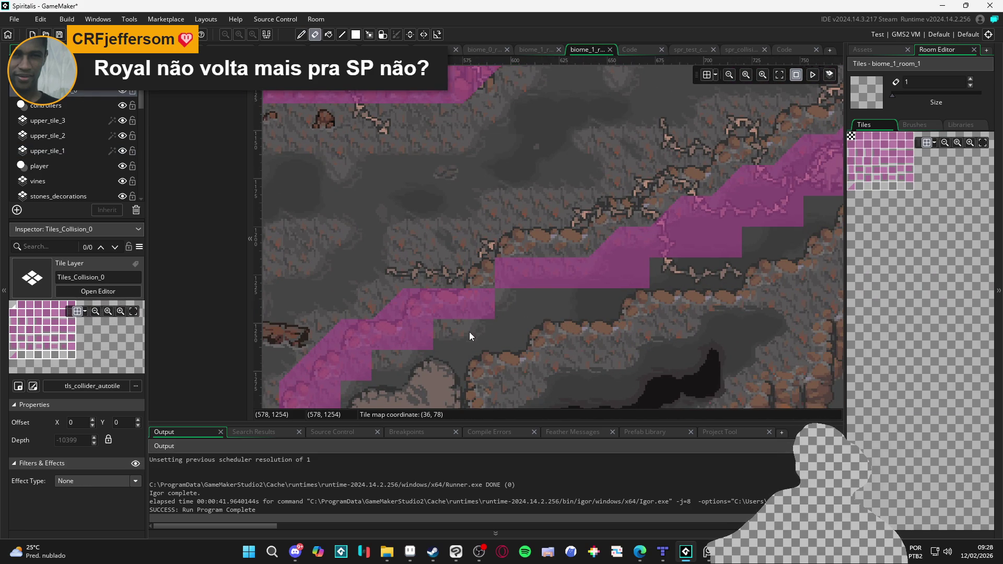
scroll(625, 238, "down", 3)
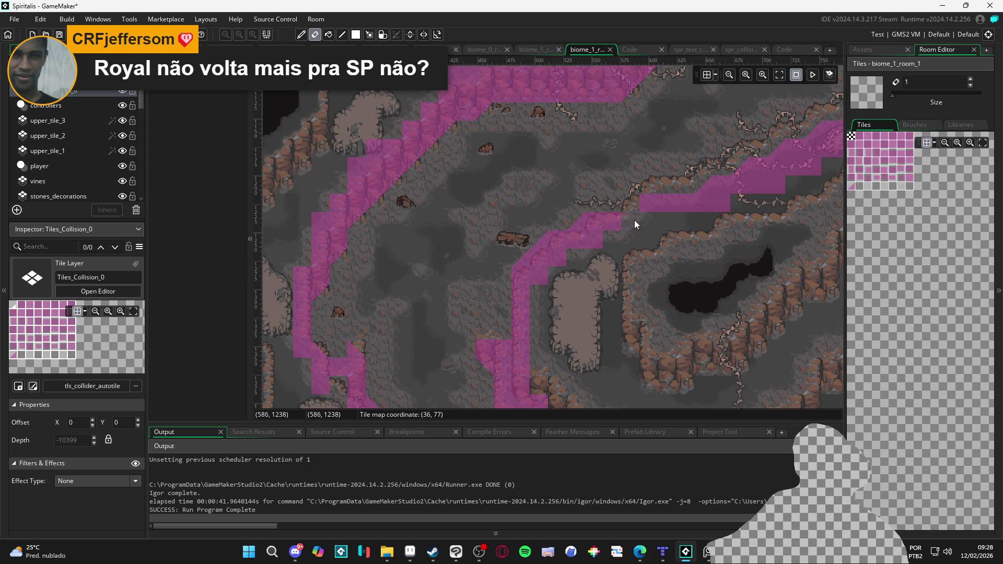
Marquee-select a block of upper-cliff collision tiles and copy it as a brush with Ctrl+C.
key("m")
left_click_drag(632, 203, 520, 305)
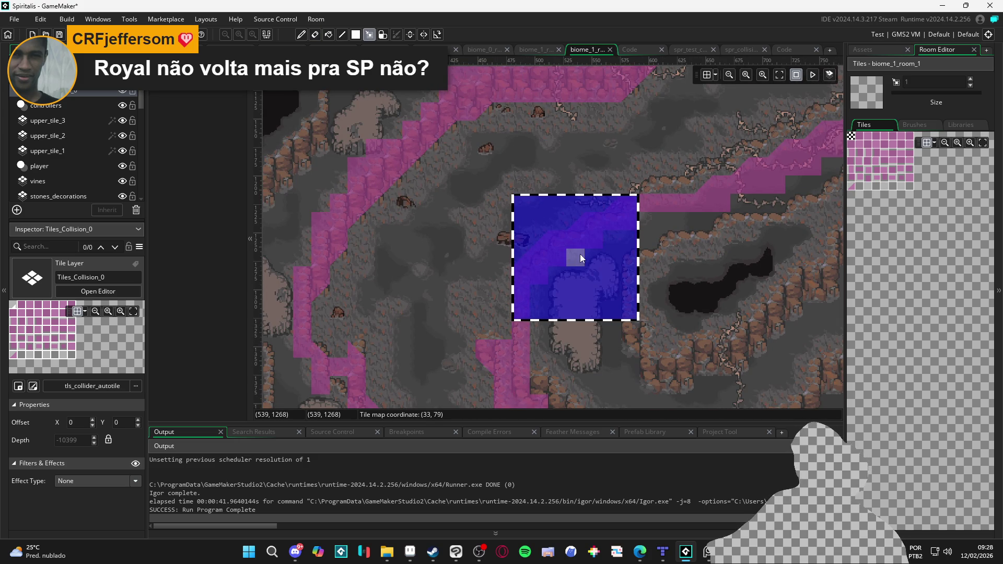
mouse_move(651, 202)
left_mouse_down()
mouse_move(514, 321)
mouse_move(522, 306)
left_mouse_up()
key("ctrl+c")
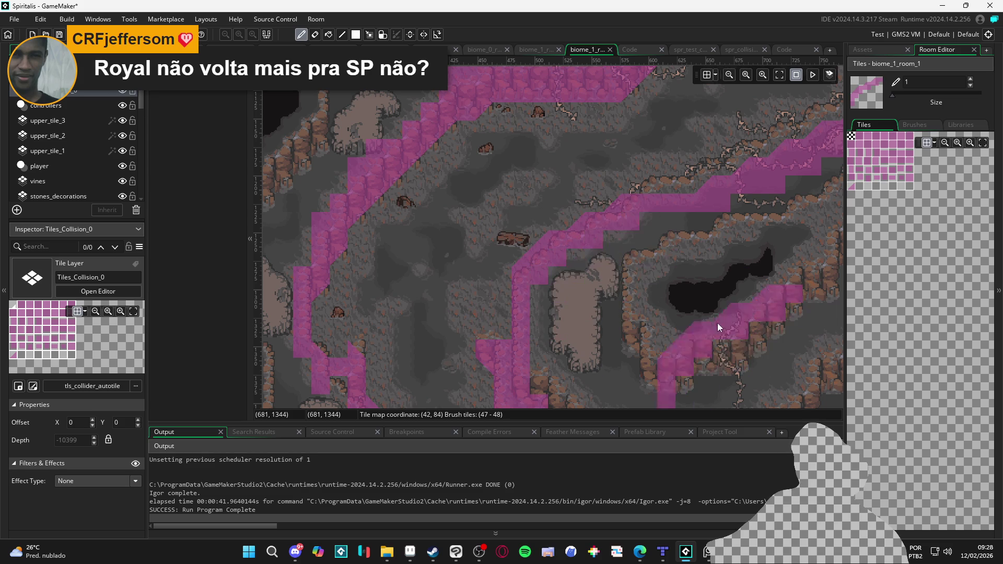
key("m")
left_click_drag(653, 201, 521, 335)
key("ctrl+c")
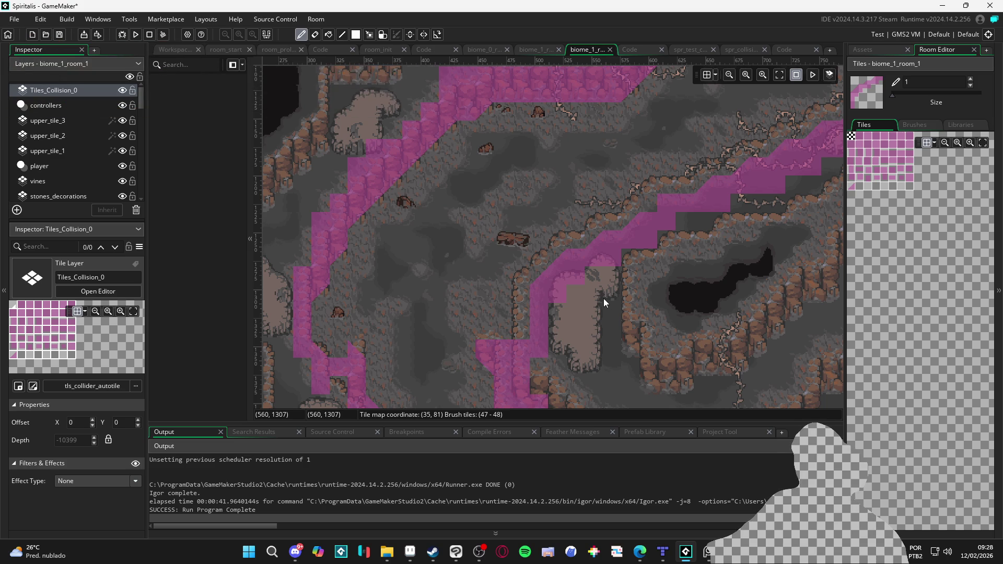
Erase a misplaced collision tile and fill the gaps in the strip with the full magenta tile.
key("e")
left_click(546, 305)
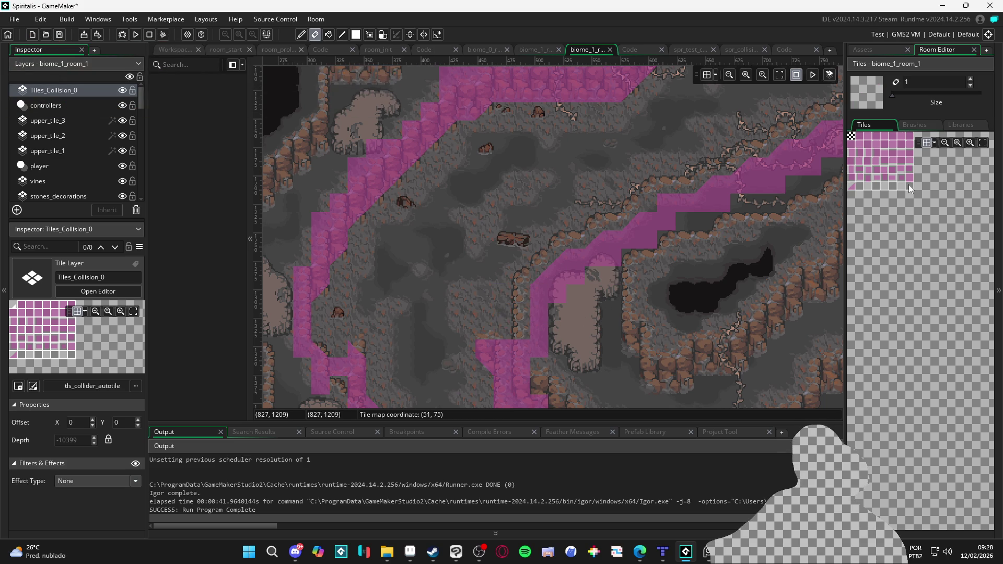
left_click(909, 179)
left_click(526, 308)
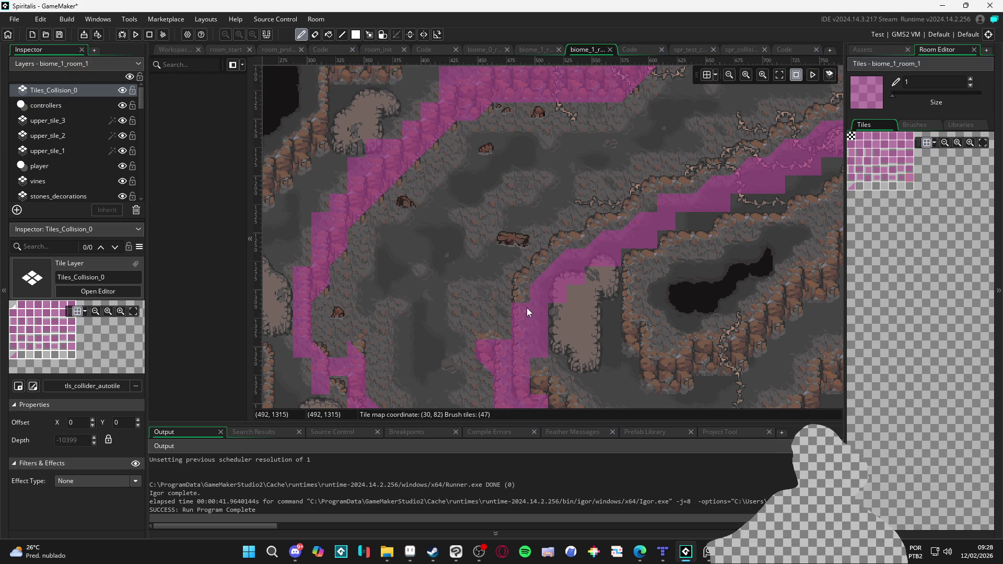
scroll(525, 317, "down", 2)
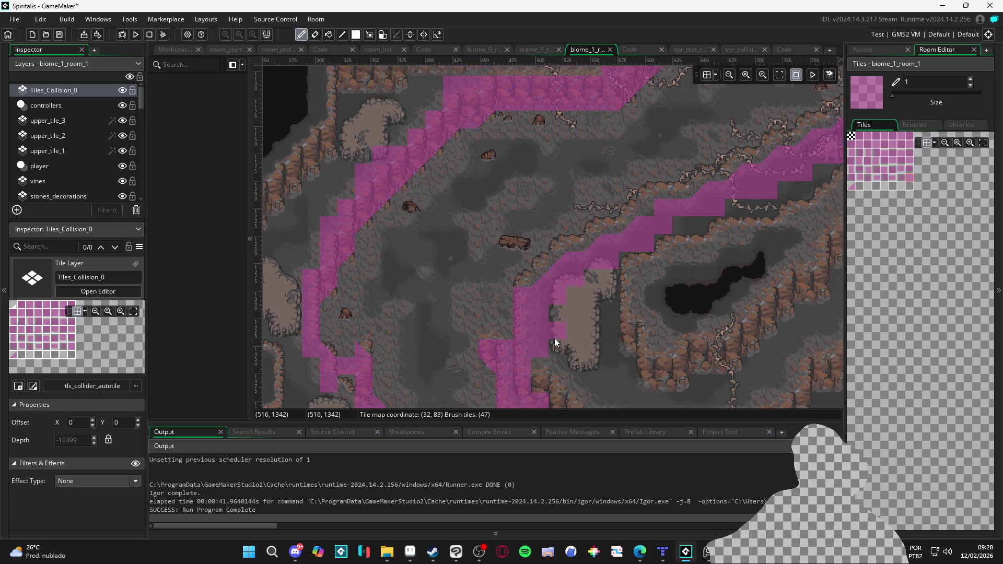
scroll(491, 370, "up", 5)
scroll(596, 352, "down", 5)
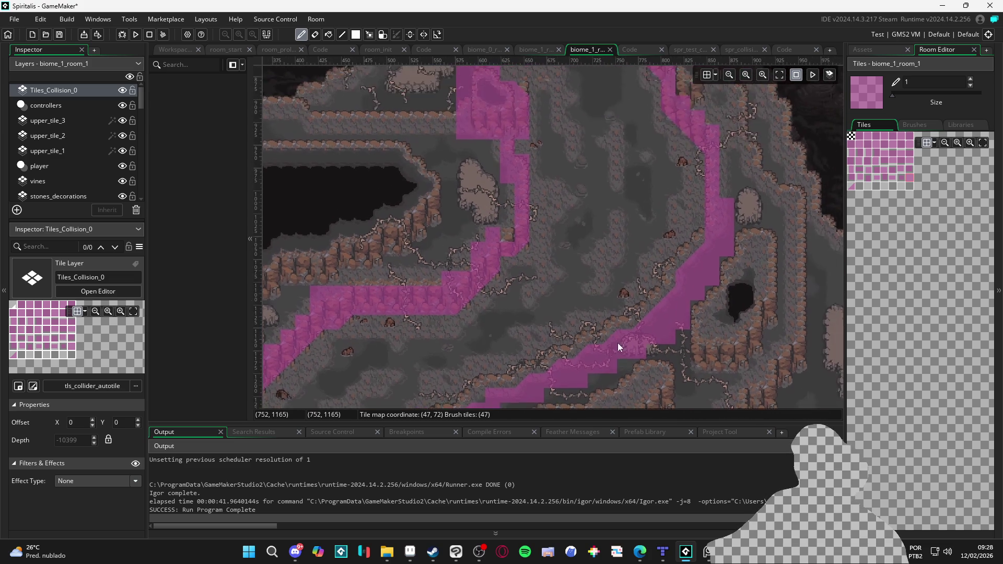
scroll(484, 259, "down", 5)
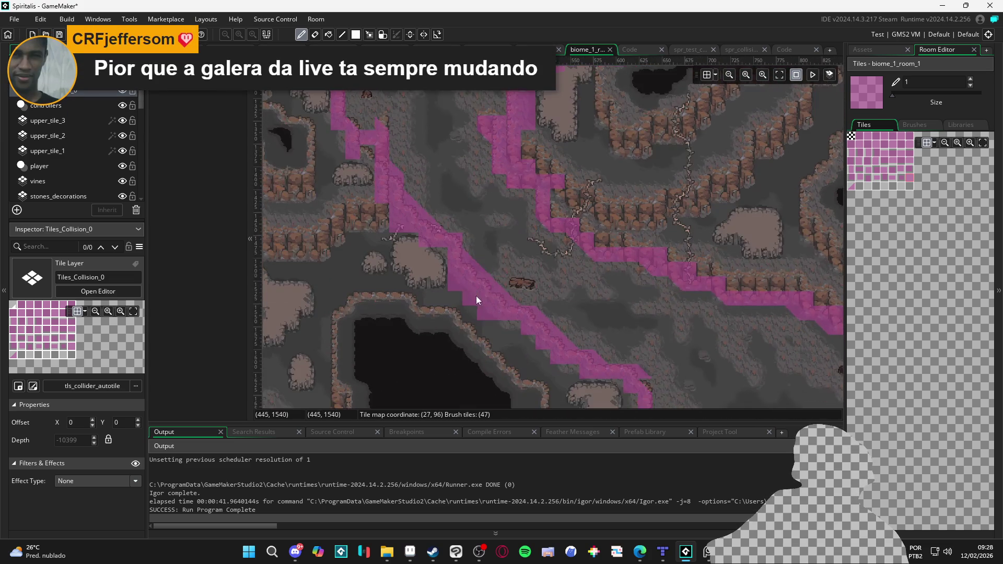
left_click(517, 276)
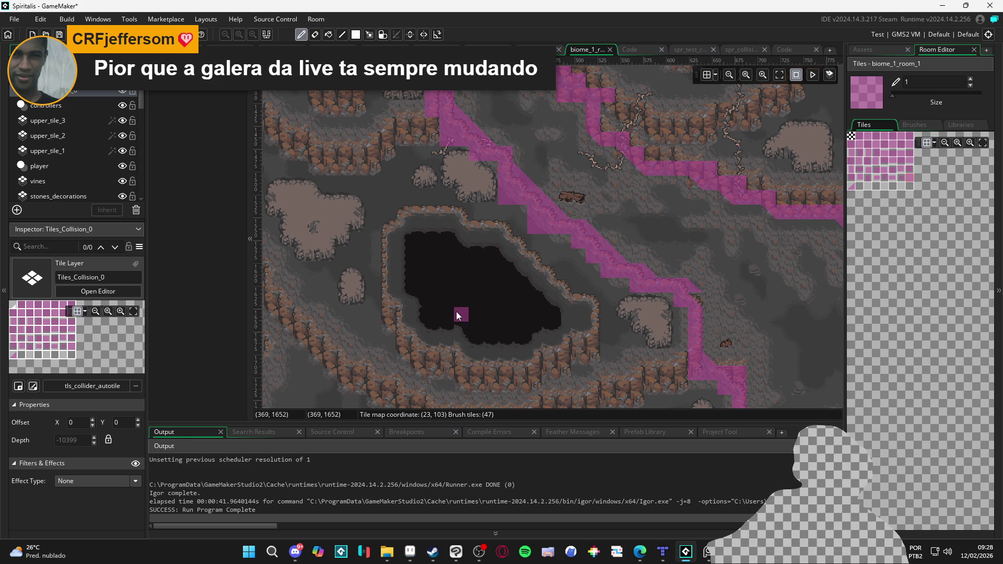
In the upper area of the room, fill the gap in the pink collision strip.
left_click_drag(457, 311, 496, 261)
left_click_drag(590, 264, 514, 356)
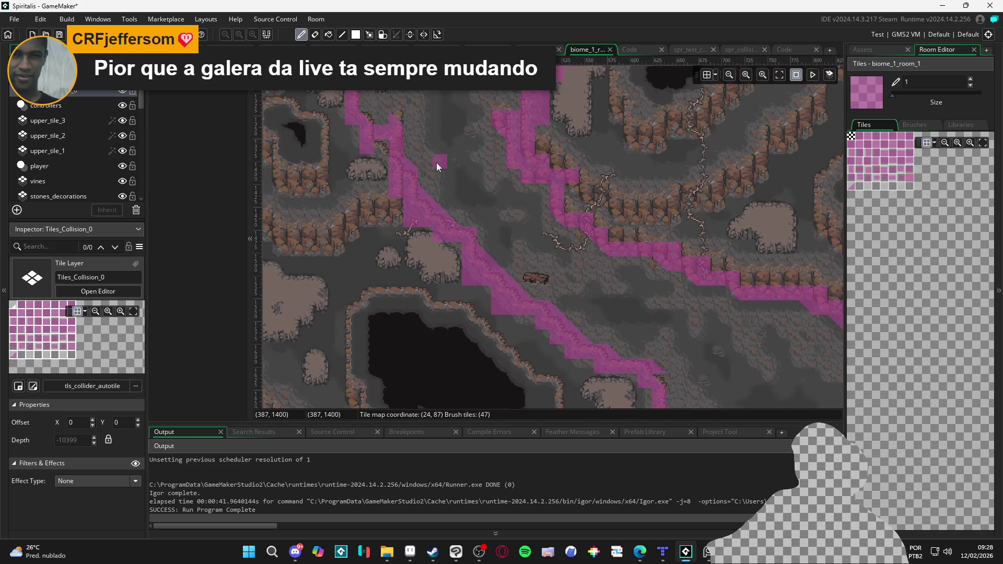
left_click_drag(437, 162, 464, 334)
scroll(416, 340, "up", 2)
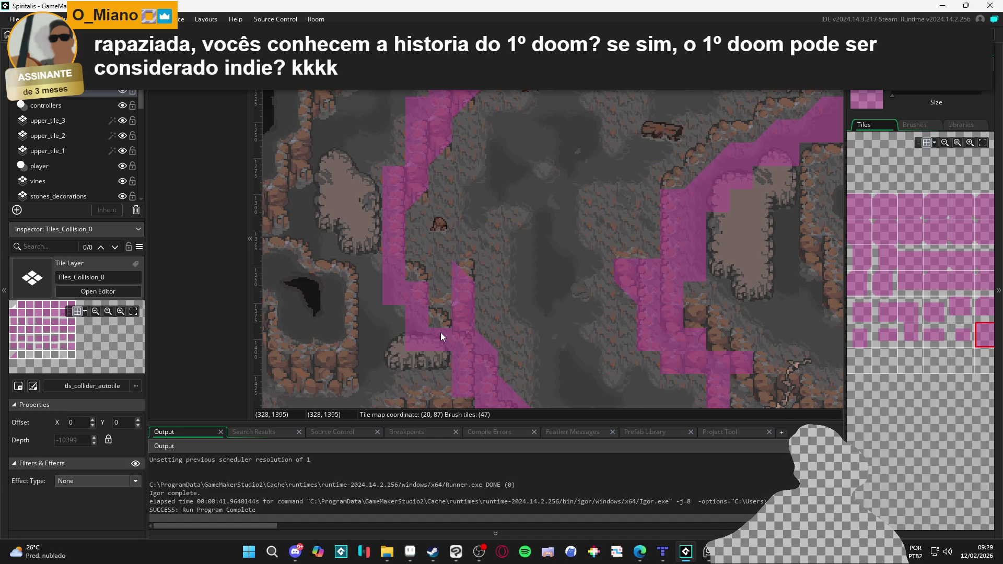
left_click(438, 317)
scroll(461, 303, "down", 3)
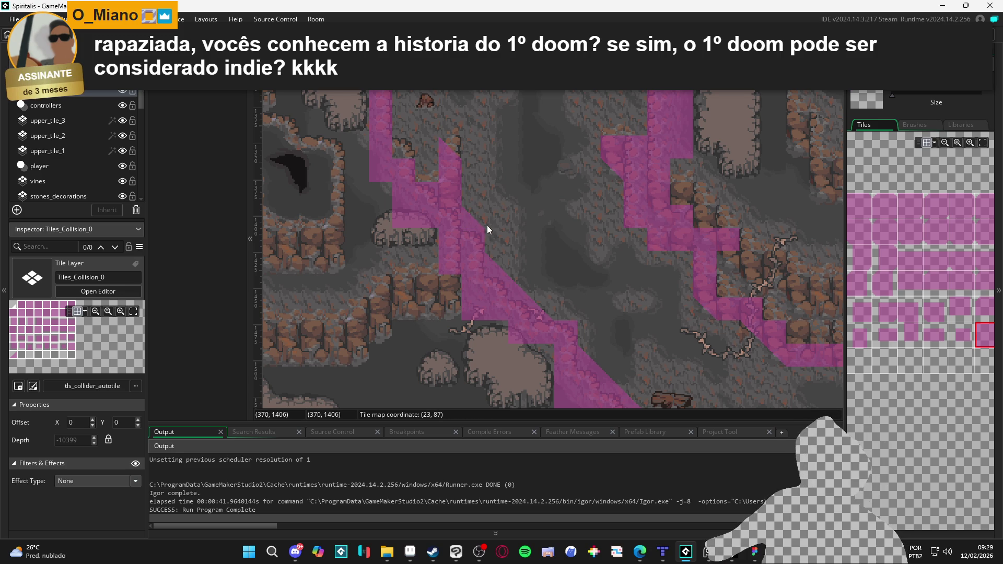
Erase stray diagonal collision tiles and repaint full tiles at the cliff corner.
left_click(502, 294)
left_click(515, 299)
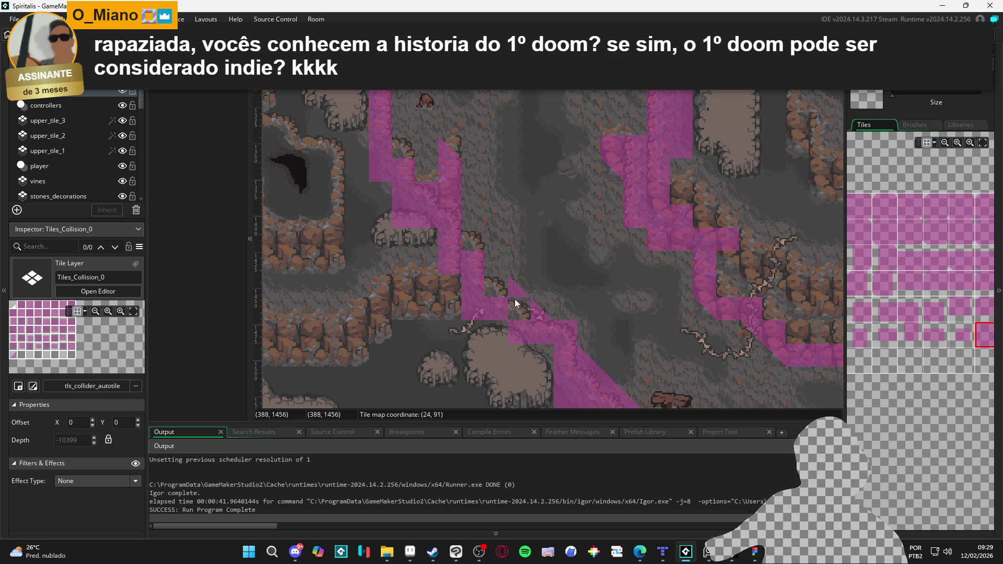
mouse_move(554, 336)
left_mouse_down()
mouse_move(570, 361)
mouse_move(494, 317)
left_mouse_up()
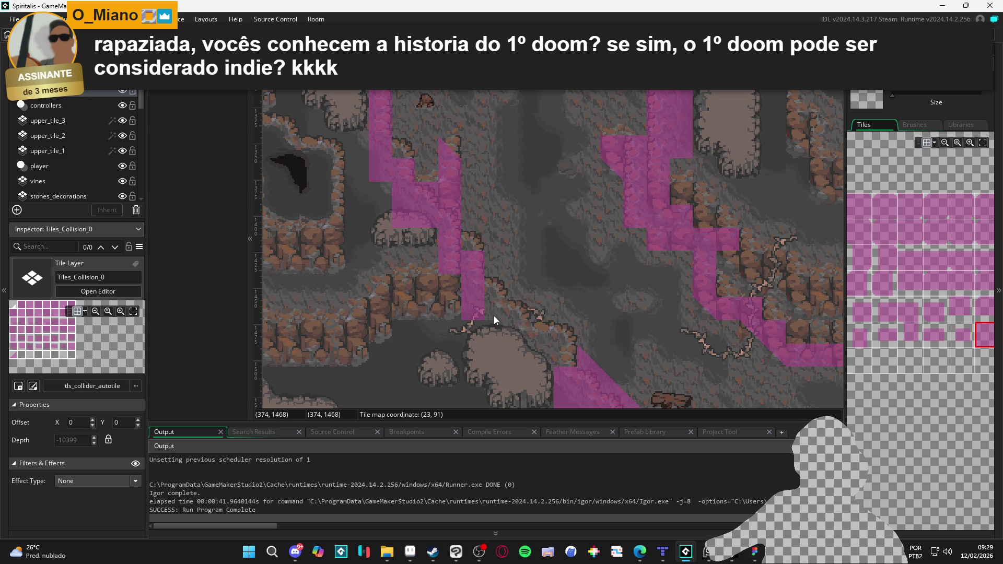
left_click(904, 212)
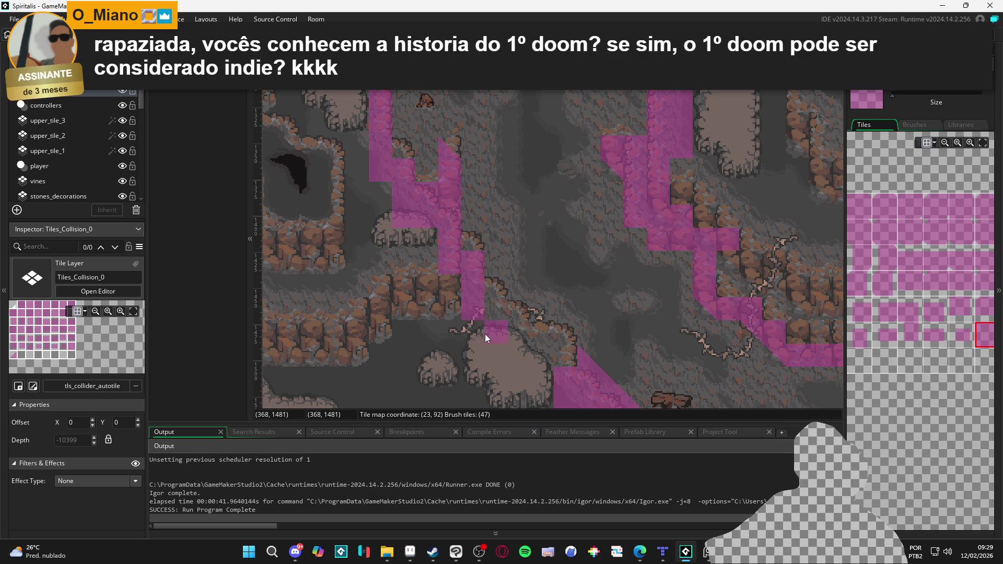
left_click(512, 363)
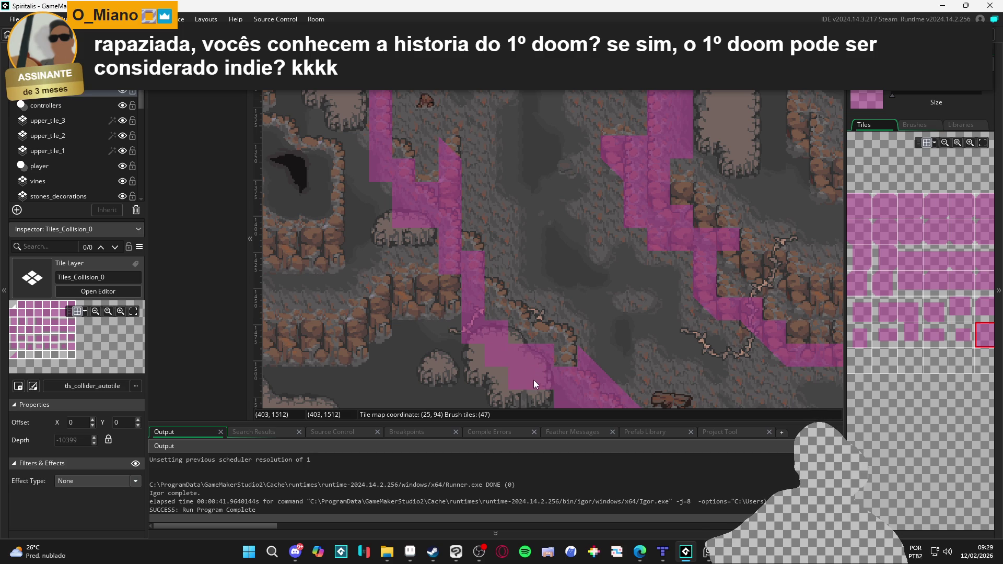
Paint slope collision tiles along the diagonal cliff edge in the lower-right cliffs.
left_click_drag(523, 380, 495, 374)
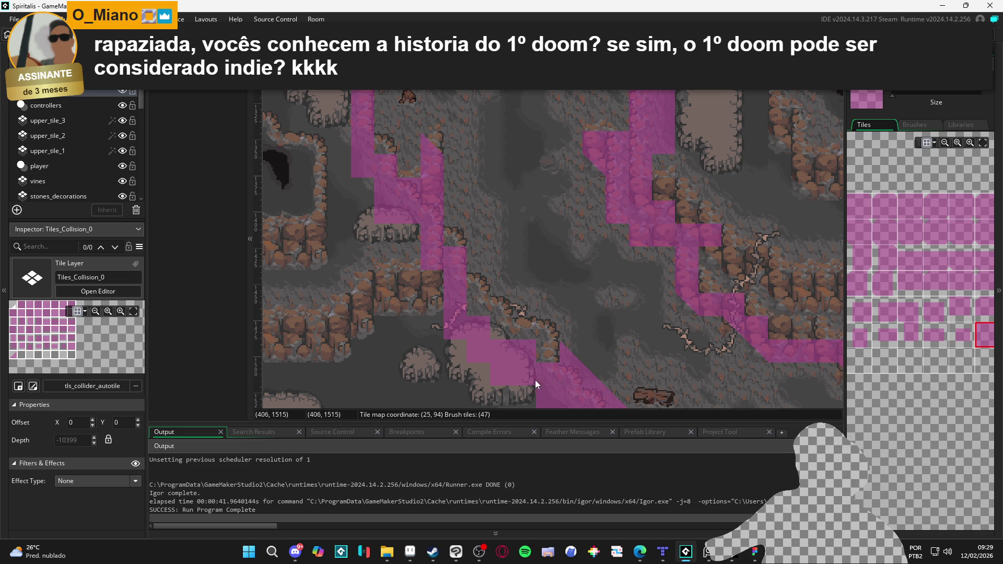
left_click_drag(536, 381, 540, 302)
left_click_drag(592, 371, 562, 341)
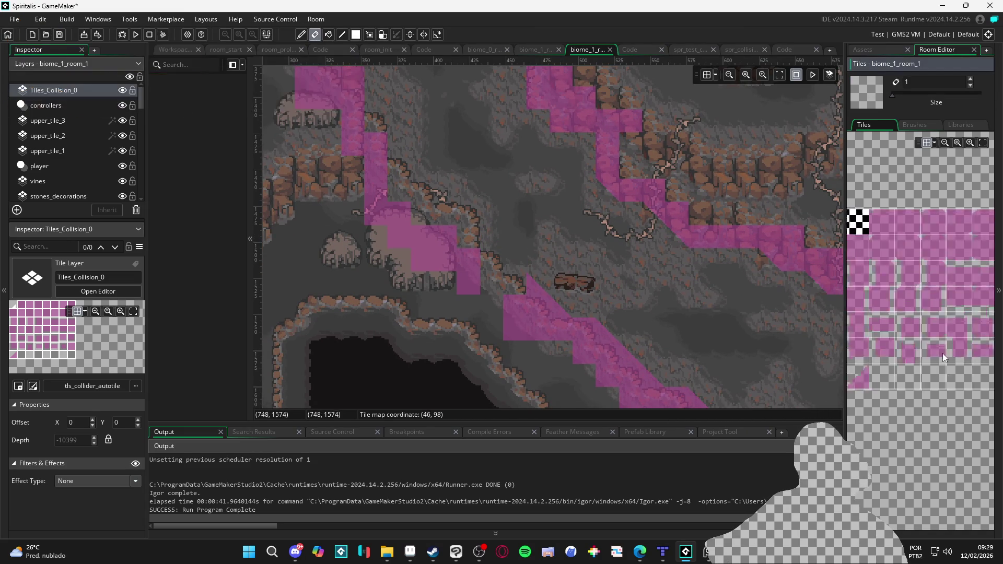
left_click(873, 385)
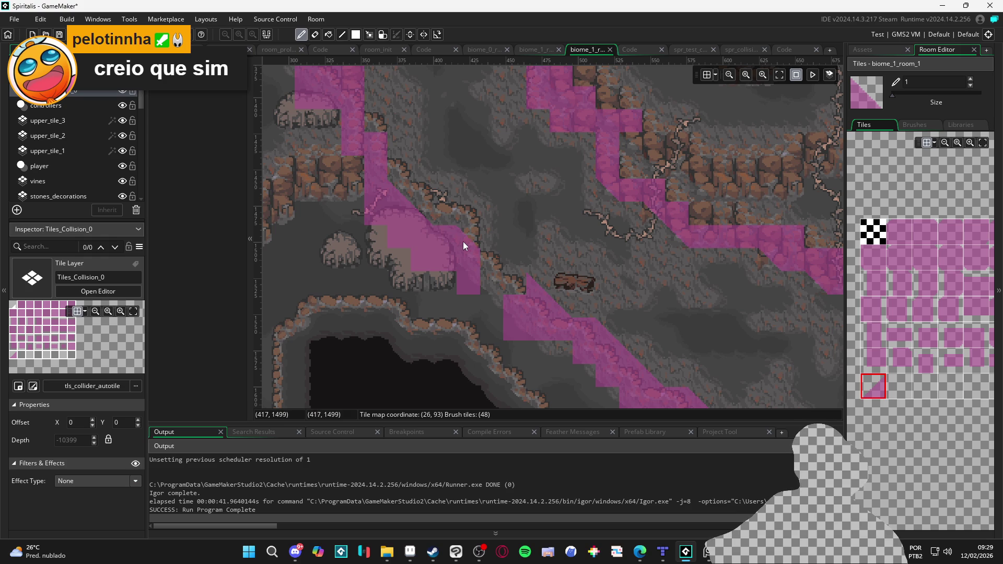
left_click_drag(965, 345, 926, 346)
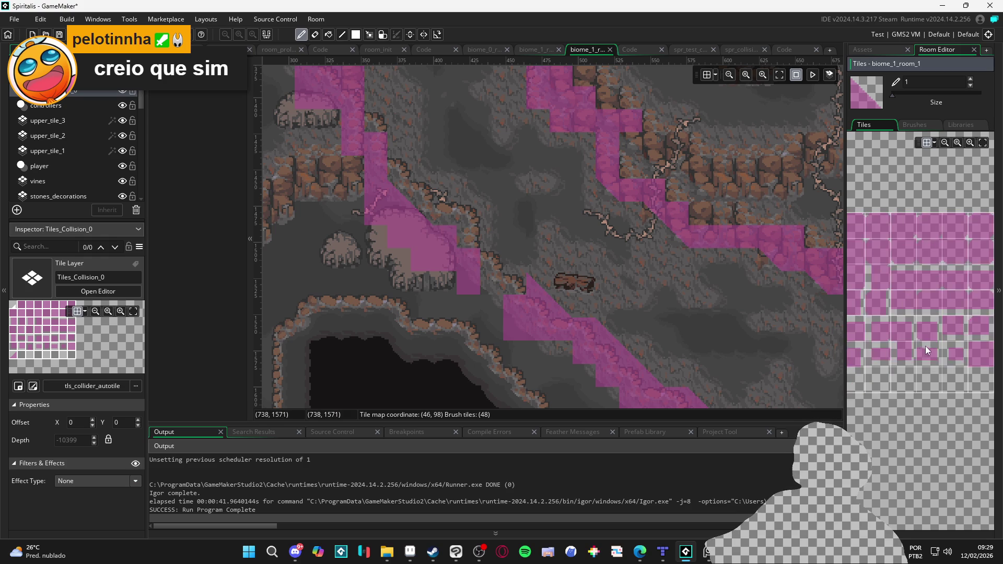
left_click(961, 353)
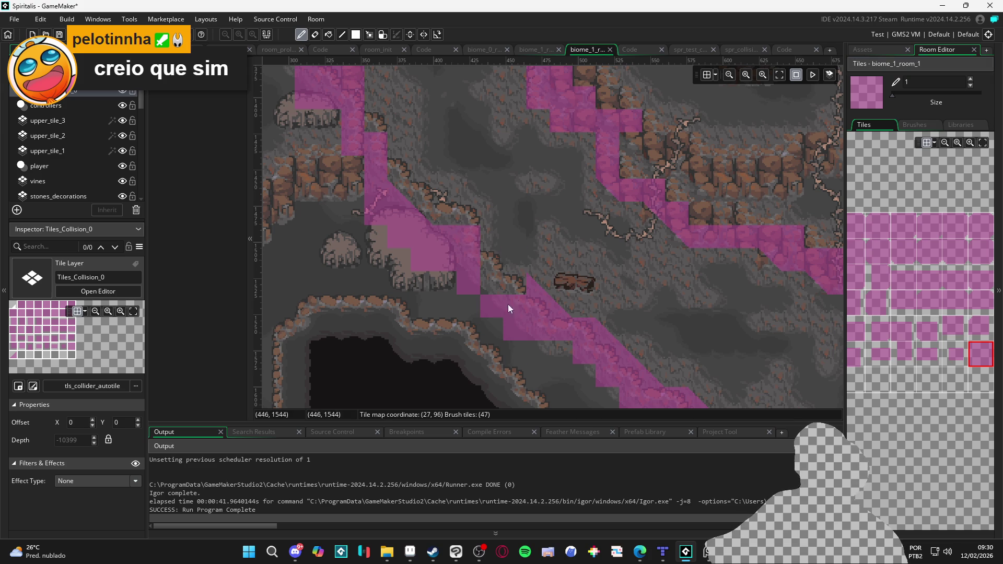
key("e")
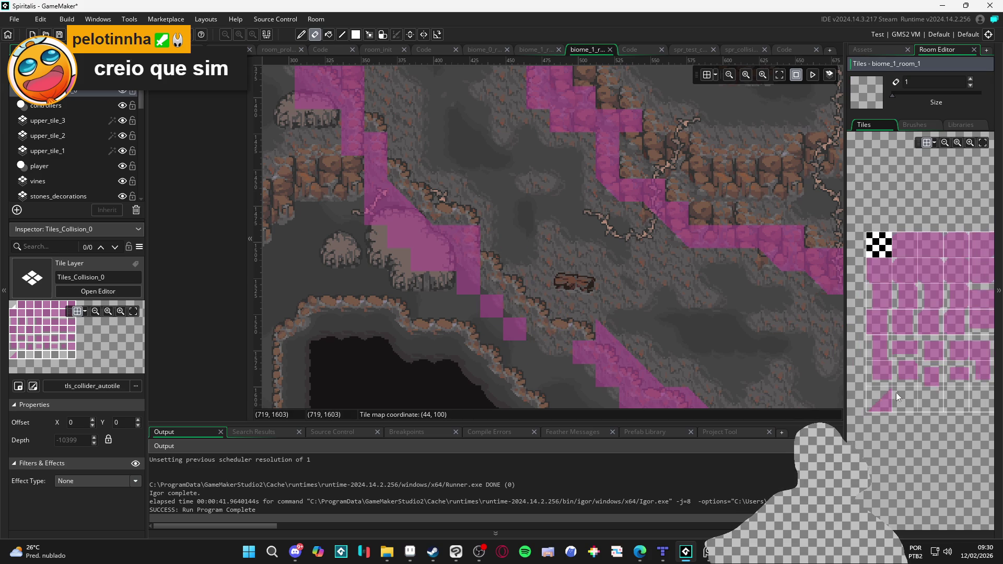
left_click(881, 399)
mouse_move(408, 259)
left_mouse_down()
mouse_move(480, 286)
mouse_move(506, 311)
left_mouse_up()
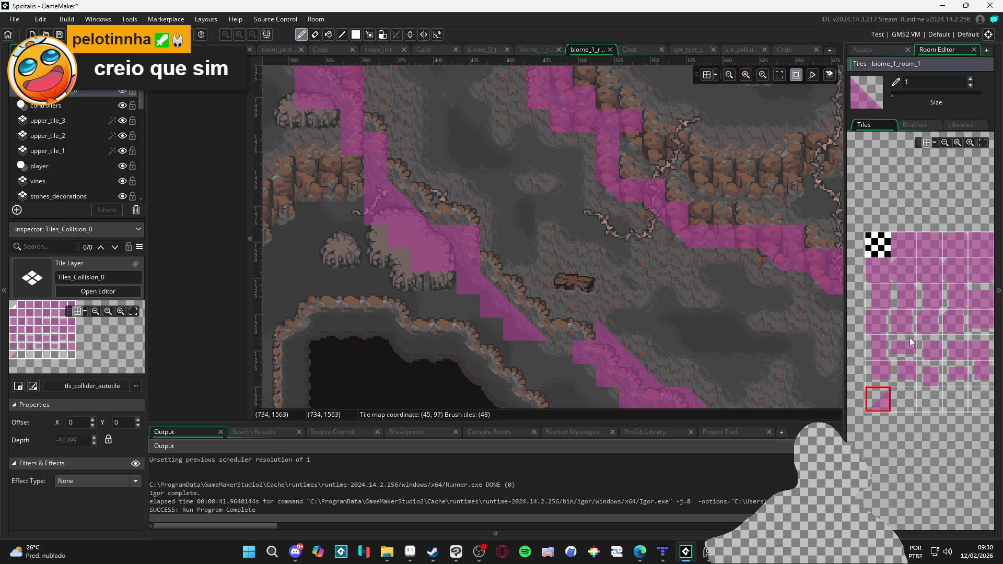
Erase stray tiles below the diagonal and extend the full collision strip down-right.
left_click(949, 361)
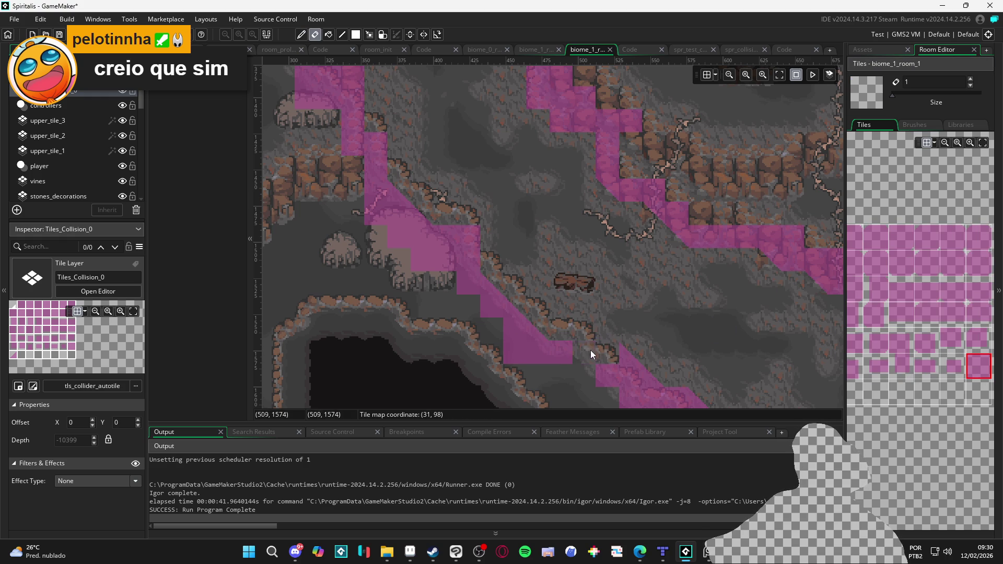
scroll(641, 380, "down", 2)
scroll(641, 381, "right", 2)
left_click_drag(596, 333, 733, 357)
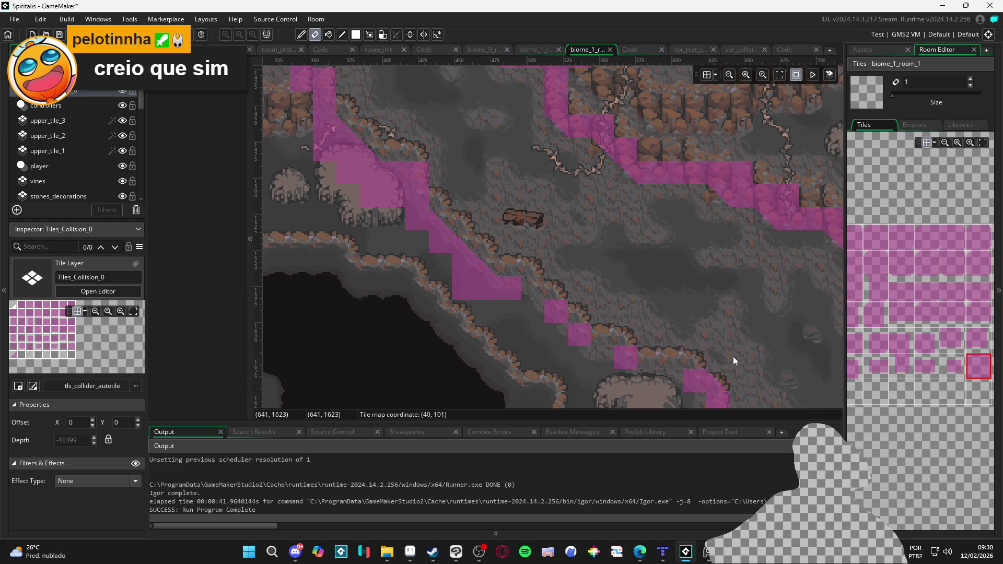
left_click_drag(620, 351, 573, 336)
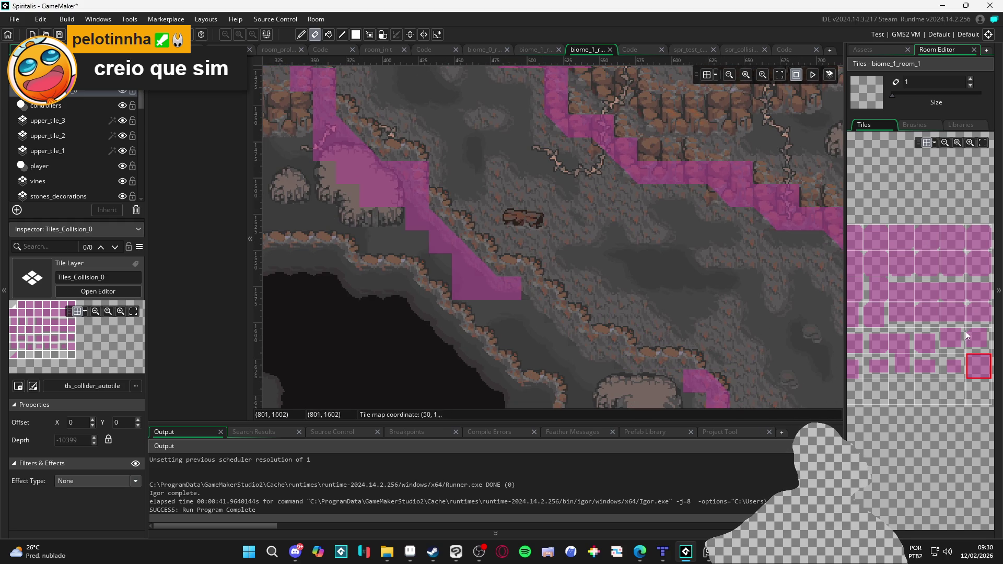
left_click(979, 367)
mouse_move(515, 299)
left_mouse_down()
mouse_move(577, 356)
mouse_move(609, 366)
left_mouse_up()
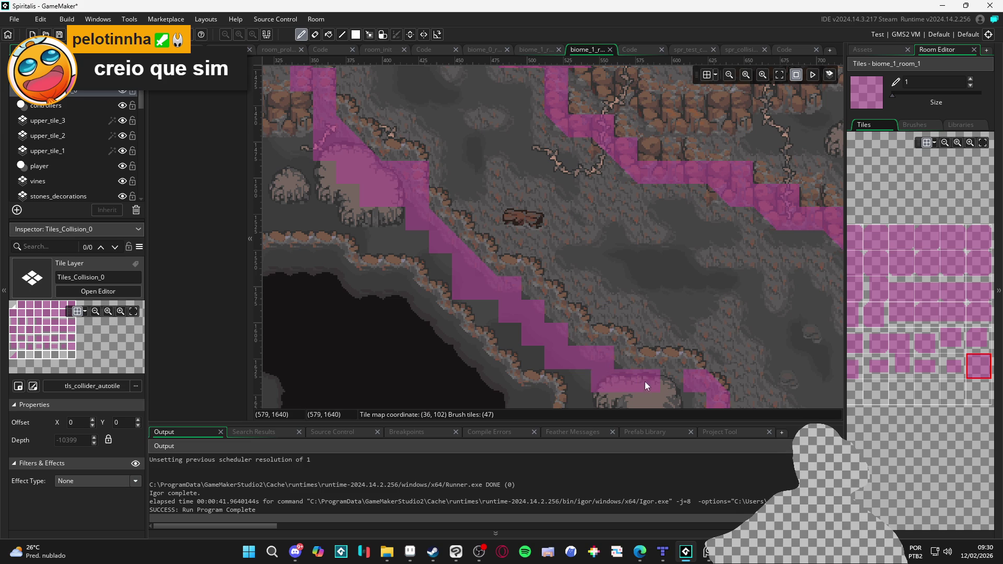
Erase a misplaced tile and paint full collision tiles over the rock ledge and its edge.
scroll(686, 391, "down", 3)
key("e")
left_click(676, 320)
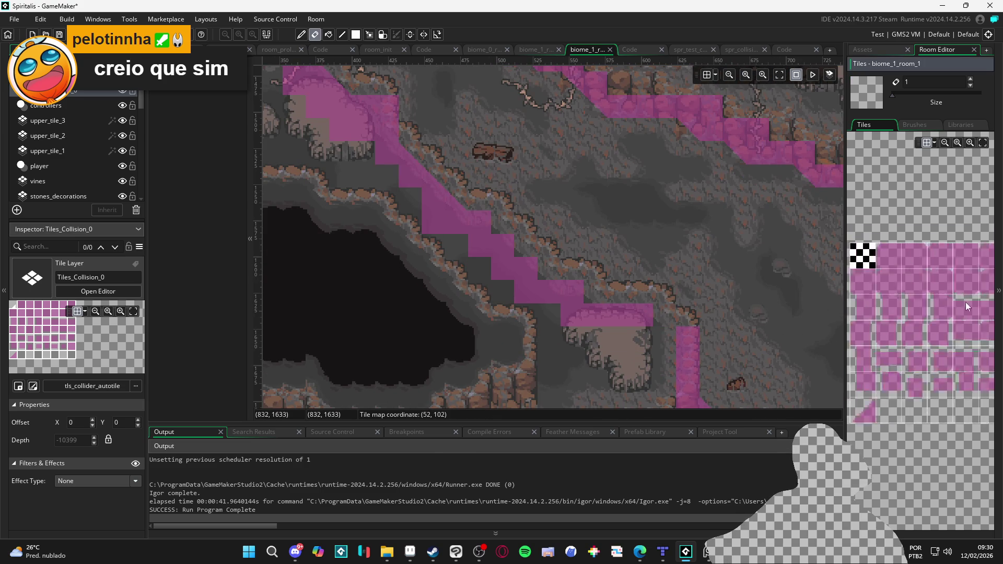
left_click(973, 368)
left_click_drag(662, 318, 666, 341)
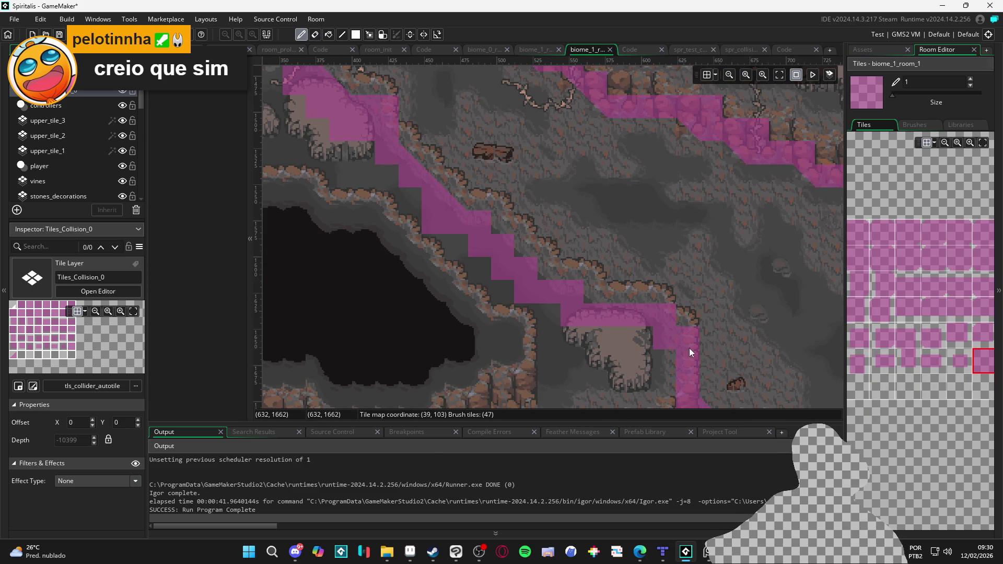
scroll(622, 335, "up", 3)
scroll(622, 335, "left", 3)
left_click(810, 316)
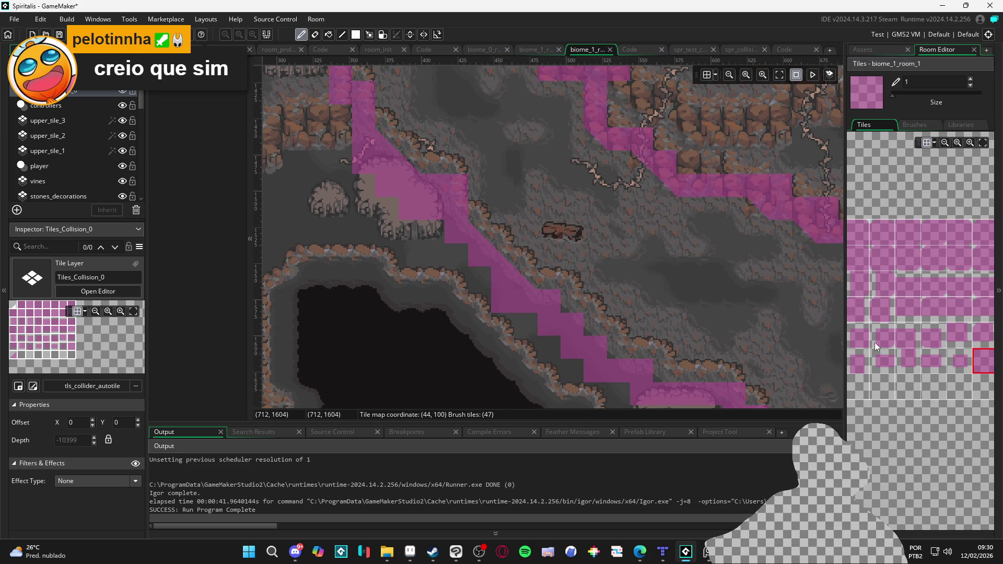
Smooth the staircase edge of the ledge with slope collision tiles.
scroll(899, 355, "up", 2)
left_click(857, 413)
left_click_drag(605, 349, 599, 328)
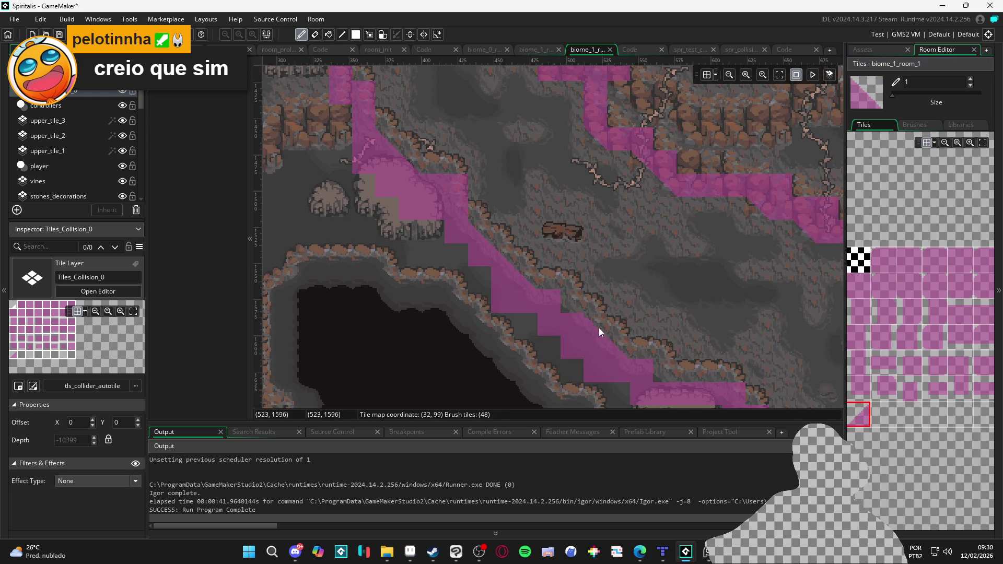
scroll(573, 315, "down", 2)
scroll(573, 314, "right", 3)
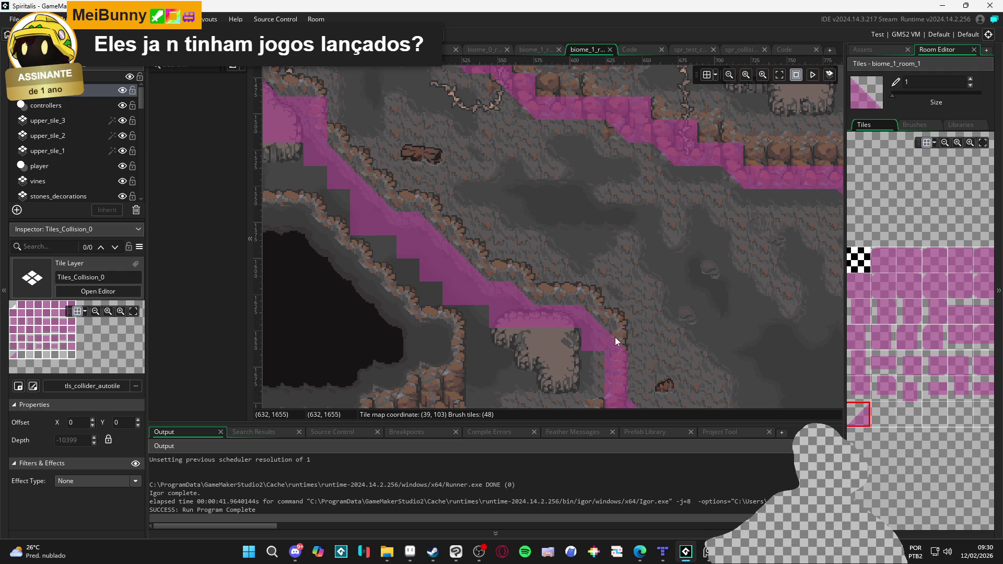
Pan and zoom across the room to inspect the collision tiles along the cliff edges.
scroll(491, 256, "left", 2)
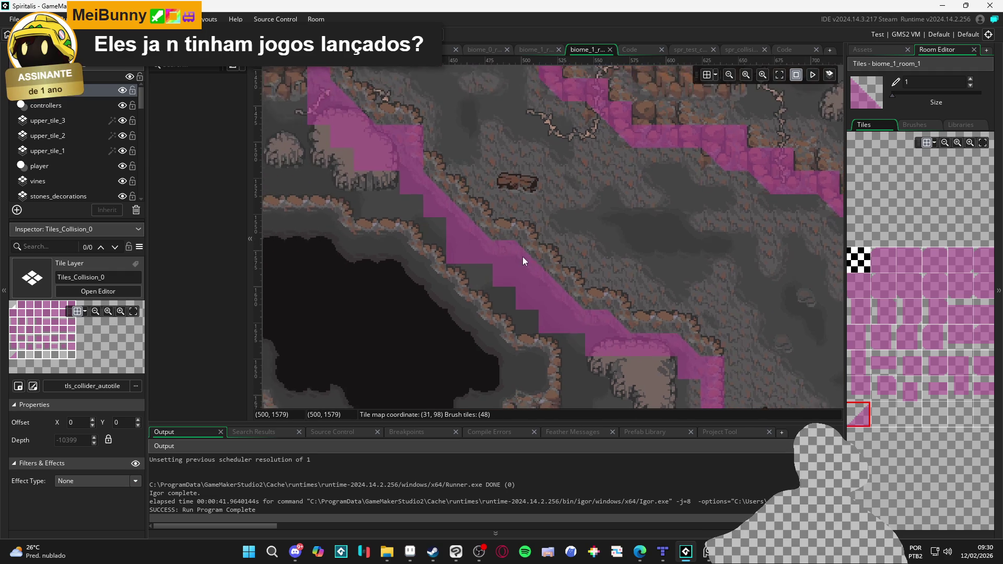
scroll(522, 257, "up", 1)
scroll(542, 334, "up", 3)
scroll(503, 300, "left", 1)
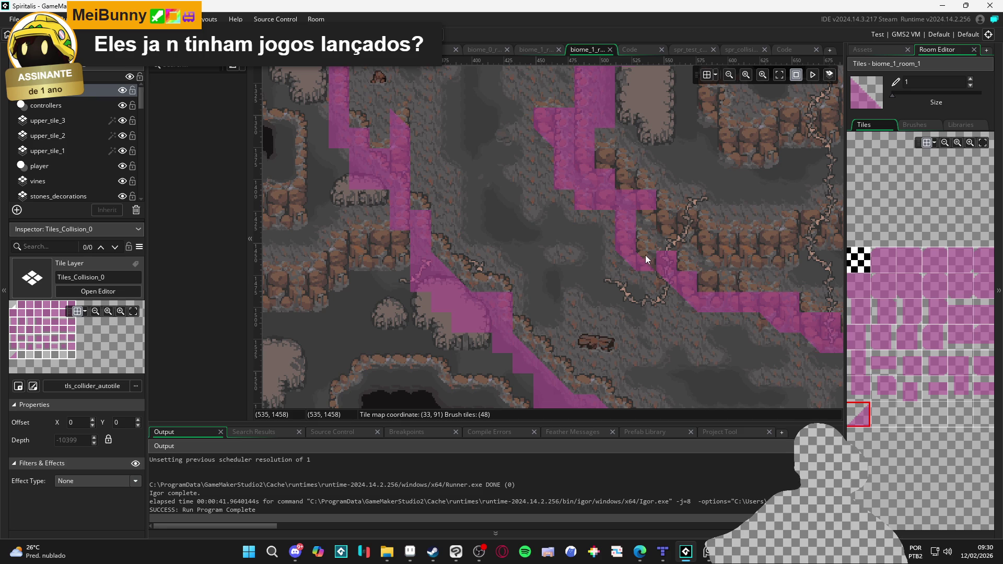
scroll(650, 279, "down", 1, "ctrl")
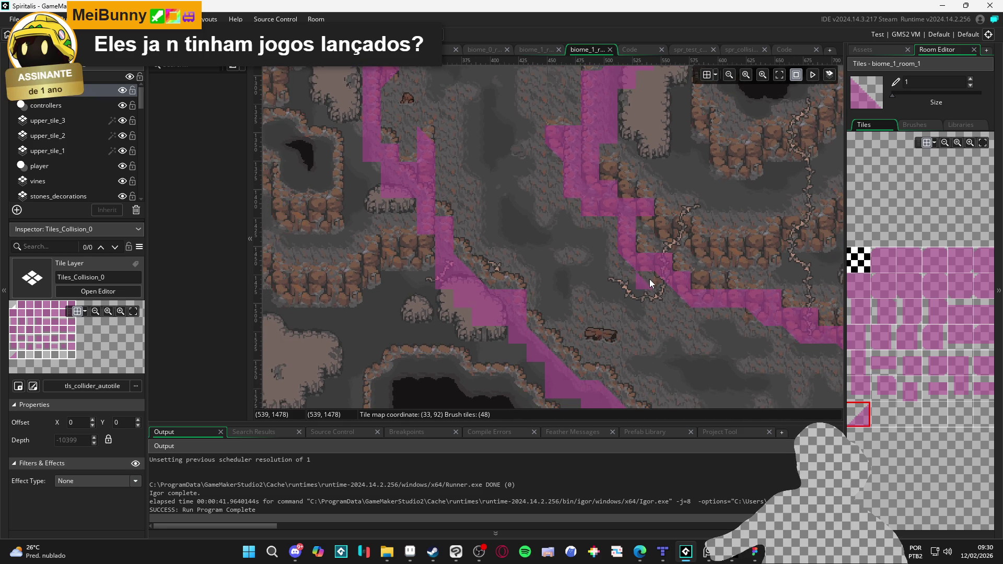
scroll(650, 279, "down", 1, "ctrl")
left_click_drag(673, 306, 609, 258)
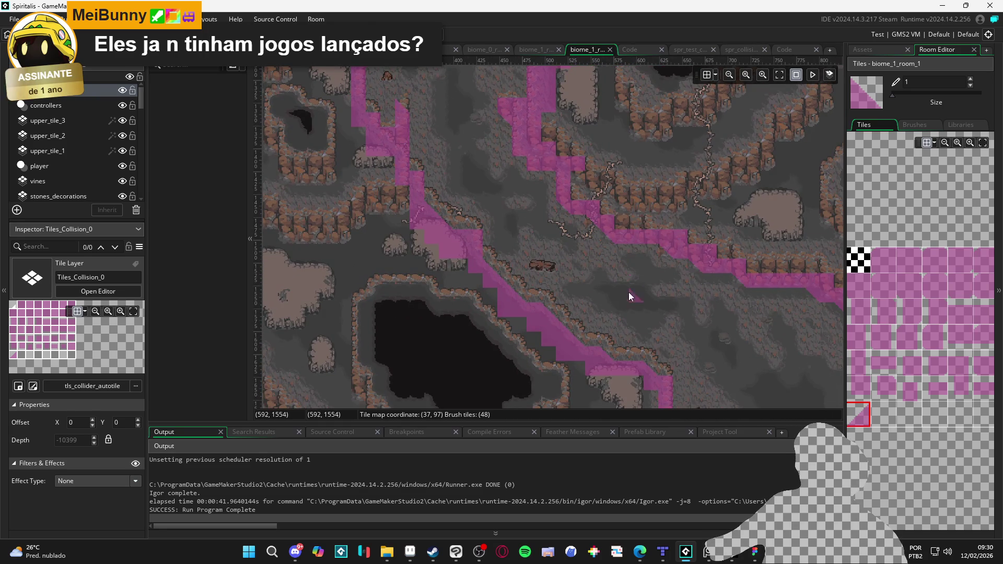
mouse_move(627, 295)
left_mouse_down()
mouse_move(667, 337)
mouse_move(587, 315)
mouse_move(555, 291)
mouse_move(562, 276)
left_mouse_up()
scroll(561, 272, "up", 1, "ctrl")
scroll(561, 209, "down", 3)
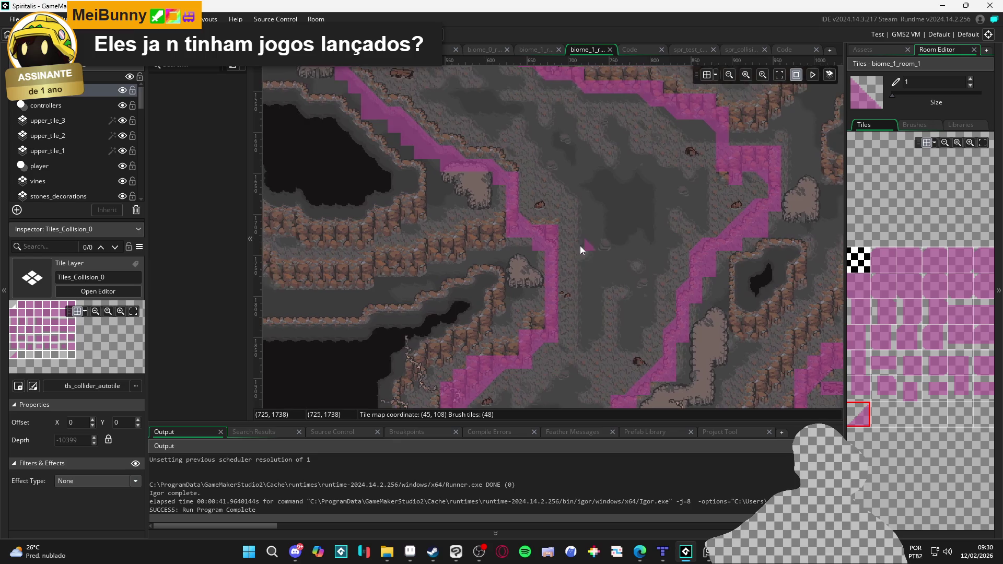
scroll(532, 223, "up", 1, "ctrl")
mouse_move(695, 232)
left_mouse_down()
mouse_move(654, 271)
mouse_move(633, 175)
mouse_move(499, 154)
left_mouse_up()
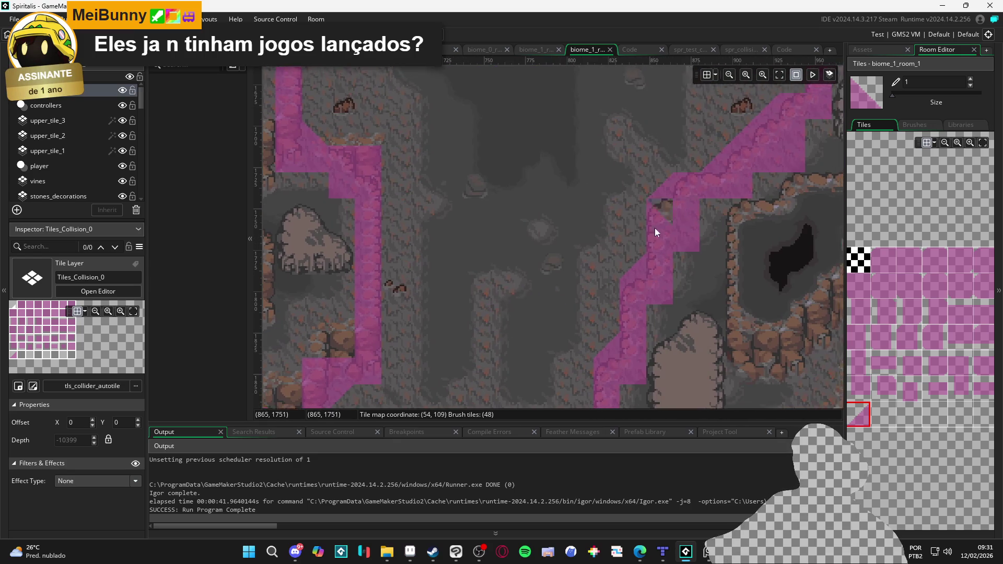
left_click_drag(654, 229, 521, 312)
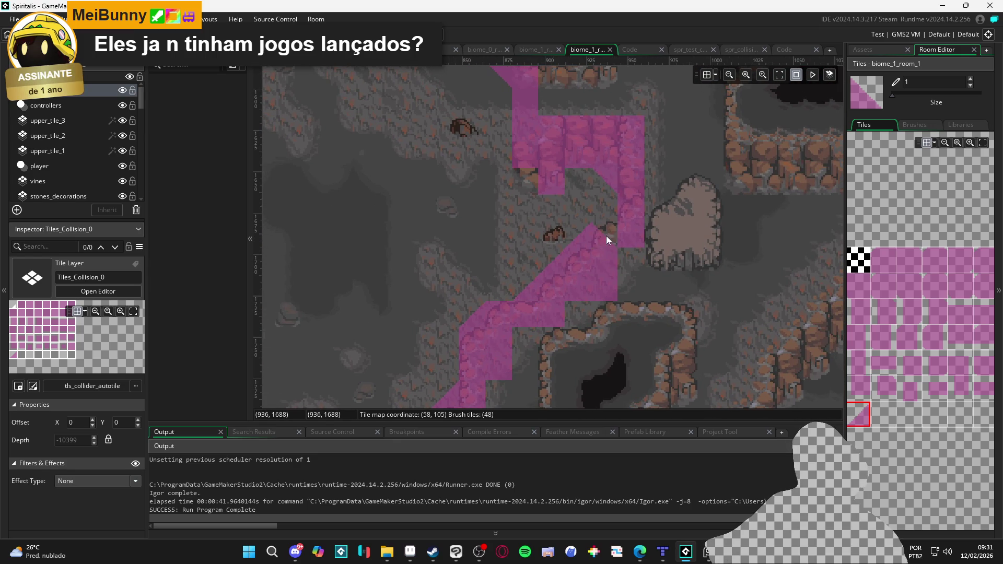
scroll(606, 236, "down", 1, "ctrl")
Mark a block of collision tiles, clear the brush, and choose the full magenta tile instead.
key("e")
mouse_move(579, 283)
left_mouse_down()
mouse_move(712, 132)
mouse_move(687, 180)
left_mouse_up()
scroll(711, 144, "down", 1, "ctrl")
mouse_move(712, 133)
left_mouse_down()
mouse_move(523, 367)
mouse_move(526, 384)
left_mouse_up()
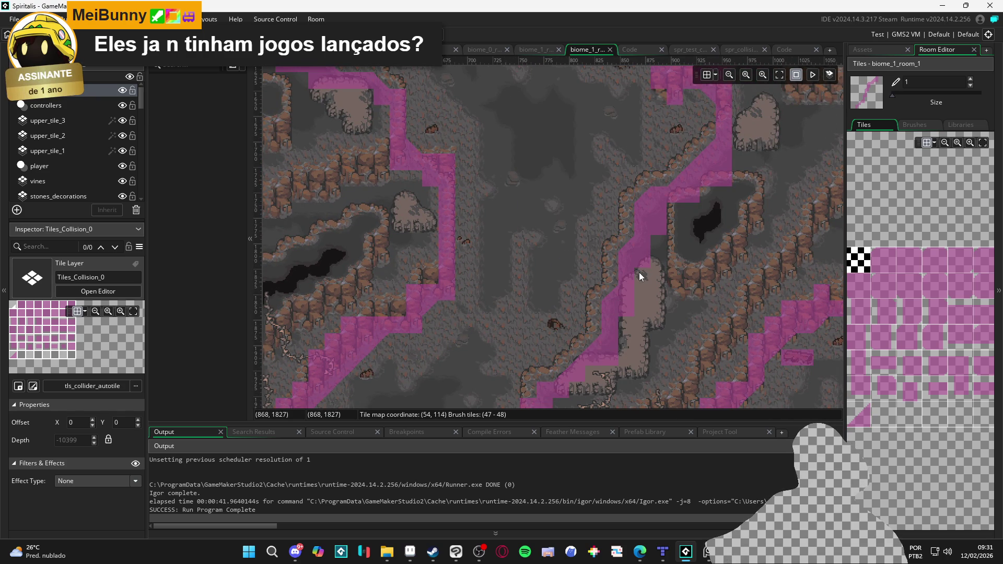
scroll(525, 142, "down", 3)
scroll(525, 142, "left", 2)
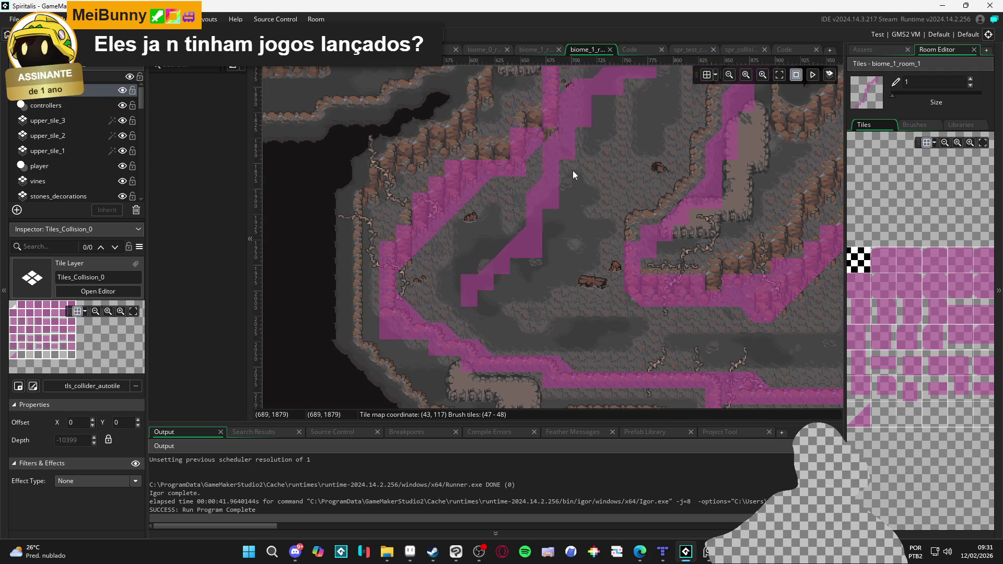
left_click(925, 386)
left_click(960, 382)
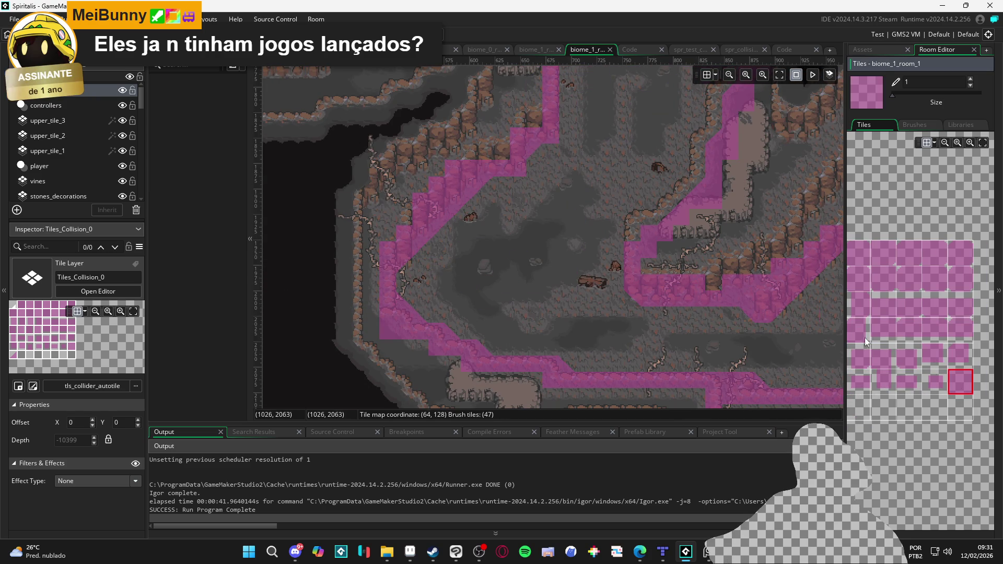
scroll(468, 207, "up", 3)
scroll(492, 326, "down", 5)
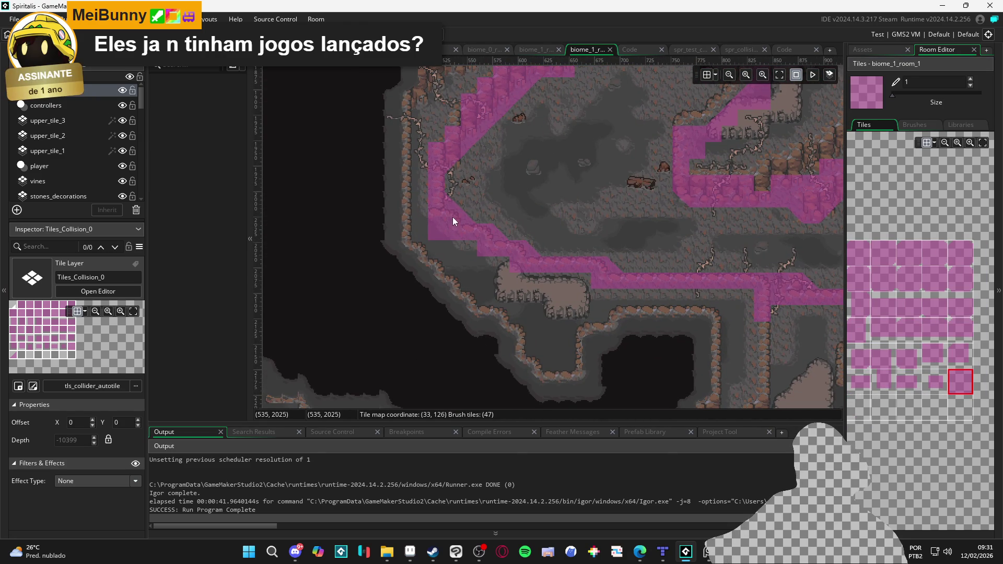
Select the lower corridor's collision tiles from edge to far end and copy them as a brush with Ctrl+C.
key("e")
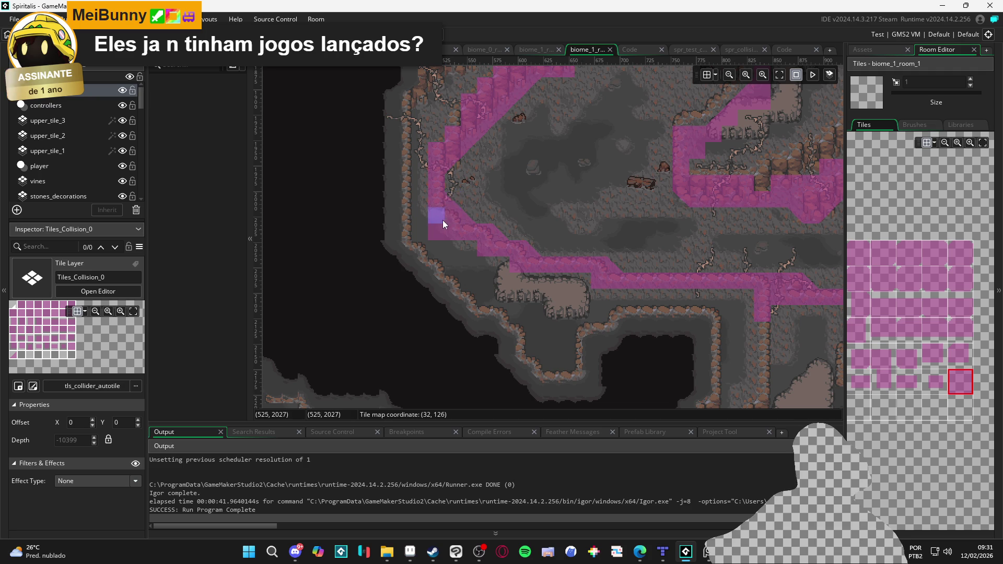
mouse_move(440, 220)
left_mouse_down()
mouse_move(511, 274)
mouse_move(736, 311)
mouse_move(764, 331)
mouse_move(498, 289)
left_mouse_up()
left_click_drag(575, 249, 460, 296)
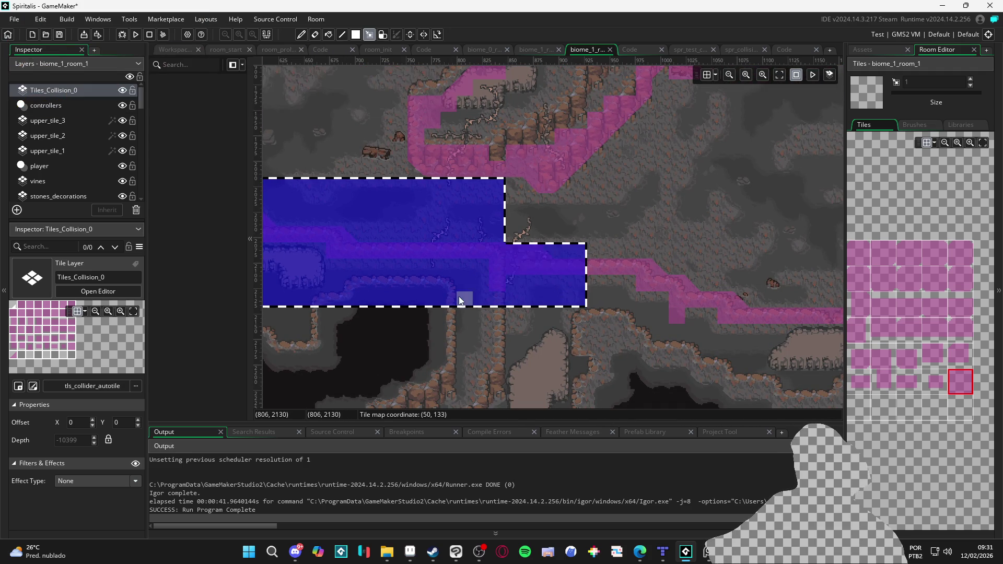
left_click_drag(648, 270, 553, 310)
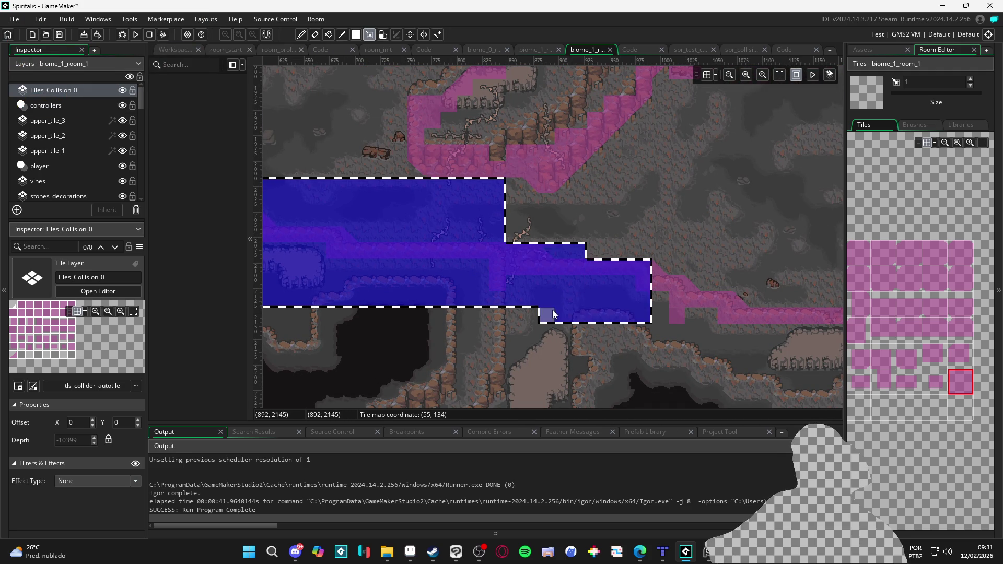
mouse_move(766, 274)
left_mouse_down()
mouse_move(562, 263)
mouse_move(394, 321)
left_mouse_up()
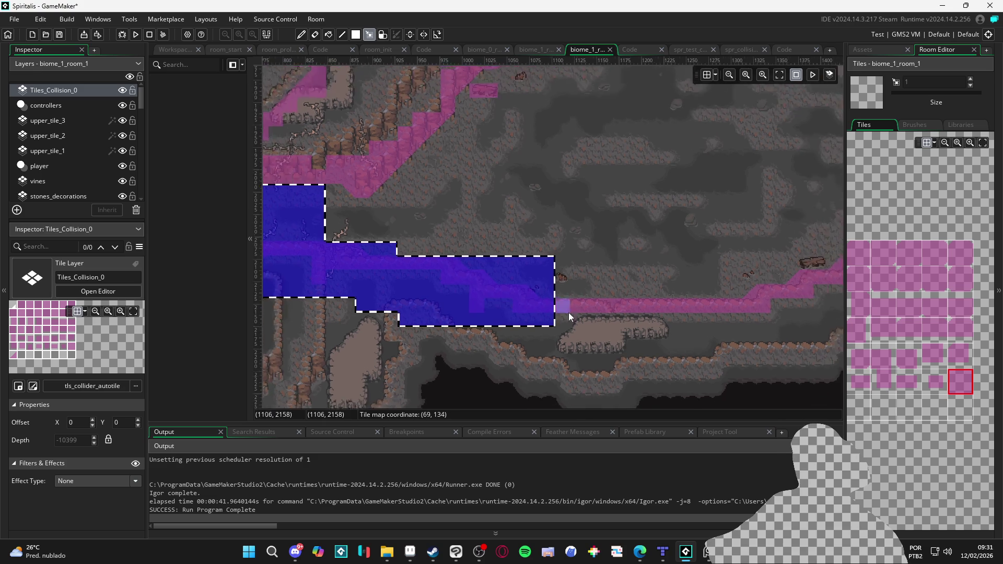
scroll(569, 313, "down", 1)
left_click_drag(568, 313, 475, 324)
left_click_drag(626, 264, 347, 345)
scroll(477, 354, "down", 2)
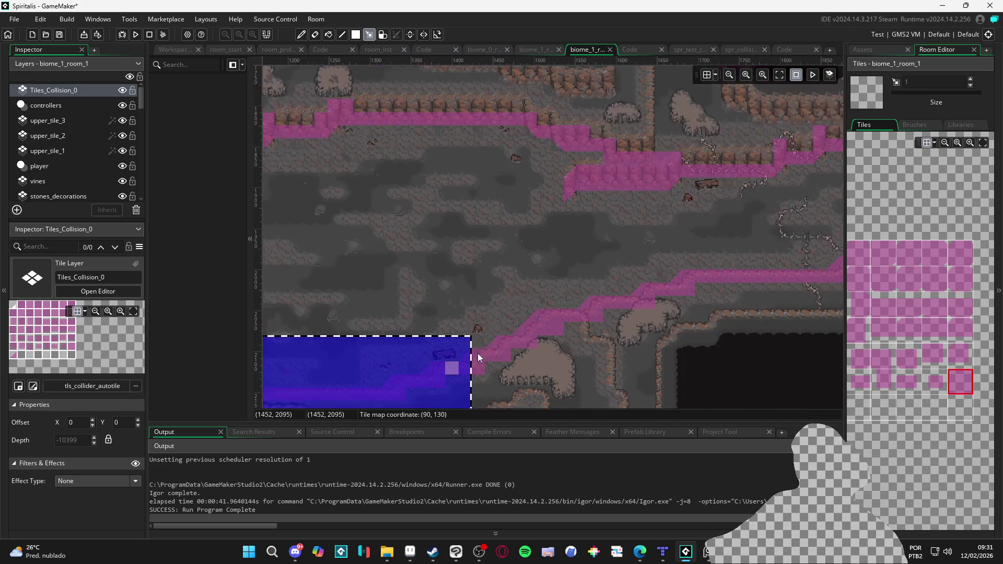
scroll(605, 302, "down", 2)
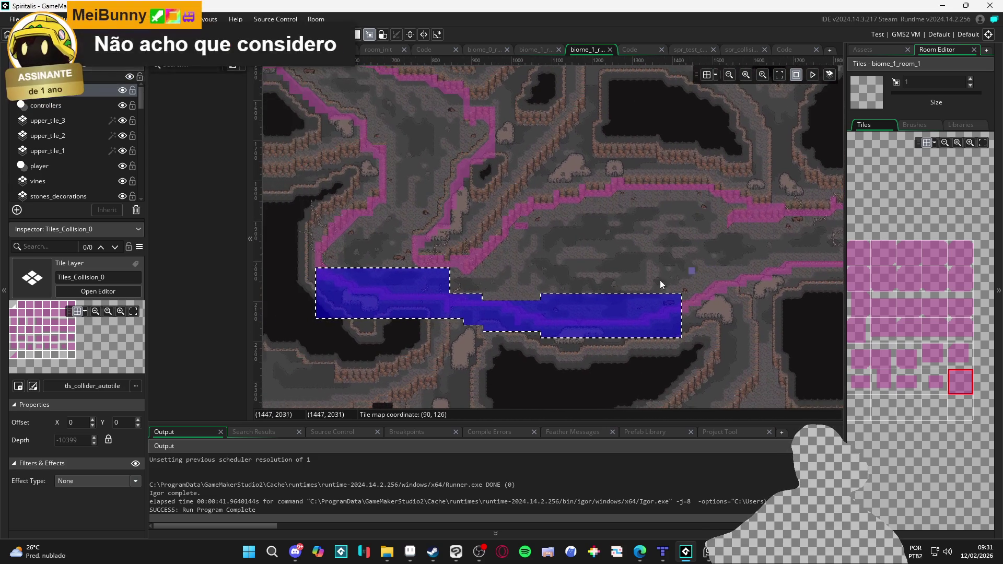
key("ctrl+c")
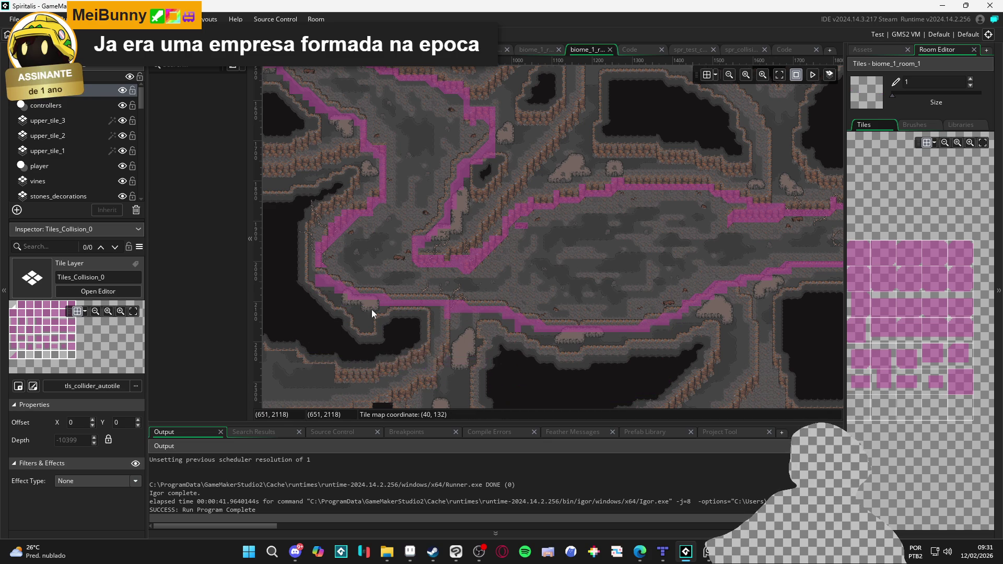
Erase a short row of collision tiles near the cave edge.
scroll(439, 288, "up", 4)
scroll(379, 284, "up", 3)
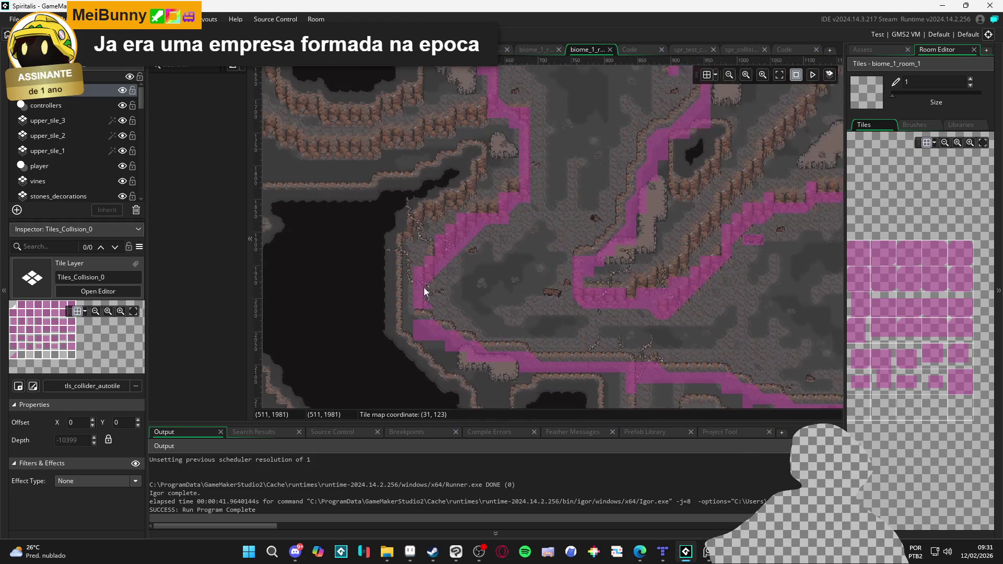
scroll(432, 292, "up", 2)
scroll(476, 331, "up", 2)
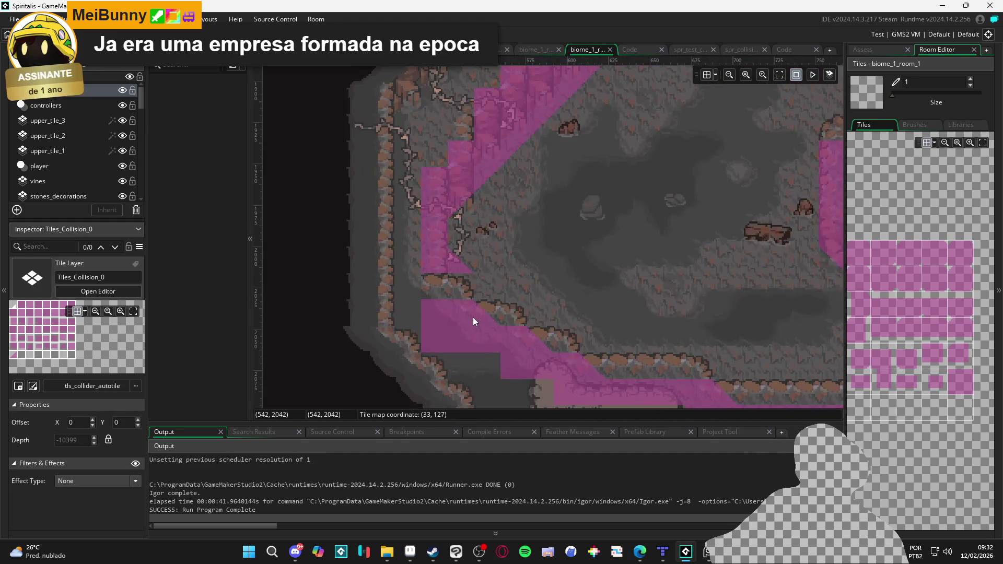
key("e")
left_click_drag(473, 317, 478, 319)
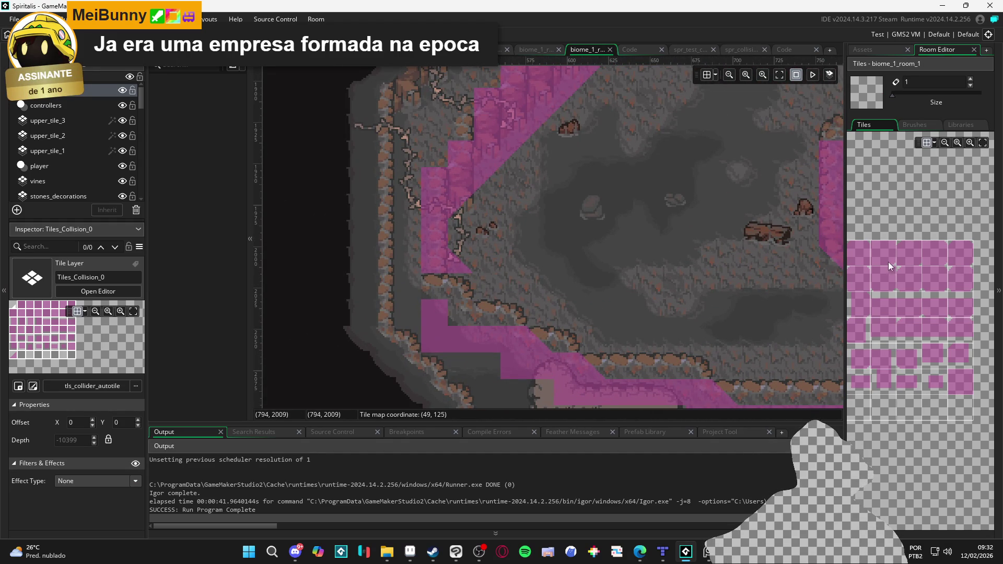
Choose the diagonal corner collision tile, erasing one stray tile on the edge.
left_click(949, 384)
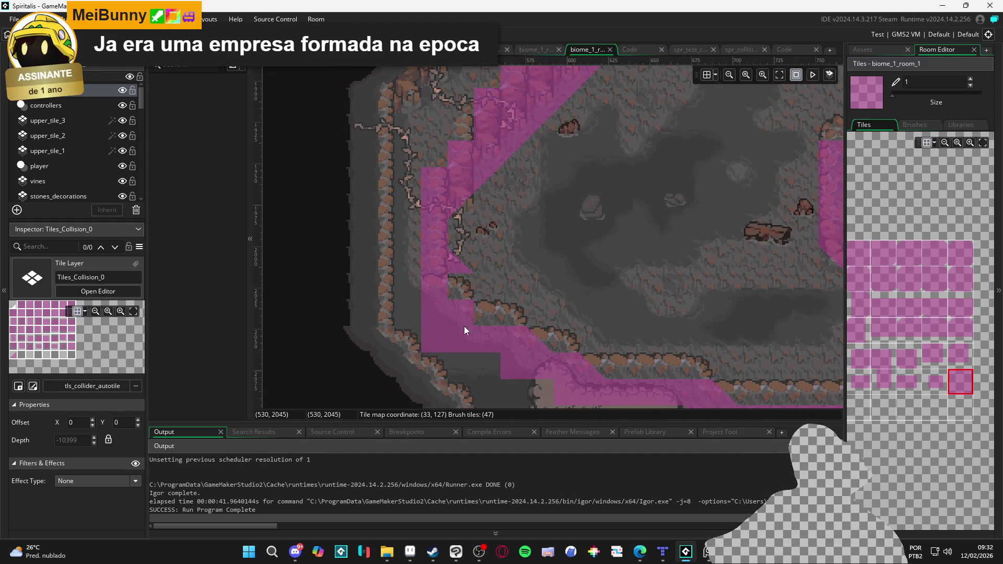
left_click(956, 384)
left_click(880, 405)
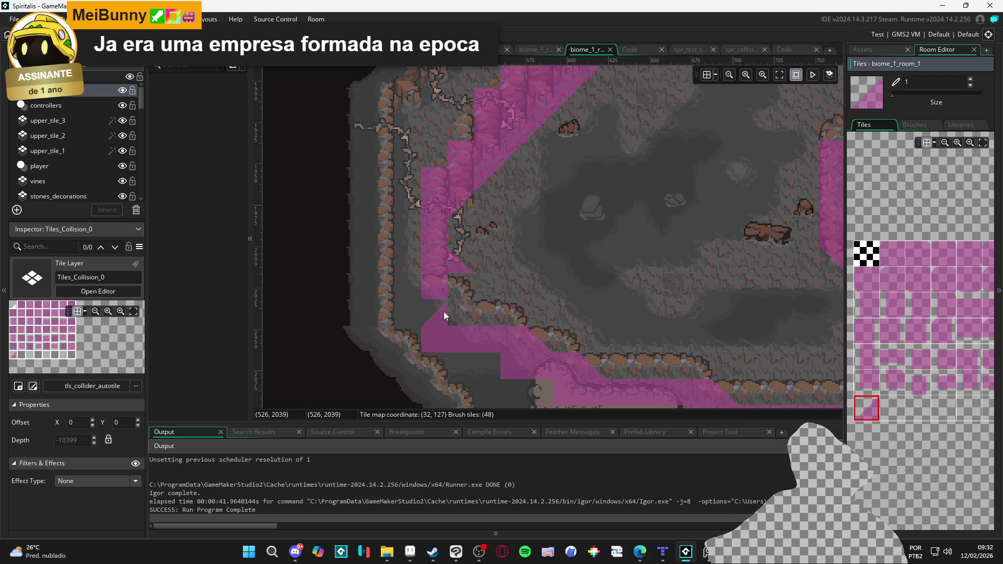
right_click(525, 346)
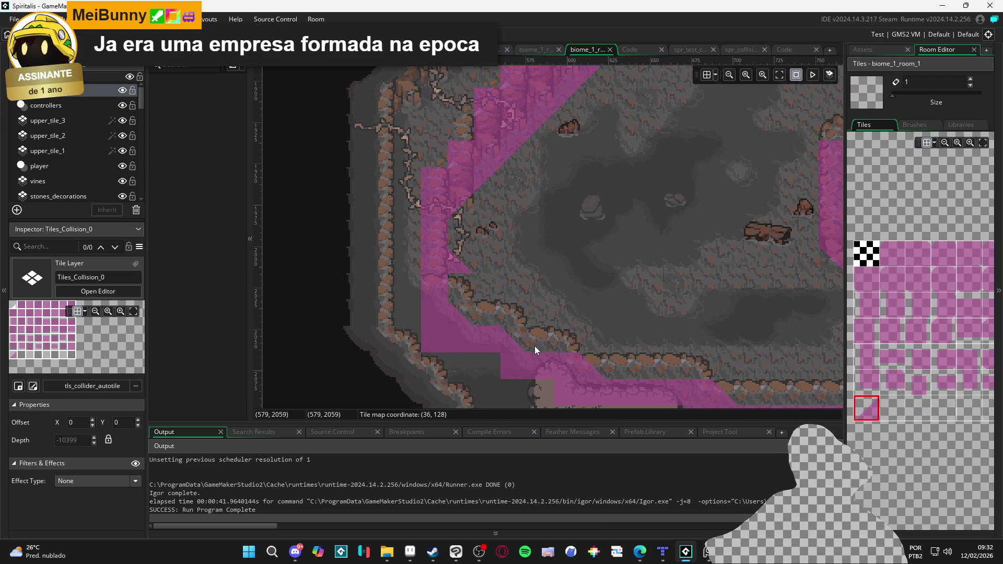
left_click(879, 405)
scroll(572, 374, "right", 3)
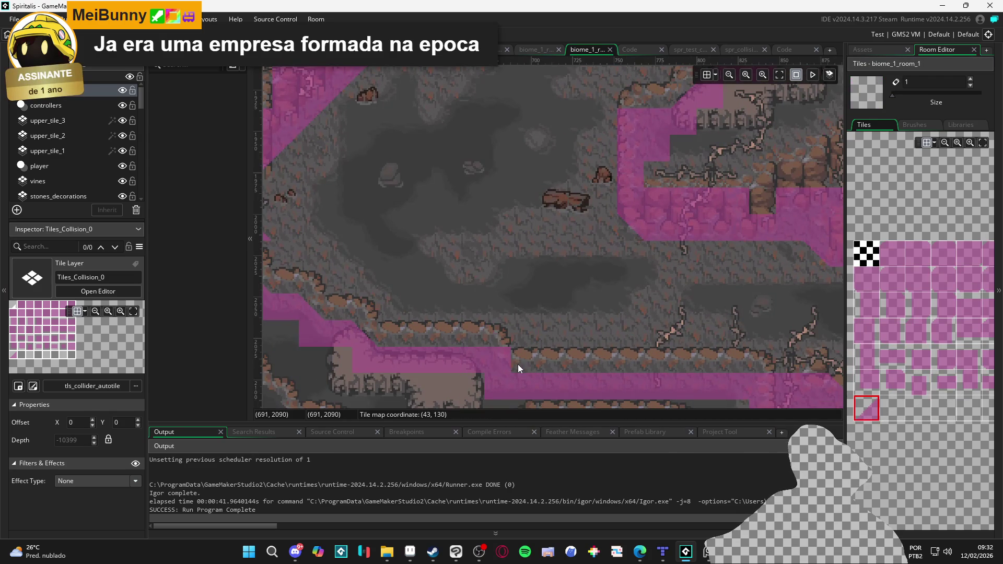
left_click(871, 413)
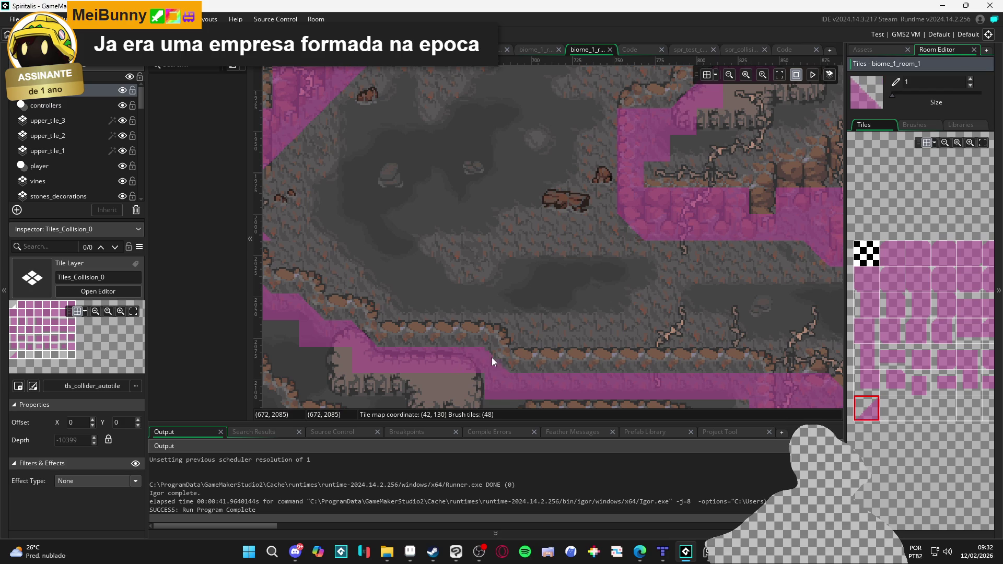
Erase the stray lower-edge collision row and repaint the gap in the collision row.
scroll(499, 361, "right", 5)
key("e")
mouse_move(427, 294)
left_mouse_down()
mouse_move(499, 294)
mouse_move(437, 294)
mouse_move(428, 305)
left_mouse_up()
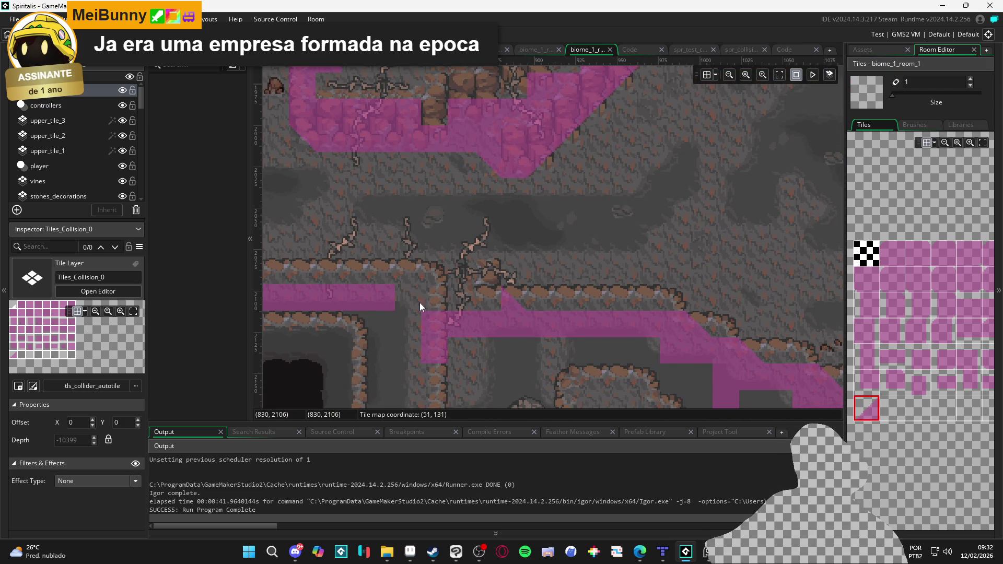
left_click(891, 246)
scroll(871, 389, "down", 1)
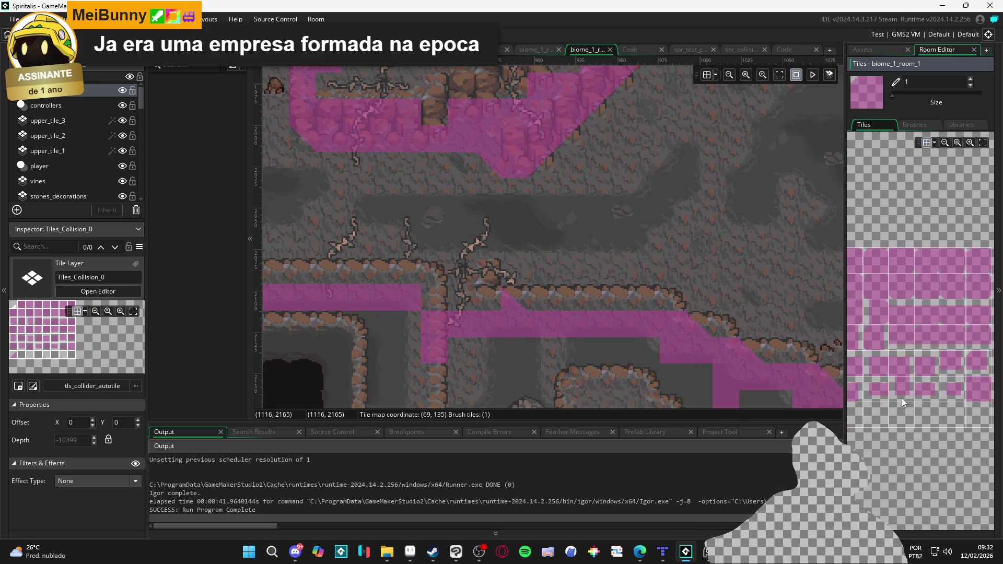
left_click(969, 393)
mouse_move(443, 305)
left_mouse_down()
mouse_move(478, 309)
mouse_move(482, 281)
left_mouse_up()
left_click(467, 283)
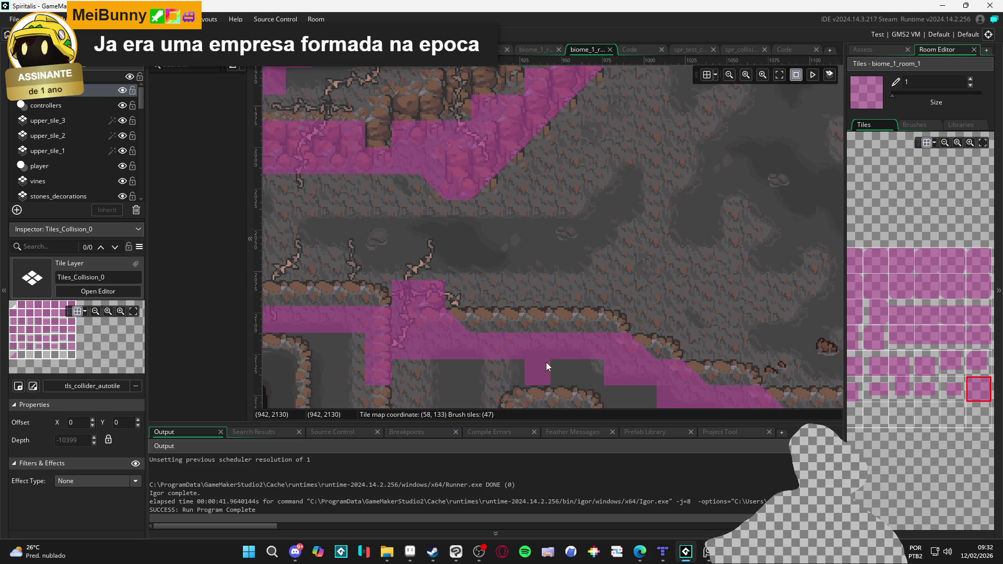
Place a corner slope tile on the cliff edge and erase the extra tiles along it.
mouse_move(547, 363)
left_mouse_down()
mouse_move(504, 347)
mouse_move(528, 341)
mouse_move(523, 321)
left_mouse_up()
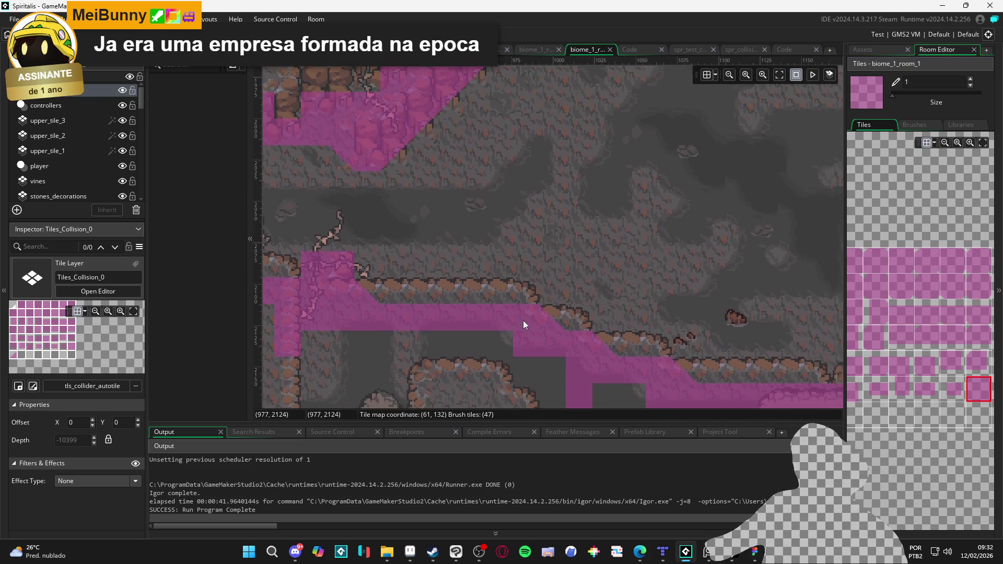
key("e")
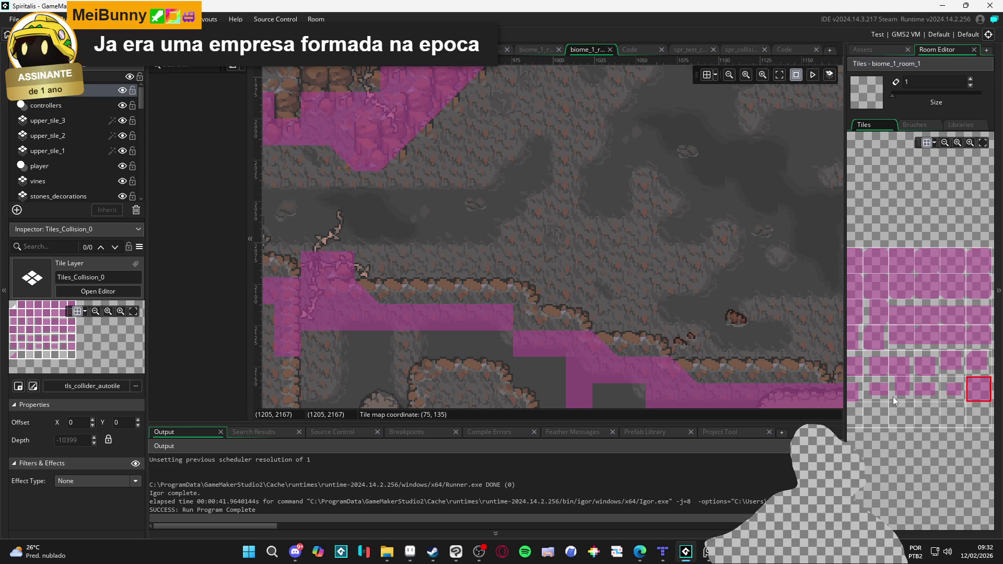
left_click(856, 421)
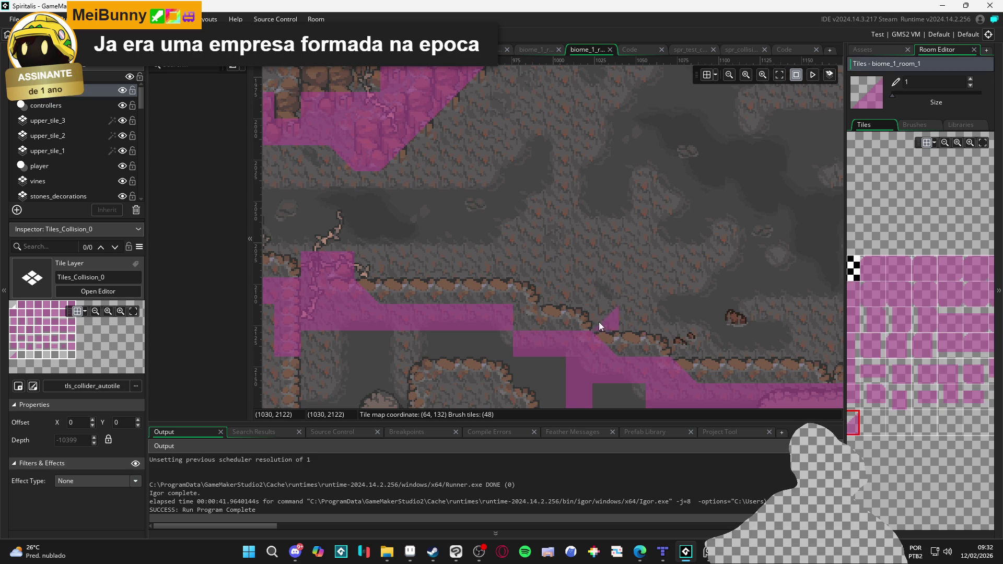
left_click(530, 311)
key("e")
left_click_drag(590, 349, 768, 379)
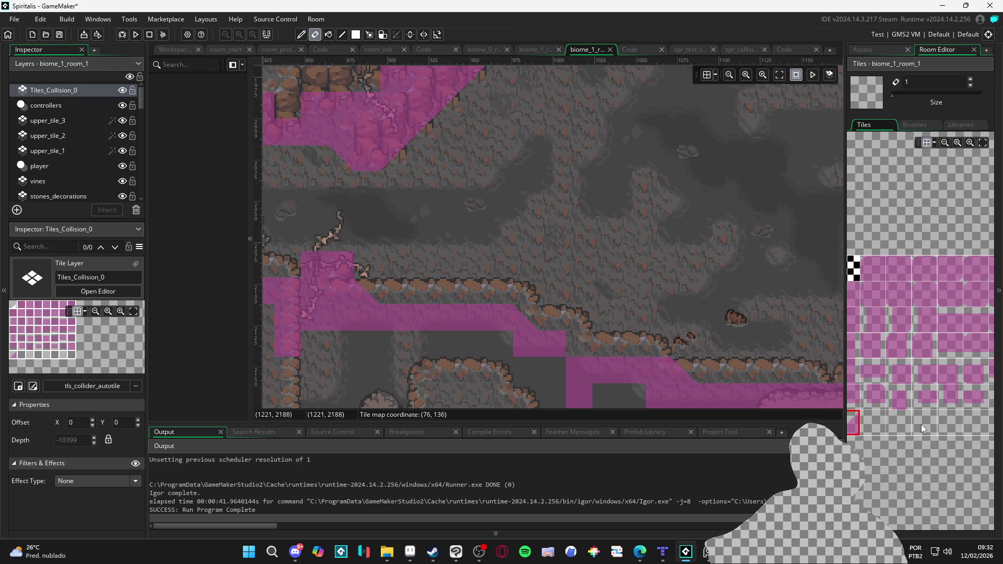
left_click(855, 421)
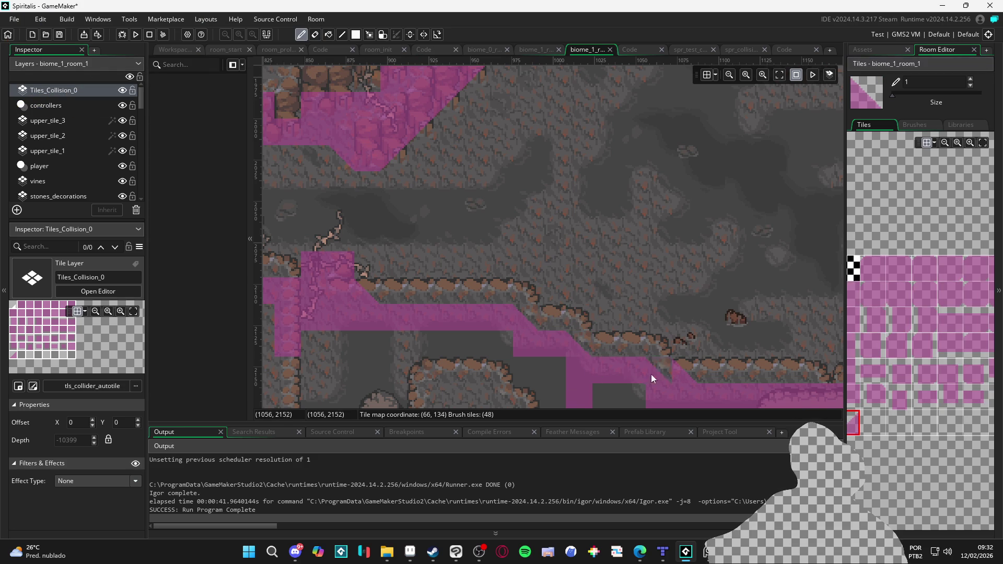
Add a slope tile at the lower band's end, then erase the step-corner and below-step tiles.
key("e")
scroll(639, 376, "down", 1)
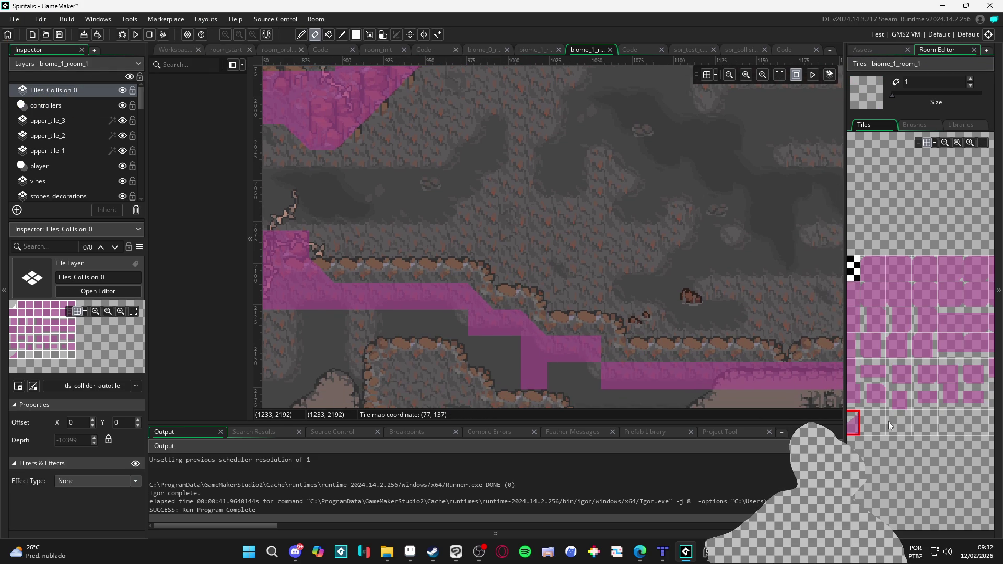
left_click(855, 423)
scroll(612, 354, "down", 1)
scroll(584, 362, "down", 5)
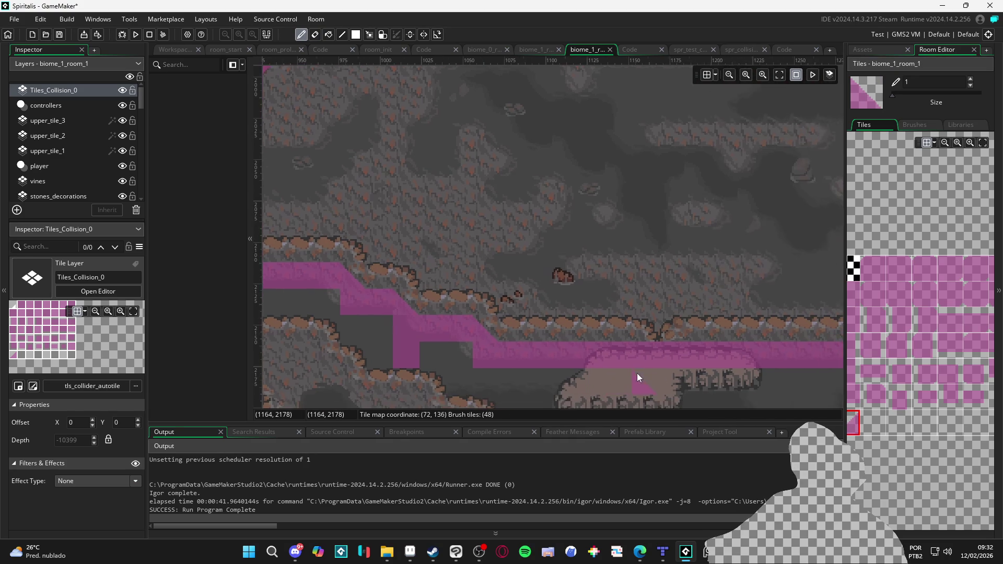
scroll(613, 367, "up", 2)
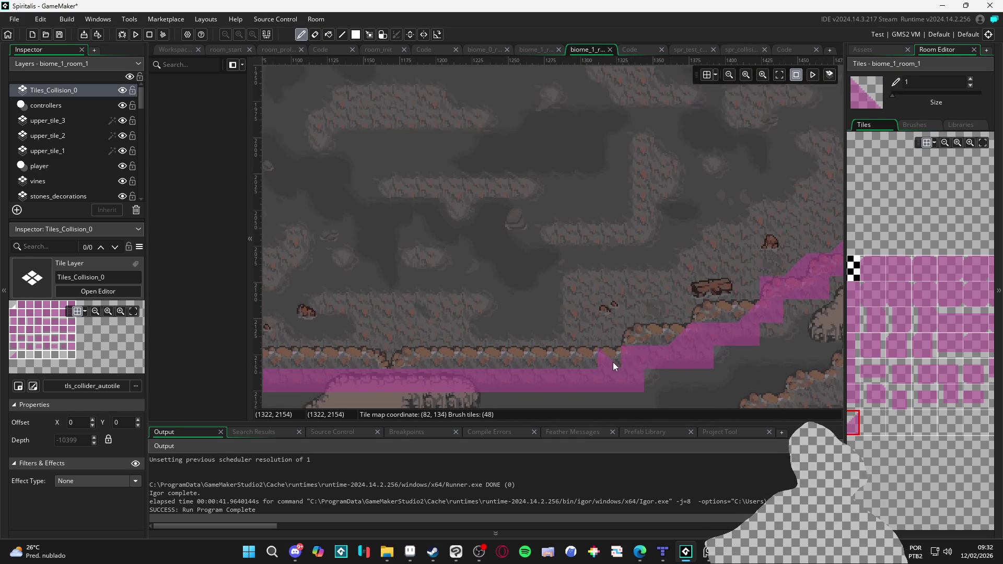
key("e")
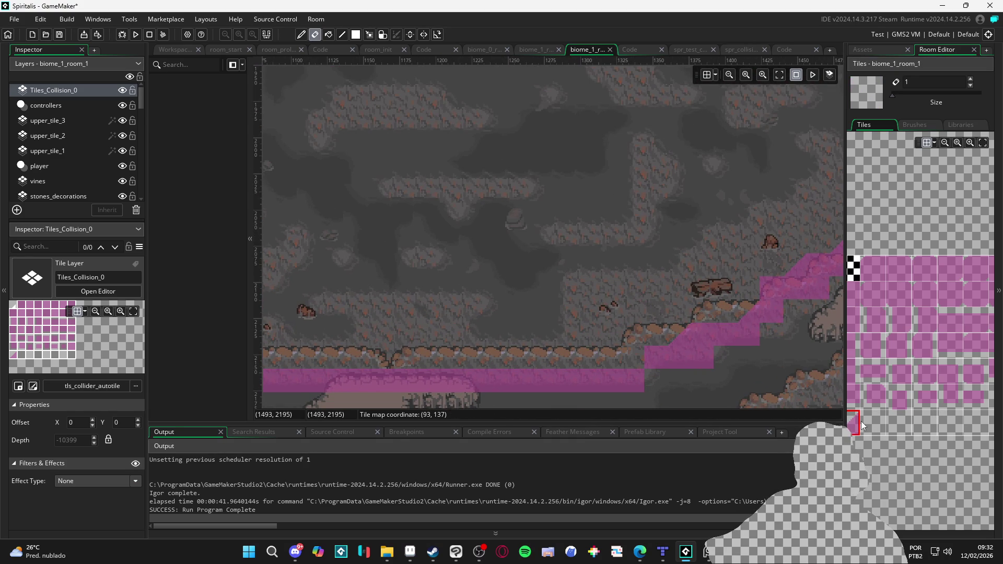
key("d")
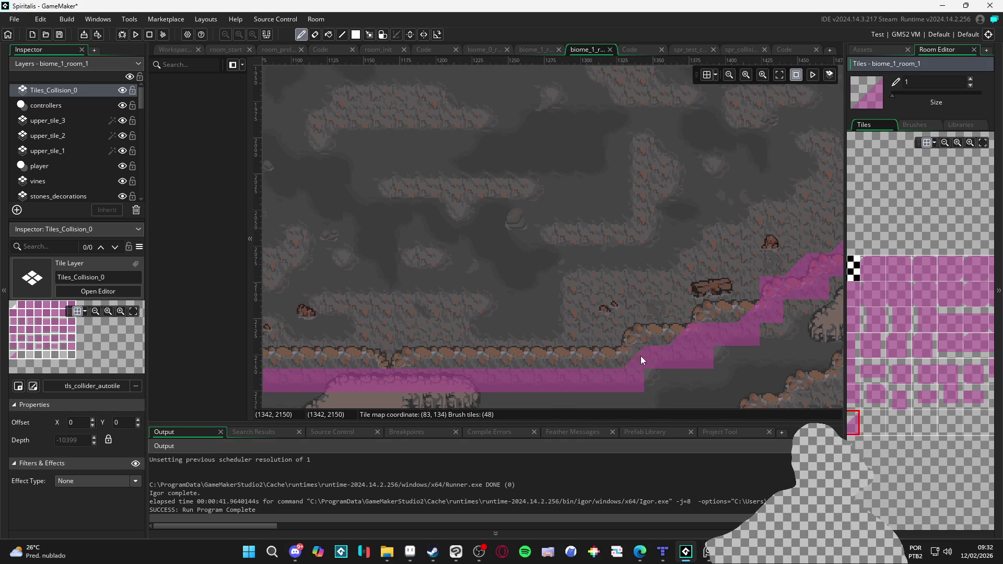
left_click(639, 356)
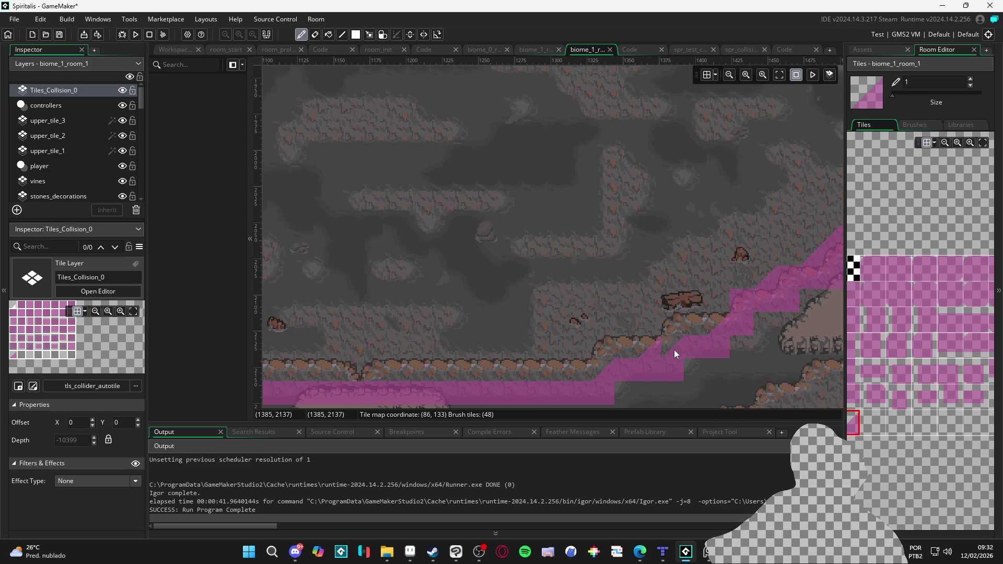
key("e")
left_click(687, 333)
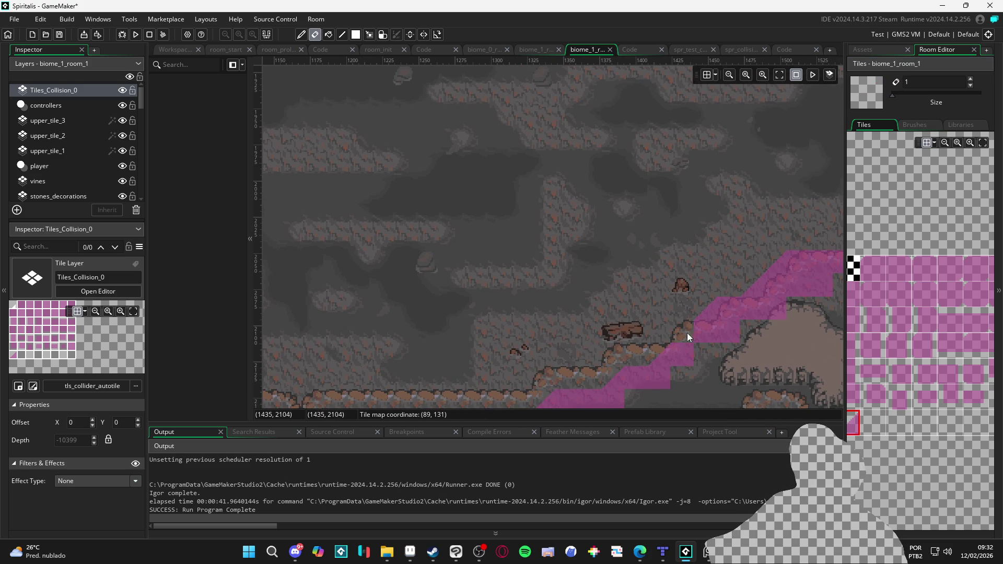
left_click(669, 353)
Paint two slope collision tiles below the step.
left_click(855, 428)
left_click(691, 358)
left_click(682, 377)
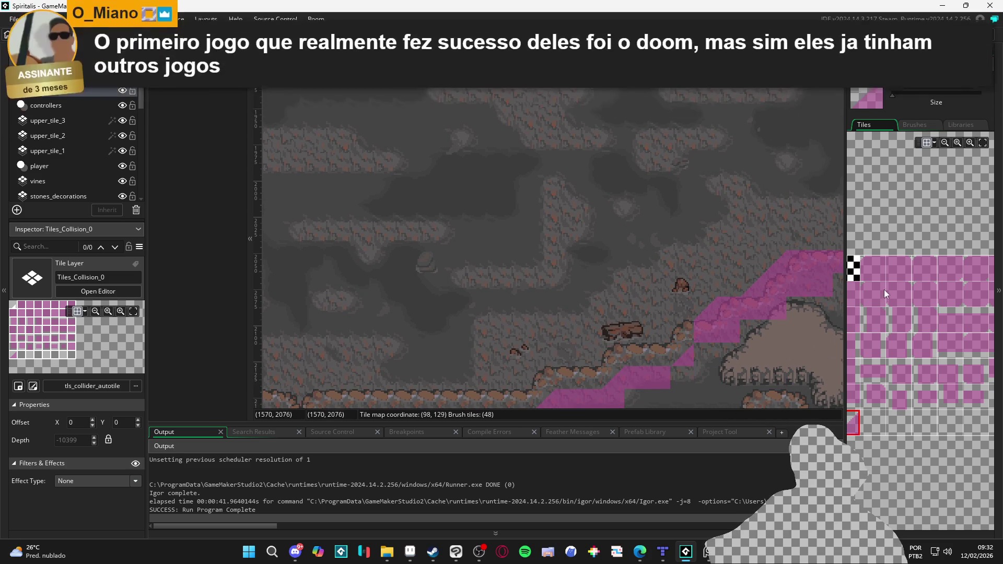
scroll(930, 402, "left", 2)
scroll(911, 407, "right", 3)
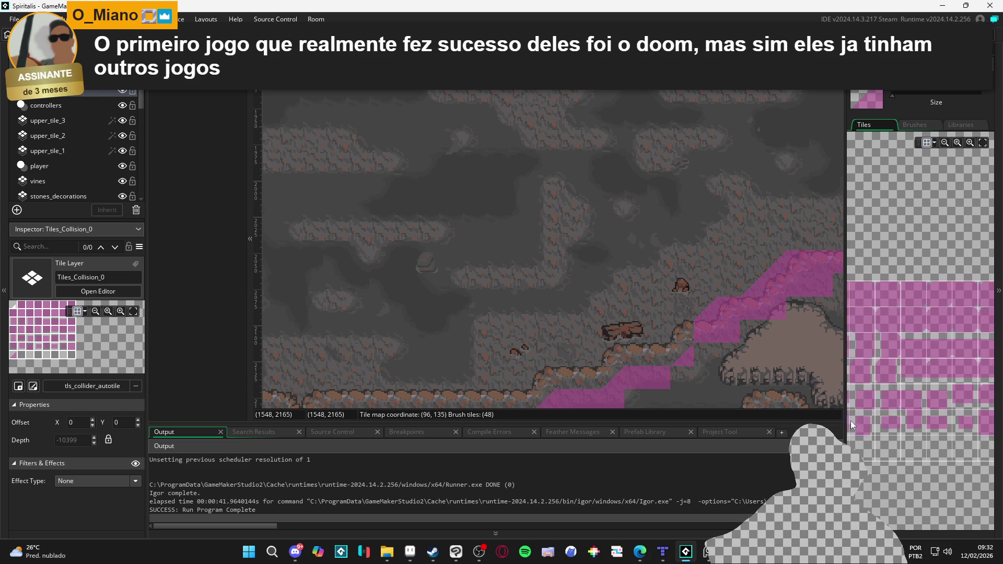
Mark out a block of collision tiles over the next stretch of cave ledges.
left_click(949, 420)
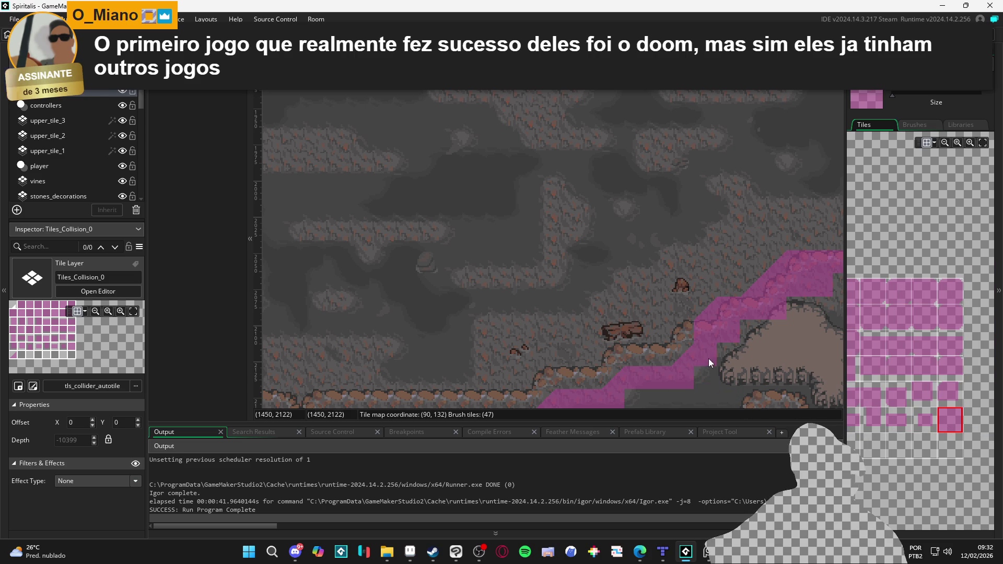
mouse_move(709, 360)
left_mouse_down()
mouse_move(652, 376)
mouse_move(485, 298)
mouse_move(549, 315)
mouse_move(498, 324)
mouse_move(467, 277)
mouse_move(474, 289)
left_mouse_up()
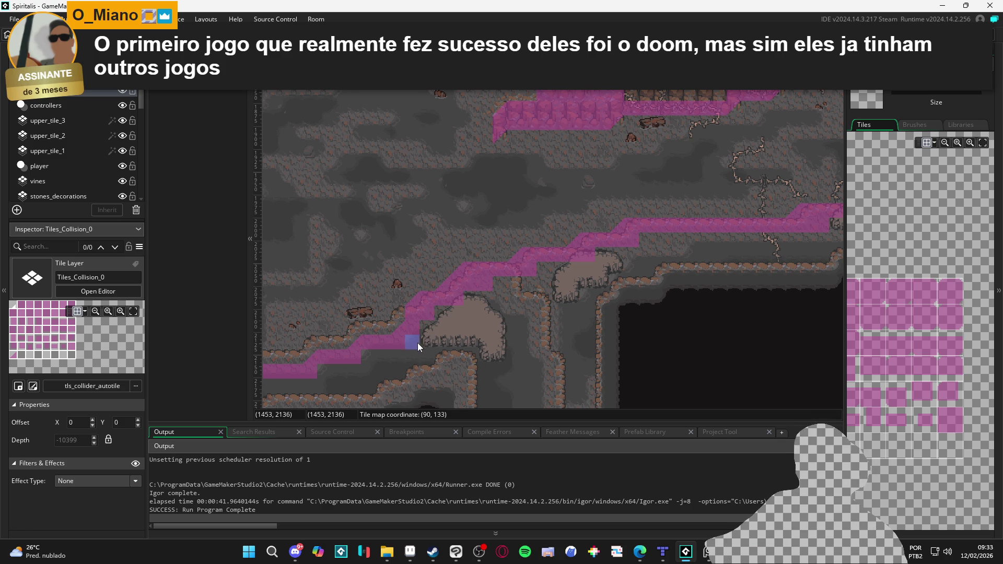
mouse_move(418, 343)
left_mouse_down()
mouse_move(517, 283)
mouse_move(781, 190)
mouse_move(825, 200)
left_mouse_up()
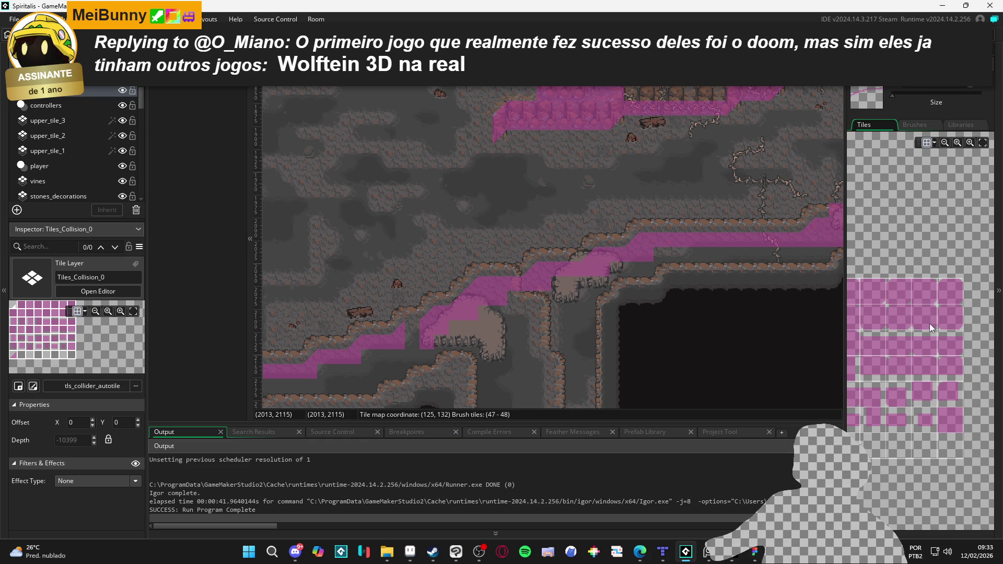
left_click(947, 415)
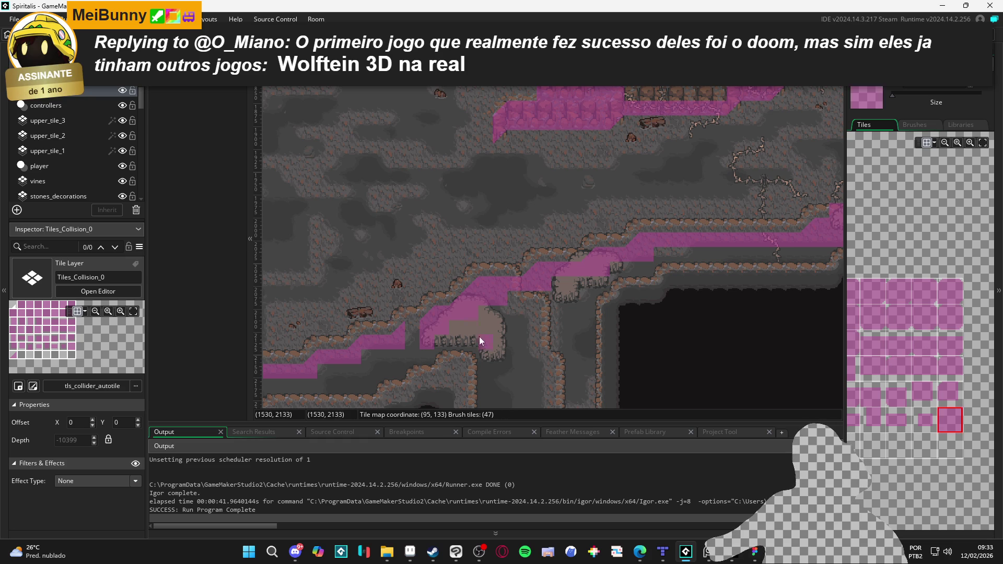
Erase the stray collision column on the ledge.
scroll(443, 341, "up", 2)
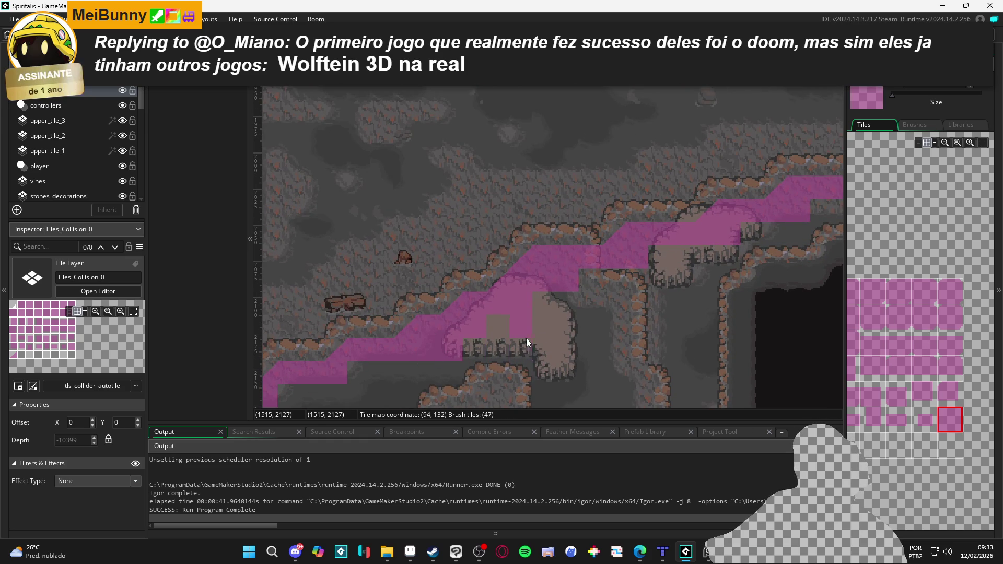
scroll(526, 338, "up", 3)
scroll(499, 364, "right", 3)
scroll(507, 379, "up", 2)
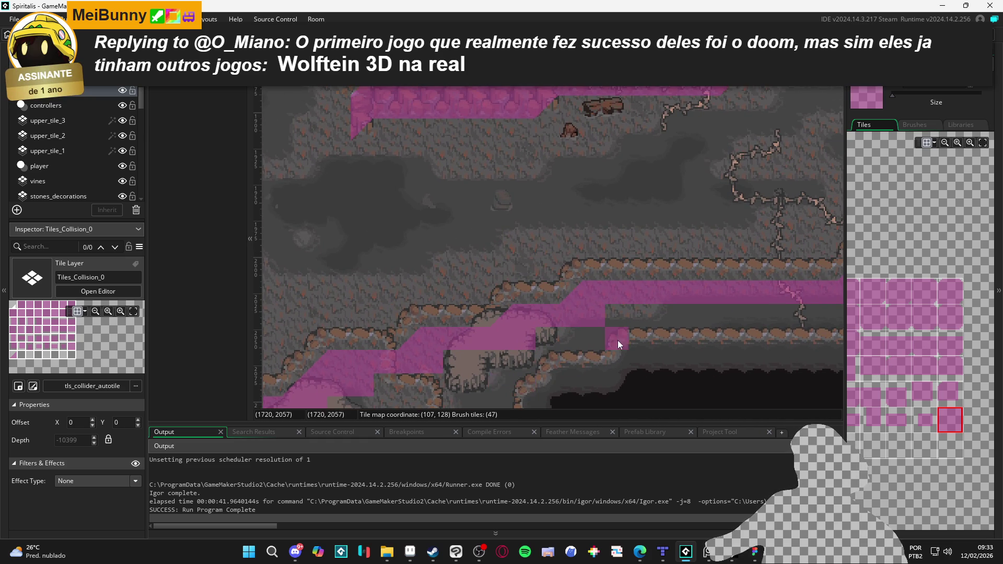
scroll(618, 341, "right", 3)
scroll(543, 367, "right", 3)
right_click(512, 384)
Erase the left end of the upper collision strip.
scroll(512, 386, "right", 1)
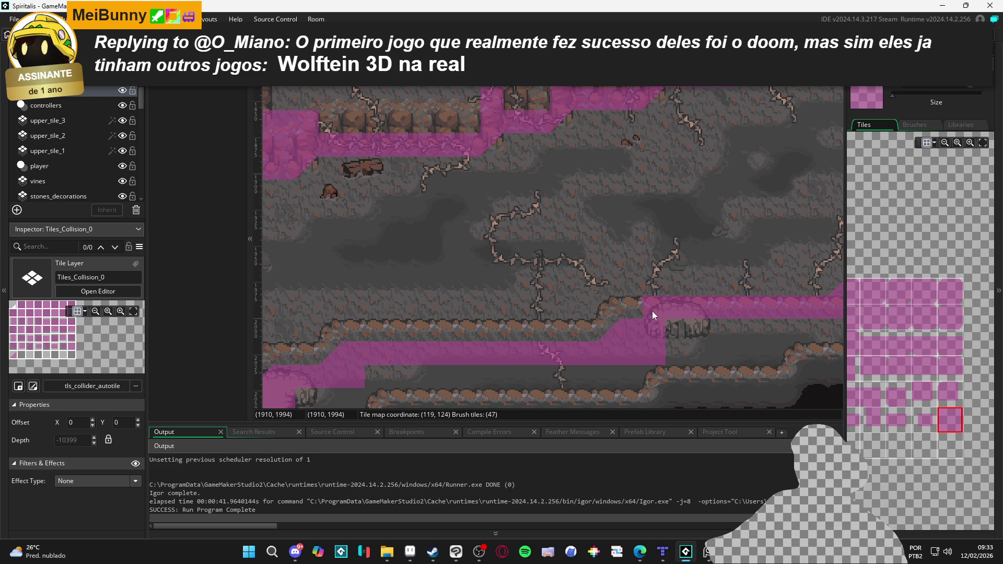
right_click(656, 308)
scroll(668, 348, "right", 2)
scroll(502, 321, "right", 2)
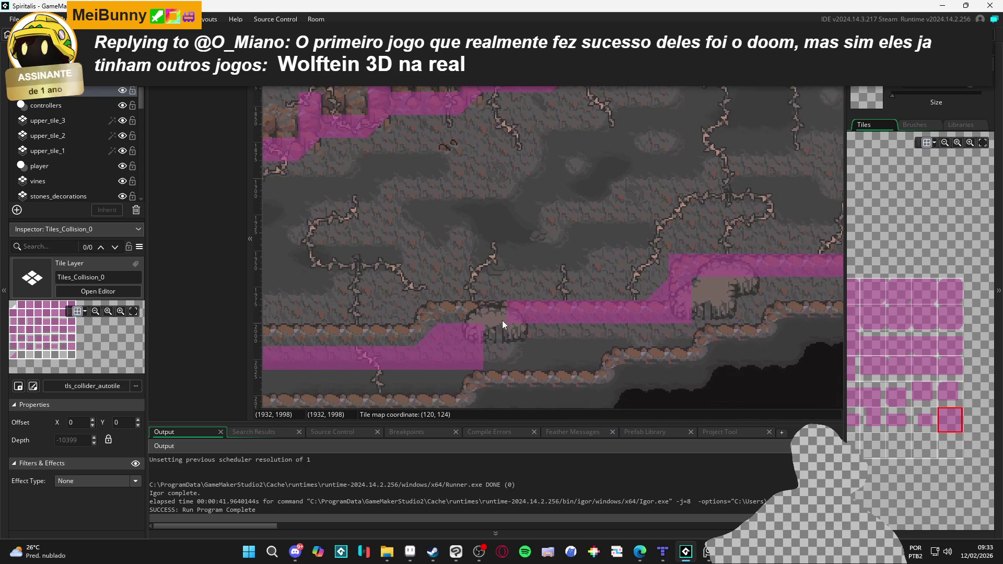
scroll(592, 354, "right", 2)
scroll(667, 353, "right", 3)
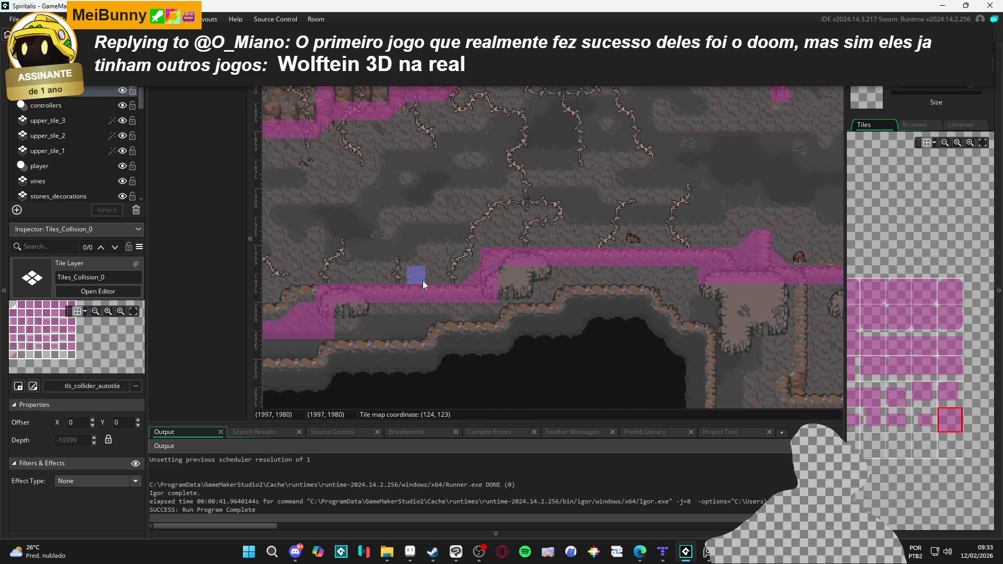
scroll(337, 256, "right", 3)
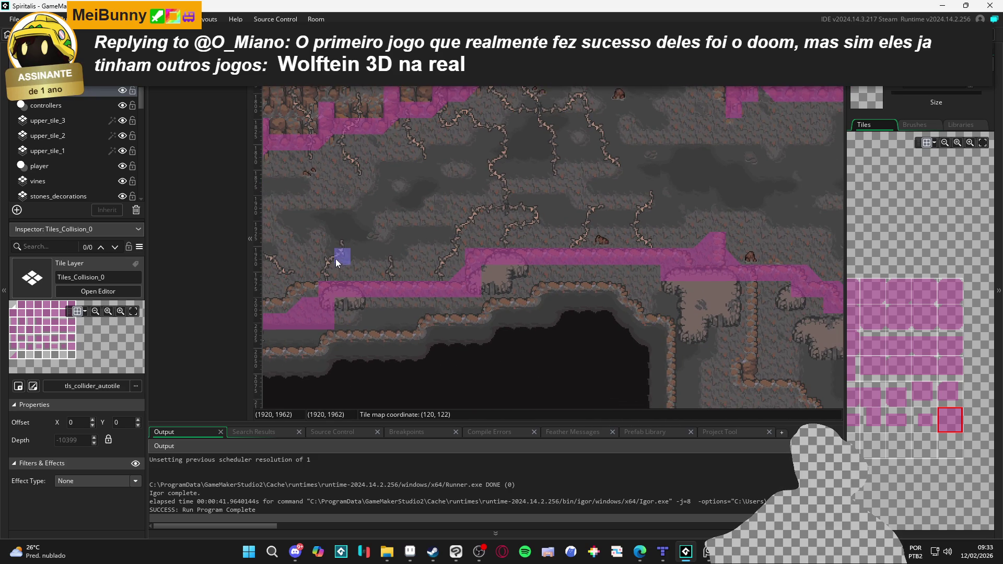
Copy the ledge collision tiles into a brush and erase the diagonal tiles joining both strips.
left_click_drag(335, 257, 722, 330)
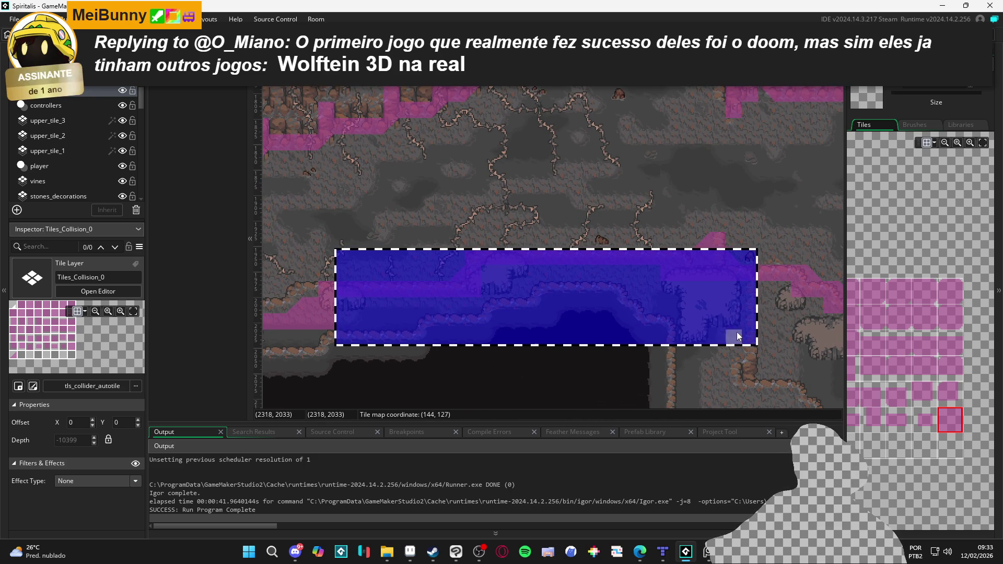
key("ctrl+c")
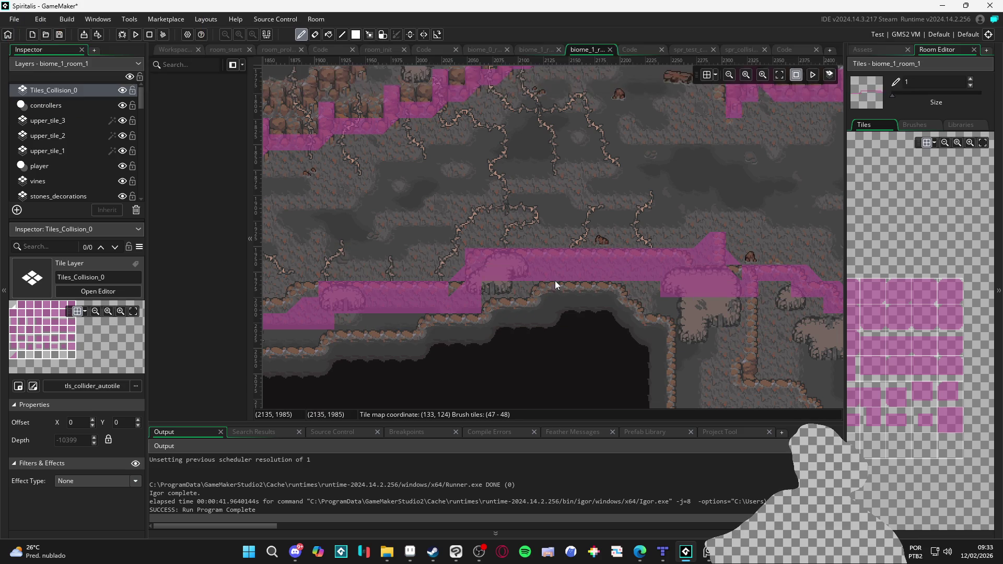
key("ctrl+z")
key("ctrl+z")
key("ctrl+z")
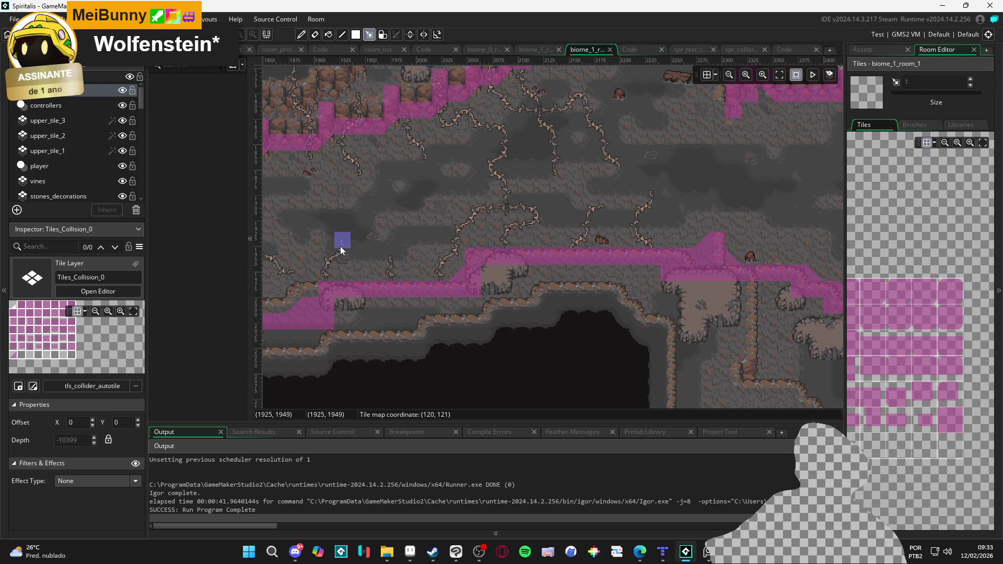
mouse_move(335, 233)
left_mouse_down()
mouse_move(643, 306)
mouse_move(735, 342)
mouse_move(749, 327)
left_mouse_up()
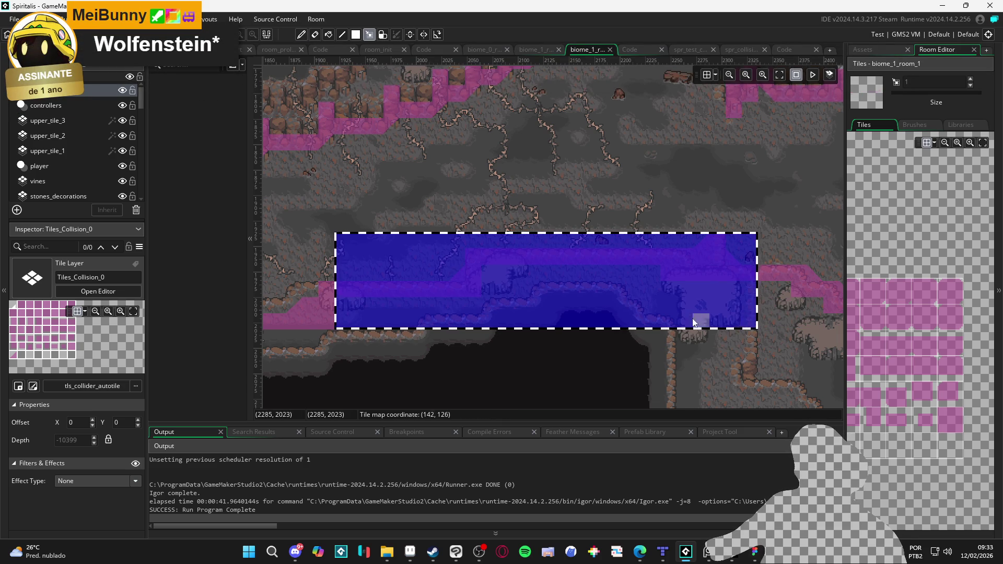
key("ctrl+c")
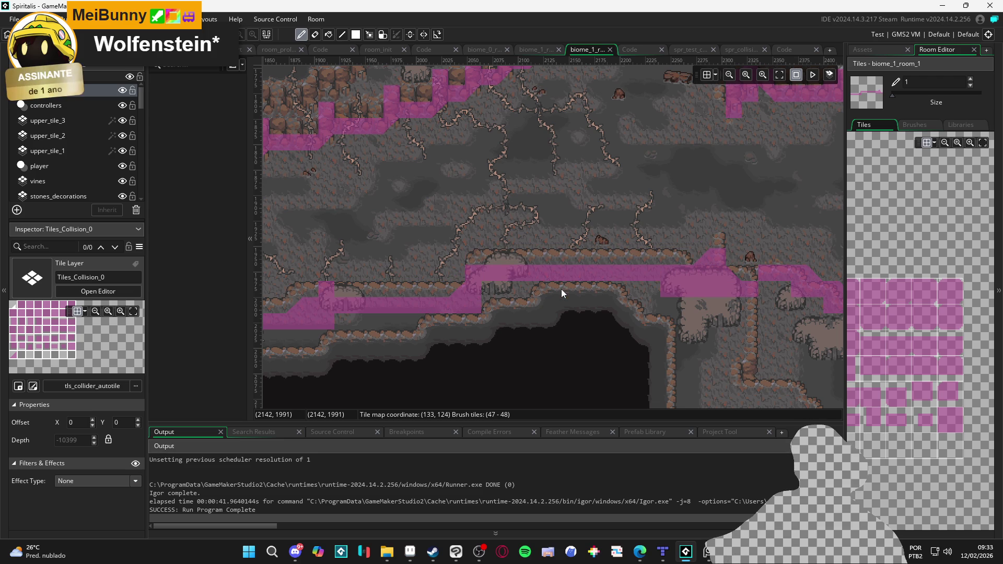
key("e")
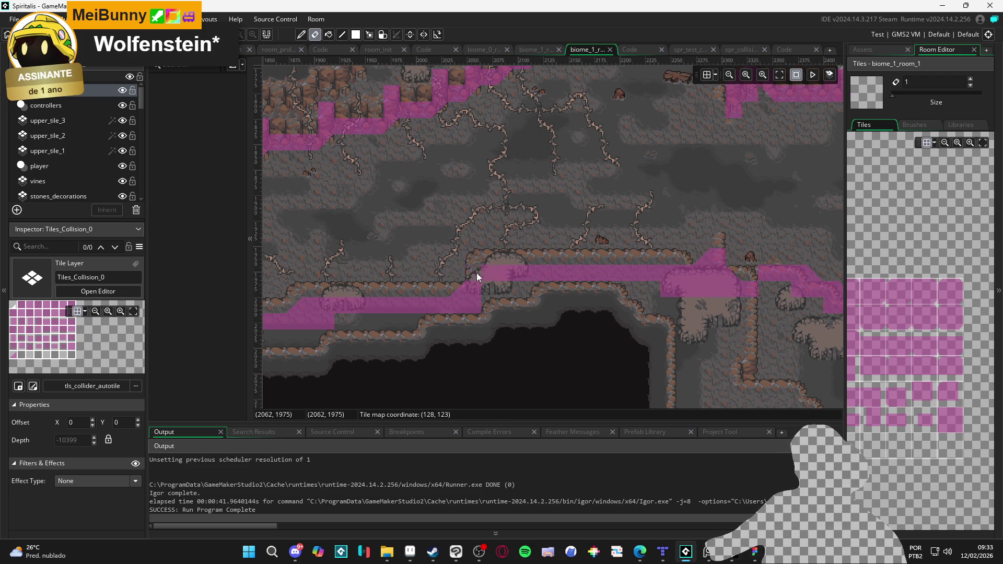
mouse_move(477, 273)
left_mouse_down()
mouse_move(461, 296)
mouse_move(472, 294)
left_mouse_up()
Widen the tileset panel and paint a solid square collision tile onto the ledge step.
left_click_drag(845, 434, 768, 424)
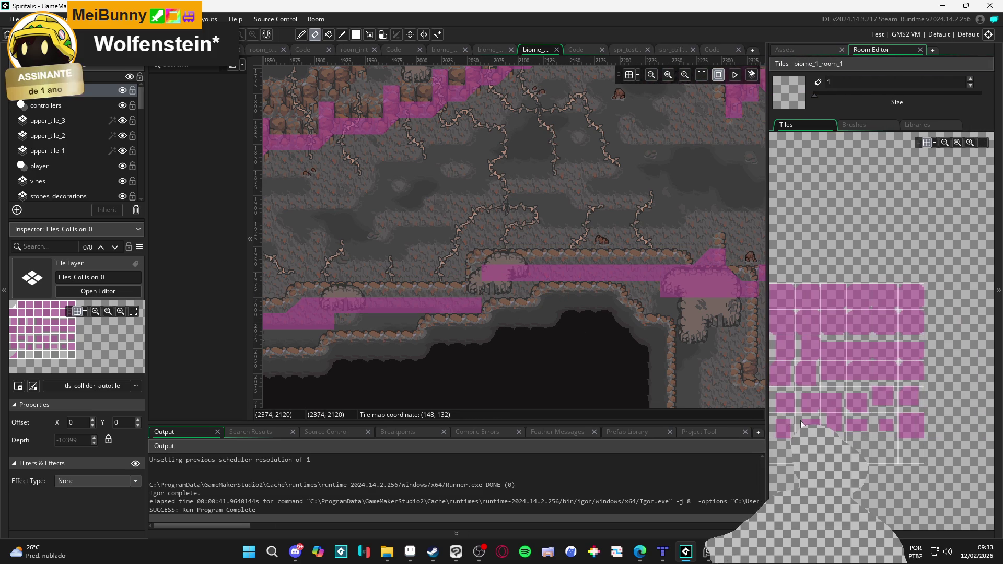
left_click(783, 446)
scroll(477, 292, "up", 1)
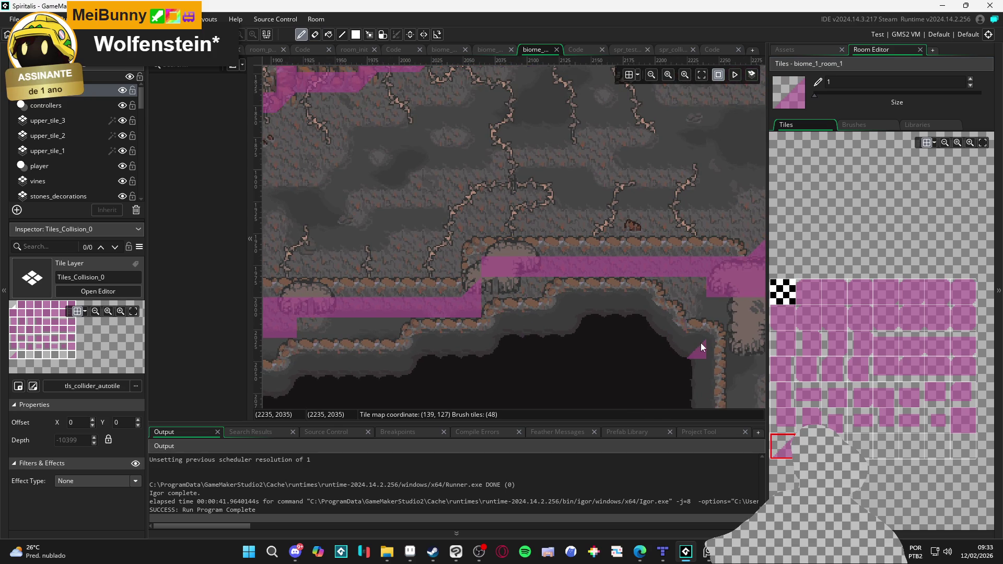
left_click(799, 296)
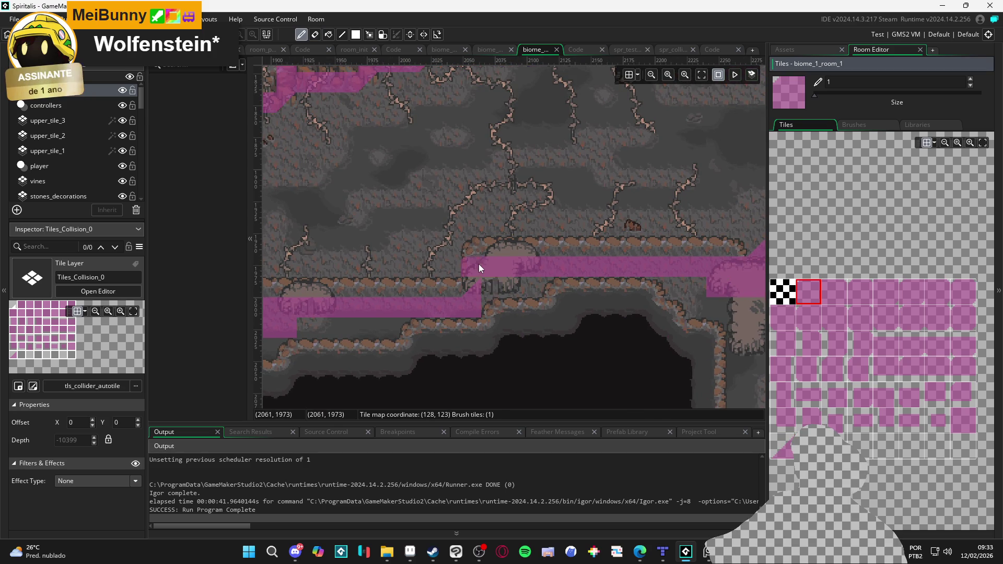
left_click(963, 421)
left_click(493, 305)
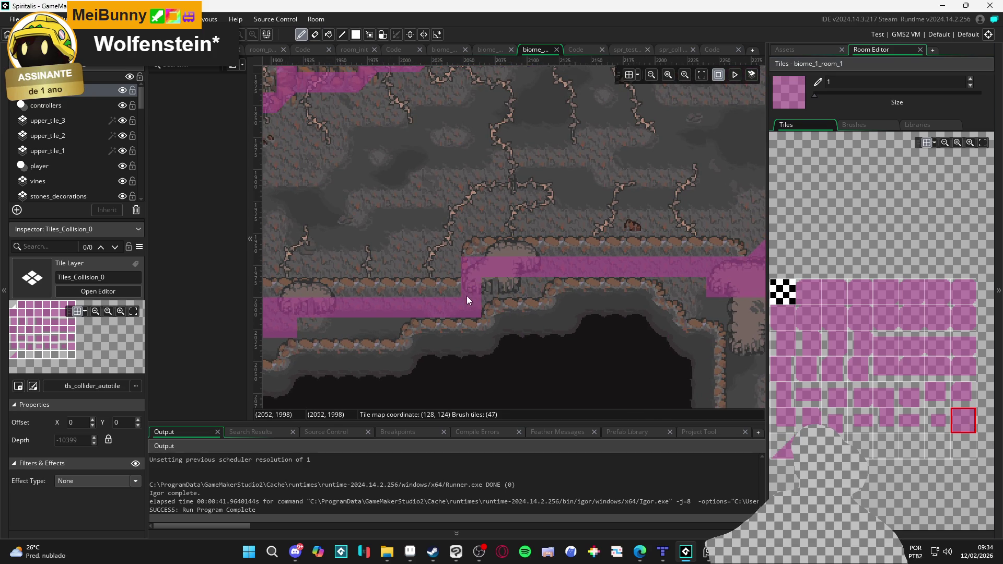
Fill the gap in the ledge collision strip with the sloped triangular tile.
scroll(510, 286, "up", 2)
scroll(548, 325, "right", 1)
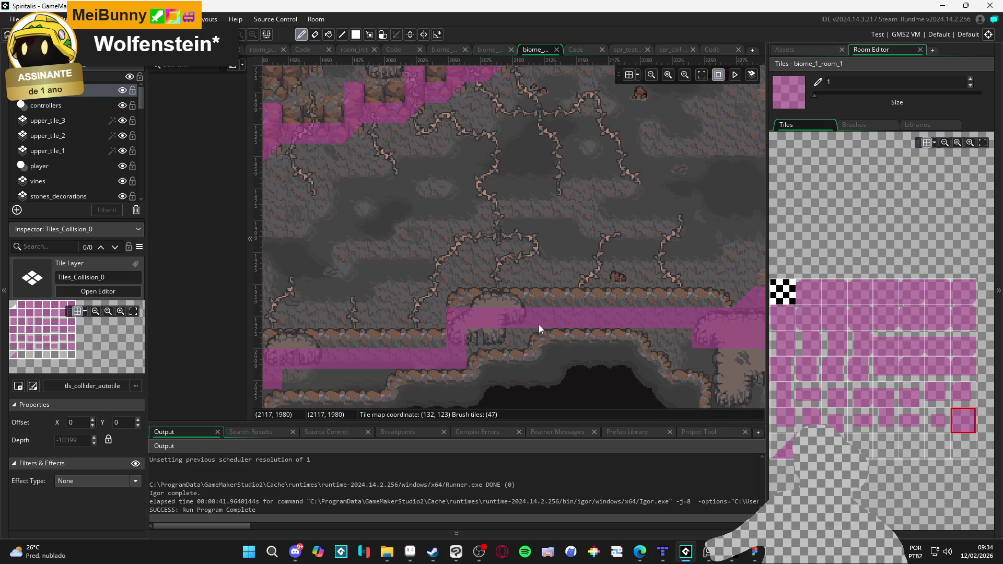
left_click(784, 446)
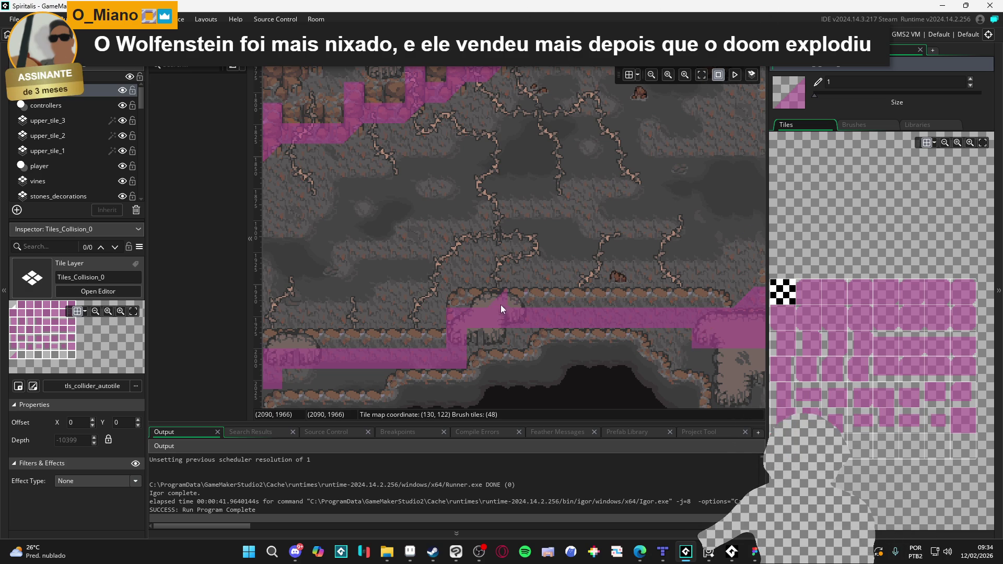
left_click_drag(573, 330, 351, 331)
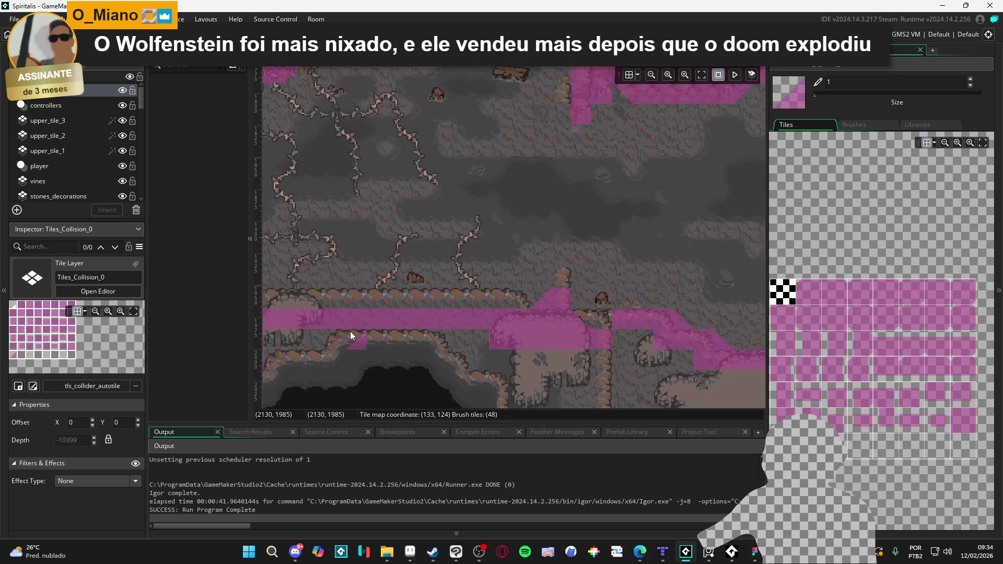
key("e")
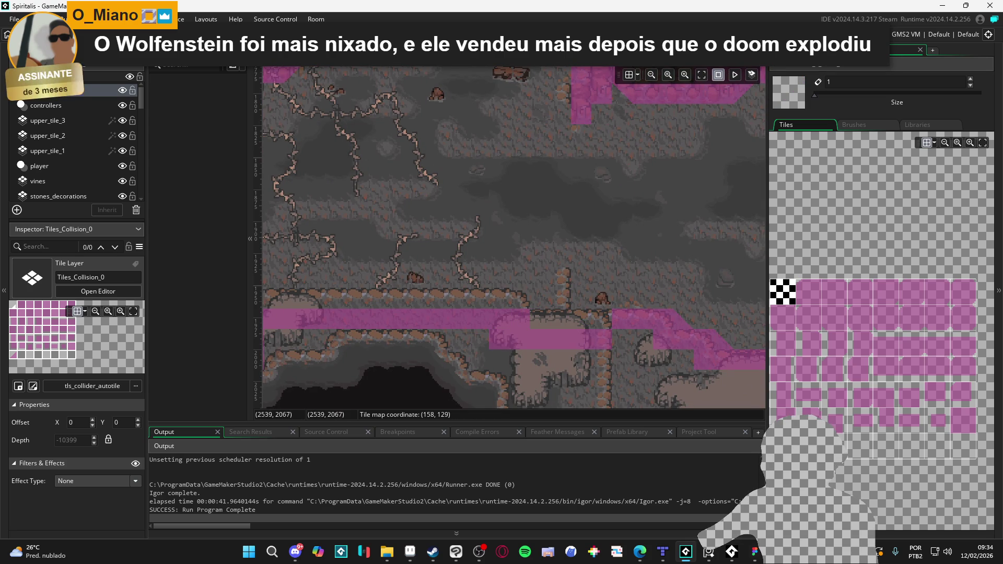
key("e")
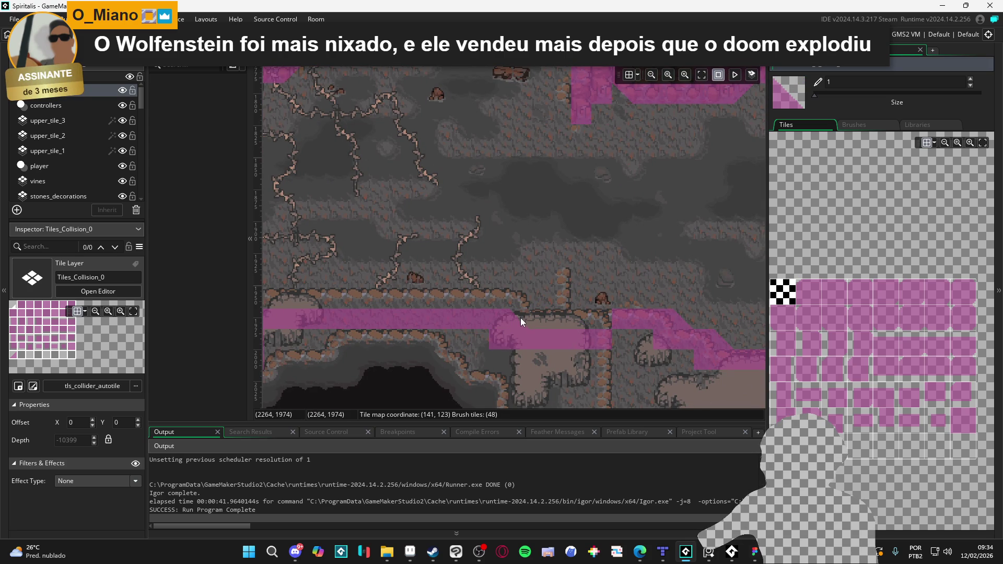
left_click(546, 329)
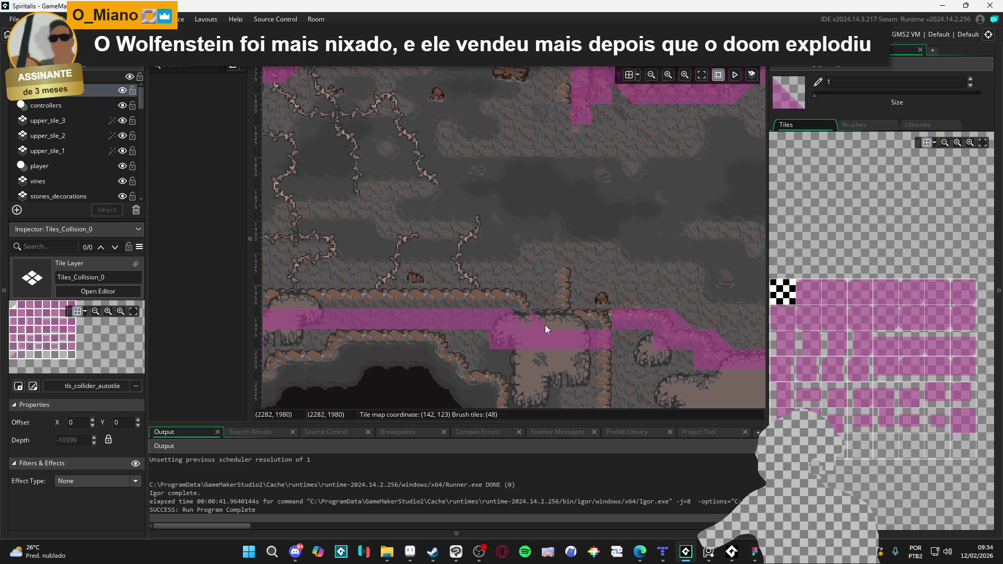
Toggle between erasing and painting with the solid square collision tile further along the ledge.
left_click(962, 421)
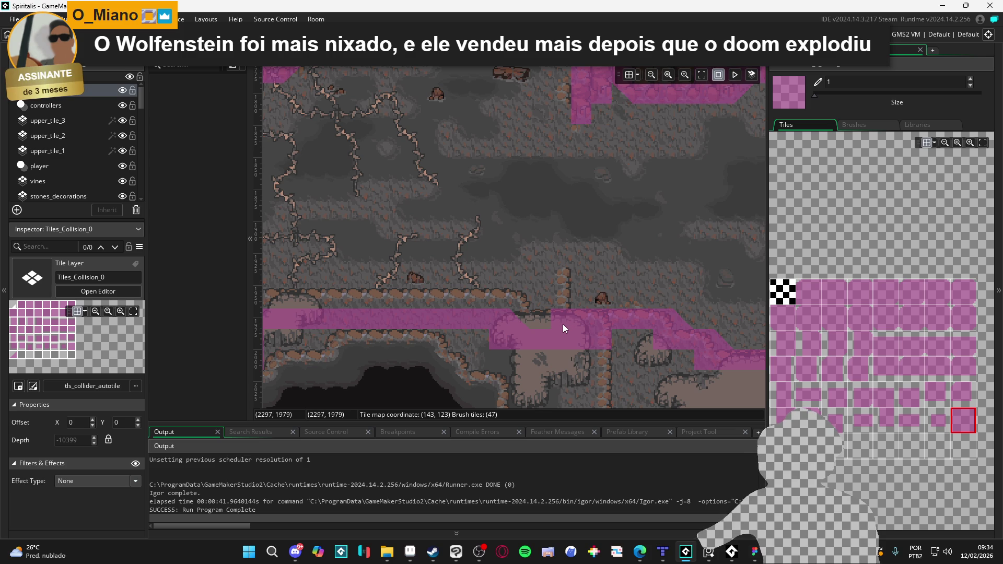
key("e")
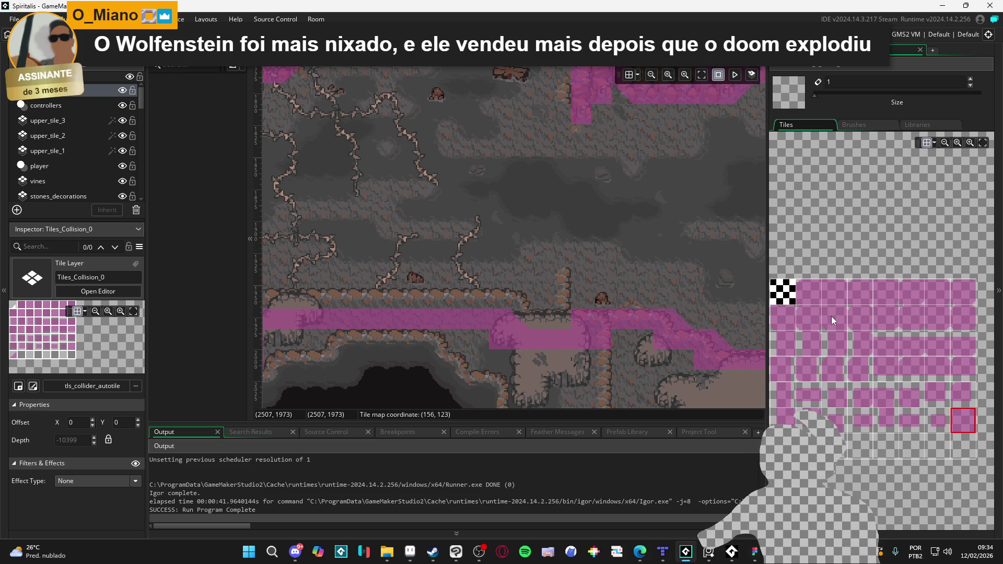
left_click(958, 421)
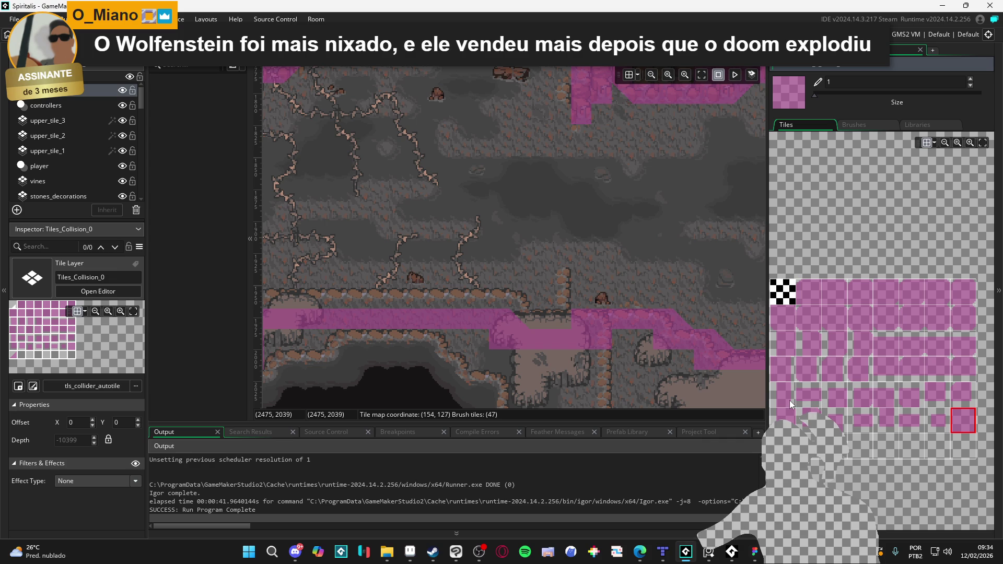
scroll(815, 386, "up", 1)
scroll(860, 382, "down", 1)
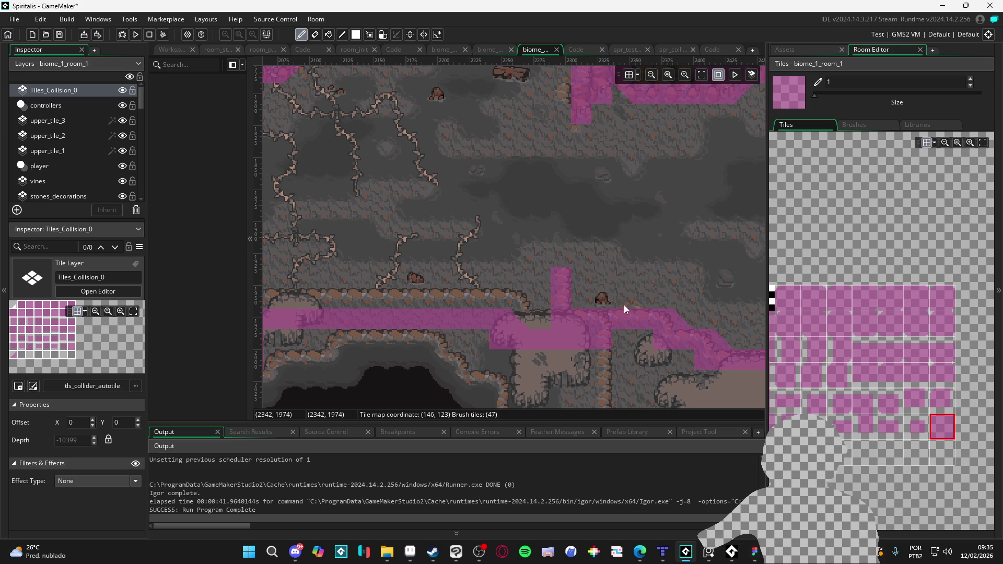
mouse_move(624, 305)
left_mouse_down()
mouse_move(620, 340)
mouse_move(651, 367)
mouse_move(526, 233)
left_mouse_up()
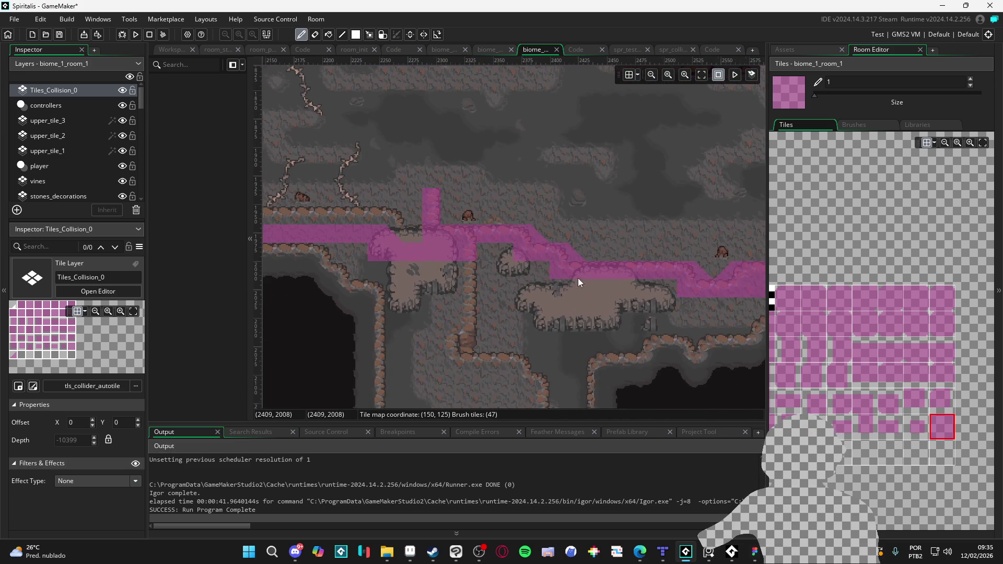
scroll(578, 278, "down", 2)
scroll(534, 258, "down", 1)
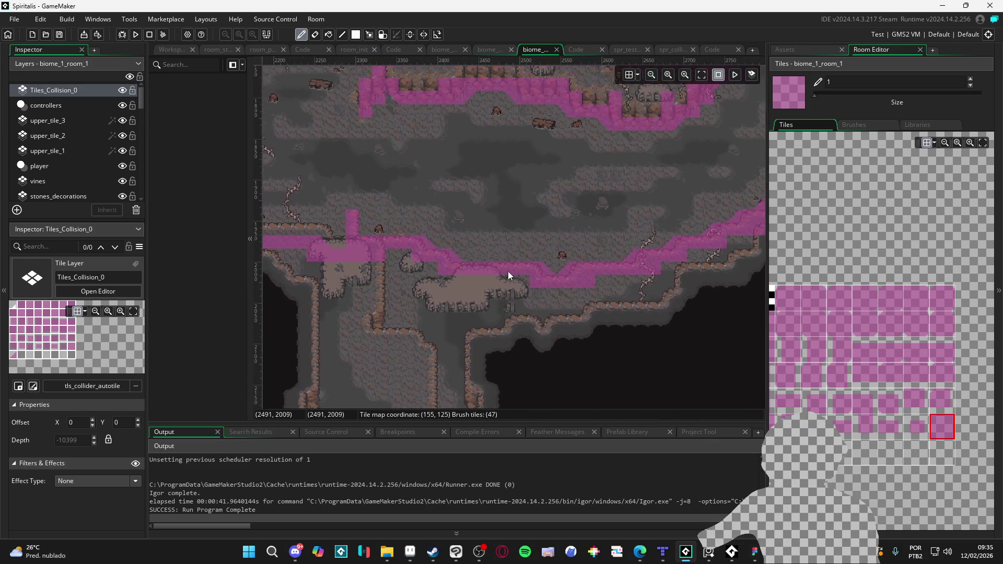
Select the ledge and right-slope collision tiles and copy them as a brush.
key("s")
mouse_move(341, 256)
left_mouse_down()
mouse_move(650, 308)
mouse_move(718, 342)
mouse_move(718, 353)
left_mouse_up()
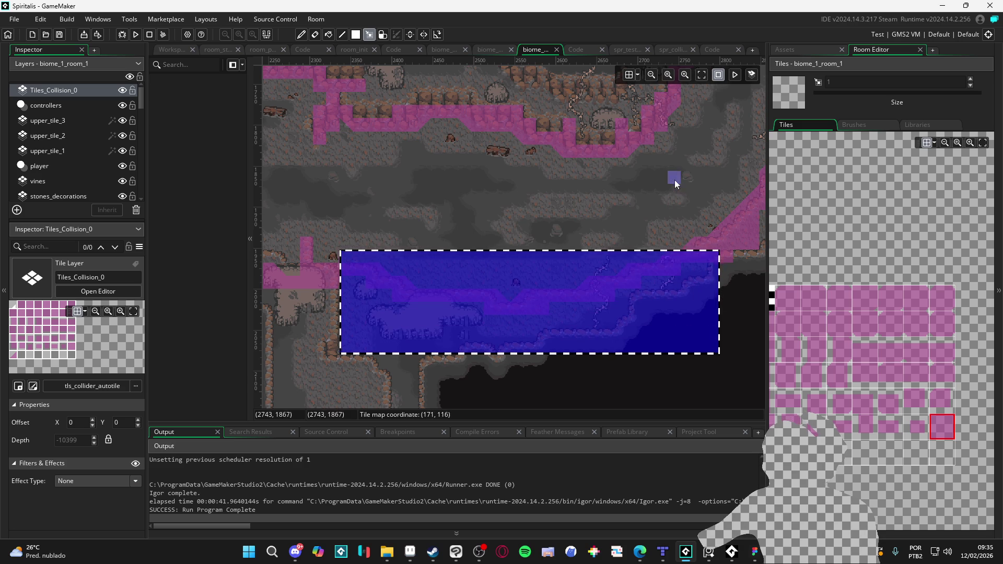
left_click_drag(674, 179, 754, 325)
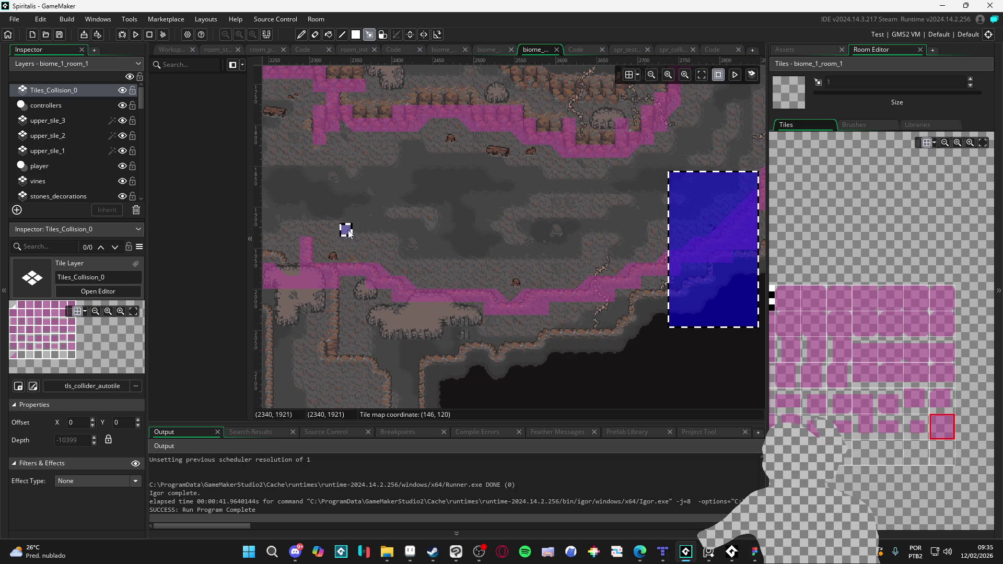
left_click_drag(349, 235, 667, 380)
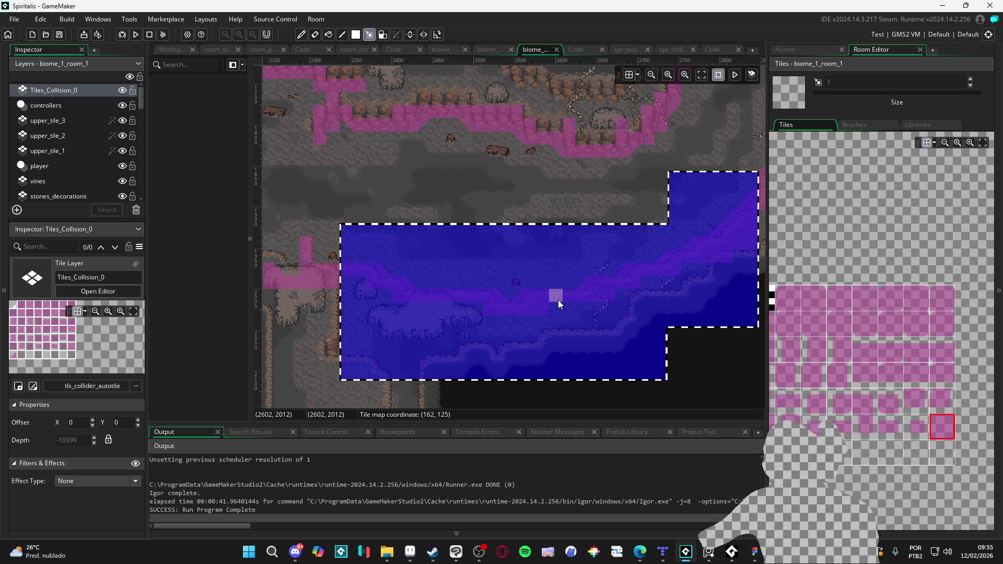
key("ctrl+c")
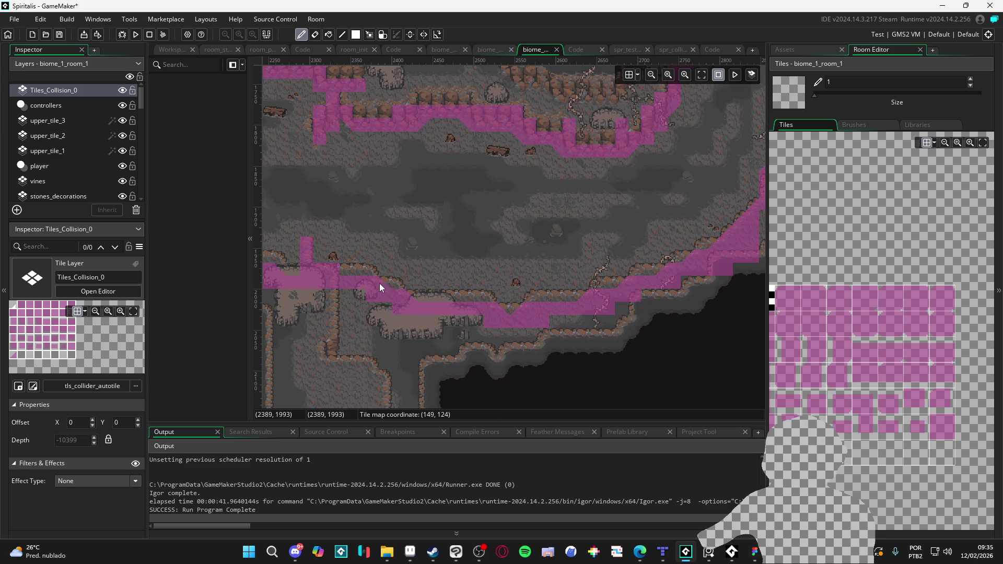
Erase the stray collision tiles along the slope.
key("e")
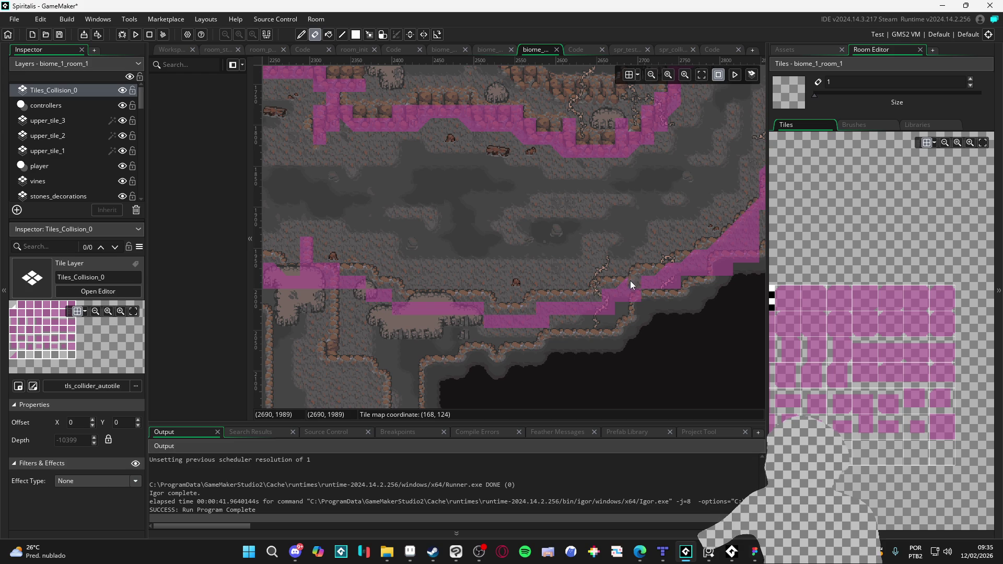
left_click_drag(670, 264, 698, 255)
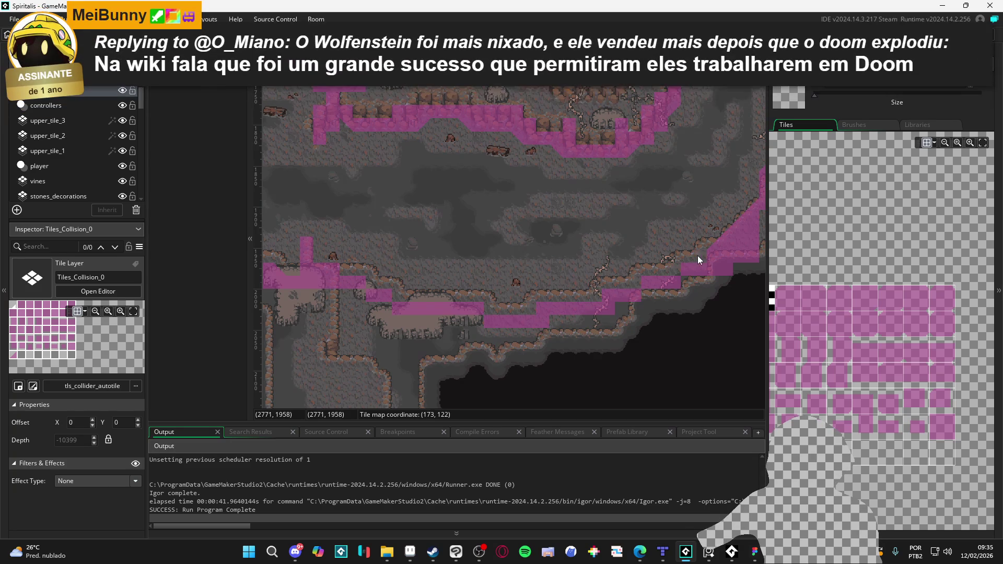
left_click(724, 245)
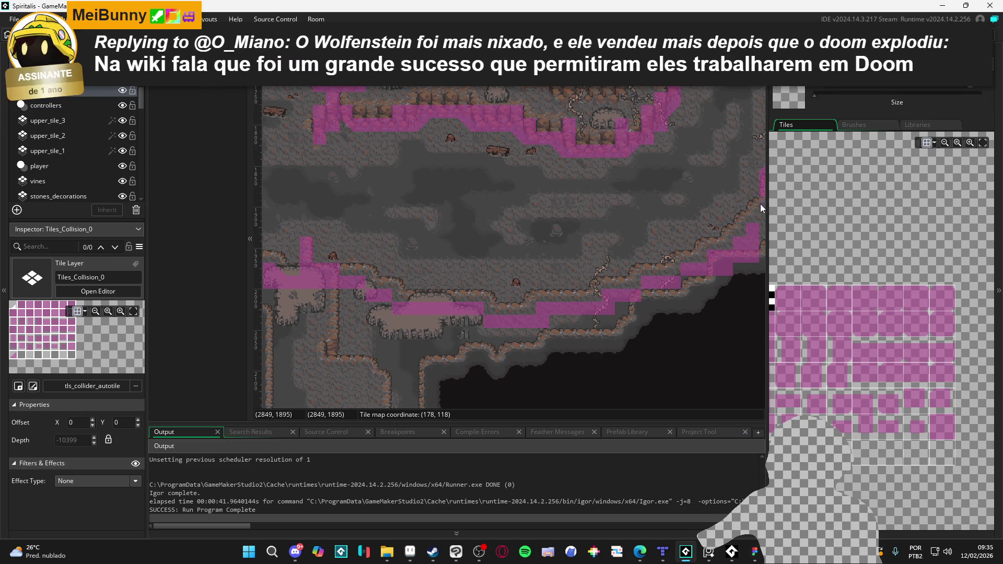
Open a new Microsoft Edge tab from the taskbar.
left_click_drag(760, 205, 621, 264)
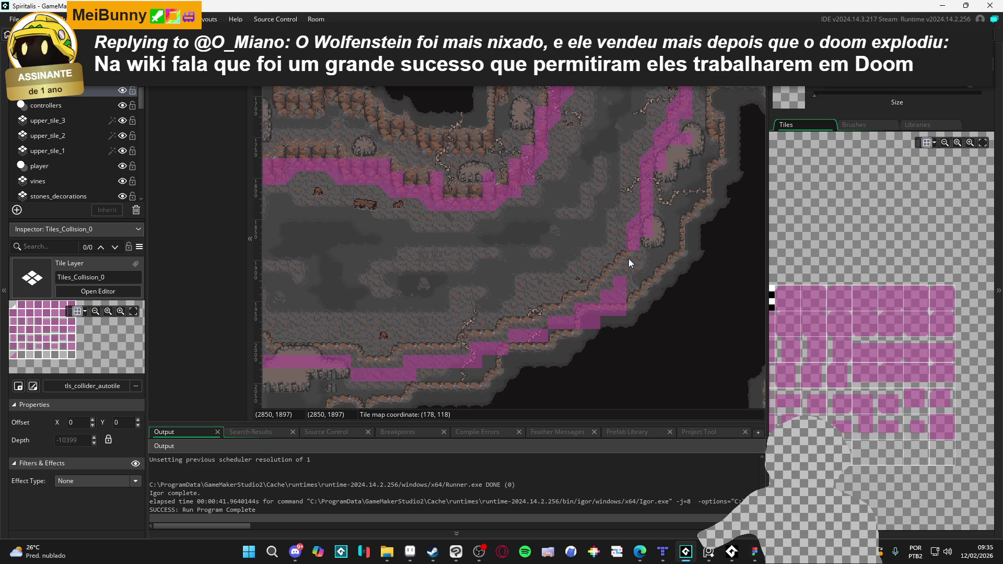
scroll(574, 277, "left", 3)
scroll(434, 306, "down", 1)
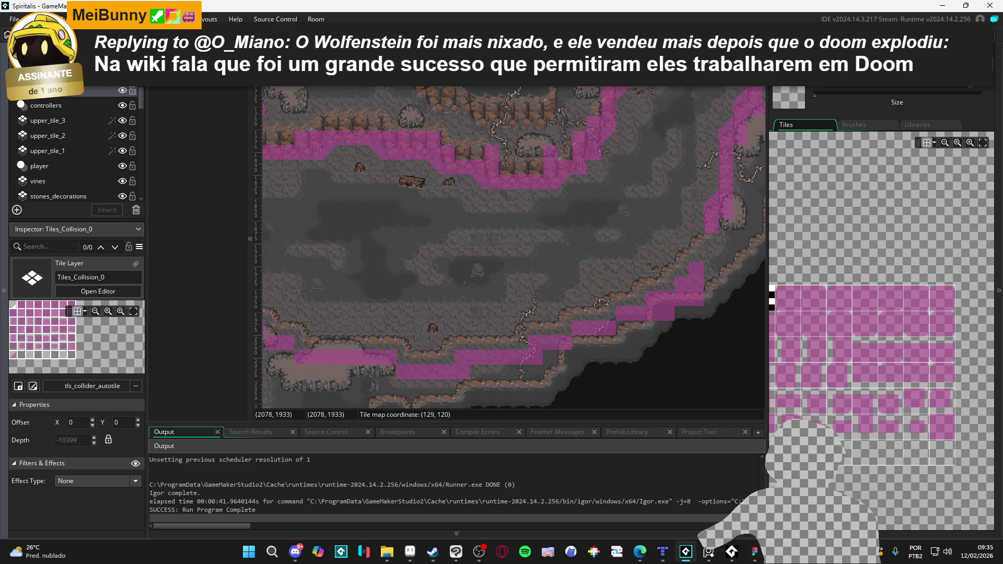
left_click(640, 551)
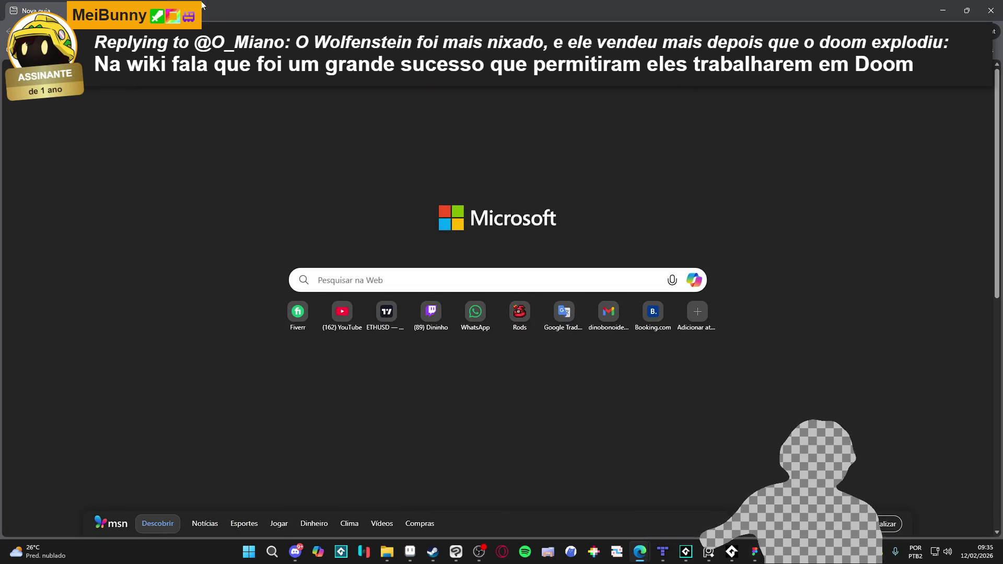
Search 'wolfenstein 3d', browse the image results, then return to GameMaker.
type("wor")
key("BackSpace")
type("lf")
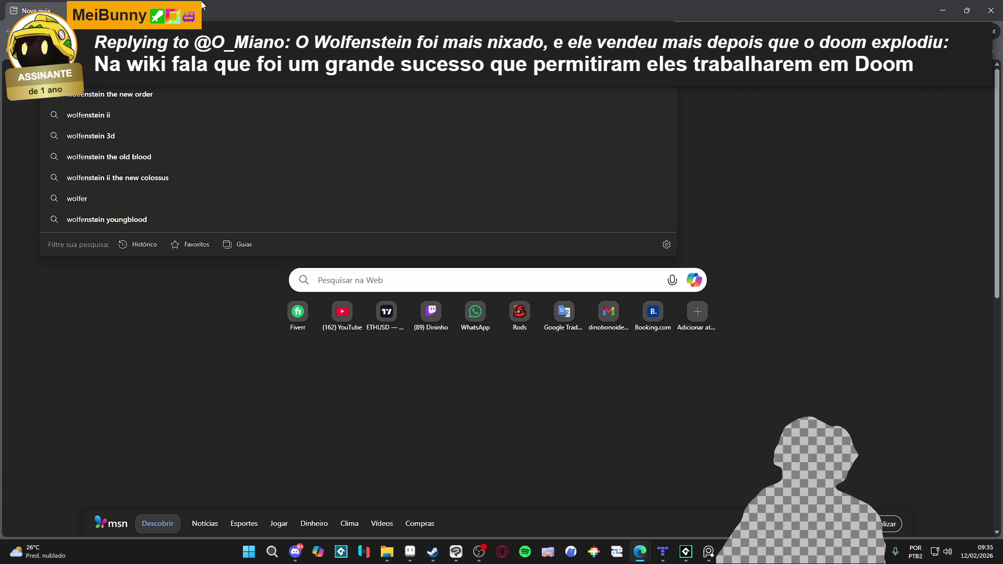
type("enstein 3d")
key("Return")
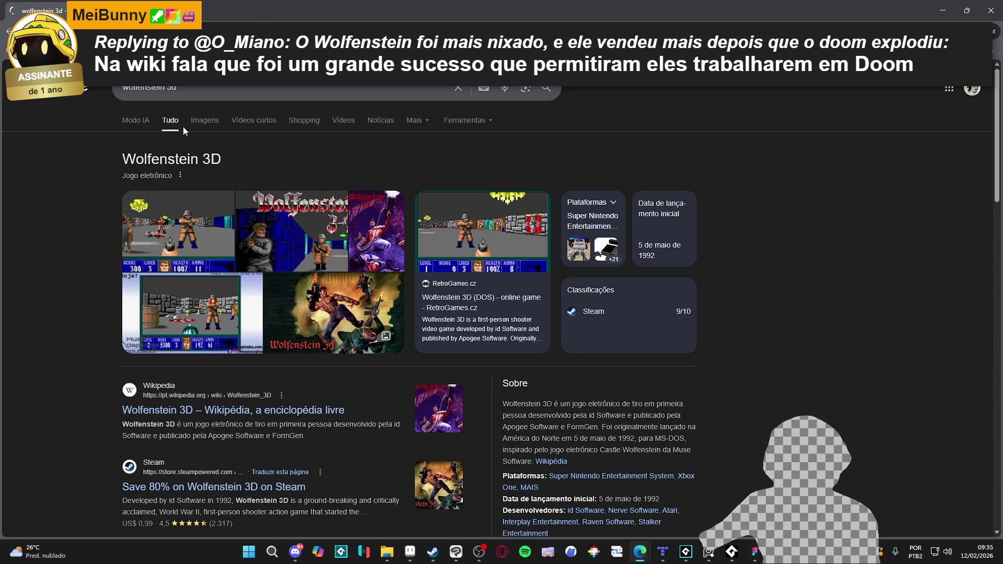
left_click(199, 123)
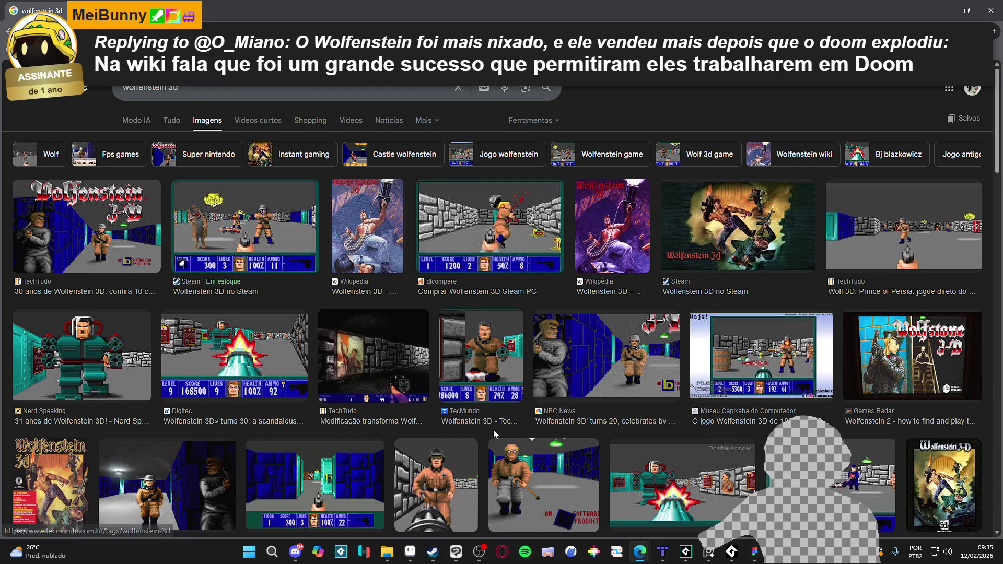
scroll(493, 429, "down", 1)
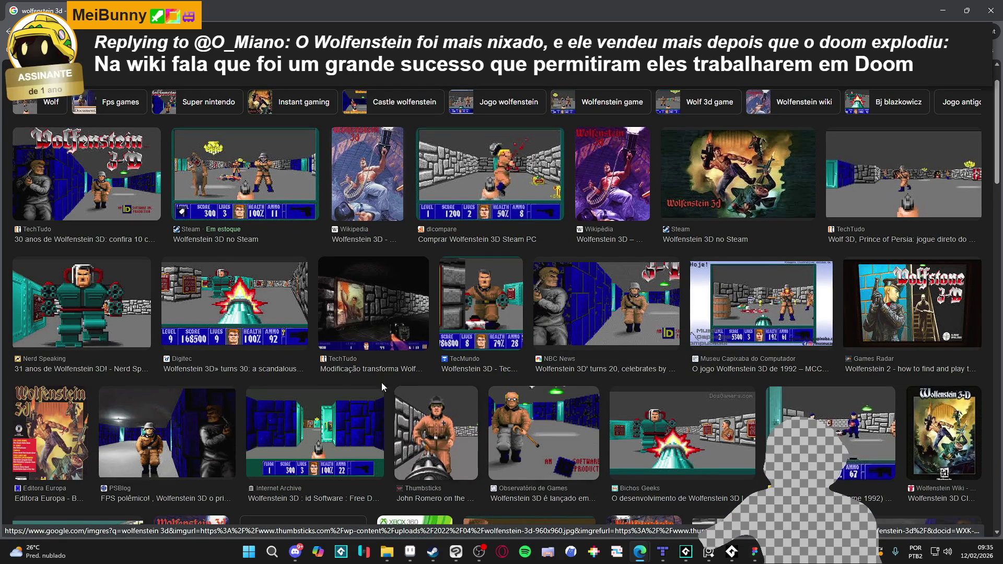
scroll(195, 245, "up", 1)
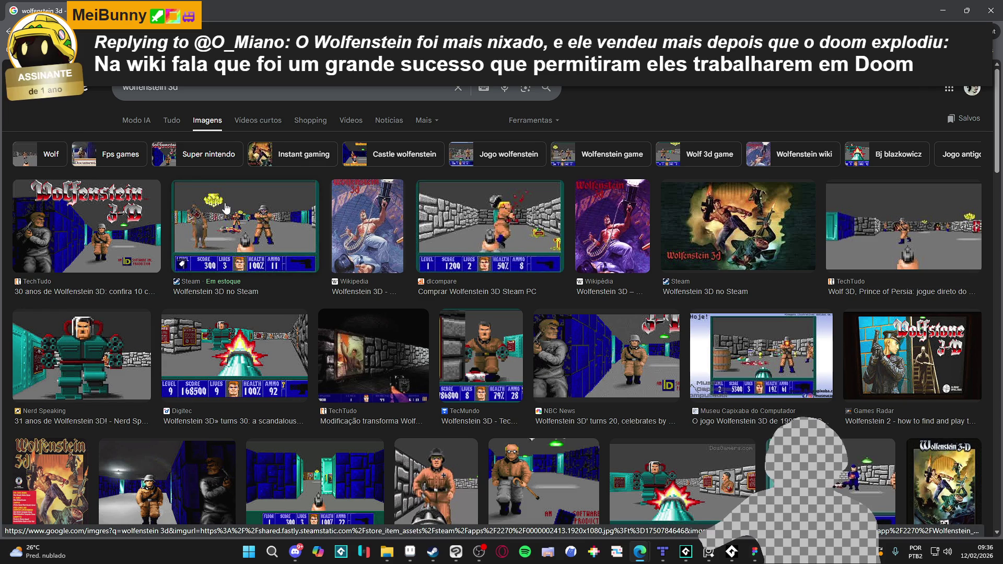
scroll(438, 367, "down", 3)
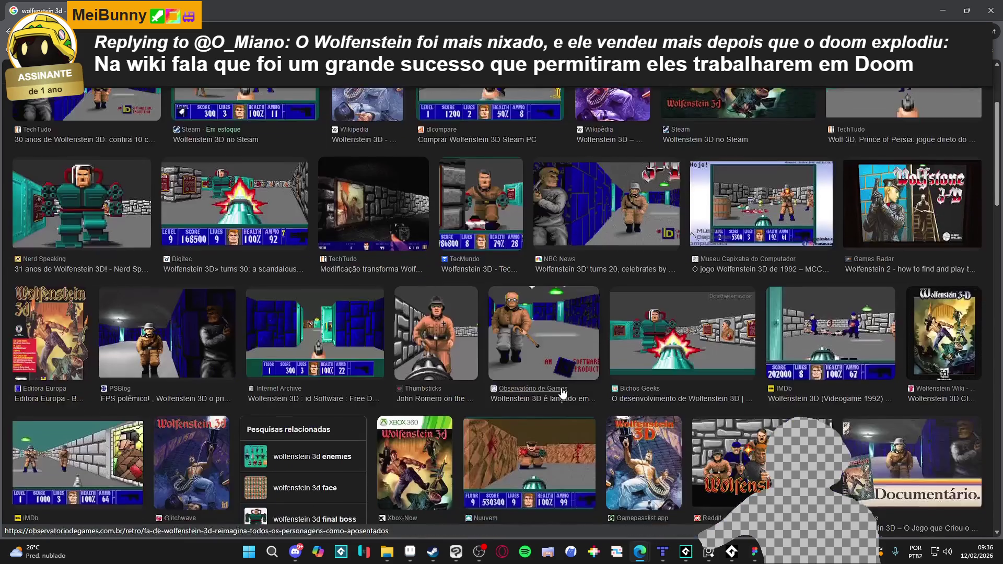
key("alt+Tab")
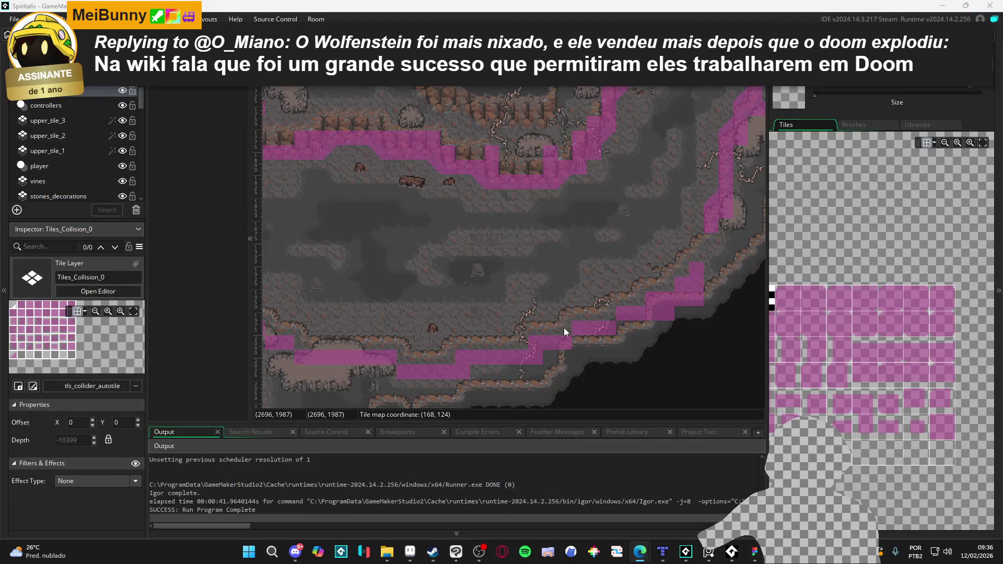
Paint slope collision tiles along the lower ledge and up the slope, filling the notch.
left_click_drag(352, 357, 611, 345)
mouse_move(538, 320)
left_mouse_down()
mouse_move(872, 392)
mouse_move(922, 413)
left_mouse_up()
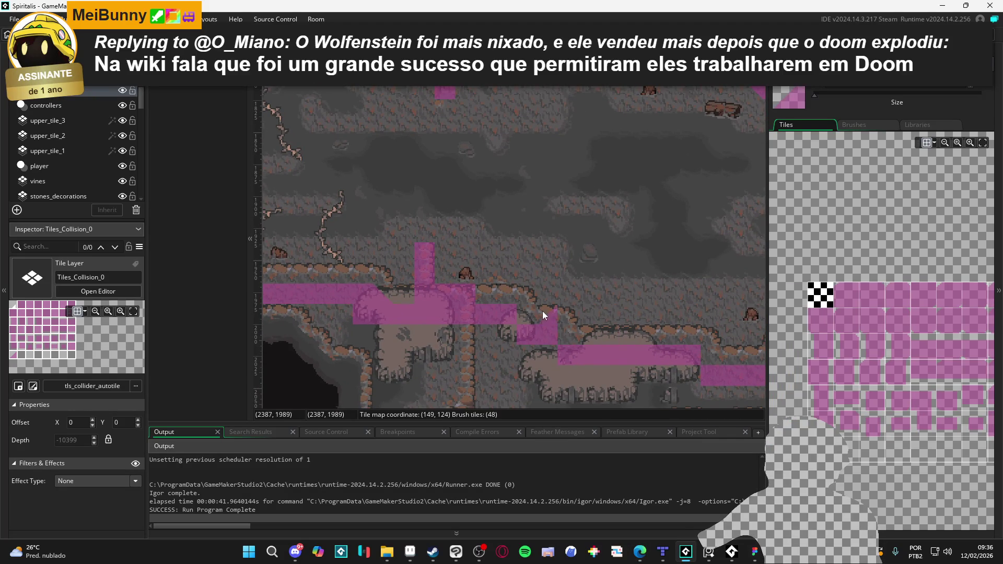
scroll(627, 378, "right", 5)
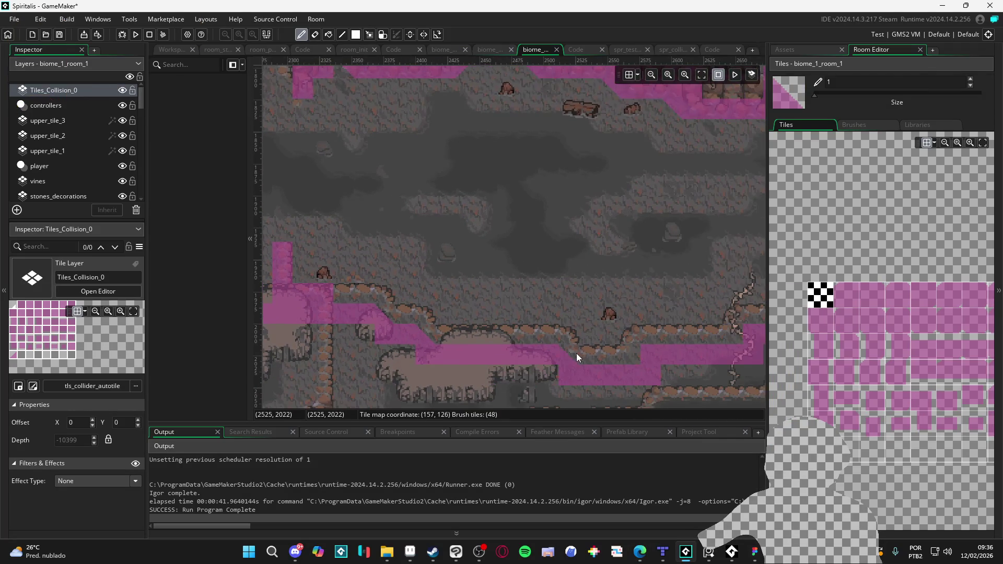
left_click_drag(576, 353, 633, 357)
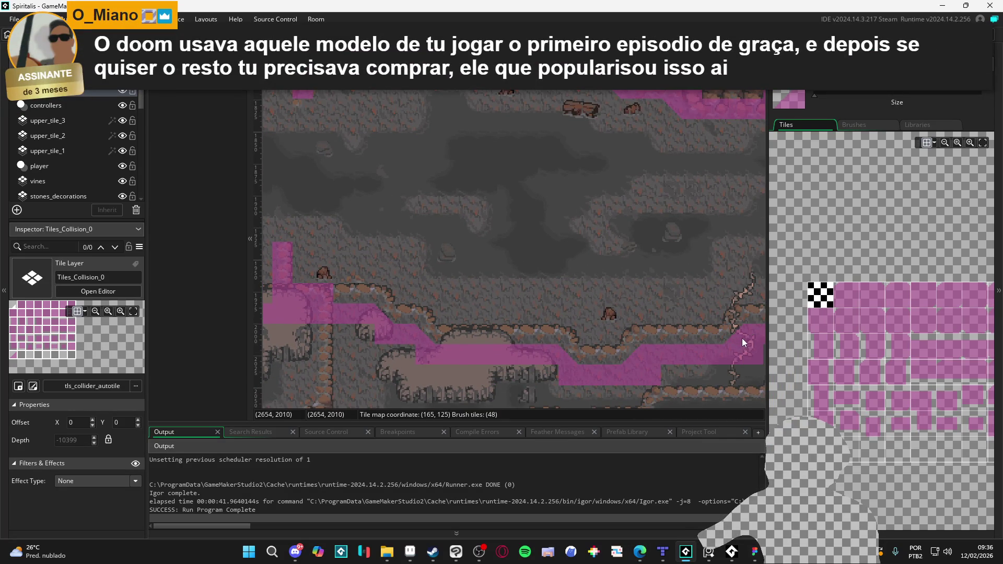
left_click_drag(742, 337, 569, 365)
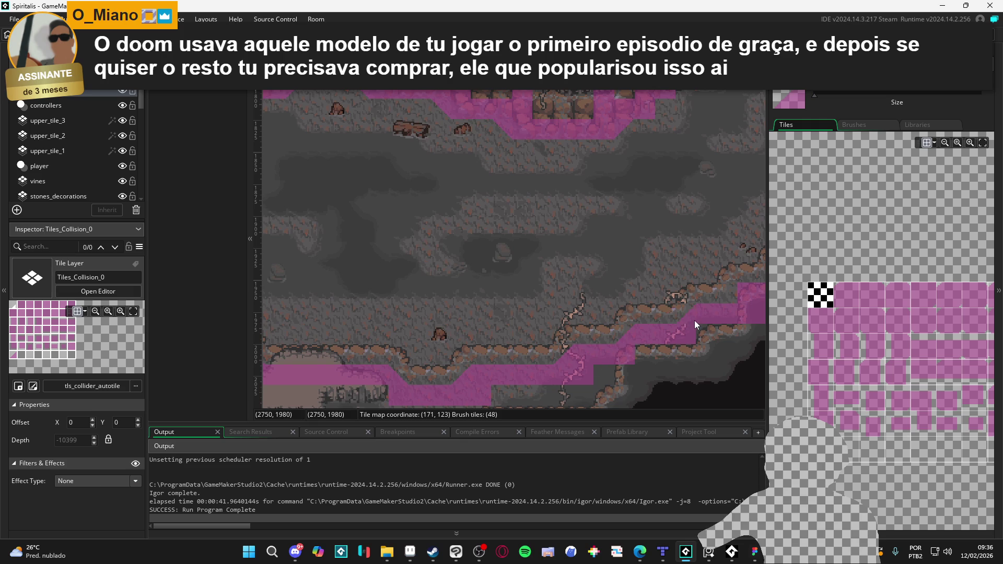
left_click_drag(695, 320, 575, 342)
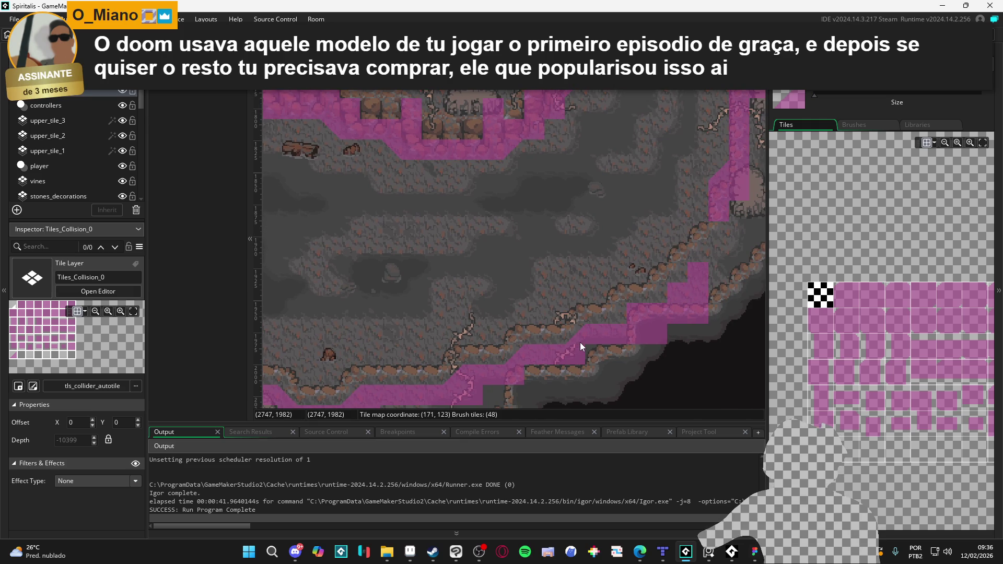
mouse_move(580, 346)
left_mouse_down()
mouse_move(615, 342)
mouse_move(623, 319)
left_mouse_up()
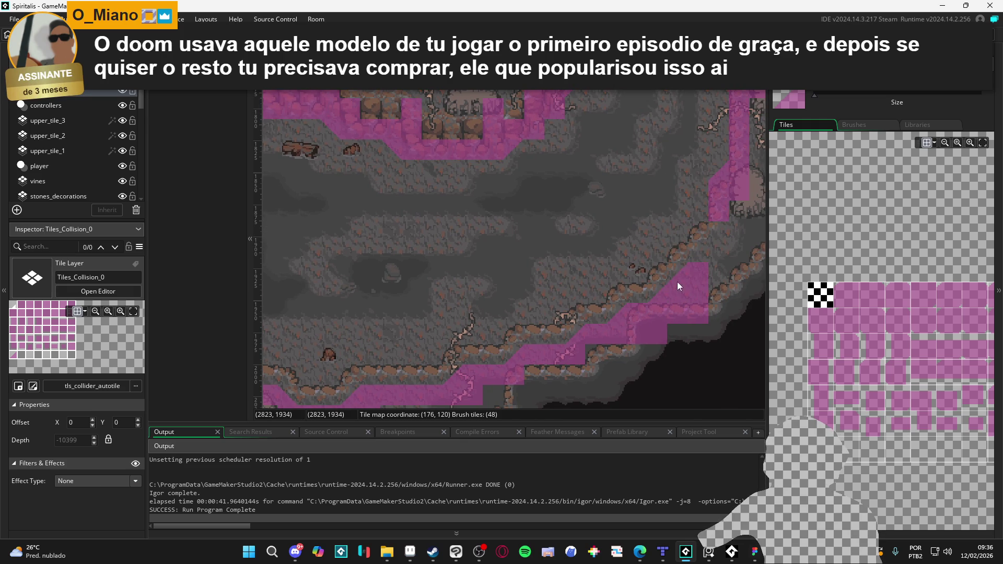
left_click_drag(683, 277, 657, 288)
left_click(648, 285)
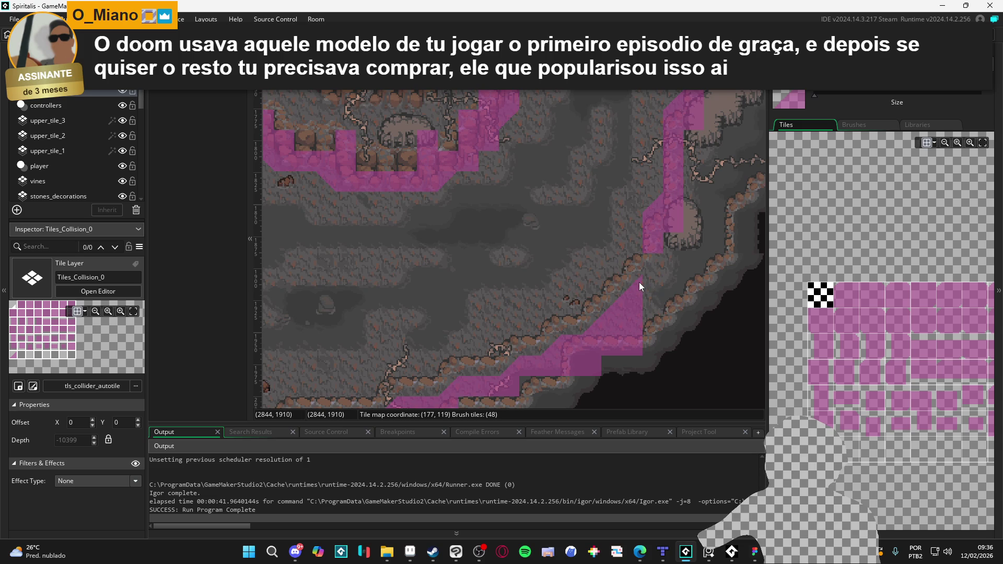
Fill the gap in the right-wall collision column with a full square collision tile.
left_click(936, 412)
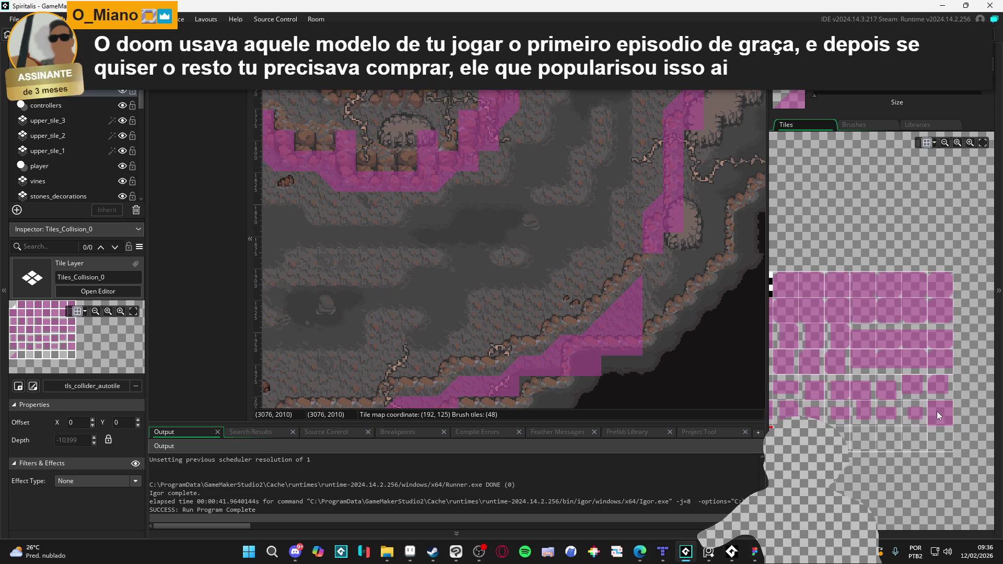
scroll(652, 282, "up", 2)
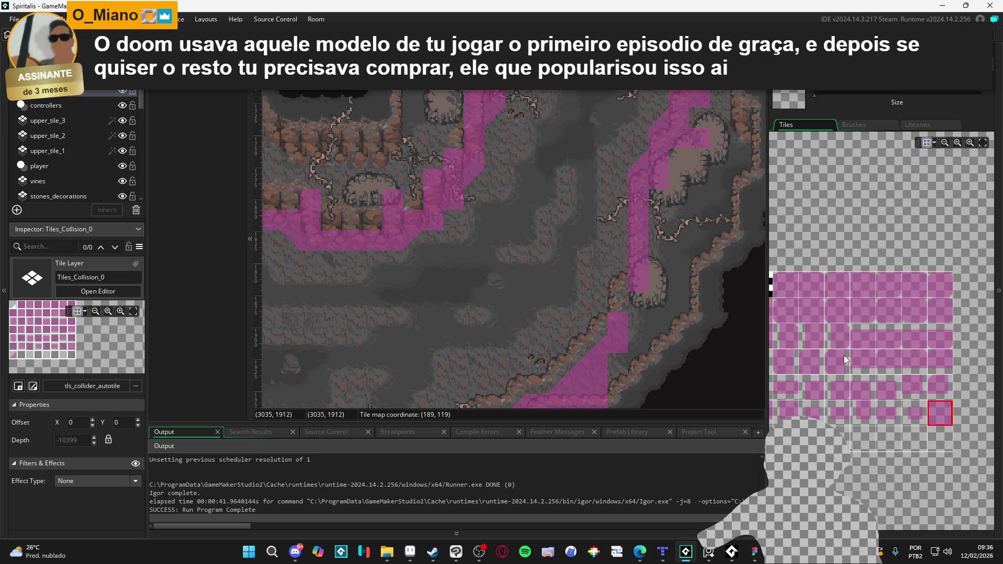
mouse_move(890, 404)
left_mouse_down()
mouse_move(945, 414)
mouse_move(901, 403)
left_mouse_up()
left_click(987, 423)
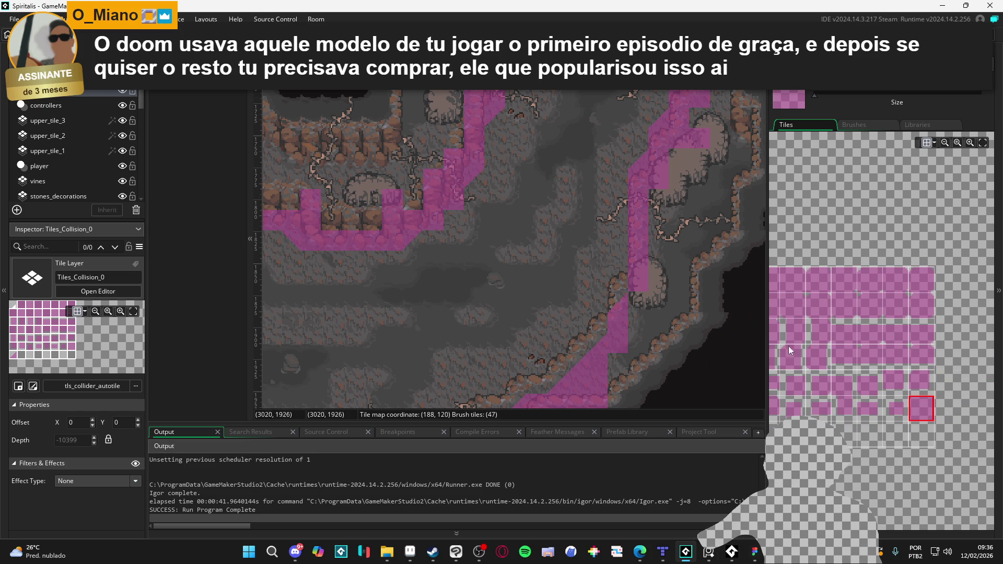
left_click_drag(617, 240, 593, 335)
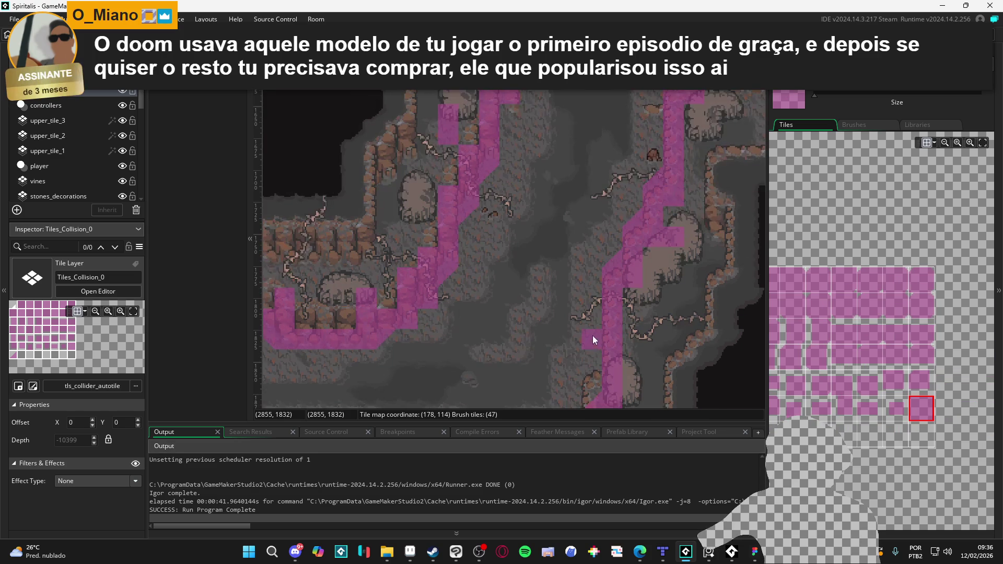
left_click(634, 233)
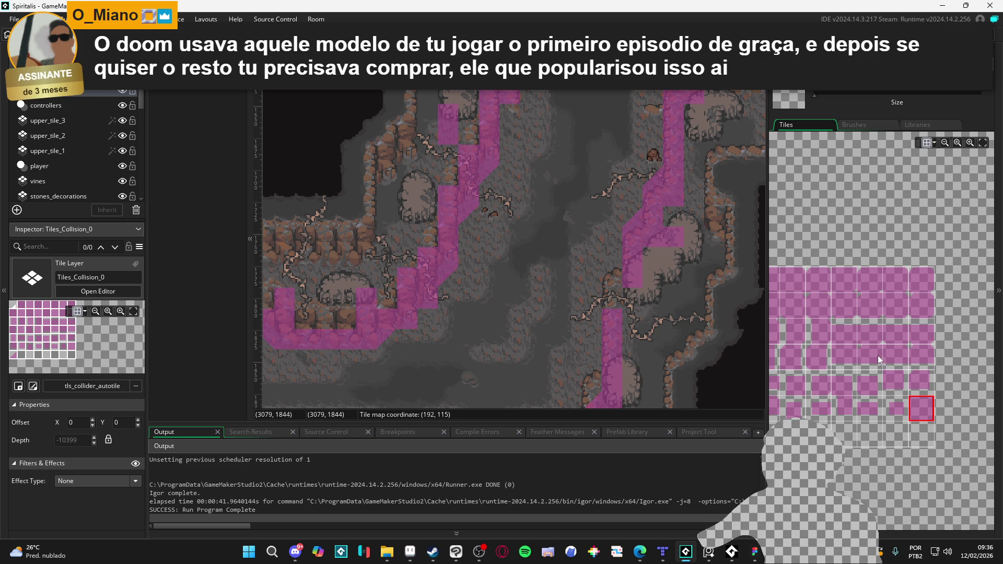
left_click(858, 369)
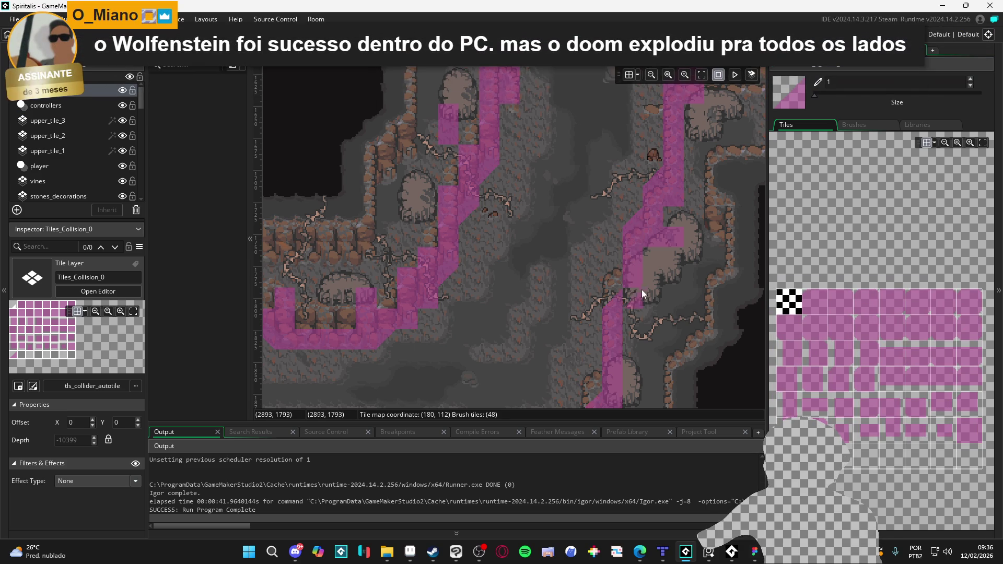
Erase stray collision tiles from the column, including the small slope tile to its left.
left_click(938, 401)
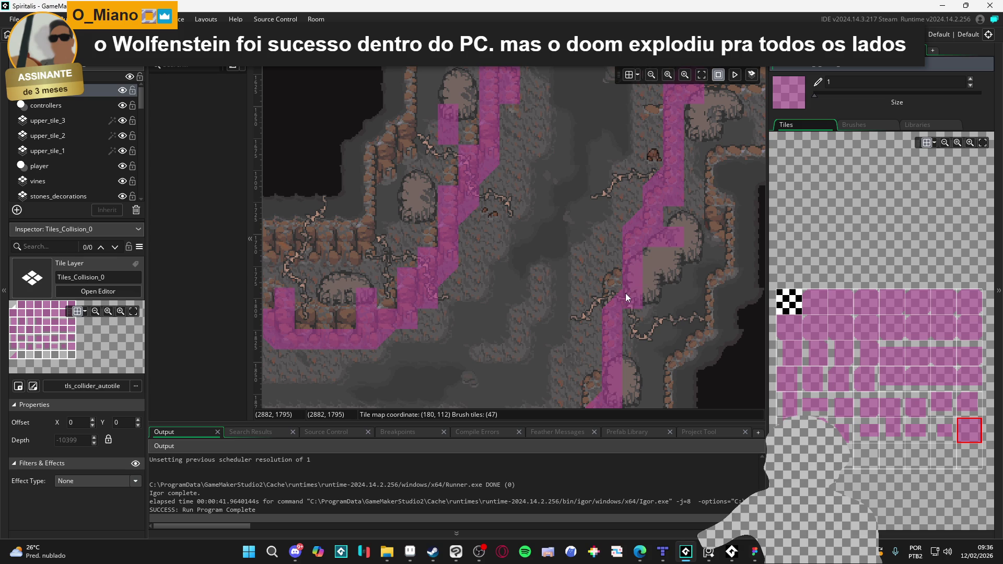
key("e")
left_click(631, 240)
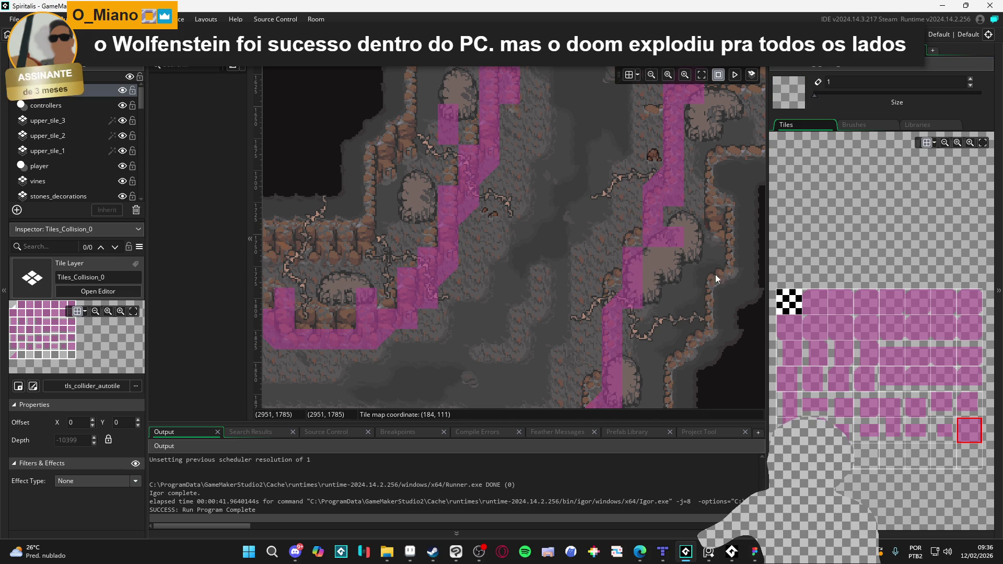
left_click_drag(677, 214, 658, 208)
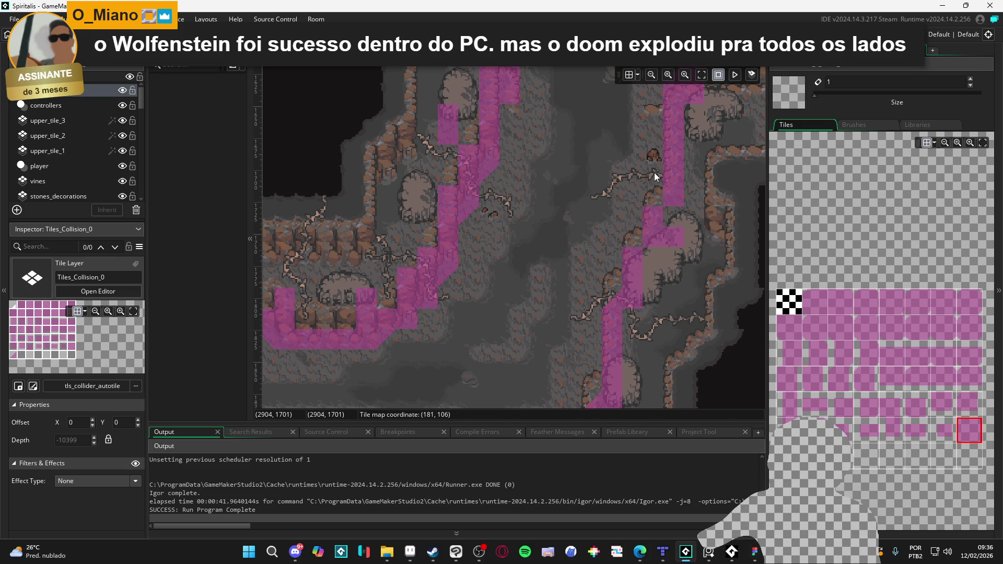
left_click_drag(654, 173, 630, 236)
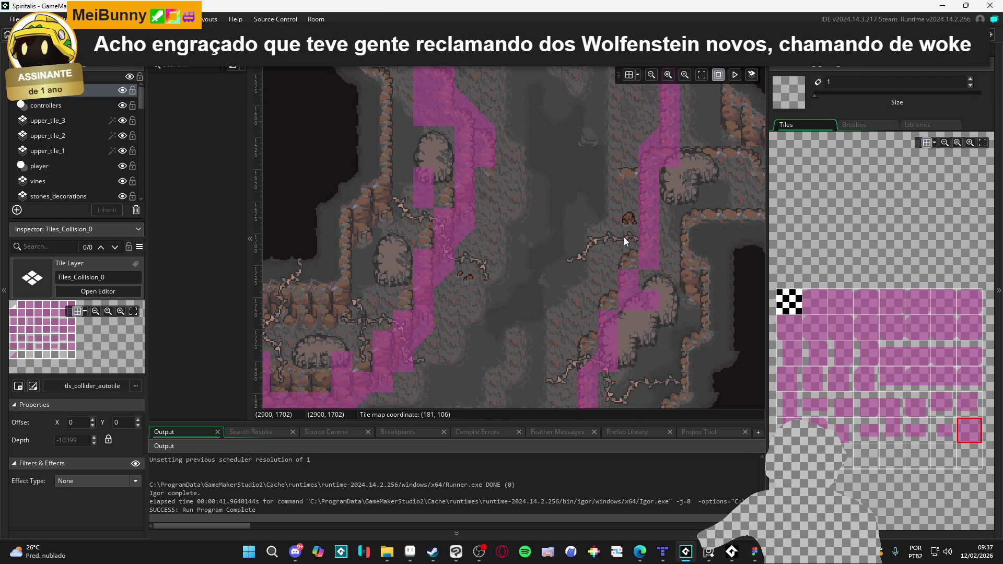
scroll(600, 263, "up", 3)
scroll(599, 263, "right", 3)
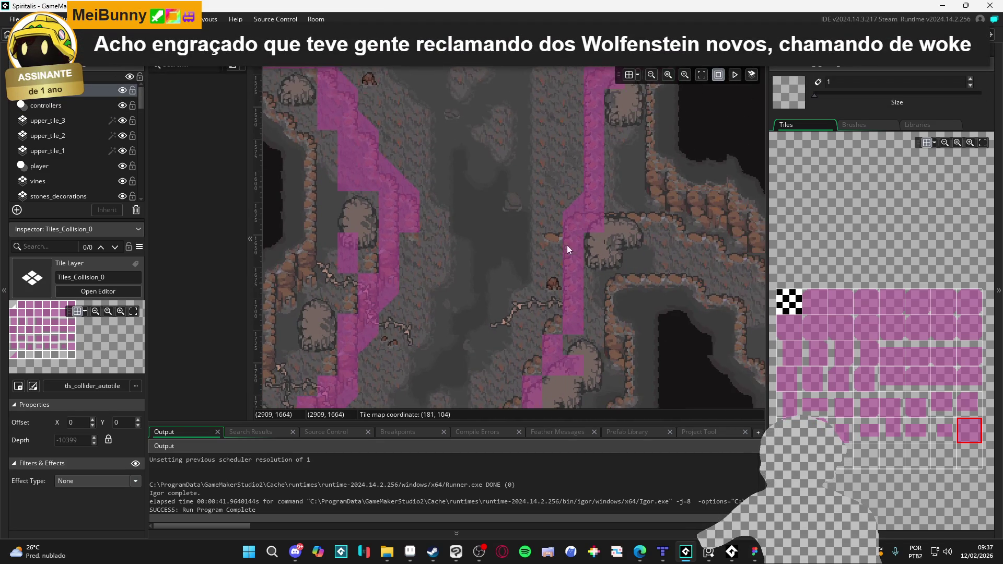
right_click(575, 194)
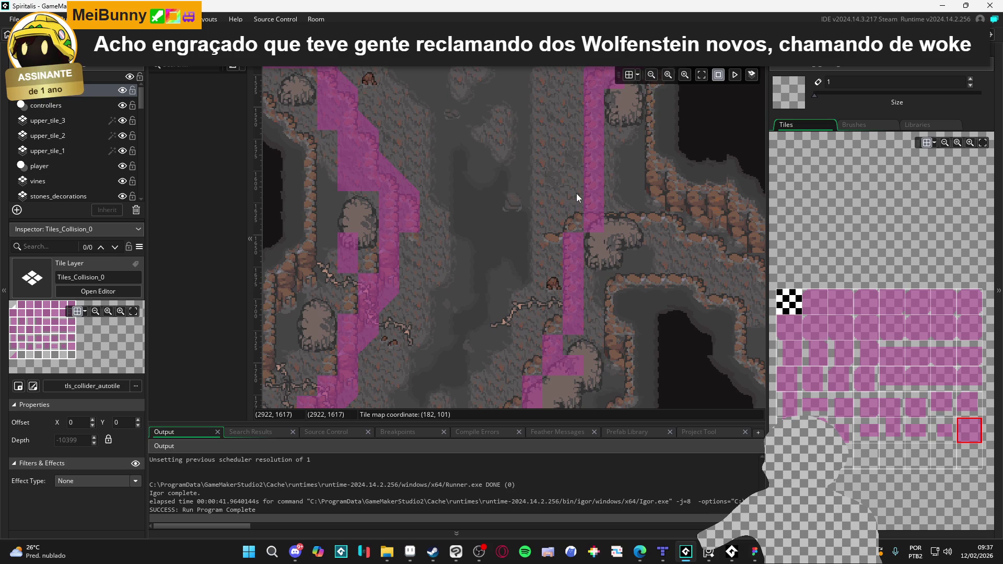
Try slope, square and diagonal collision tiles while moving along the right-hand wall.
left_click(855, 440)
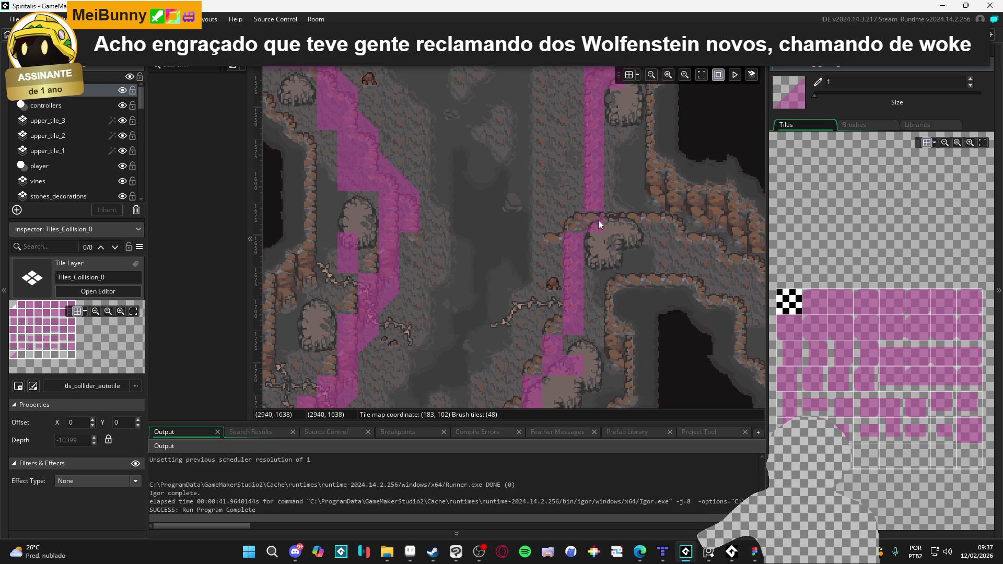
left_click(973, 438)
left_click_drag(578, 363, 641, 275)
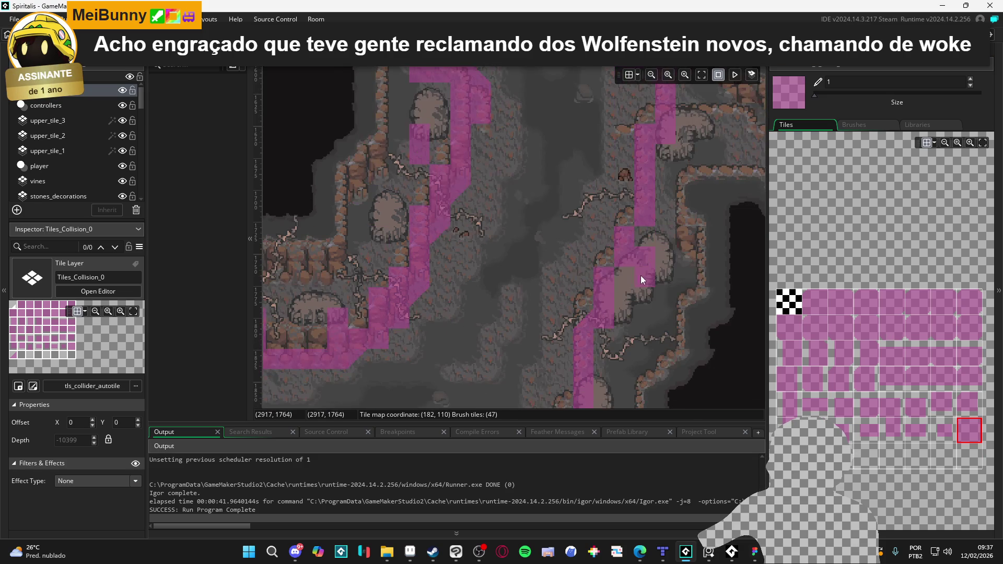
mouse_move(623, 314)
left_mouse_down()
mouse_move(667, 231)
mouse_move(624, 317)
mouse_move(627, 301)
left_mouse_up()
left_click(790, 456)
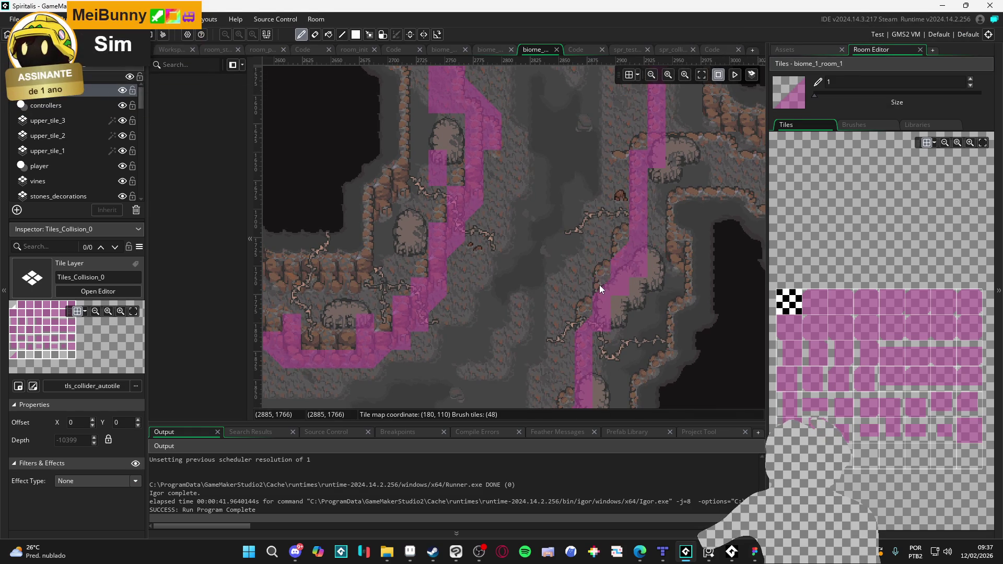
left_click_drag(599, 284, 598, 321)
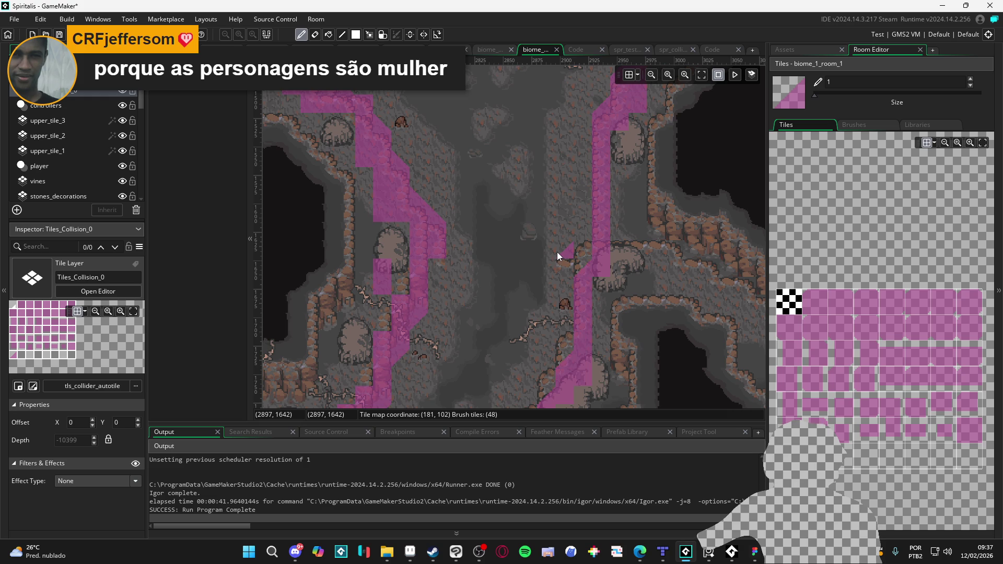
left_click_drag(557, 252, 508, 311)
left_click_drag(528, 180, 515, 304)
Remove the collision tile on the wall edge and lay diagonal collision tiles along the wall.
key("e")
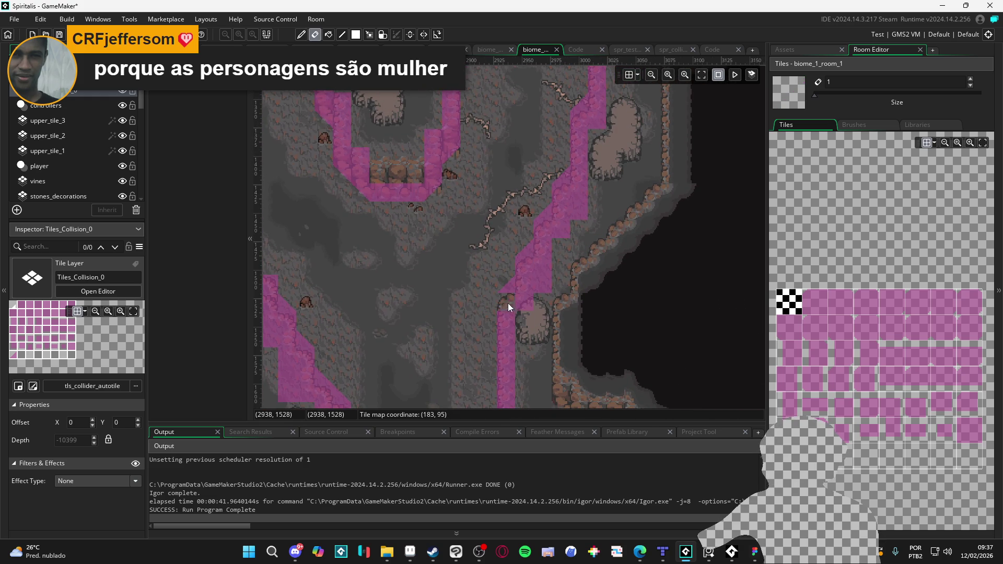
left_click(922, 465)
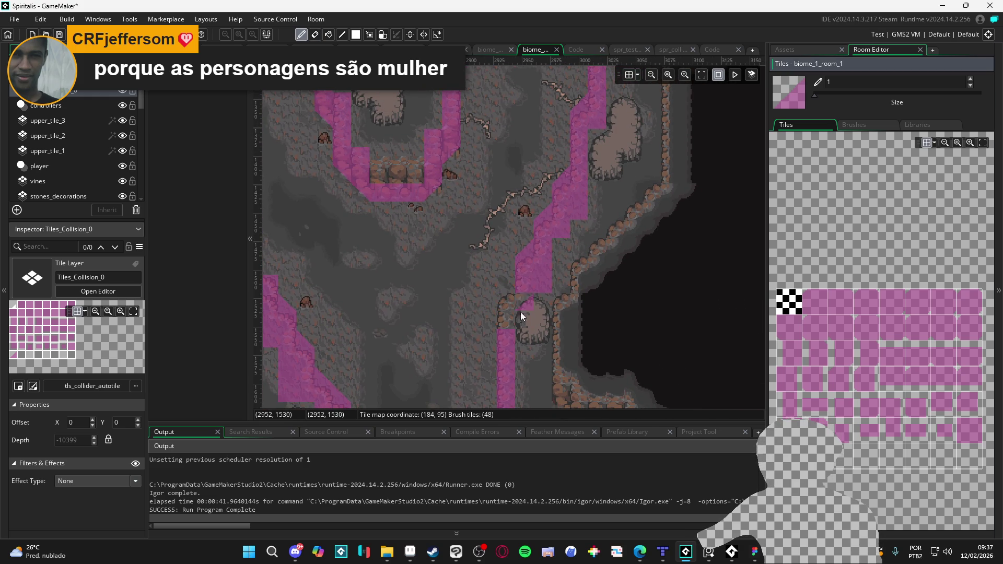
key("e")
left_click(526, 275)
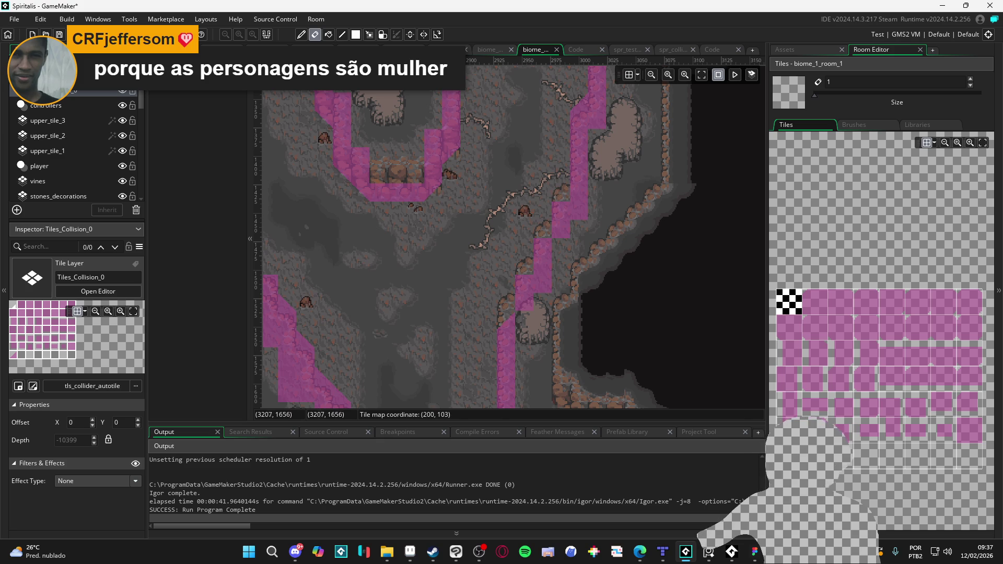
left_click(786, 457)
scroll(562, 326, "up", 2)
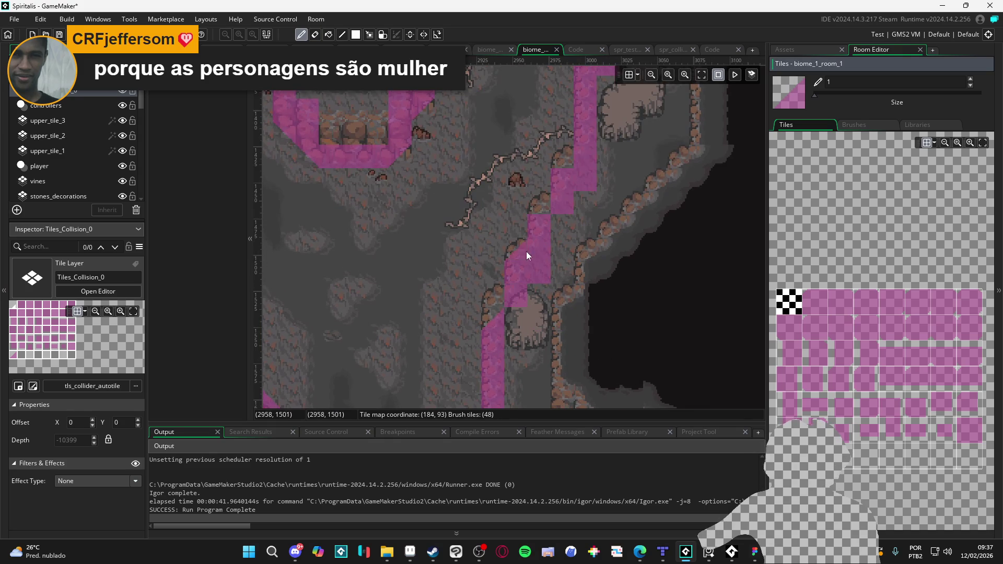
scroll(565, 182, "up", 5)
scroll(564, 183, "right", 2)
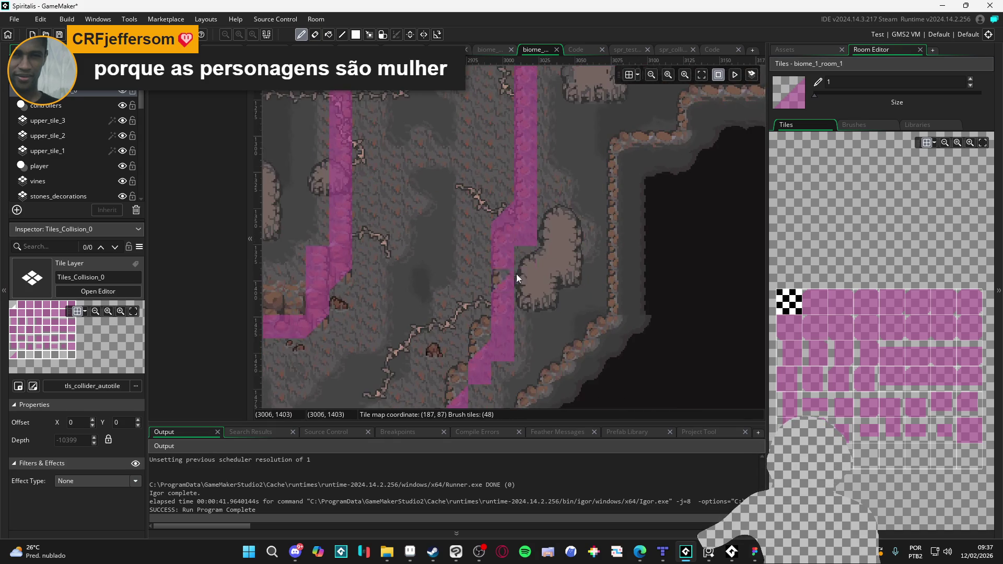
key("e")
left_click(841, 433)
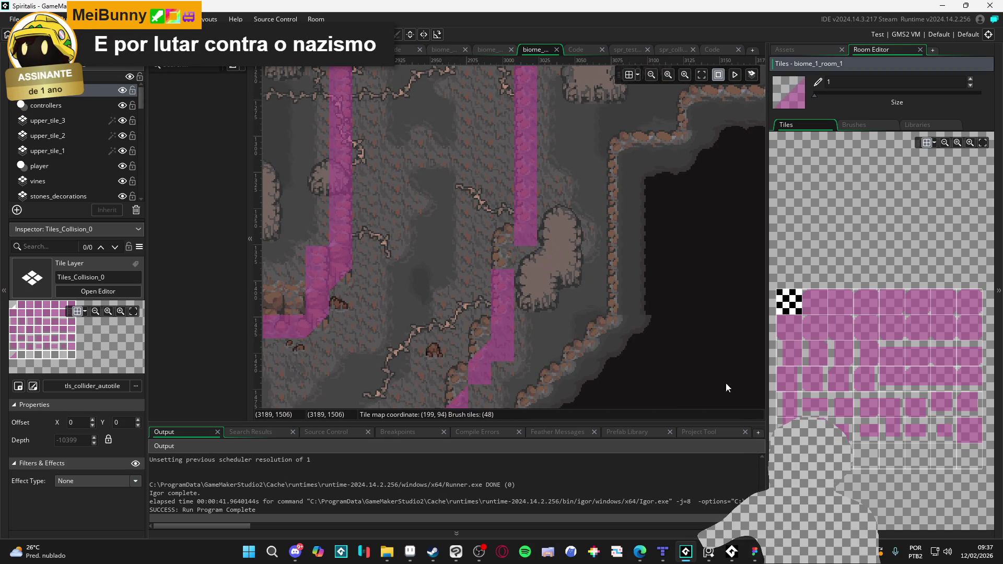
left_click_drag(530, 232, 513, 361)
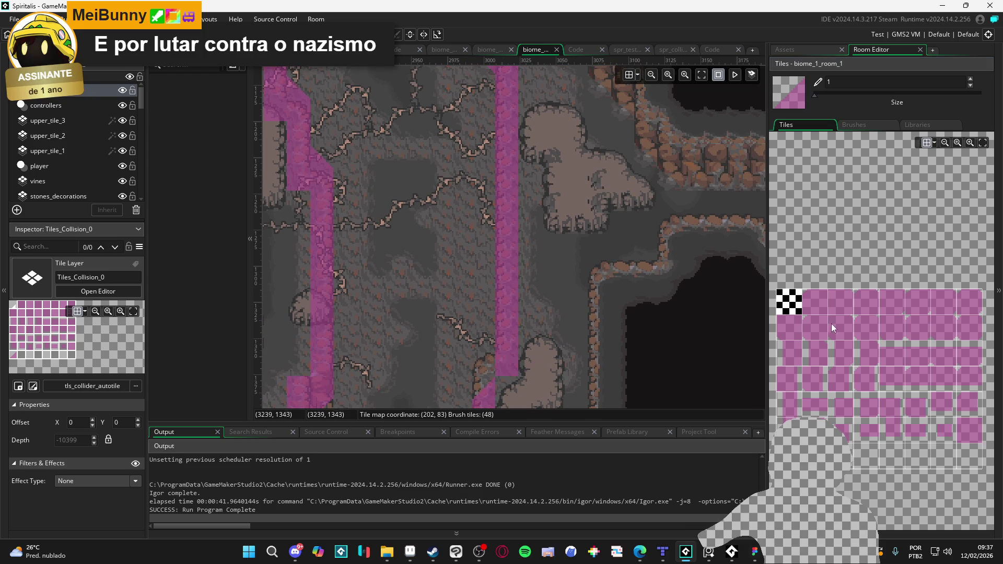
Erase the stray collision tile and the tiles beneath it.
left_click(969, 433)
scroll(515, 378, "down", 3)
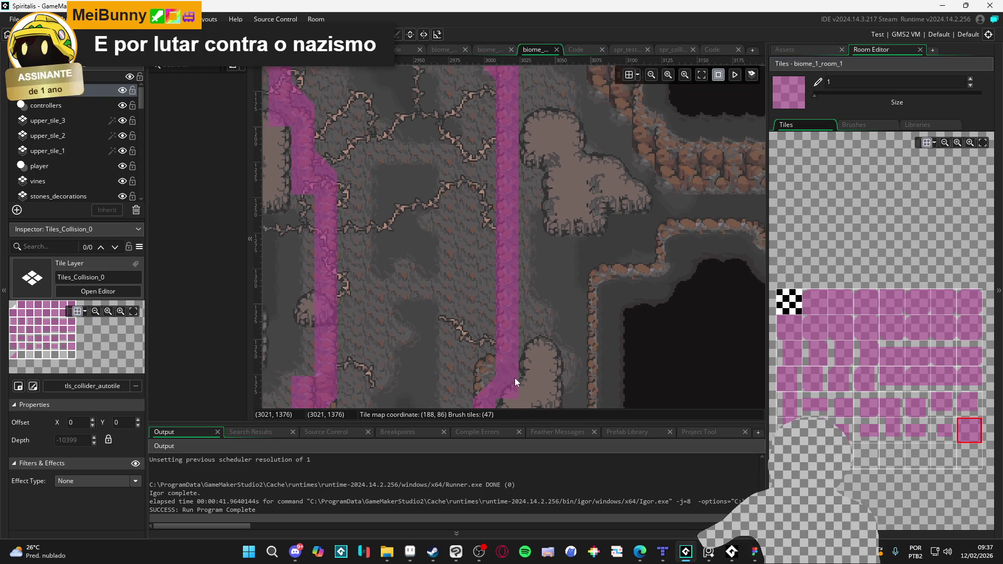
scroll(457, 347, "down", 2)
left_click_drag(457, 347, 495, 184)
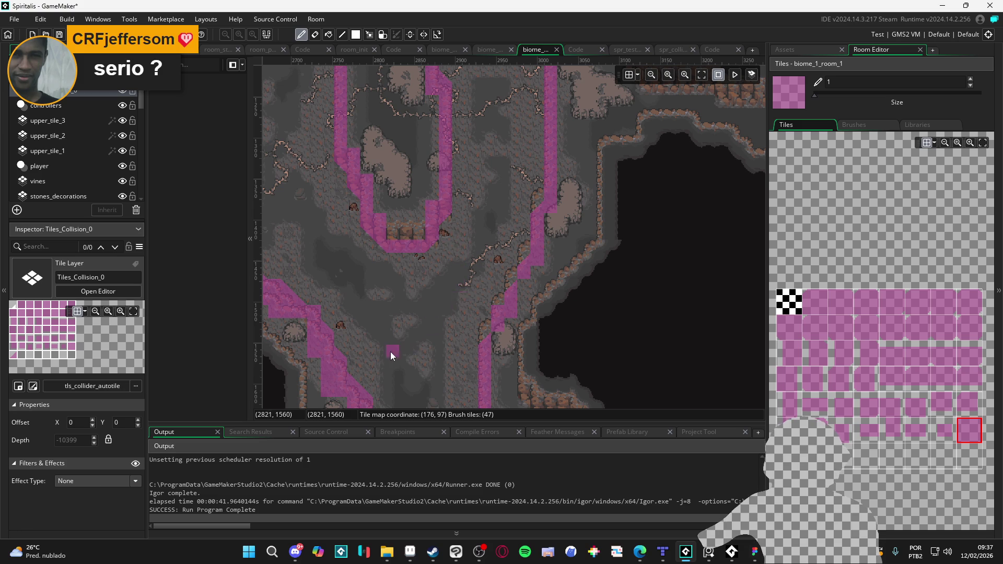
left_click_drag(392, 352, 503, 252)
scroll(510, 280, "up", 3)
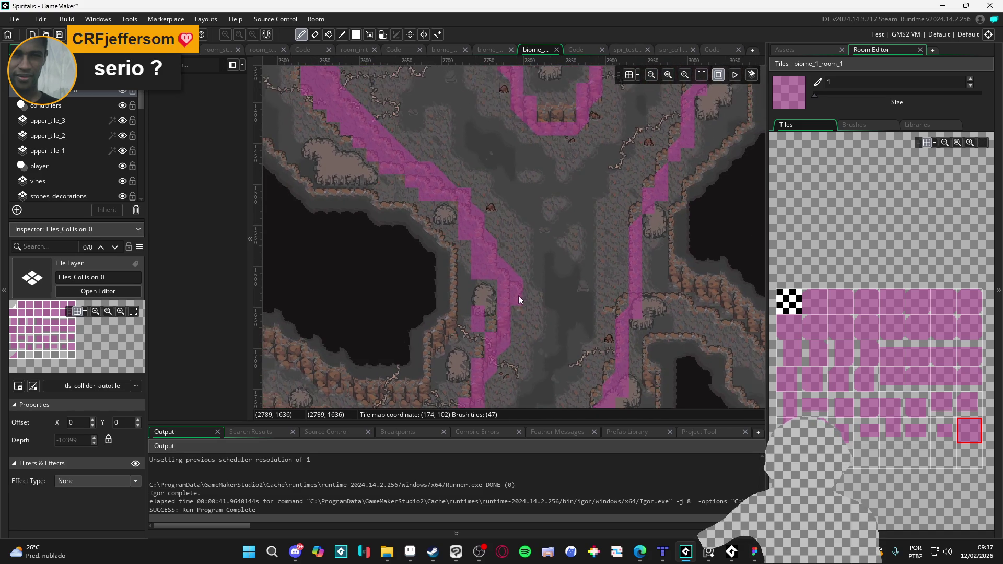
key("e")
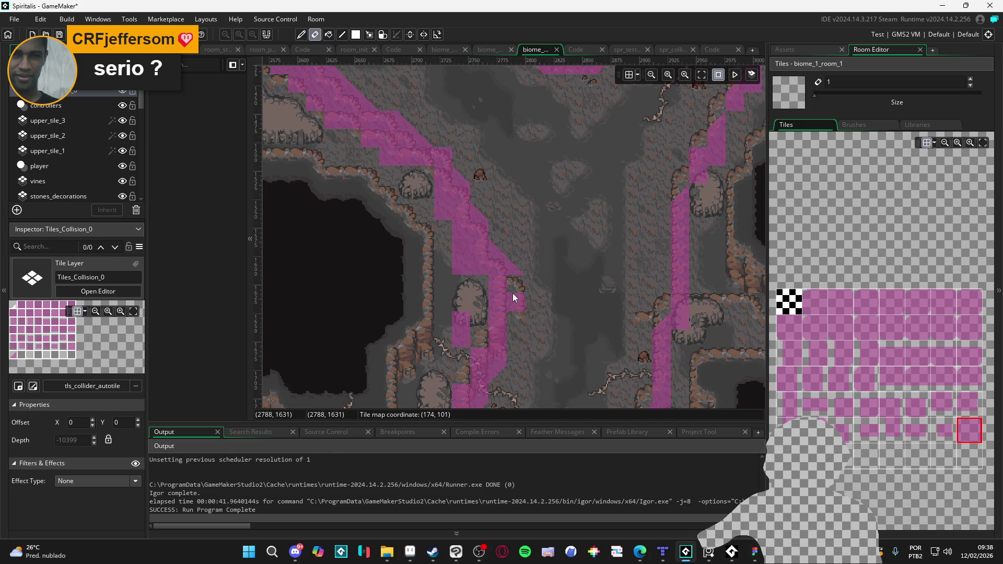
left_click_drag(512, 293, 515, 248)
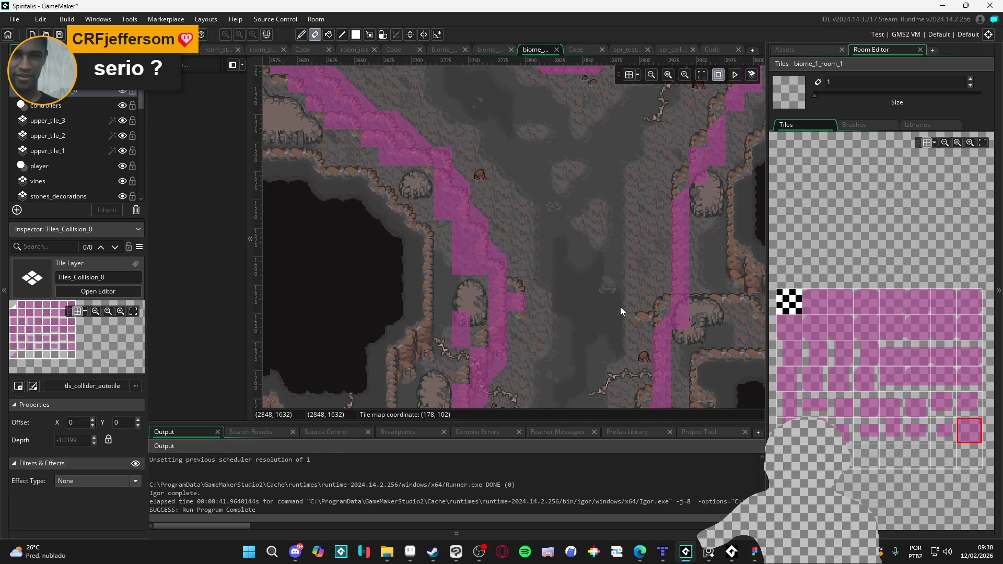
Place a full square collision tile on the cliff edge and erase two tiles beside it.
left_click(919, 437)
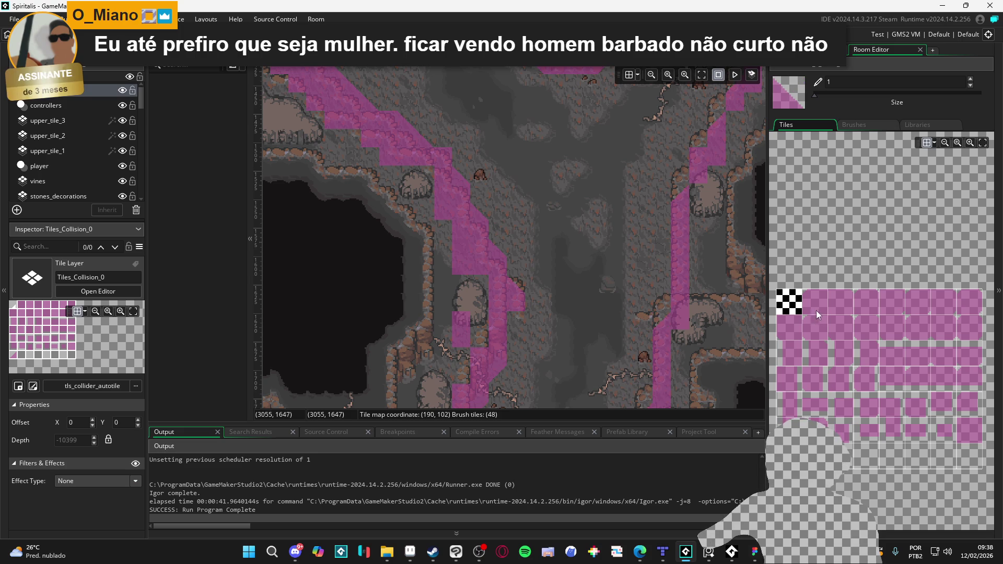
left_click(968, 435)
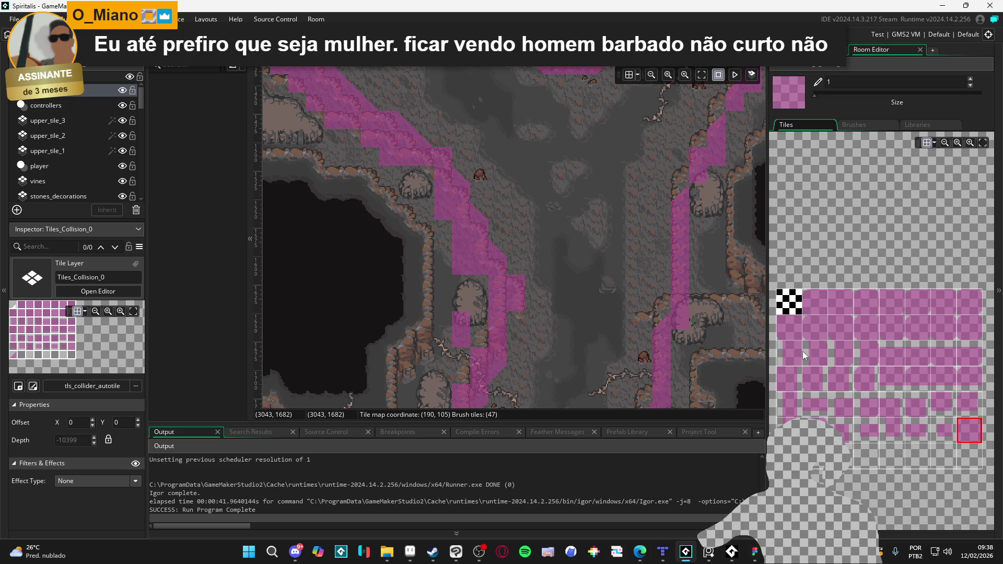
left_click(644, 328)
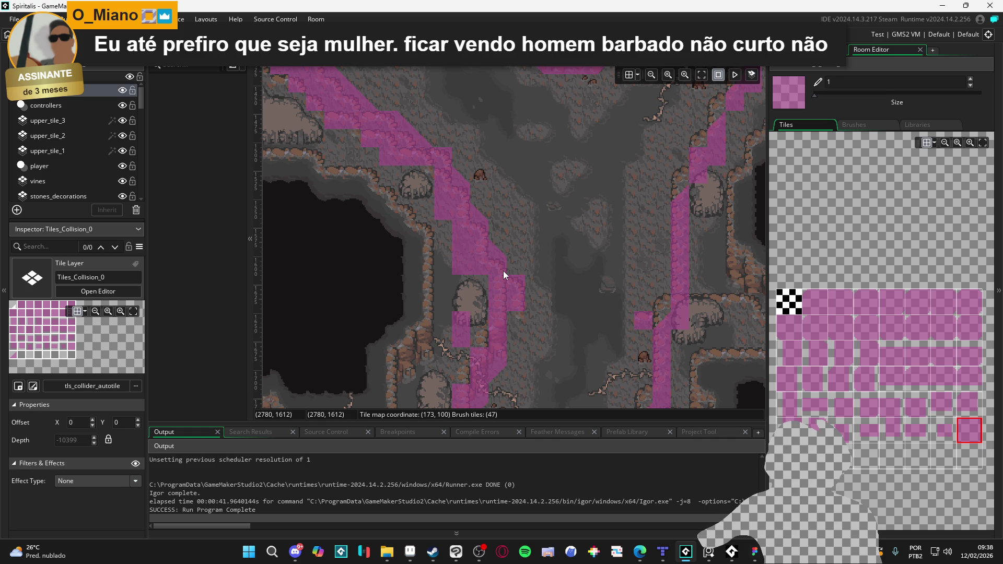
key("e")
mouse_move(502, 270)
left_mouse_down()
mouse_move(501, 246)
mouse_move(485, 245)
mouse_move(467, 198)
left_mouse_up()
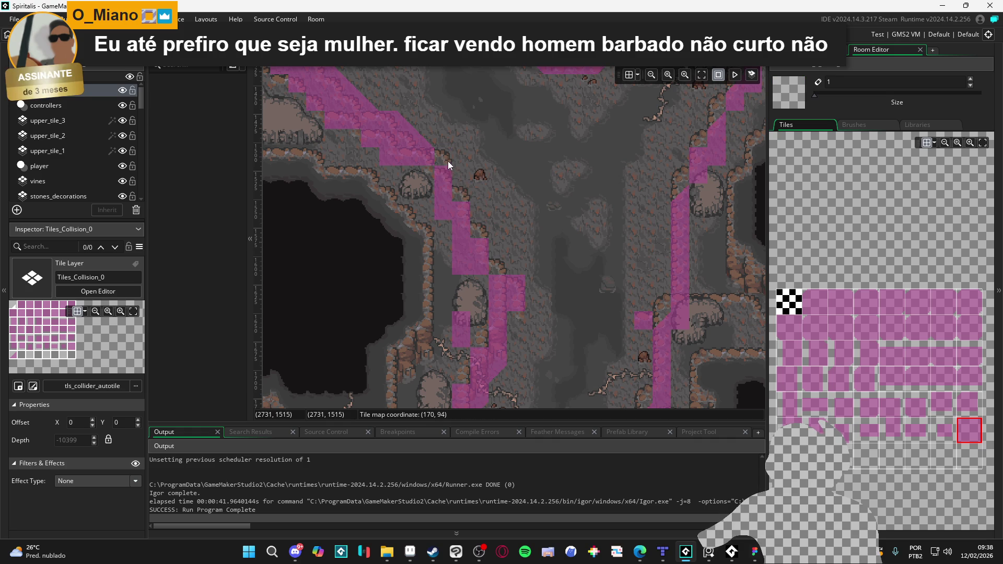
mouse_move(448, 161)
left_mouse_down()
mouse_move(516, 306)
mouse_move(477, 283)
mouse_move(470, 261)
mouse_move(409, 244)
left_mouse_up()
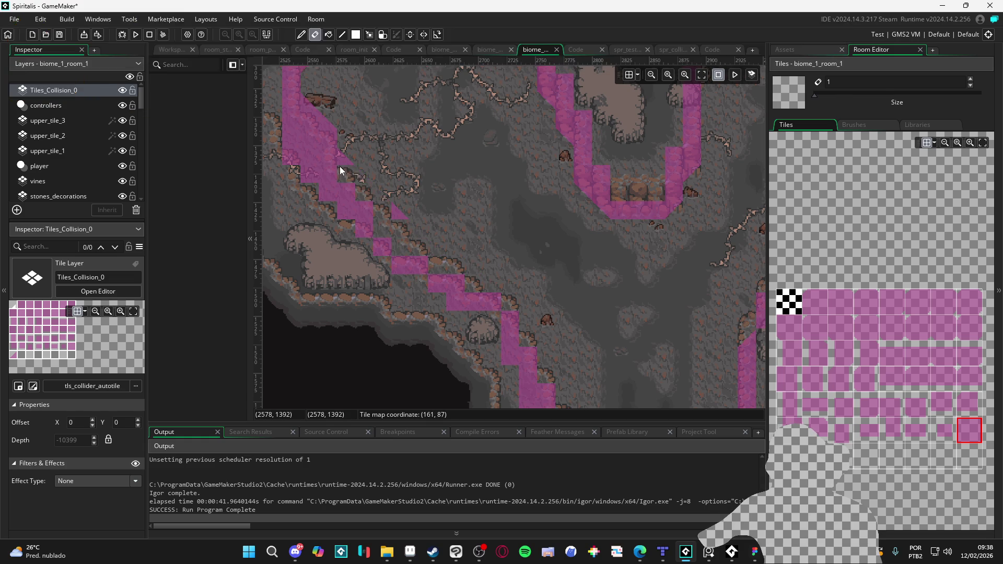
Select a sloped collision tile and mirror it horizontally for the upper-left diagonal cliff.
left_click_drag(388, 208, 474, 271)
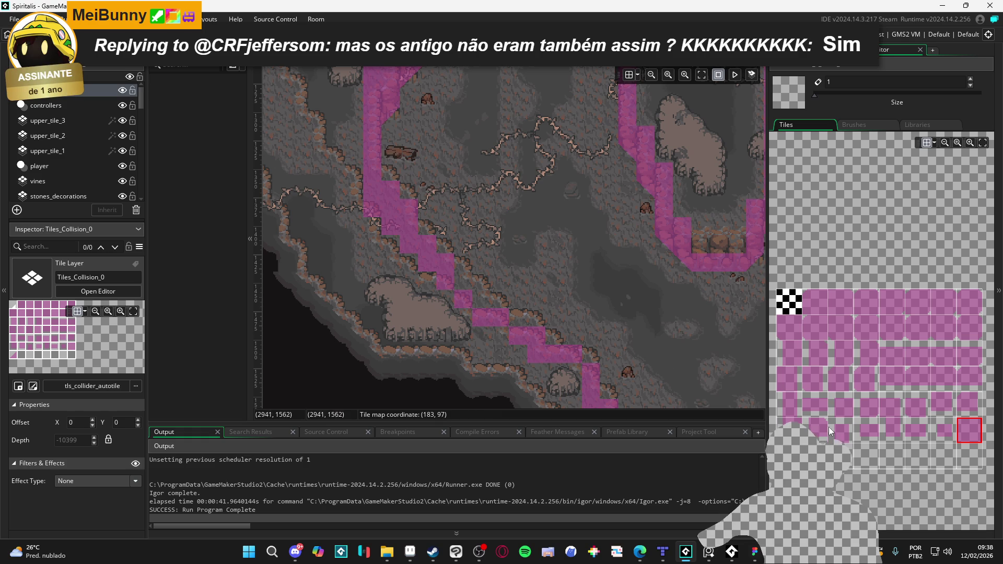
left_click(849, 463)
key("x")
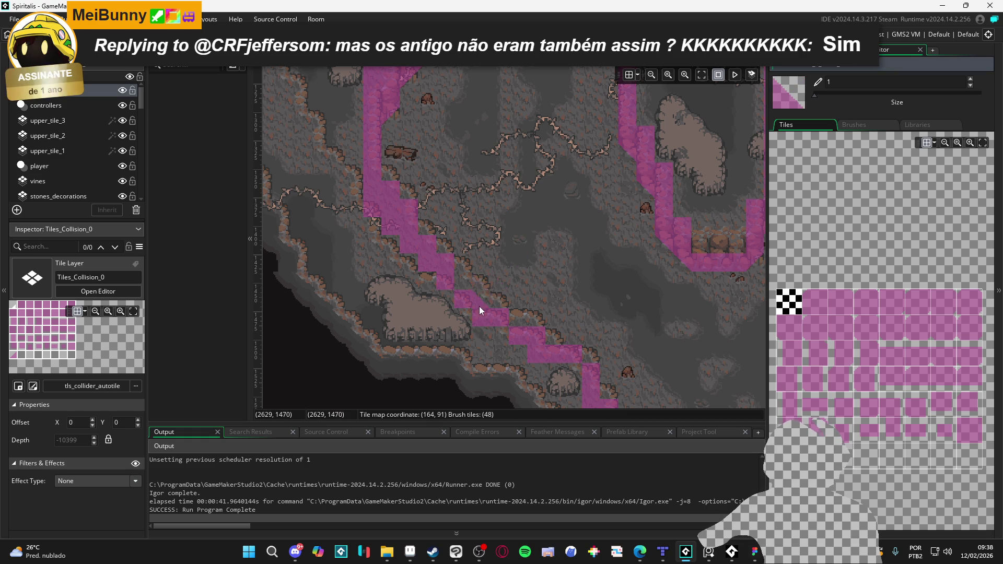
mouse_move(455, 285)
left_mouse_down()
mouse_move(463, 289)
mouse_move(462, 274)
mouse_move(395, 188)
left_mouse_up()
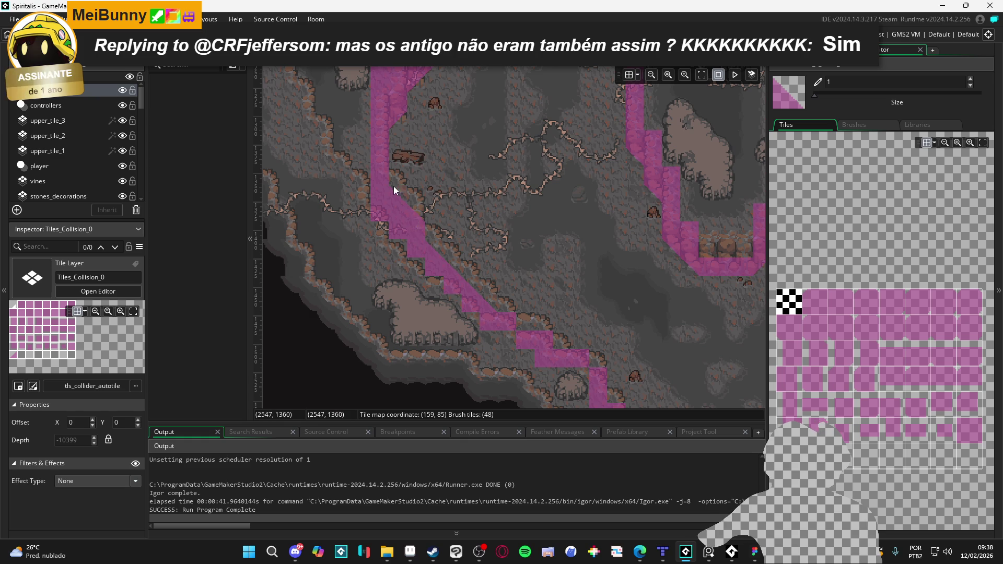
left_click_drag(545, 340, 520, 320)
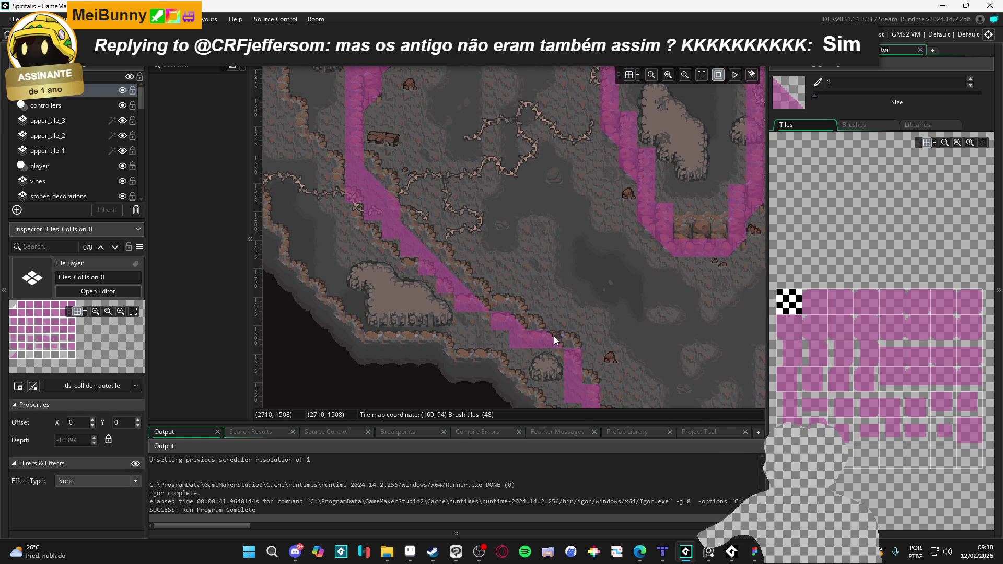
left_click_drag(563, 339, 513, 299)
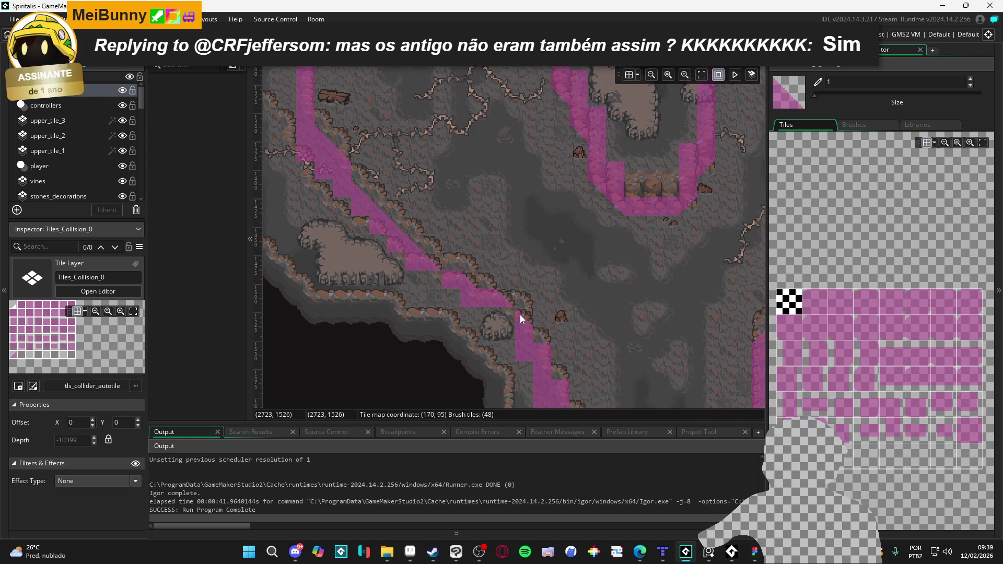
Paint two triangle slope tiles onto the staircase steps, then switch to the full square tile.
left_click(971, 431)
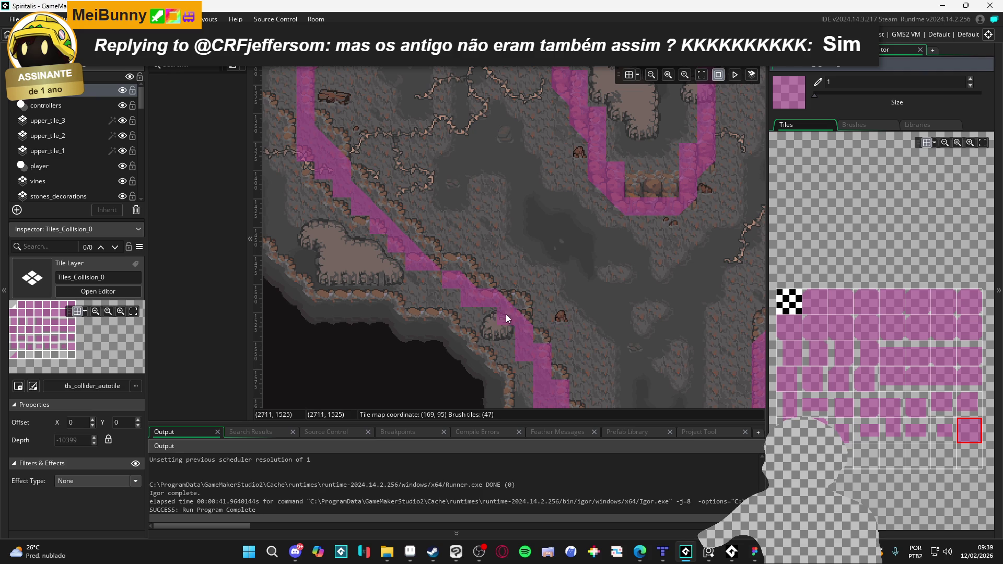
scroll(548, 327, "down", 3)
left_click(517, 291, "alt")
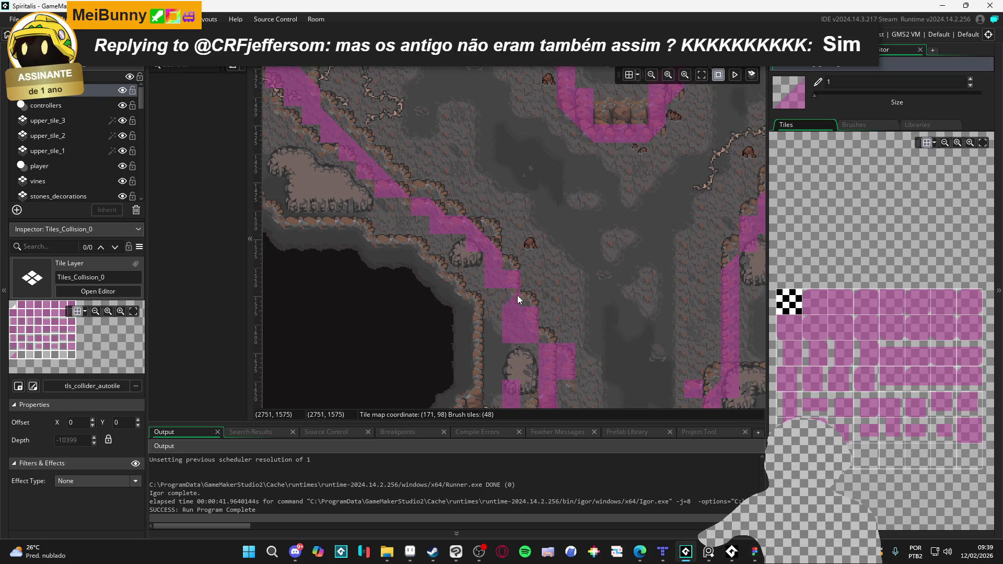
left_click(513, 284)
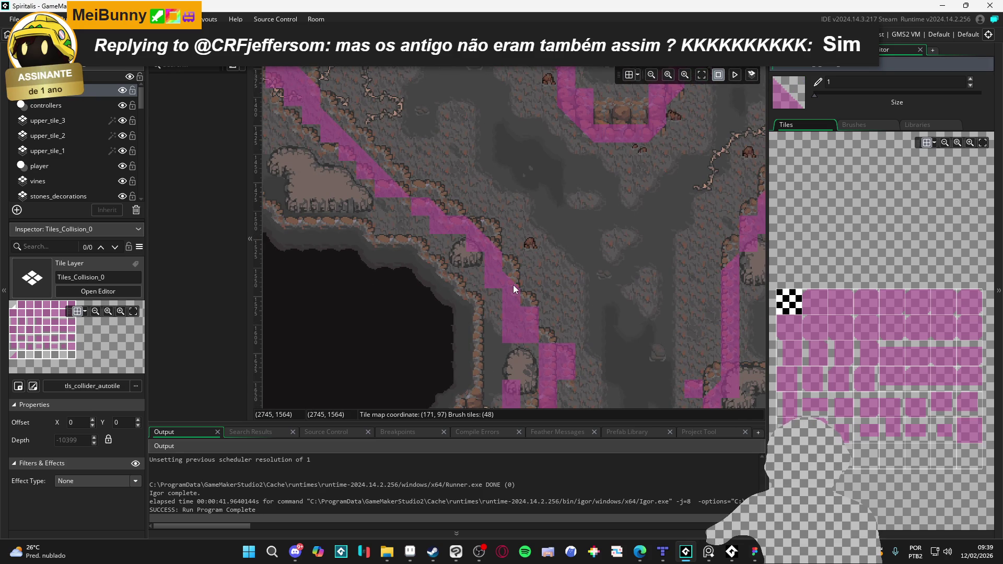
left_click(529, 324)
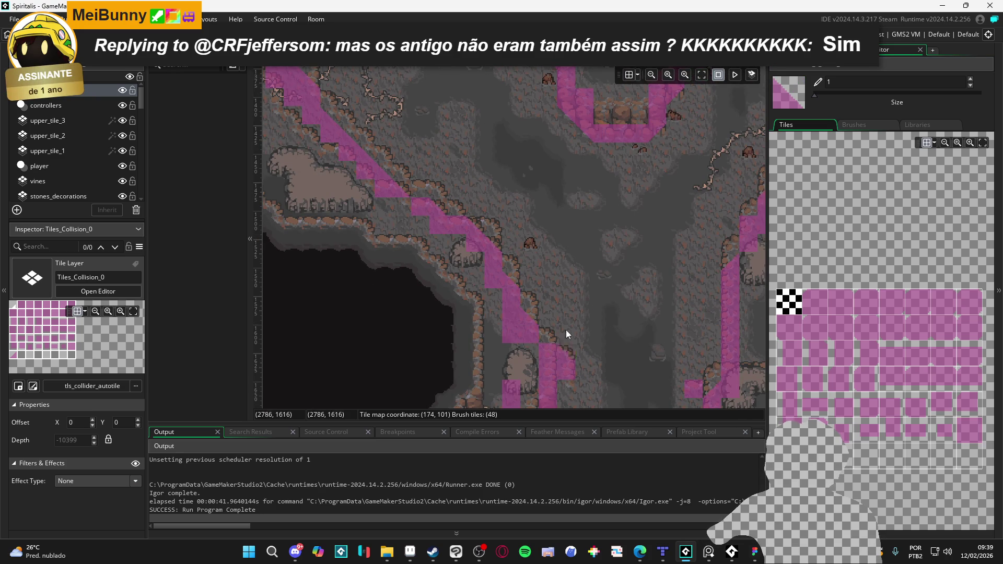
left_click_drag(591, 268, 414, 265)
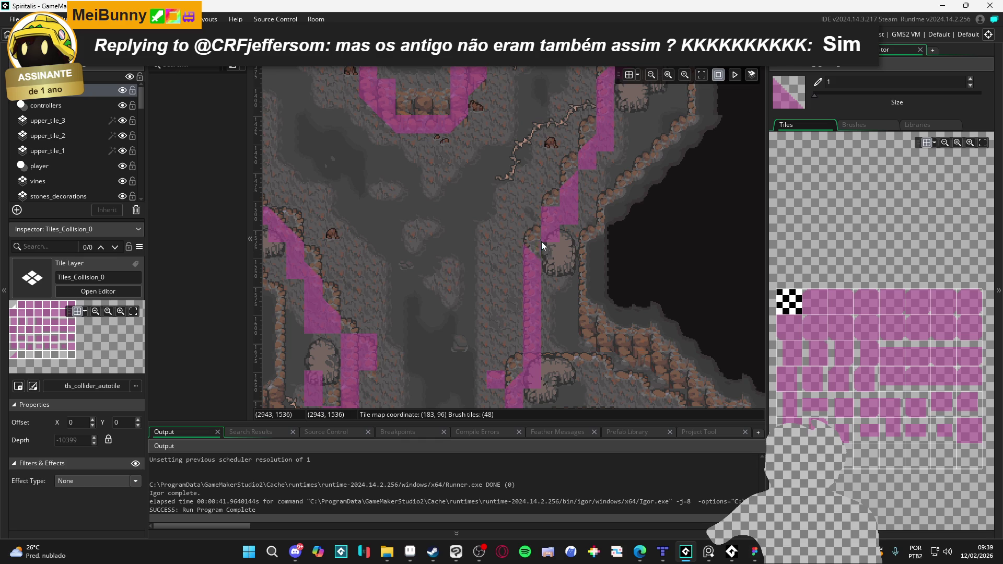
left_click(961, 425)
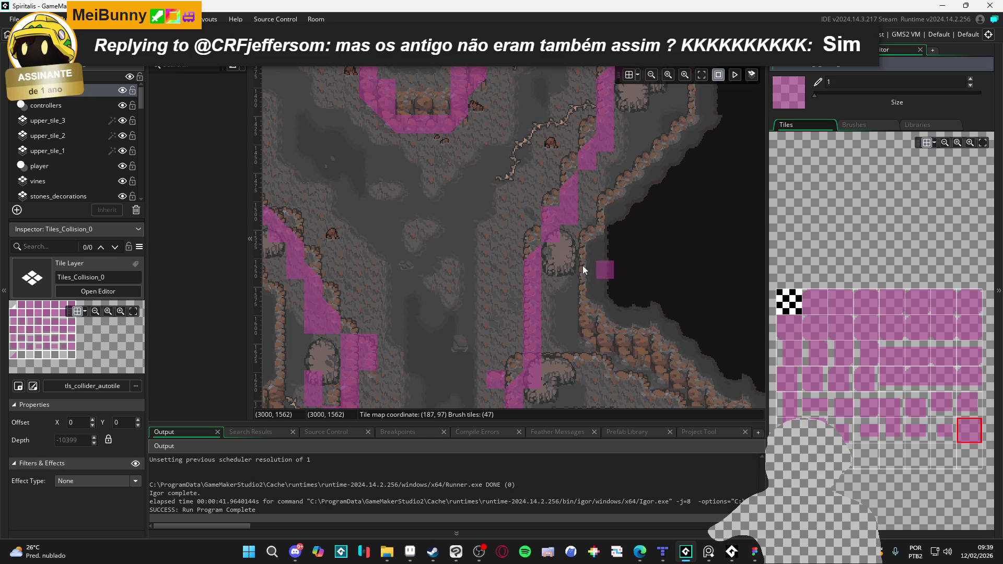
scroll(590, 191, "up", 5)
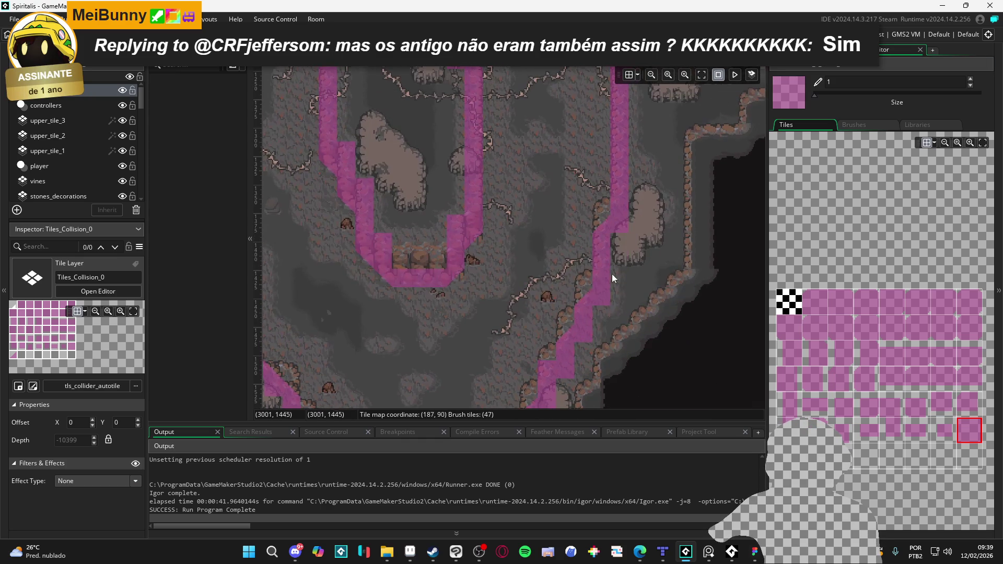
scroll(558, 287, "down", 3)
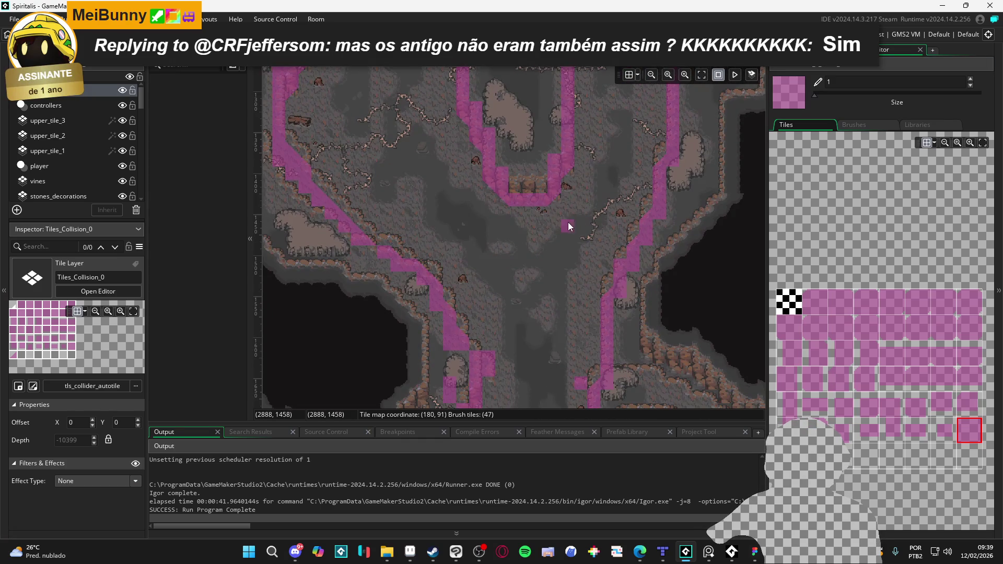
scroll(392, 183, "up", 3)
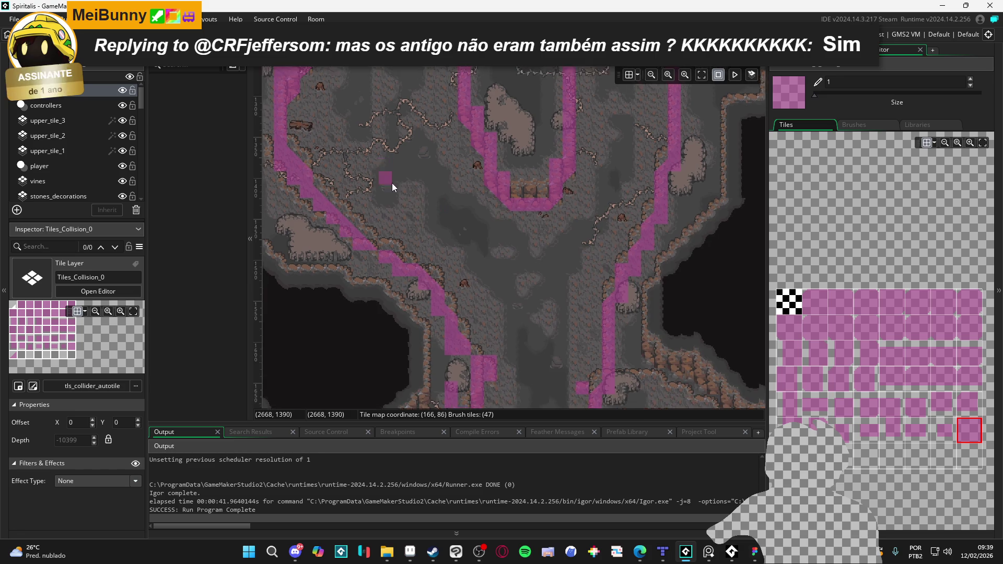
Clear the arch's top and upper-left collision tiles, fill the top gap, and undo one extra erase.
scroll(516, 251, "up", 3)
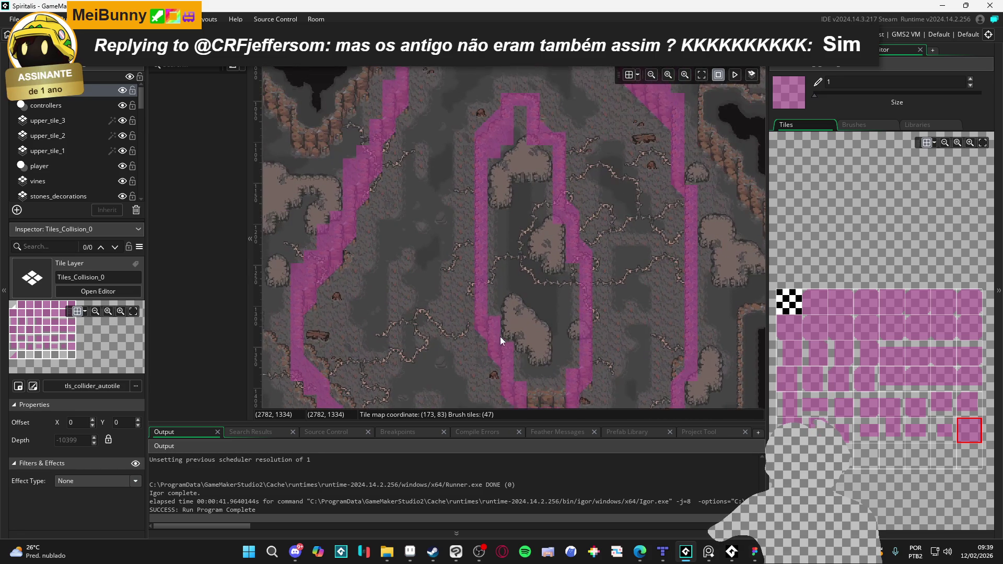
scroll(498, 172, "up", 3)
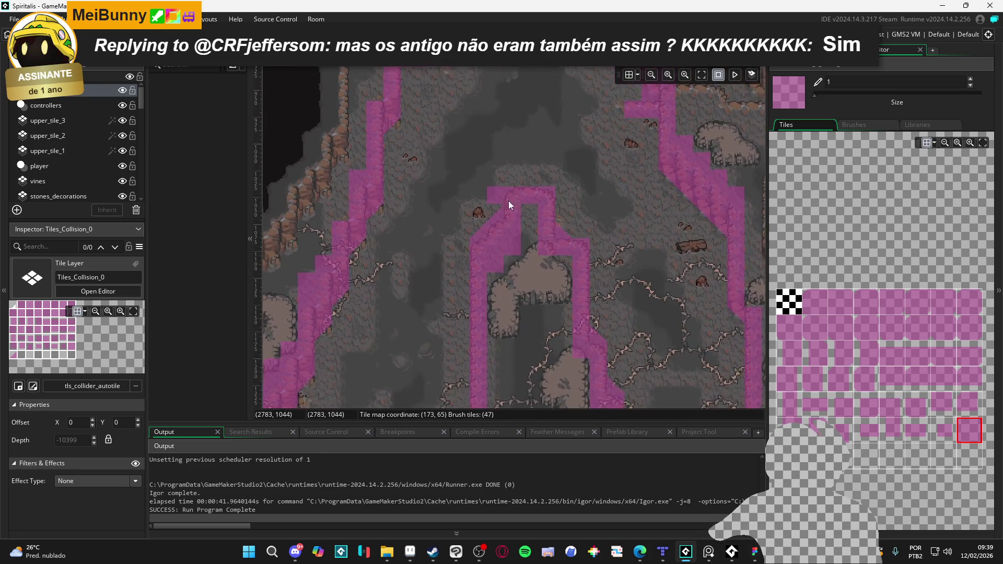
key("e")
mouse_move(520, 197)
left_mouse_down()
mouse_move(549, 198)
mouse_move(547, 214)
left_mouse_up()
left_click(963, 420)
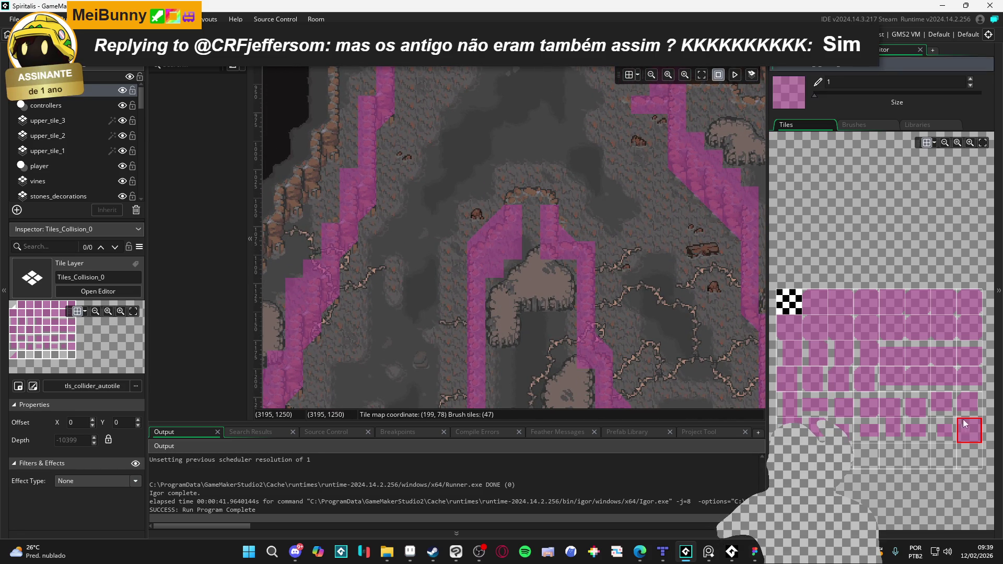
left_click(536, 216)
key("e")
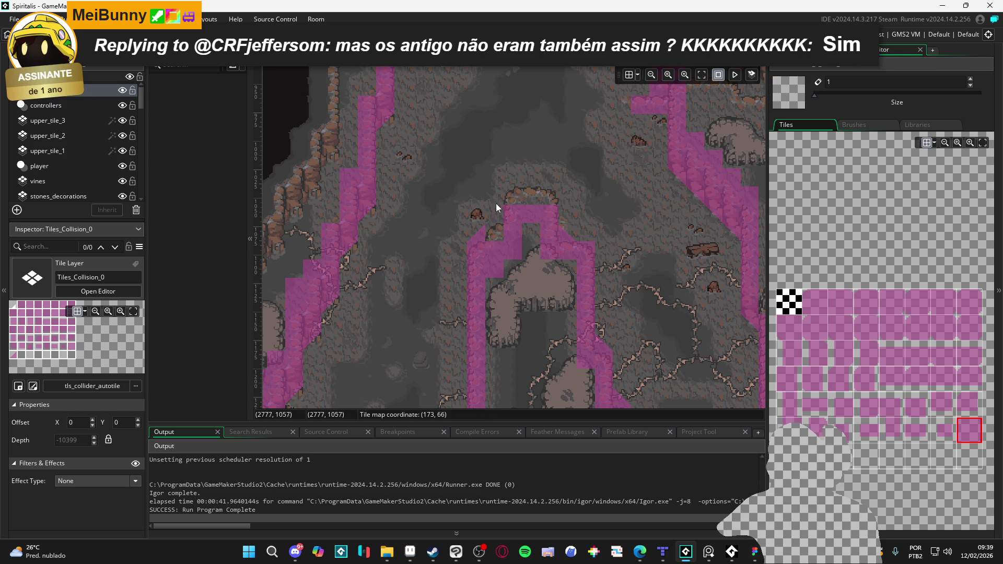
left_click_drag(499, 222, 474, 243)
left_click(479, 234)
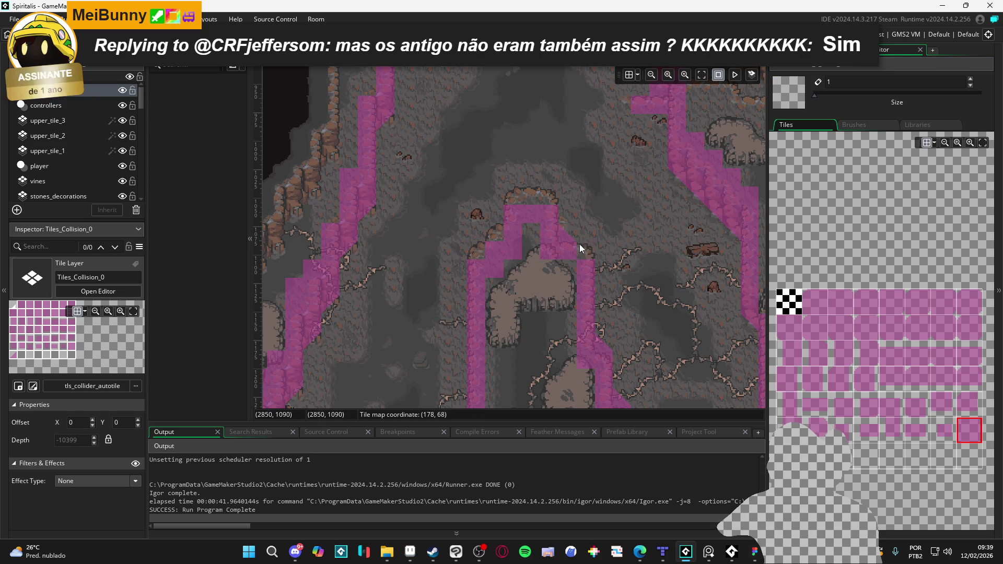
key("ctrl+z")
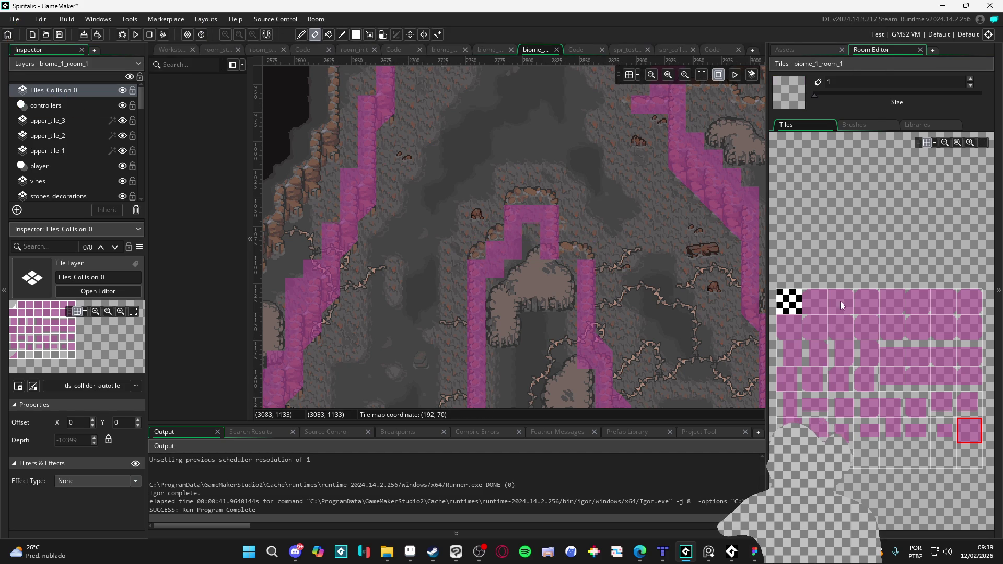
Add a square tile at the arch top and round both top corners with slope tiles.
left_click(974, 437)
left_click(556, 268)
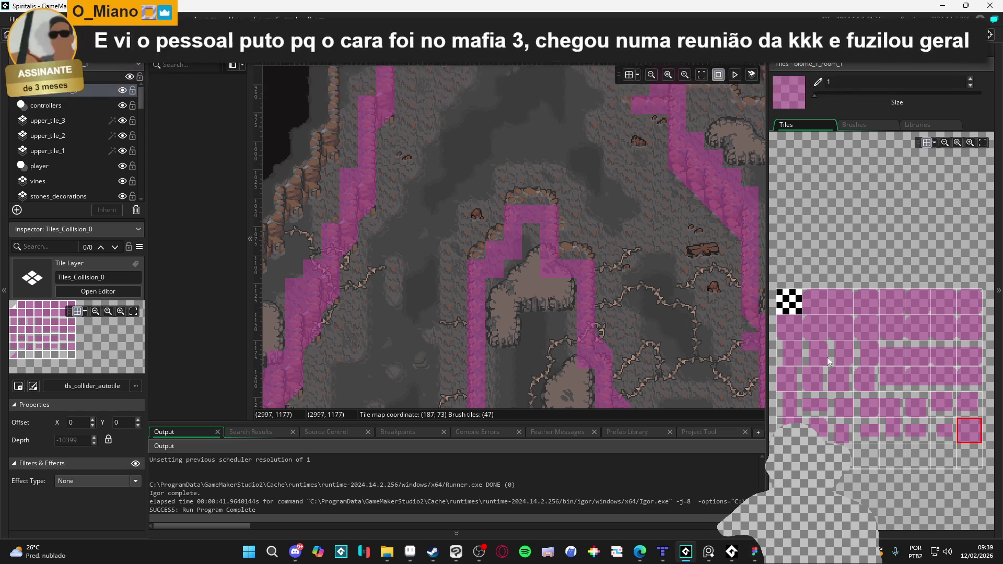
left_click(836, 442)
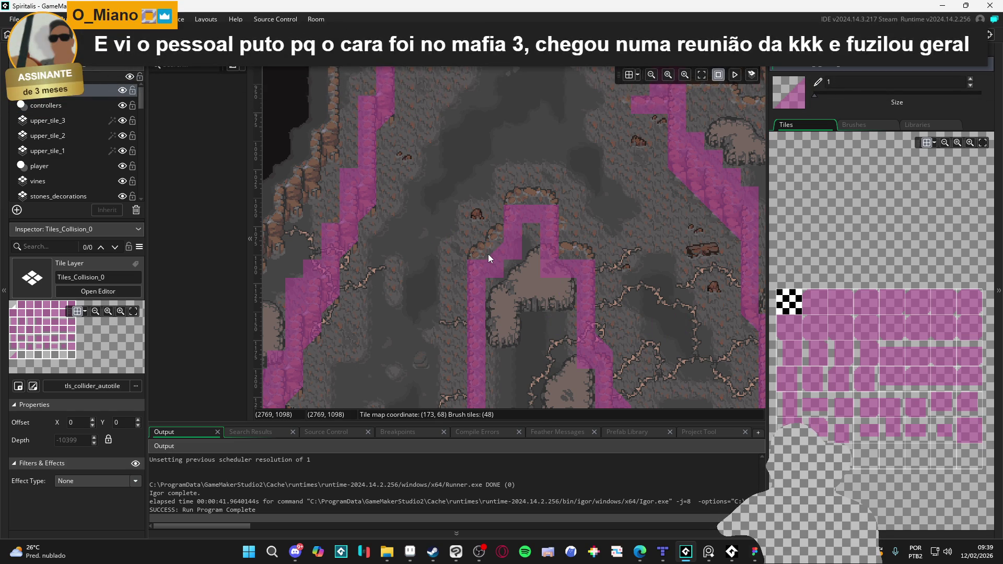
left_click(510, 209)
left_click(554, 216)
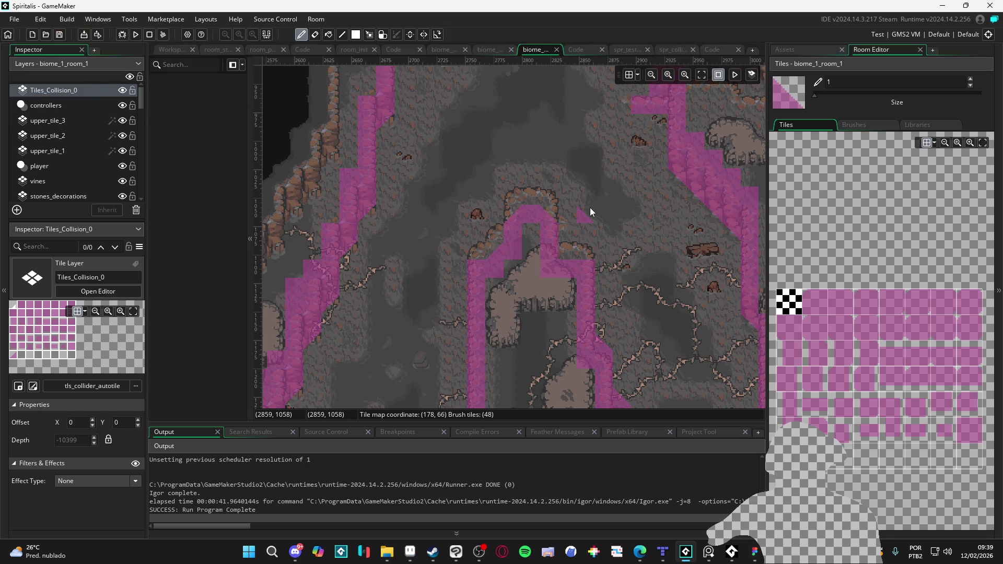
scroll(585, 213, "up", 3)
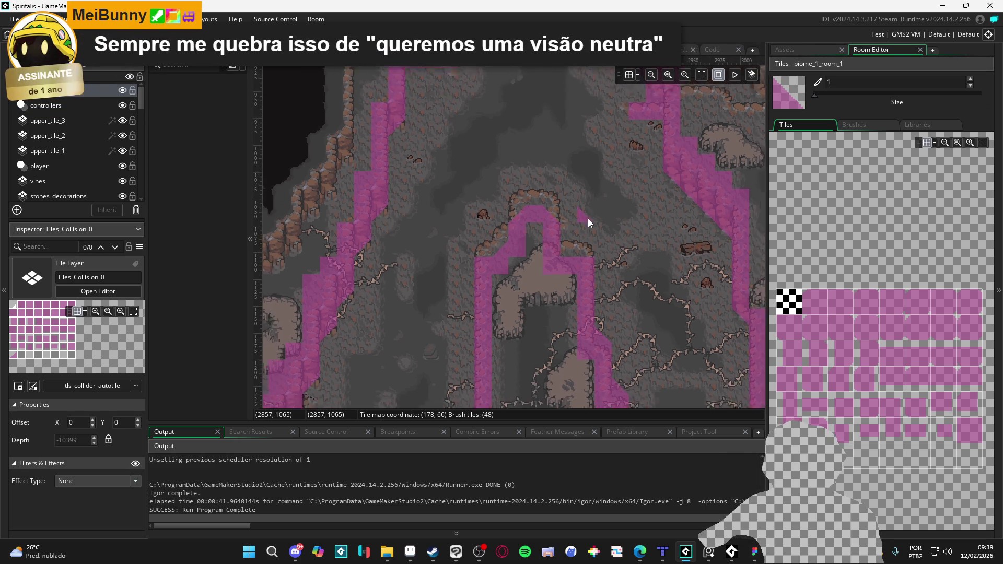
scroll(526, 313, "up", 5)
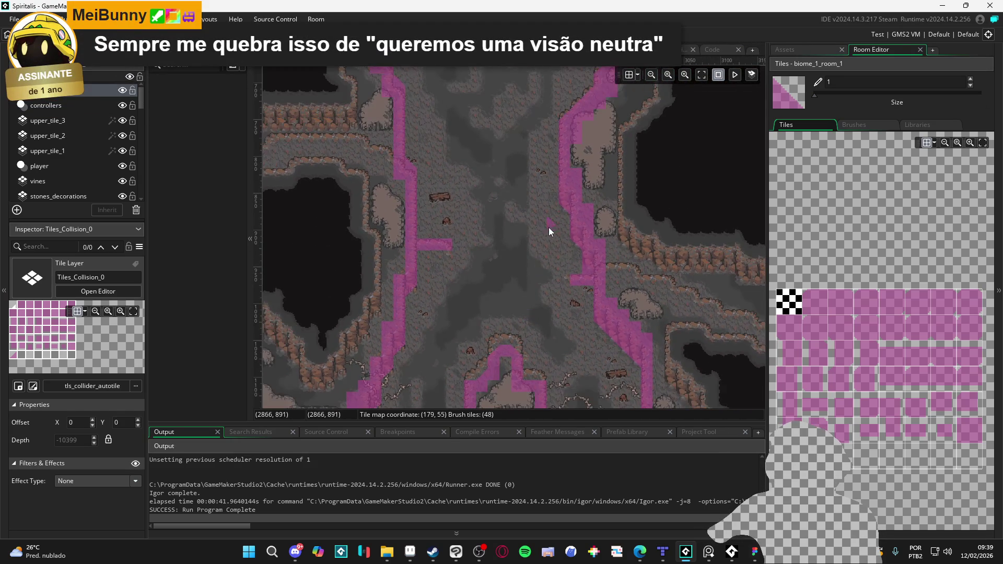
scroll(542, 238, "up", 5)
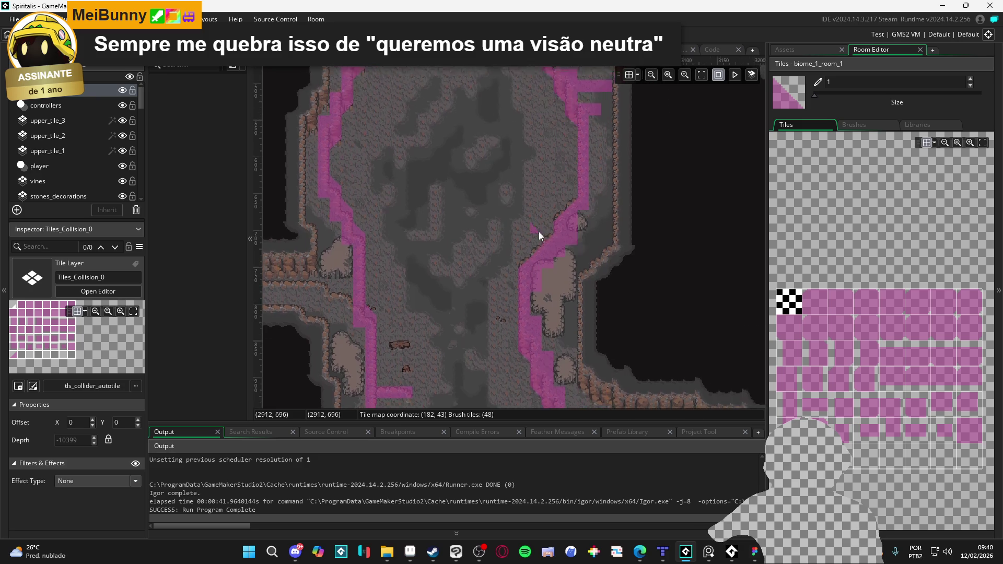
Box-select the misplaced collision tiles on the cliff edge and cut them with Ctrl+X.
mouse_move(569, 206)
left_mouse_down()
mouse_move(515, 302)
mouse_move(501, 305)
left_mouse_up()
key("ctrl+c")
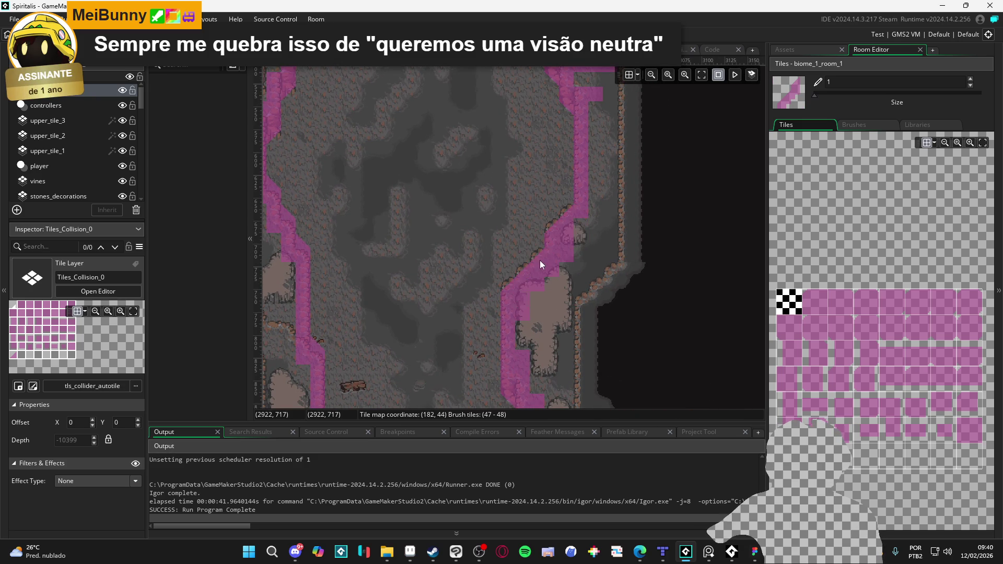
key("Escape")
left_click_drag(490, 241, 562, 257)
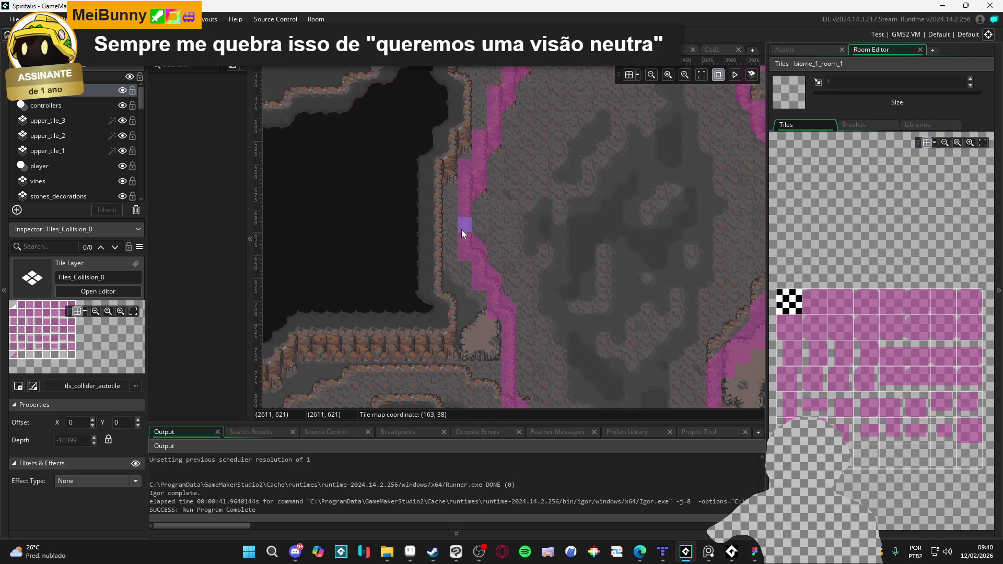
left_click_drag(468, 245, 516, 325)
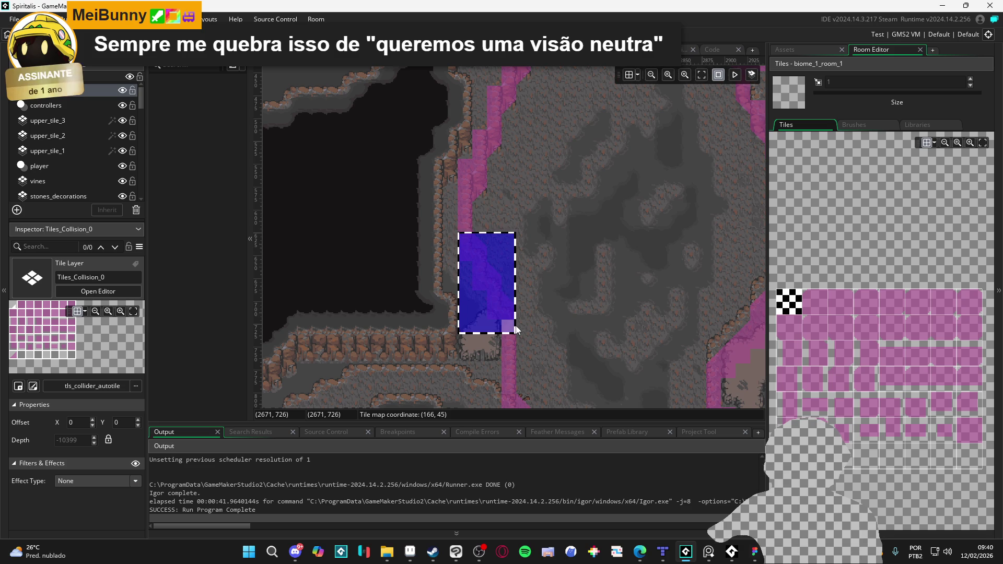
key("ctrl+x")
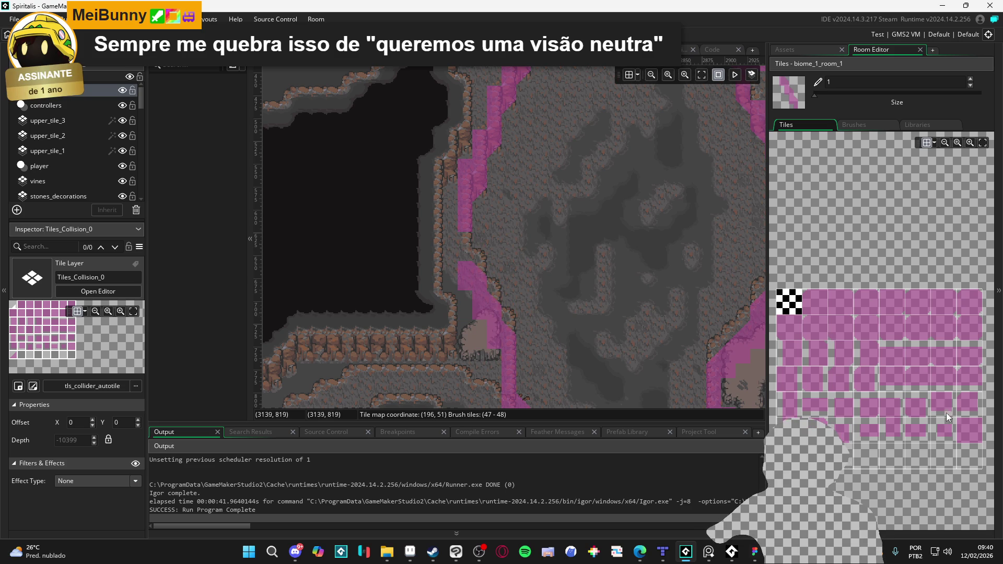
left_click(973, 434)
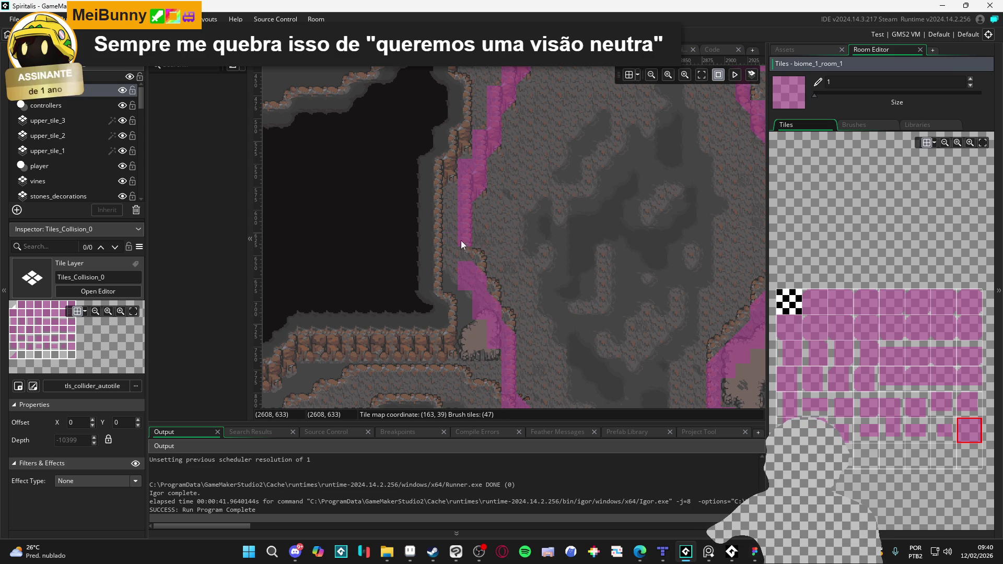
Find and erase a stray collision tile on the cave floor.
scroll(561, 245, "up", 3)
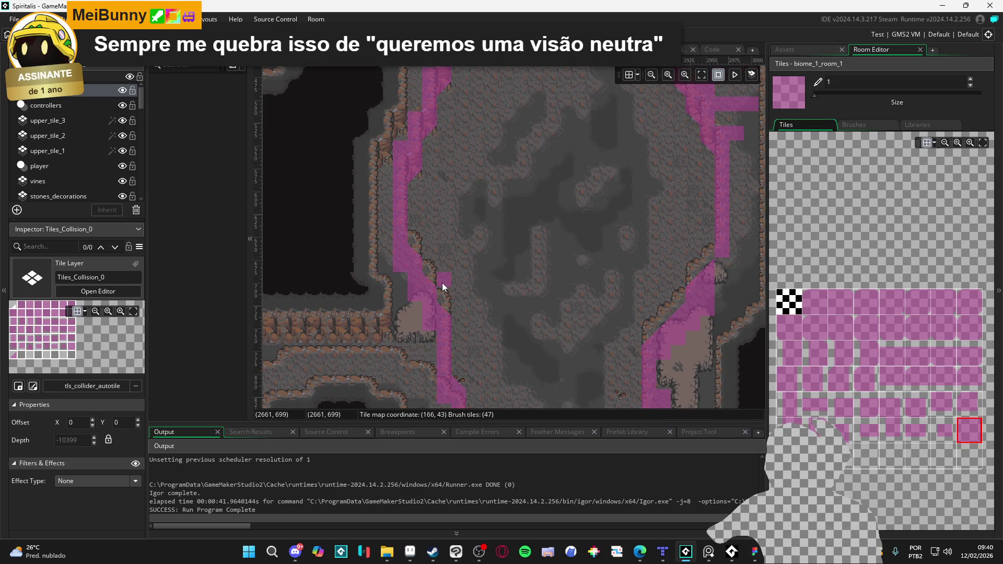
scroll(447, 280, "down", 4)
scroll(461, 251, "up", 2)
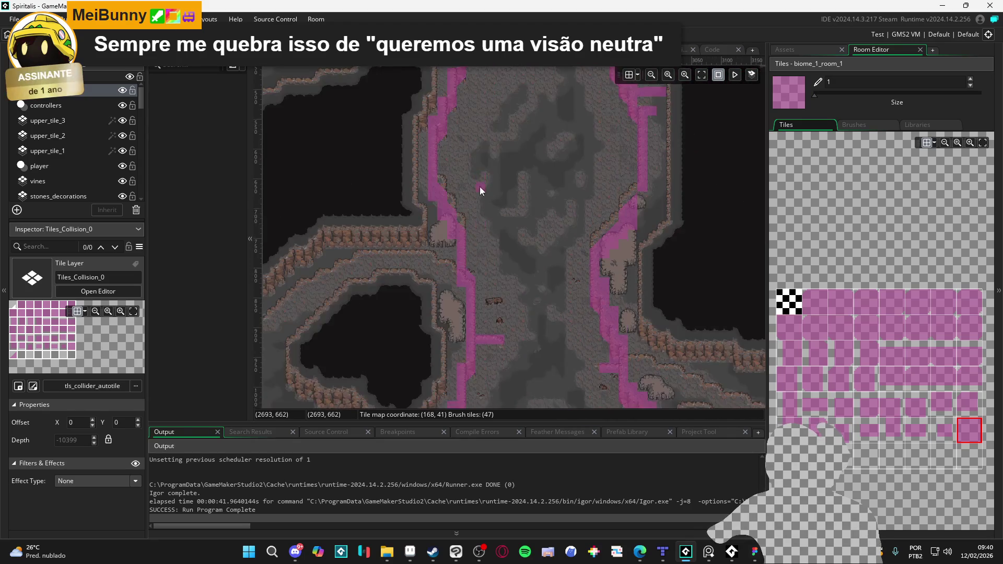
scroll(480, 190, "down", 5)
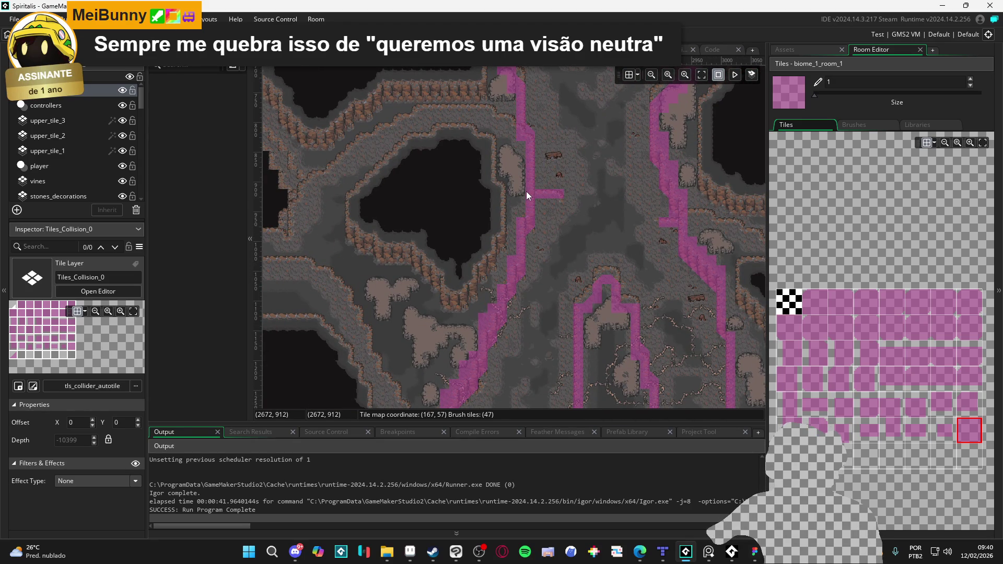
scroll(520, 246, "down", 1)
scroll(520, 246, "down", 6)
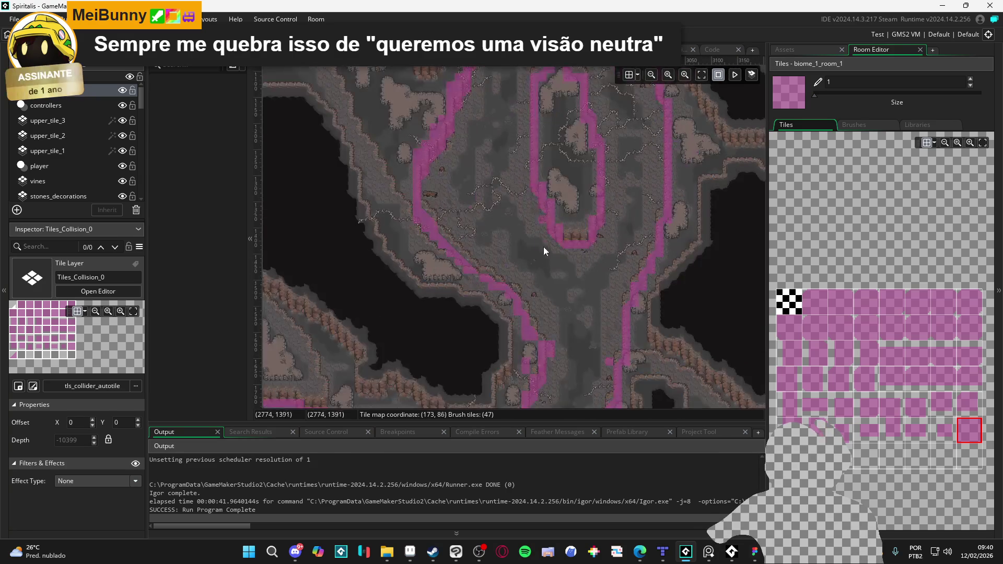
scroll(514, 215, "down", 3)
scroll(500, 246, "left", 3)
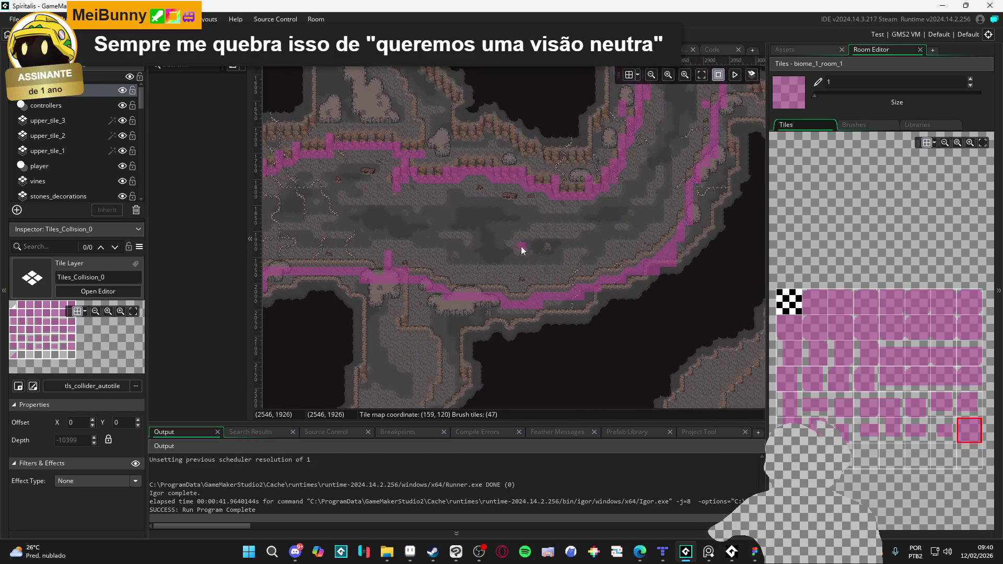
scroll(515, 300, "up", 1)
scroll(505, 333, "left", 2)
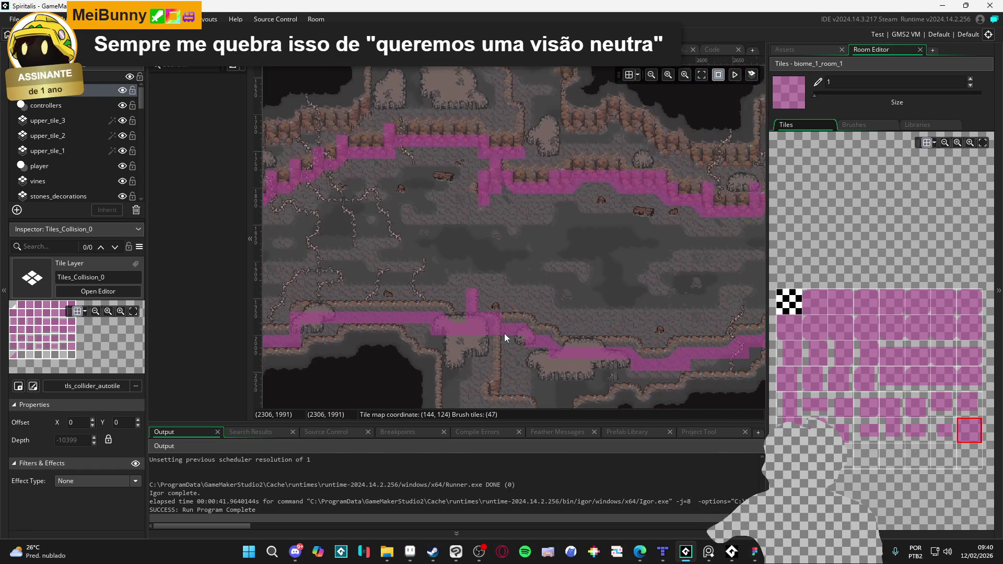
scroll(536, 335, "left", 5)
scroll(514, 310, "up", 2)
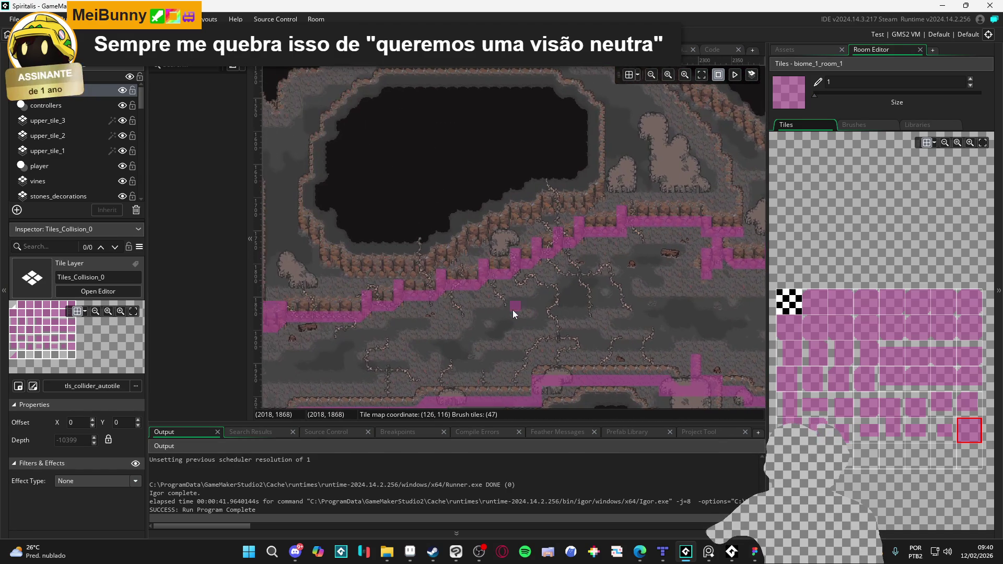
scroll(445, 268, "left", 10)
scroll(407, 271, "down", 3)
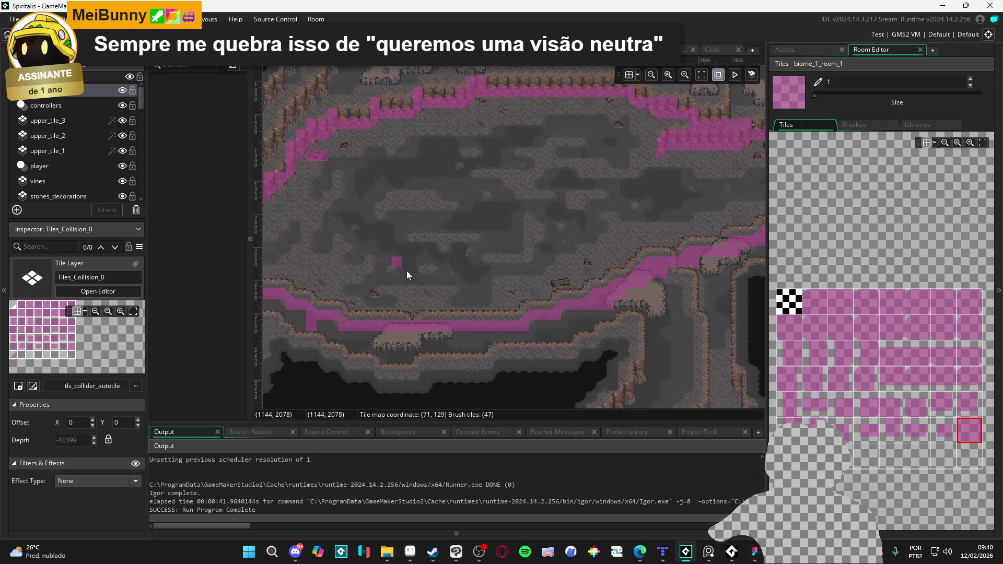
scroll(406, 270, "left", 5)
scroll(463, 306, "up", 2)
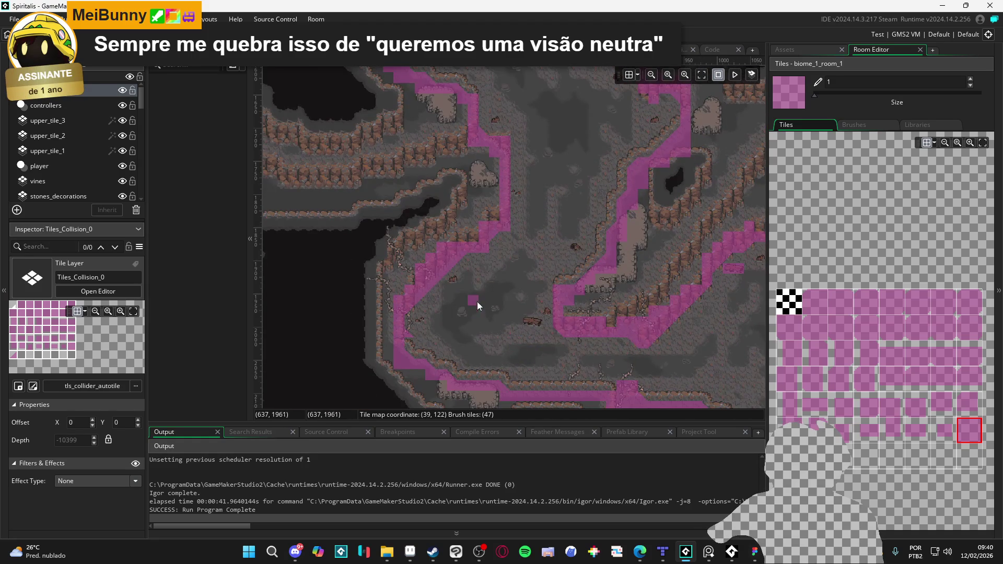
key("e")
left_click_drag(391, 335, 398, 334)
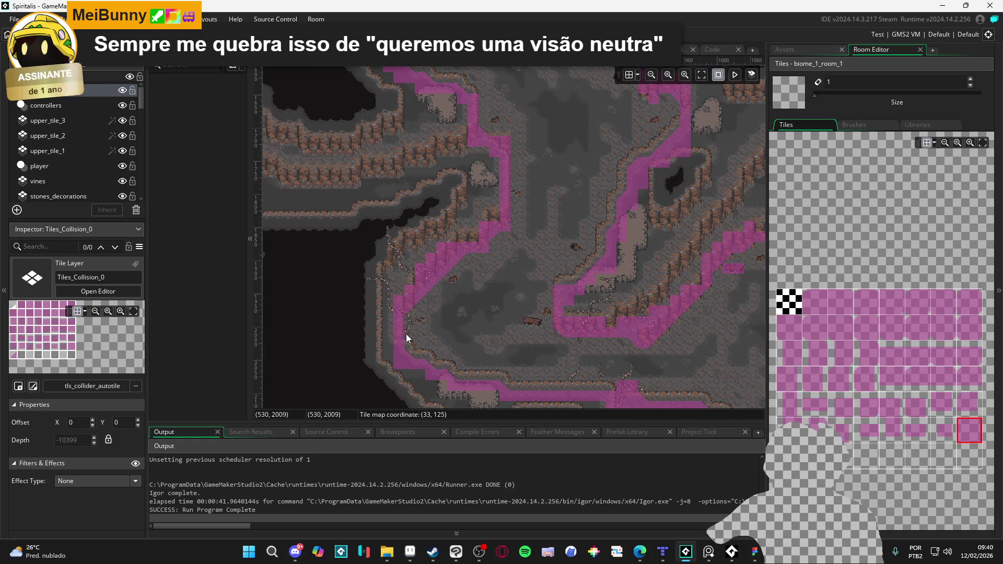
Pan around the room to check the collision strips along the upper ridge and lower corridor.
scroll(512, 287, "up", 5)
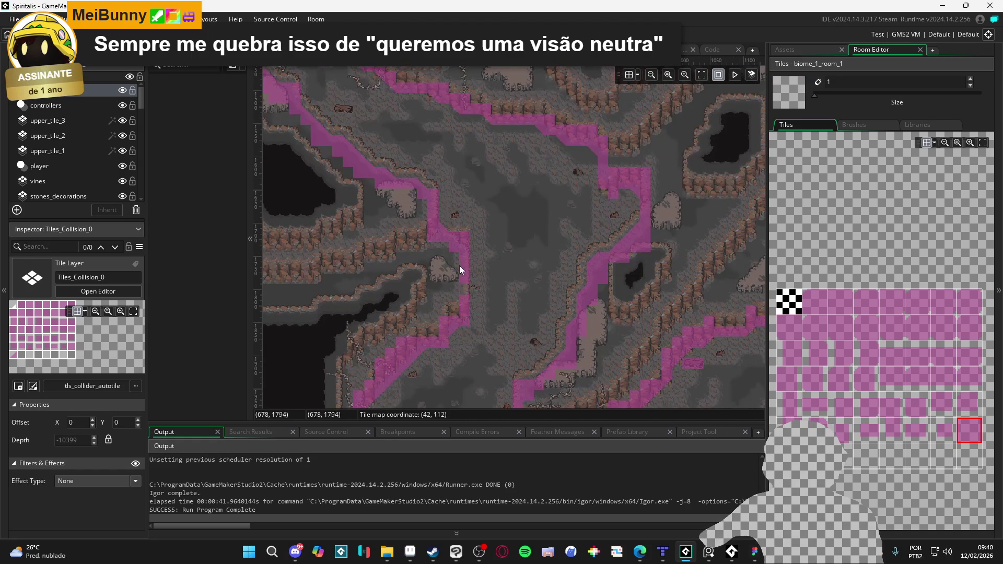
scroll(460, 266, "right", 2)
scroll(451, 365, "up", 2)
scroll(405, 292, "left", 1)
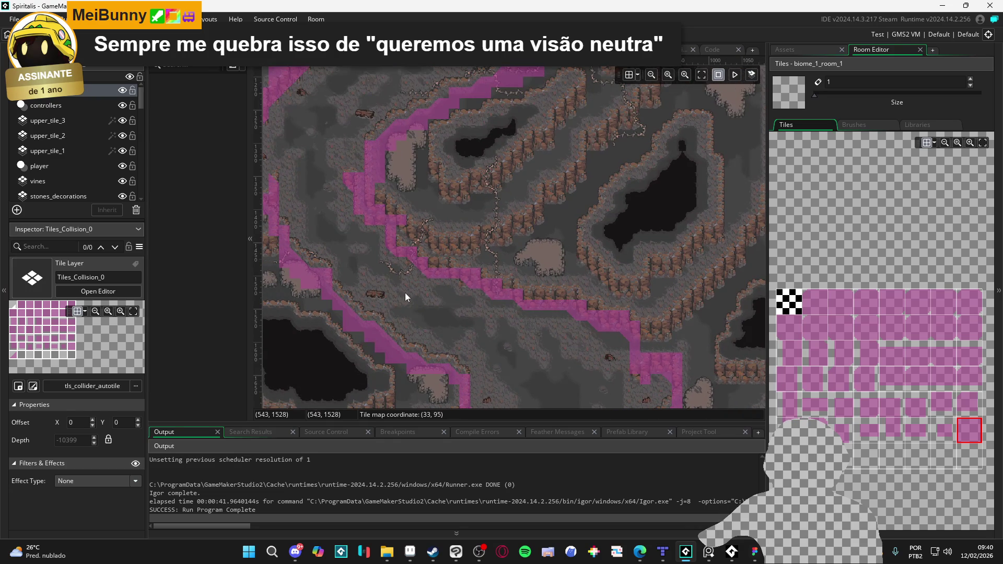
scroll(320, 262, "up", 3)
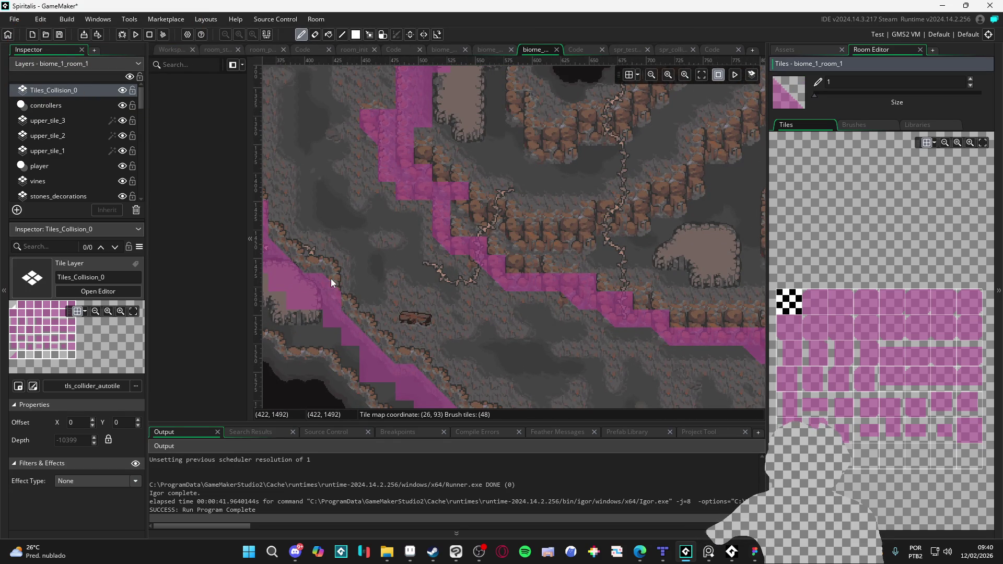
left_click_drag(333, 204, 482, 314)
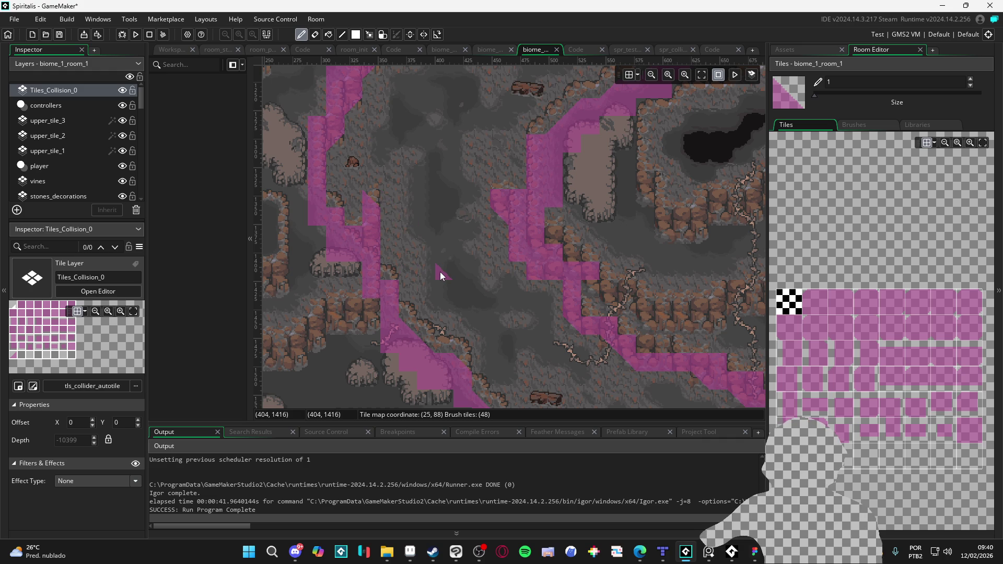
scroll(440, 273, "down", 1)
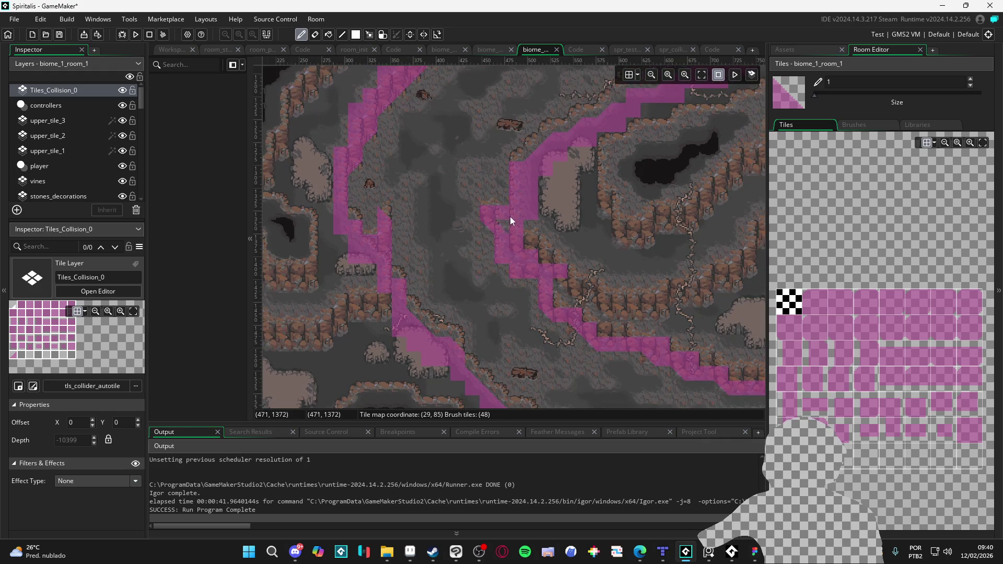
mouse_move(511, 220)
left_mouse_down()
mouse_move(478, 325)
mouse_move(469, 304)
left_mouse_up()
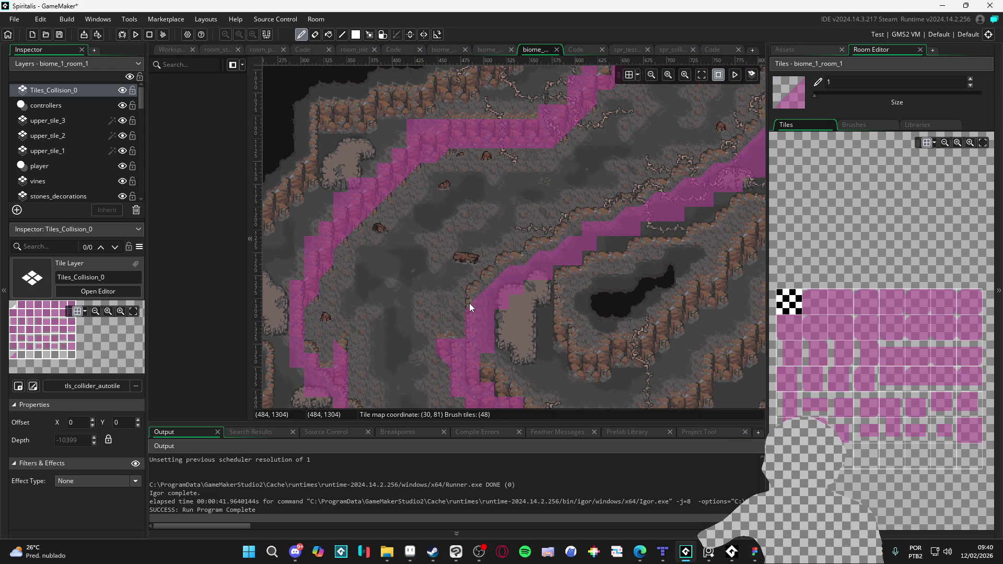
left_click_drag(507, 271, 453, 346)
scroll(452, 345, "down", 1)
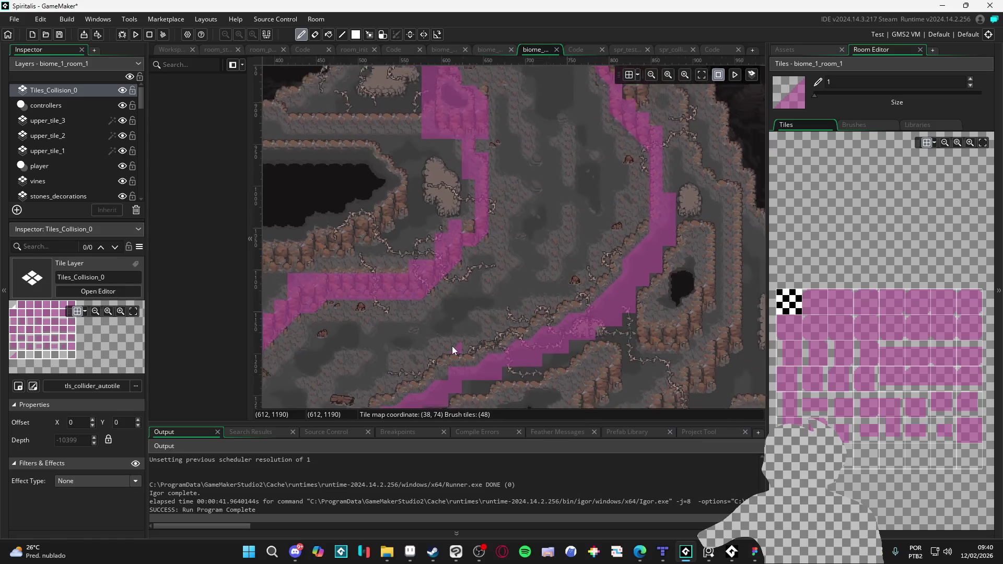
mouse_move(512, 228)
left_mouse_down()
mouse_move(512, 300)
mouse_move(506, 231)
mouse_move(474, 183)
mouse_move(426, 168)
left_mouse_up()
scroll(512, 301, "down", 1)
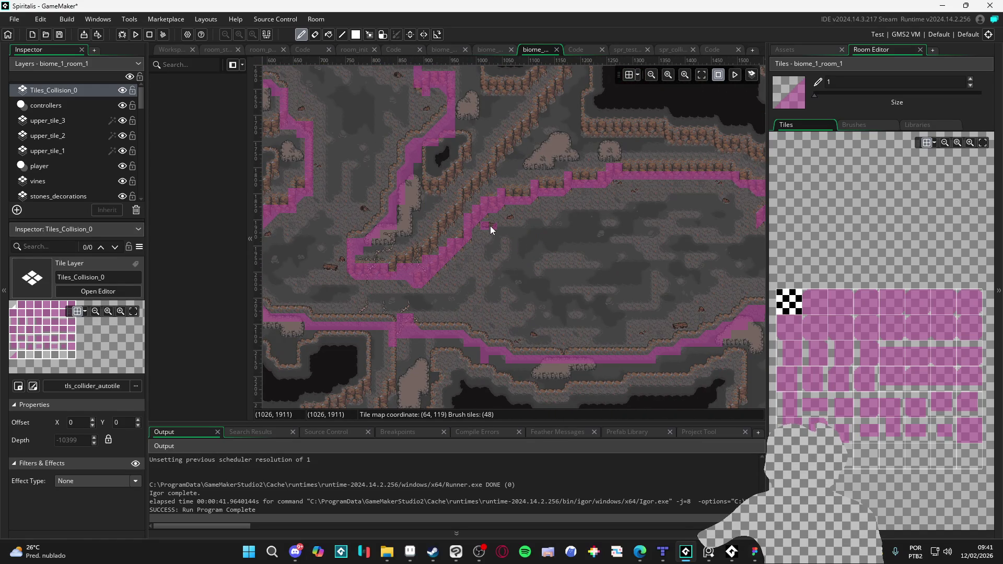
Paint corner collision tile 47 into the small gap on the upper cliff edge.
left_click(819, 303)
scroll(628, 334, "up", 2)
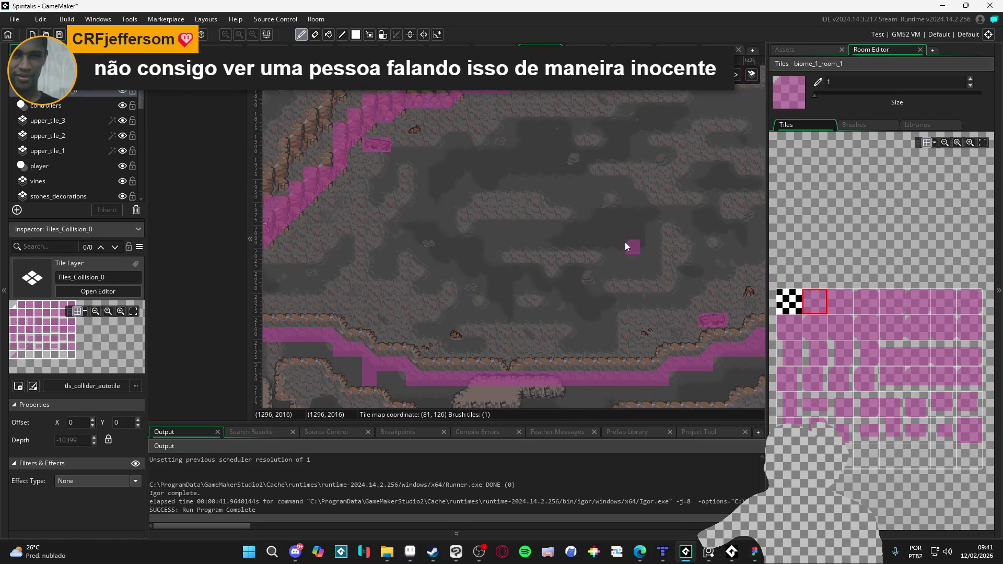
mouse_move(625, 243)
left_mouse_down()
mouse_move(563, 266)
mouse_move(535, 296)
left_mouse_up()
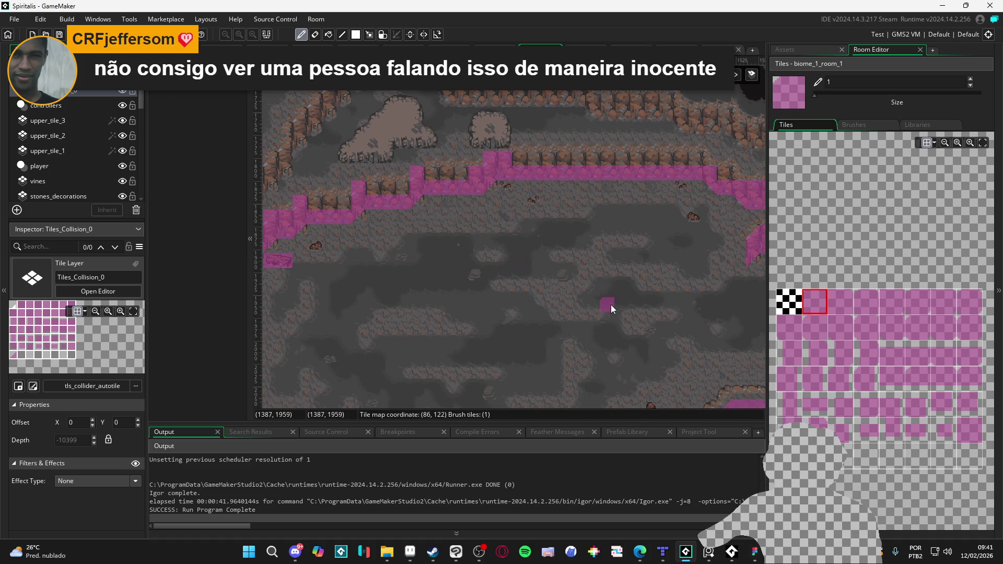
mouse_move(610, 305)
left_mouse_down()
mouse_move(494, 266)
mouse_move(465, 267)
mouse_move(435, 319)
mouse_move(397, 308)
mouse_move(528, 311)
mouse_move(551, 296)
left_mouse_up()
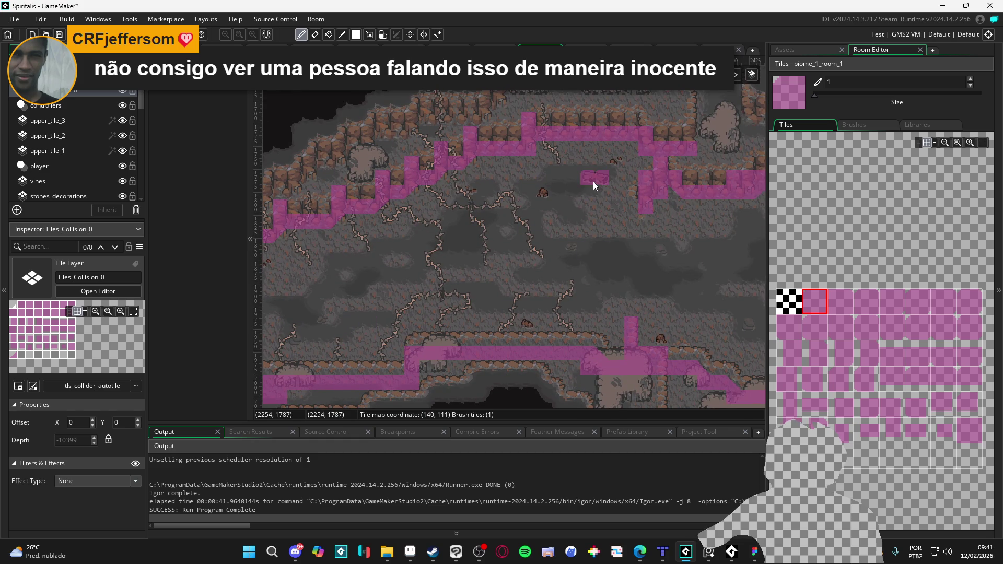
left_click(968, 432)
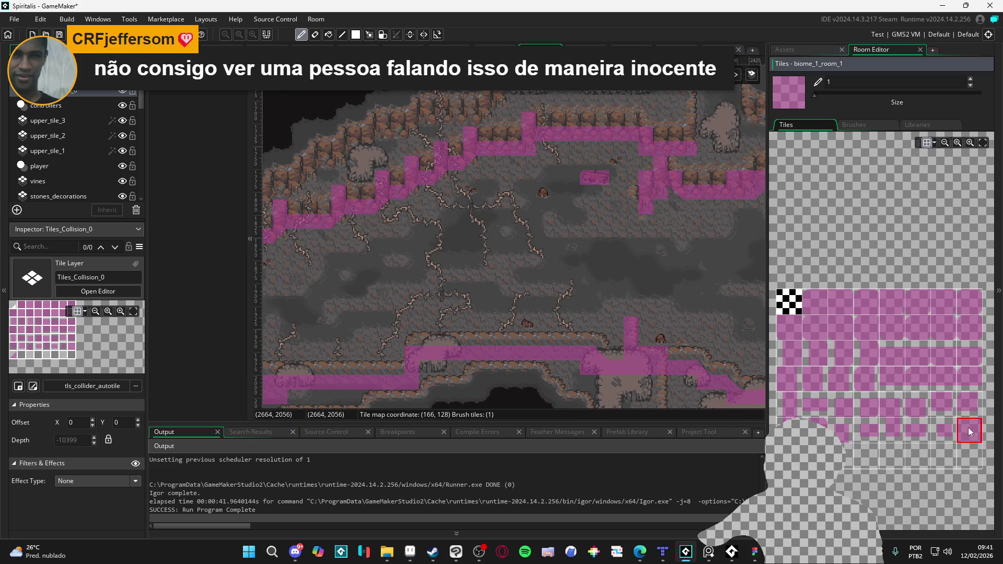
left_click(588, 177)
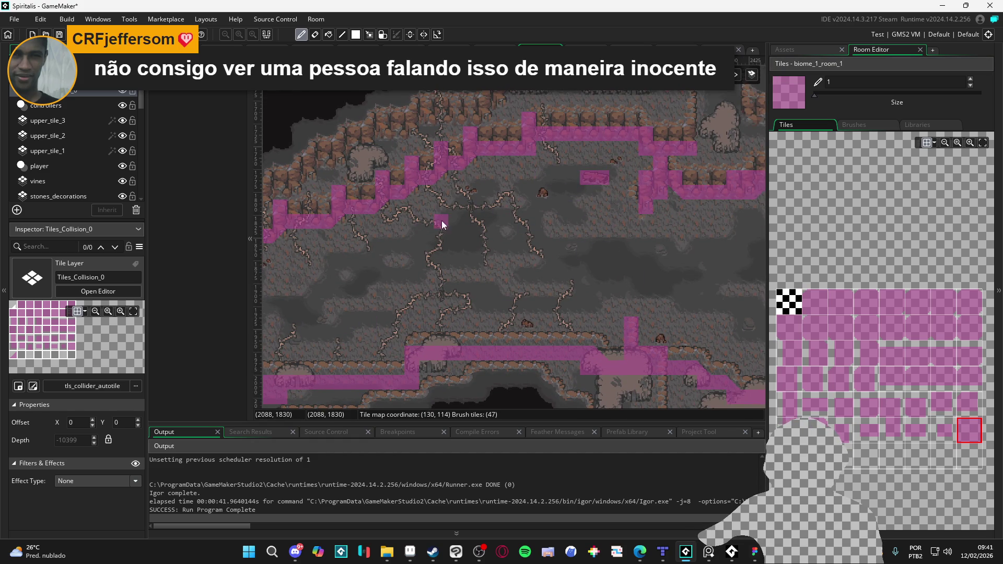
scroll(492, 251, "left", 8)
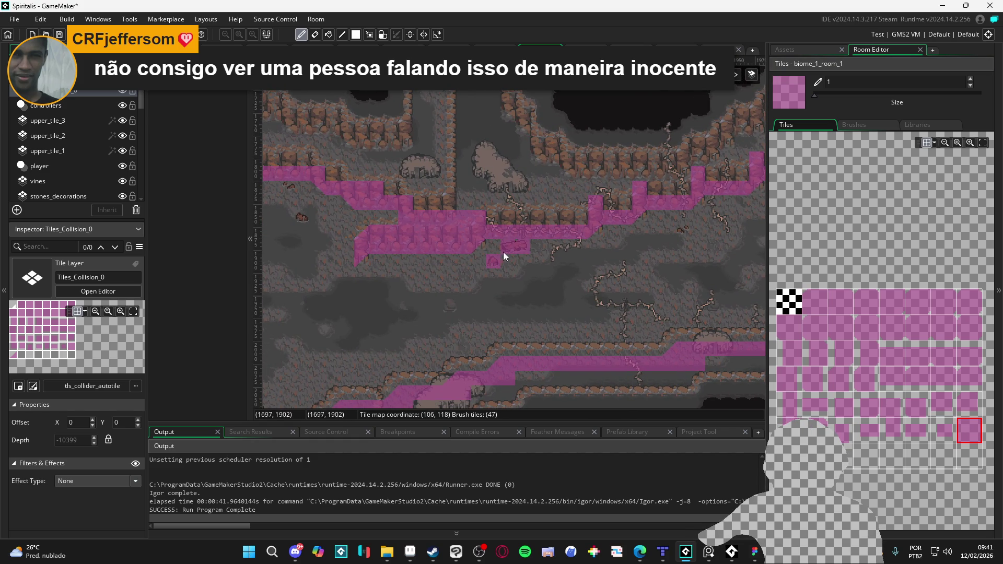
scroll(518, 250, "left", 10)
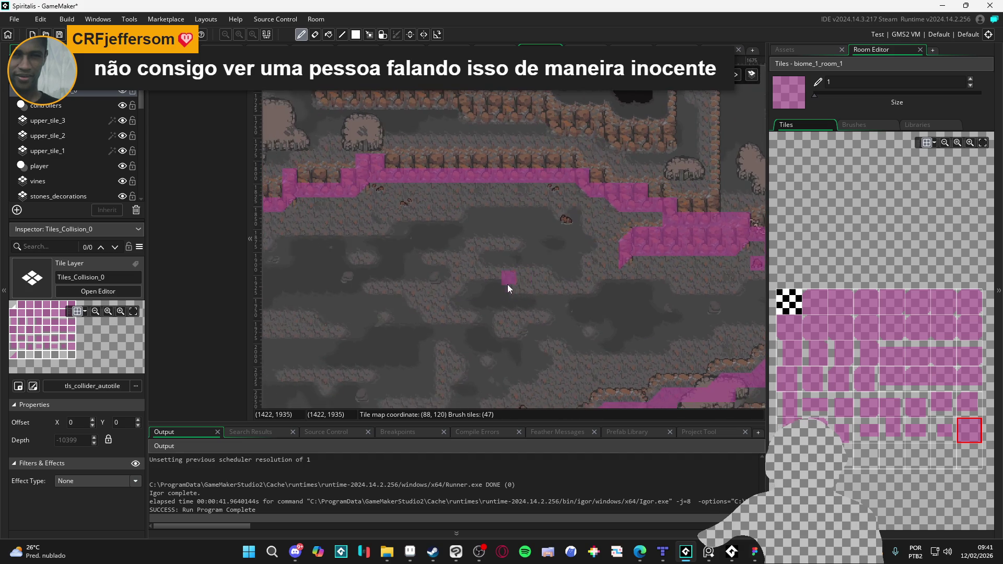
scroll(507, 284, "down", 2)
scroll(539, 305, "left", 4)
scroll(646, 321, "down", 2)
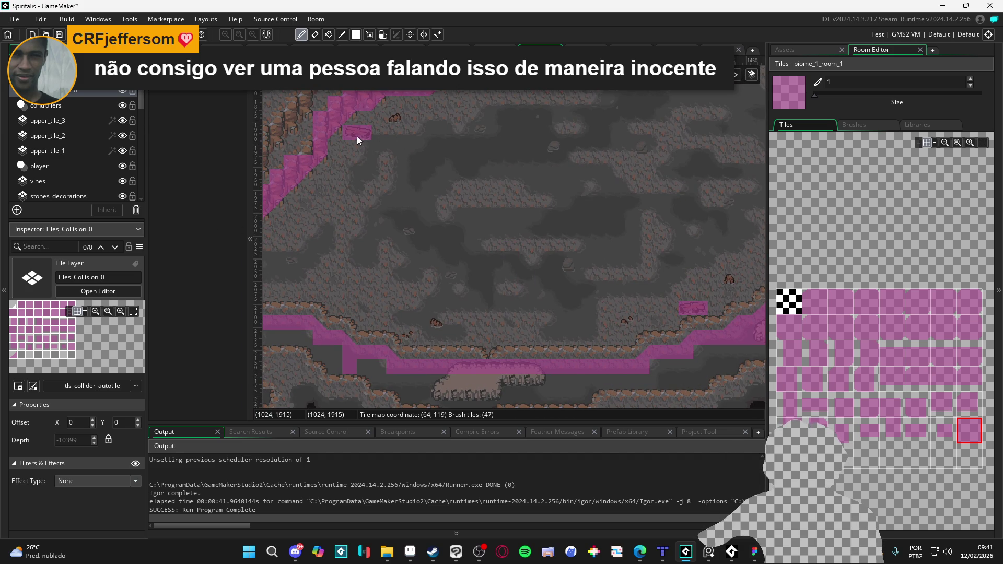
scroll(392, 254, "left", 10)
scroll(309, 256, "up", 2)
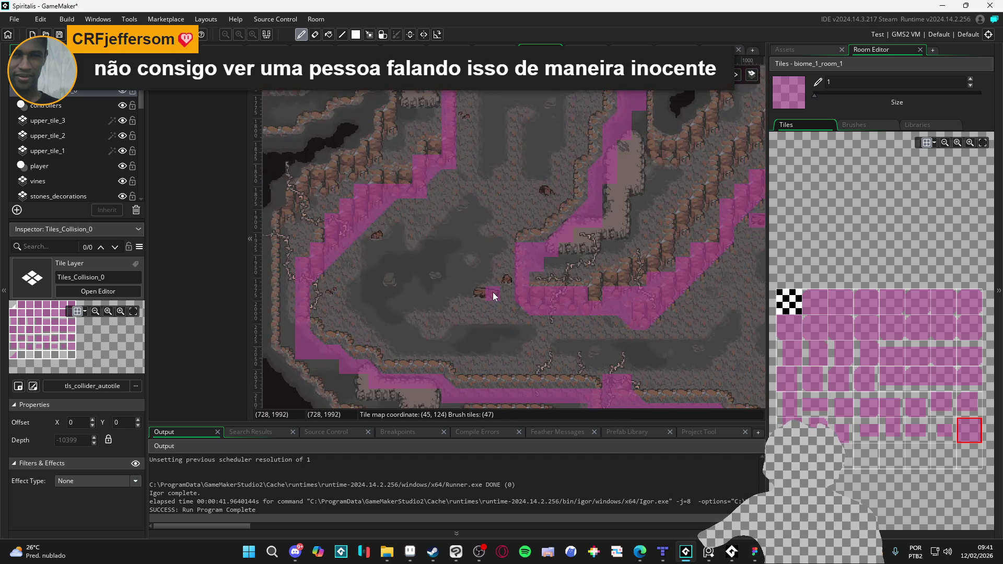
scroll(493, 254, "up", 4)
scroll(453, 360, "right", 2)
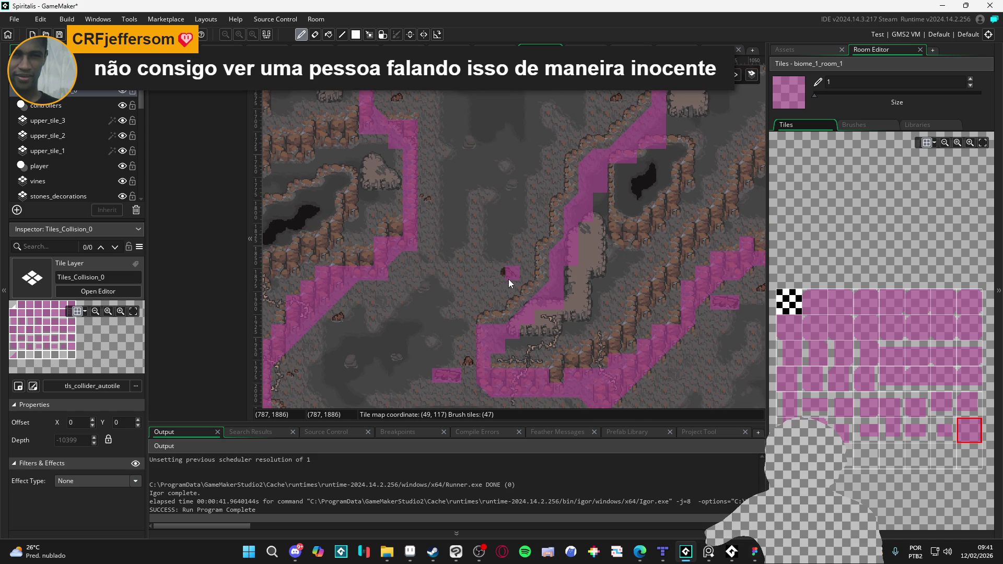
scroll(485, 261, "up", 5)
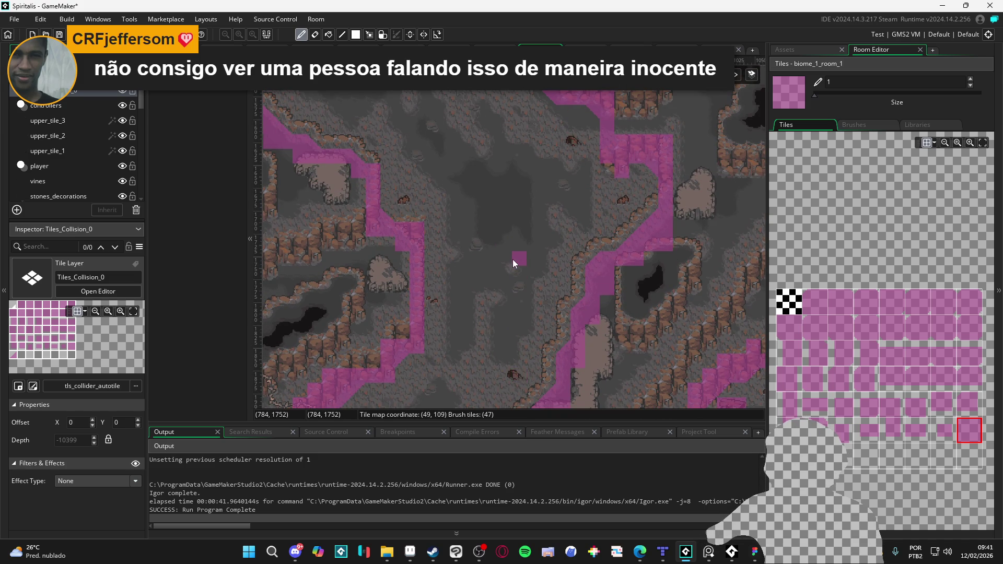
scroll(513, 232, "up", 8)
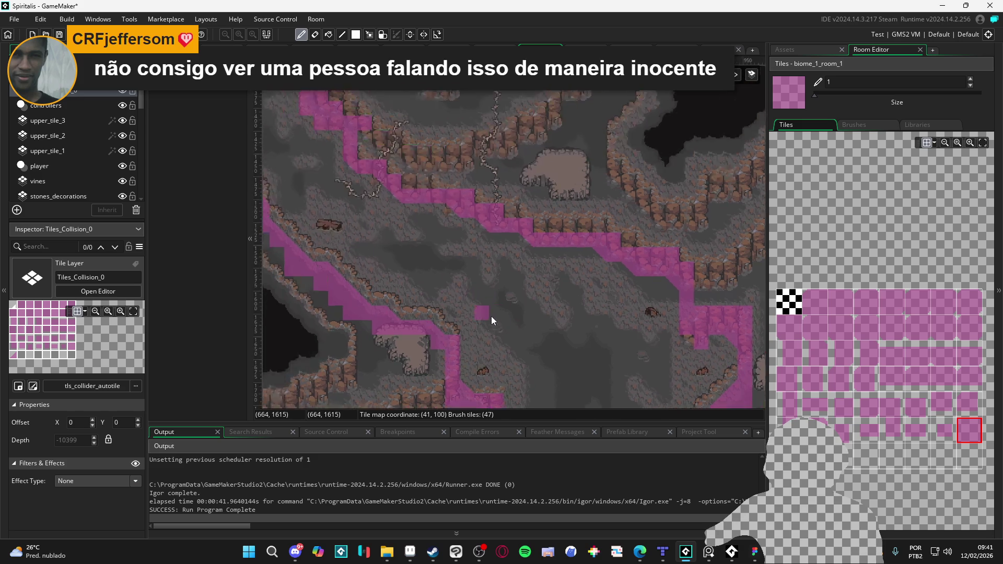
scroll(491, 316, "left", 4)
scroll(439, 261, "up", 8)
scroll(486, 292, "left", 6)
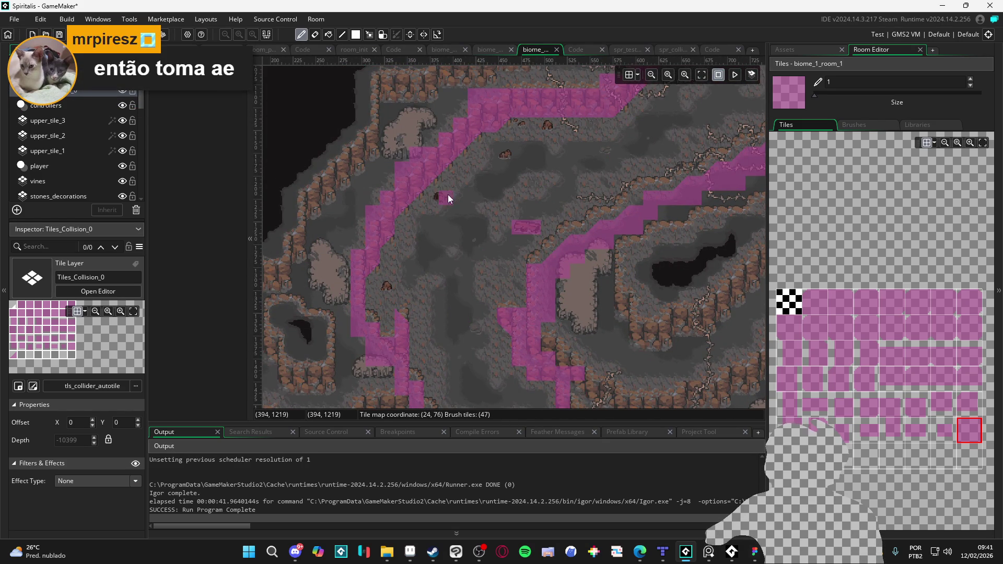
scroll(455, 256, "up", 5)
scroll(423, 294, "right", 5)
scroll(572, 256, "up", 3)
scroll(580, 269, "right", 3)
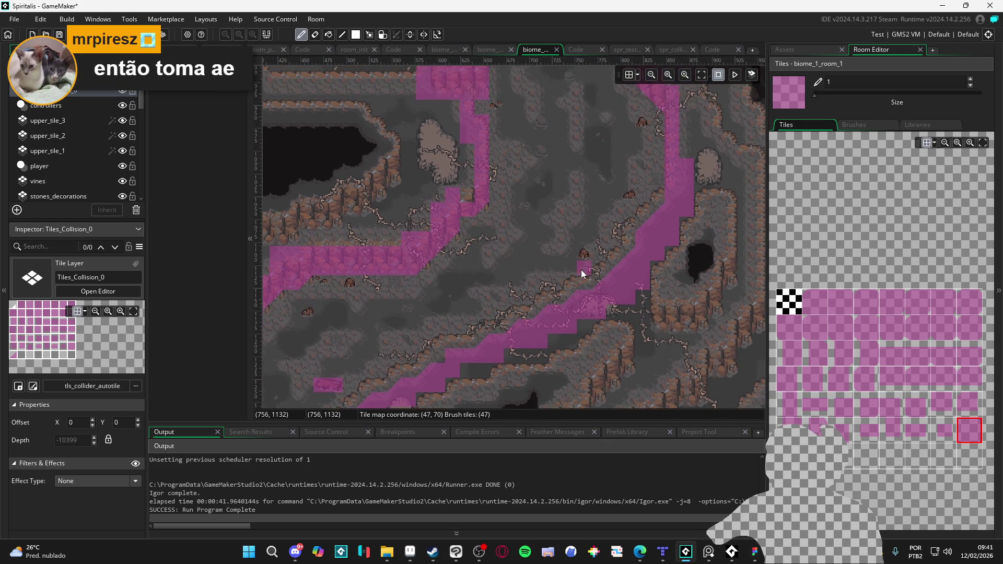
scroll(617, 225, "up", 1)
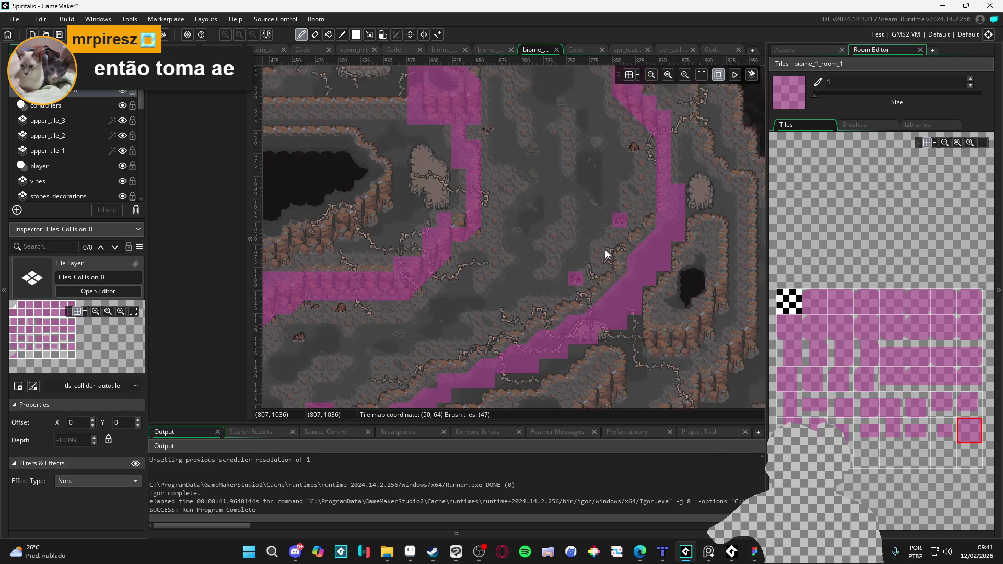
scroll(609, 236, "left", 4)
scroll(510, 296, "down", 2)
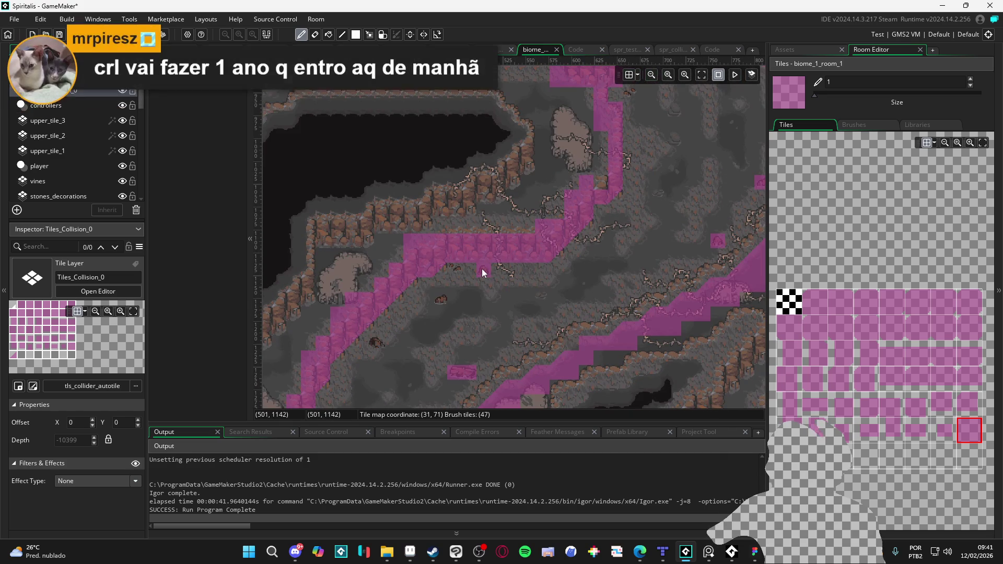
scroll(507, 314, "up", 1)
scroll(524, 331, "right", 4)
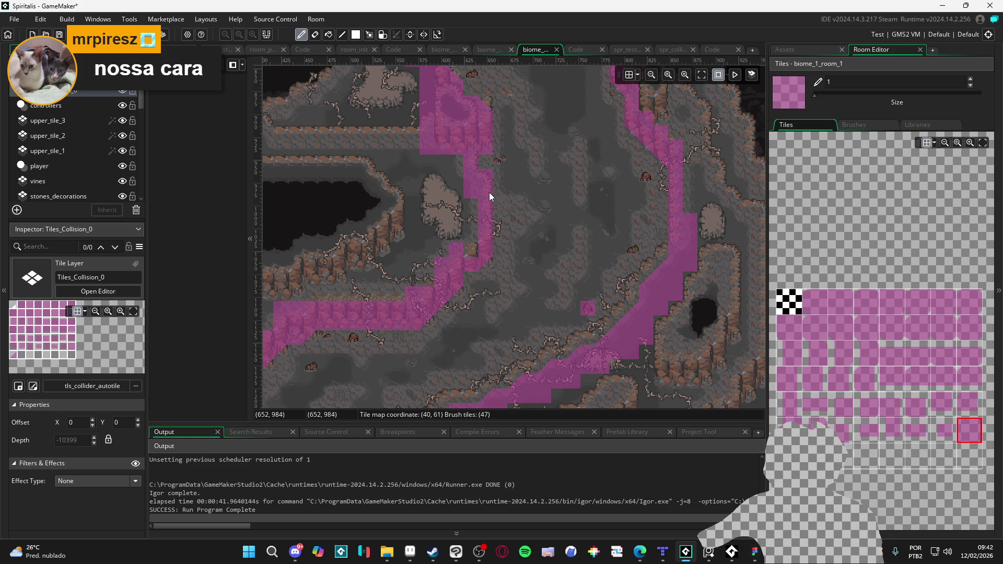
scroll(496, 219, "up", 10)
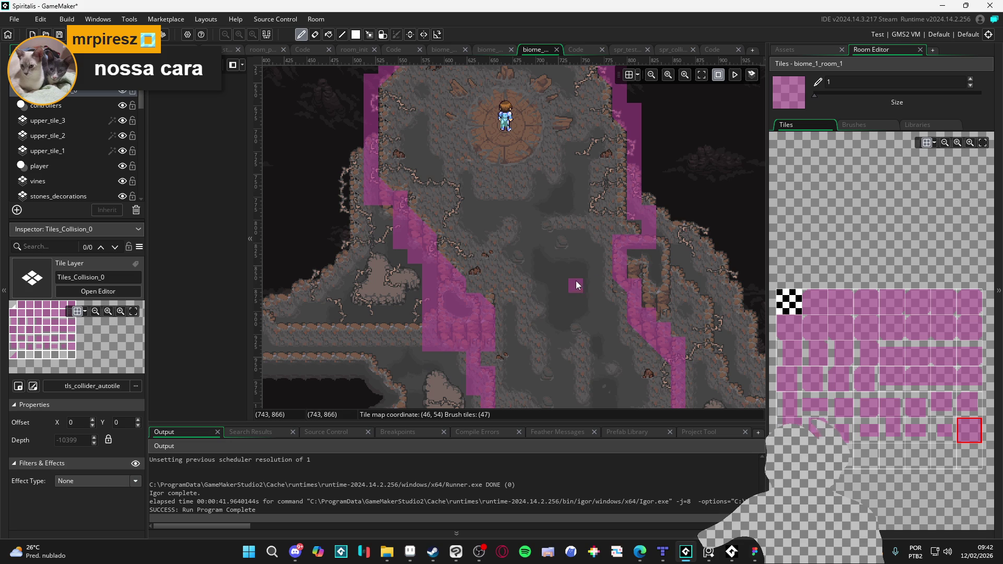
scroll(577, 284, "down", 3, "ctrl")
scroll(575, 286, "down", 10)
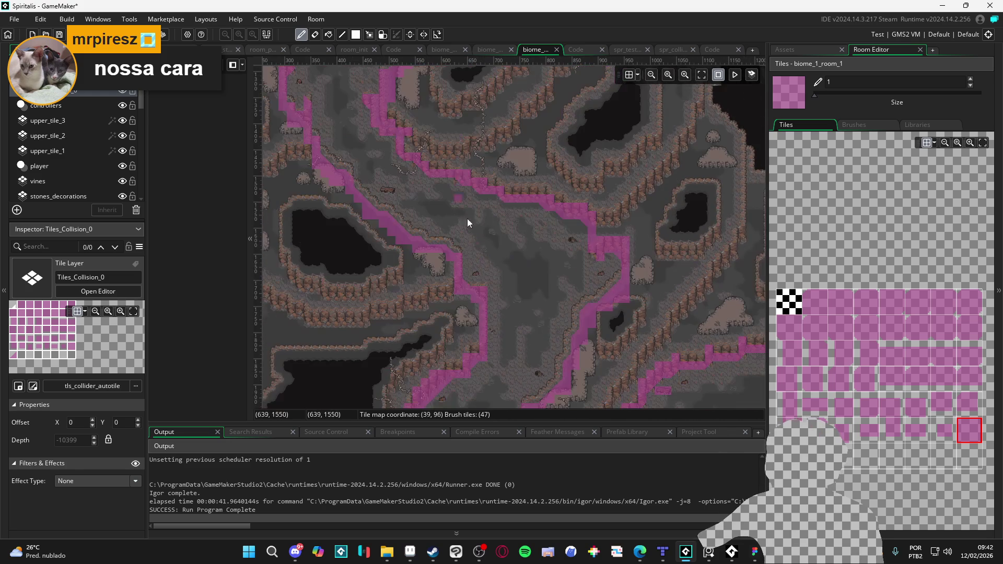
scroll(517, 209, "down", 10)
scroll(471, 210, "right", 4)
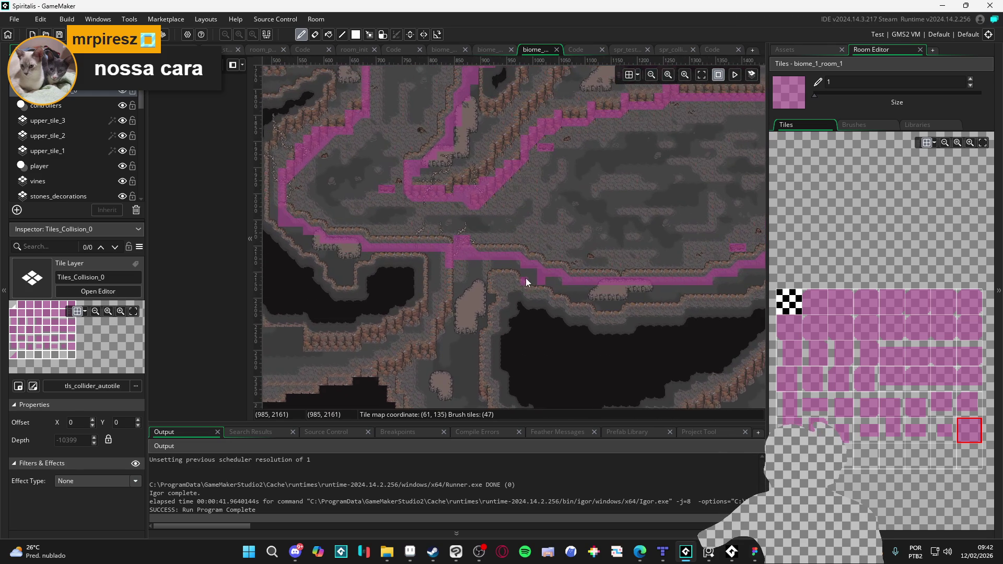
scroll(526, 278, "right", 4)
scroll(598, 276, "right", 8)
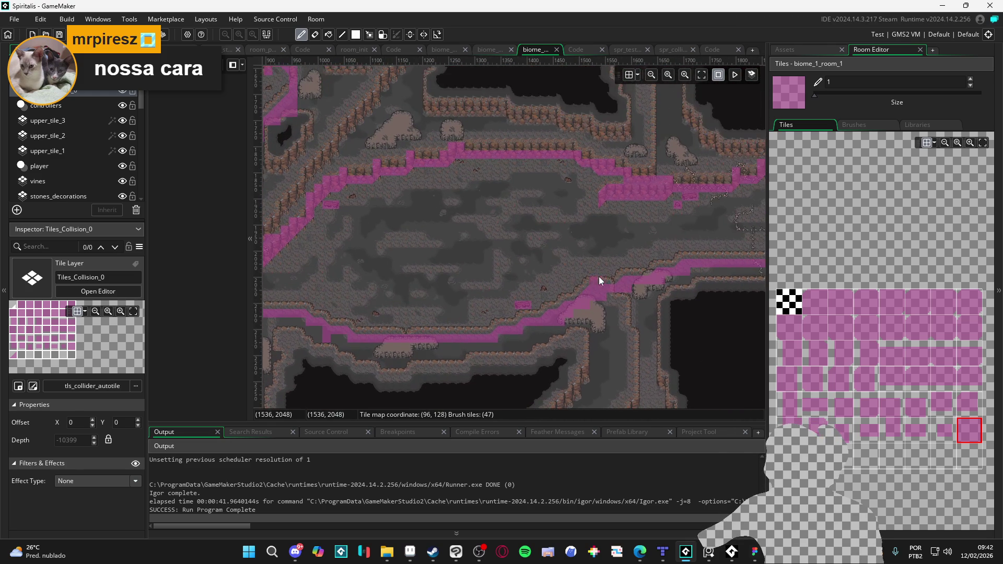
scroll(639, 253, "up", 5)
scroll(476, 339, "right", 8)
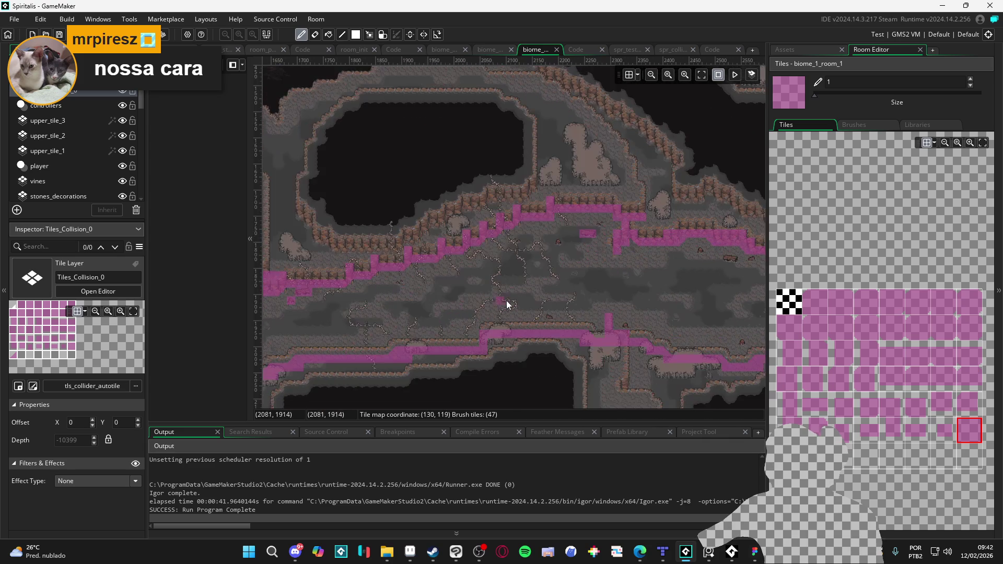
scroll(439, 310, "up", 3)
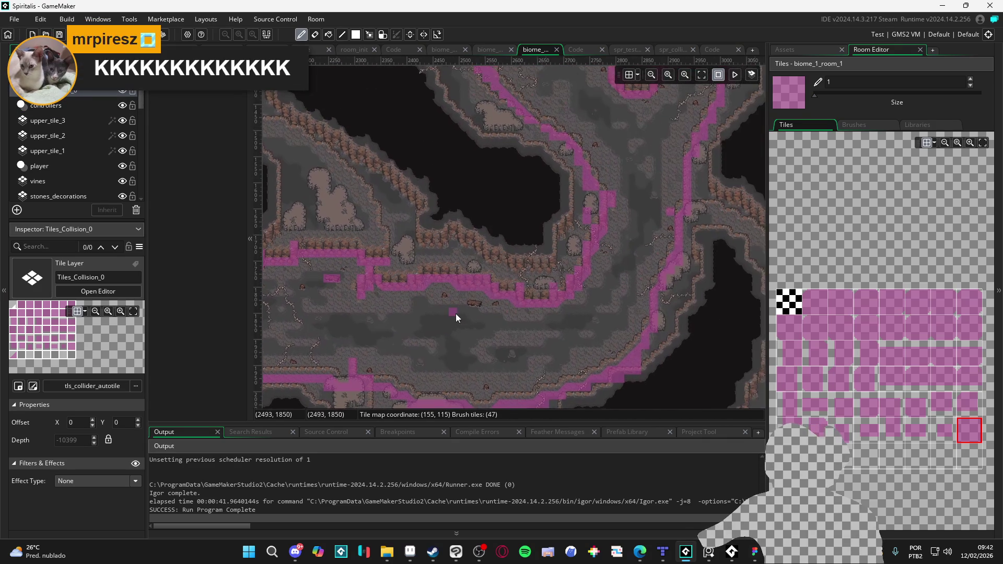
scroll(554, 230, "right", 3)
scroll(566, 225, "up", 2)
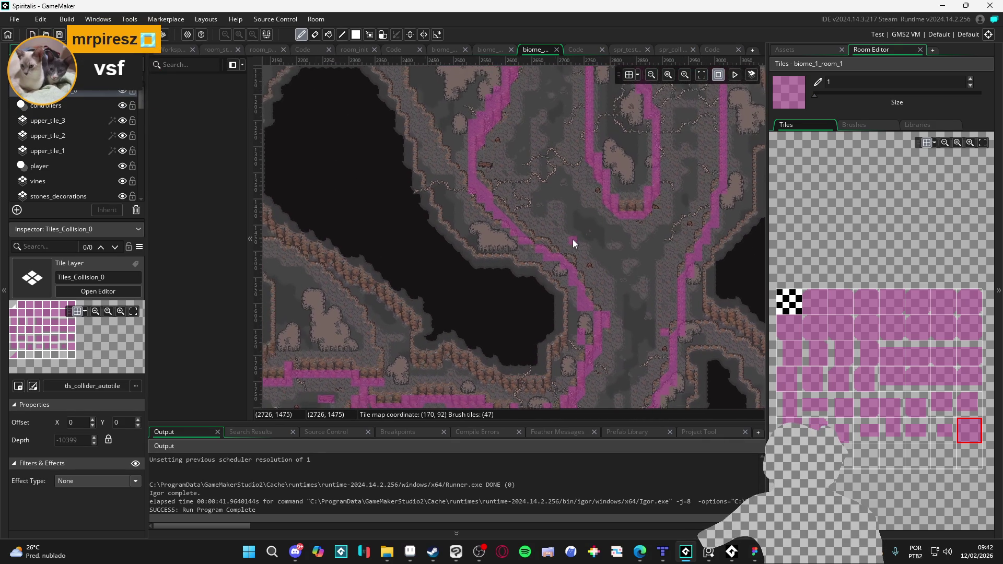
scroll(594, 238, "up", 6)
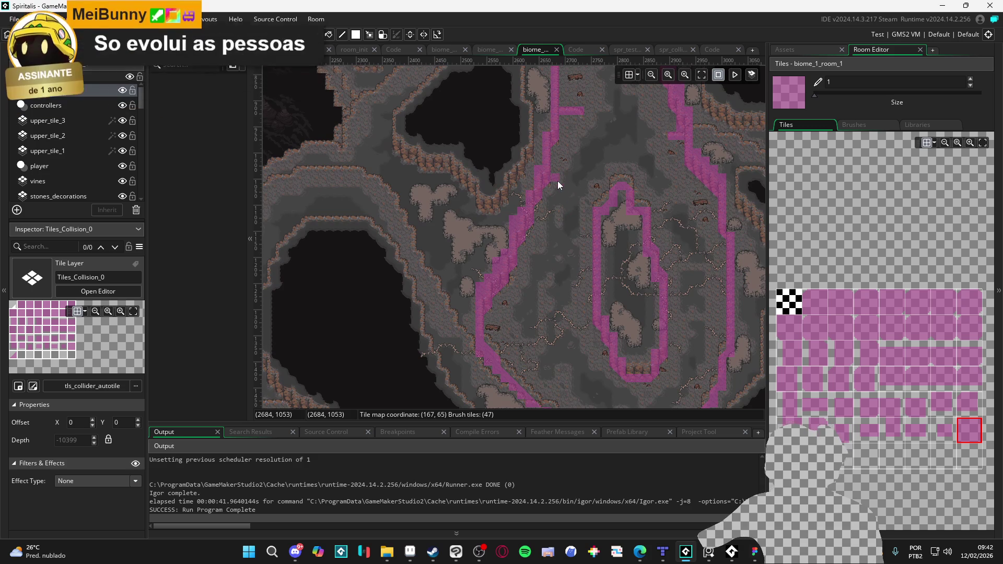
scroll(549, 194, "up", 6)
scroll(553, 256, "down", 3)
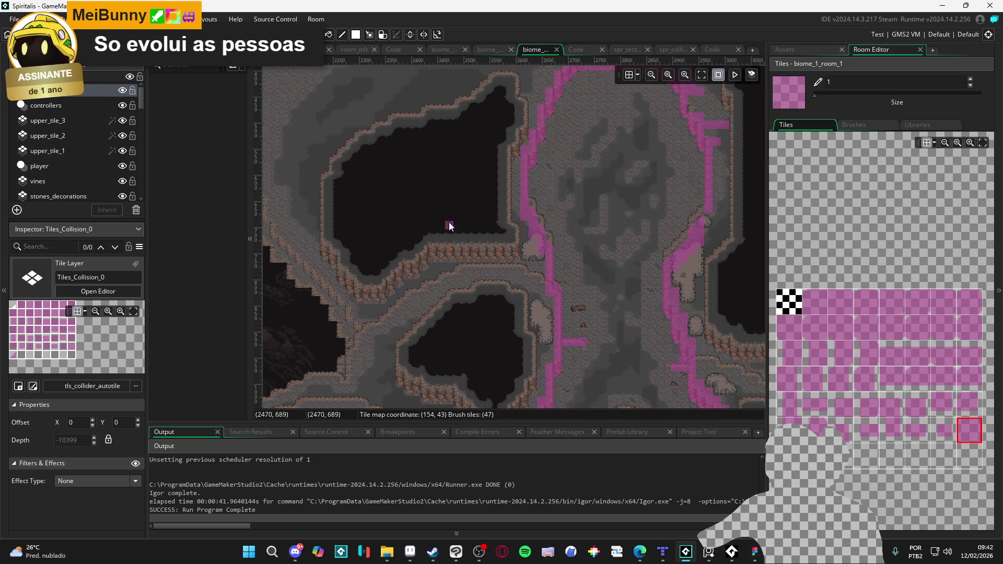
scroll(579, 215, "left", 10)
scroll(558, 275, "left", 15)
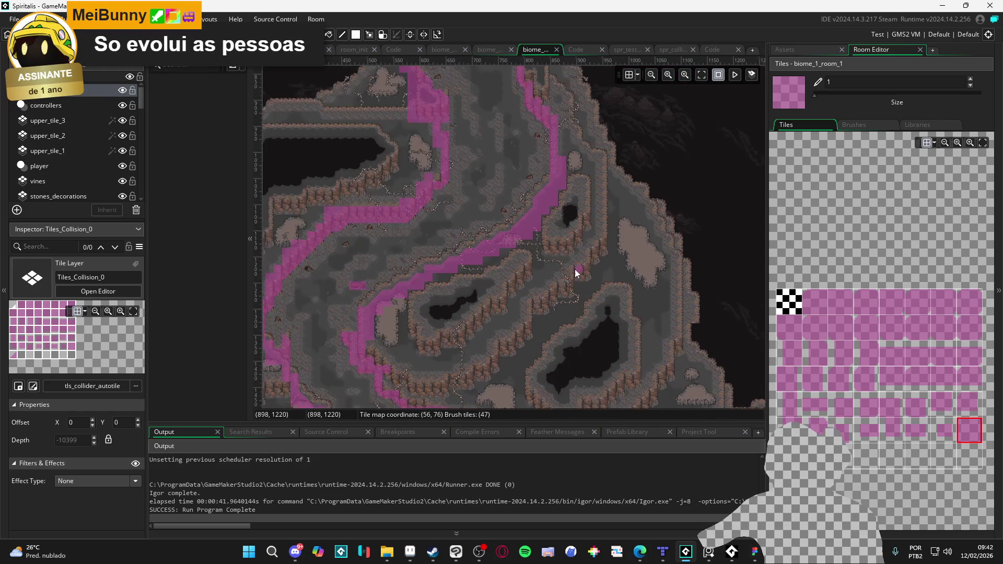
scroll(493, 293, "up", 6)
scroll(469, 276, "up", 4, "ctrl")
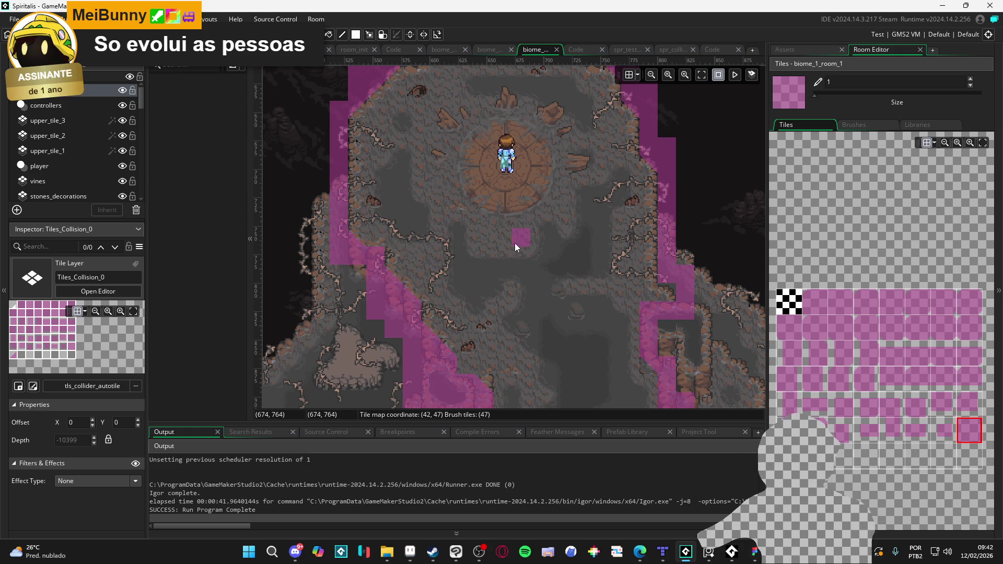
scroll(514, 243, "down", 3)
scroll(514, 244, "down", 5)
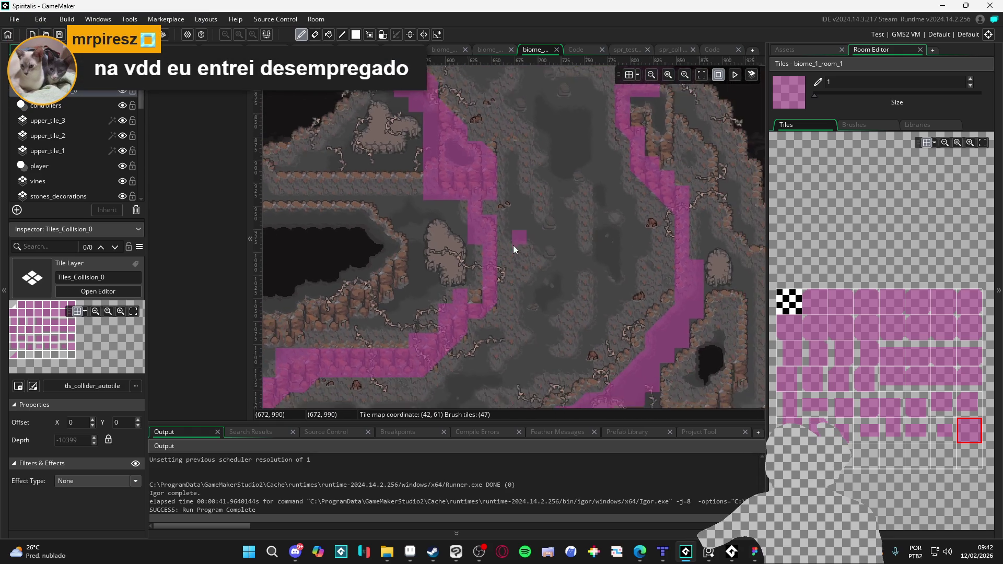
scroll(500, 233, "down", 1, "ctrl")
scroll(499, 233, "down", 2)
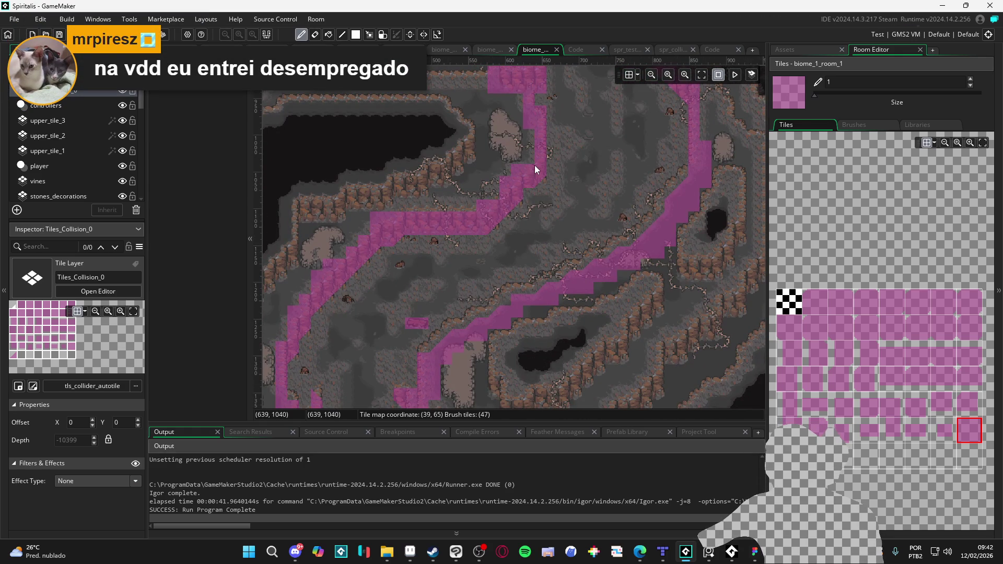
scroll(602, 251, "up", 2, "ctrl")
scroll(581, 133, "up", 2)
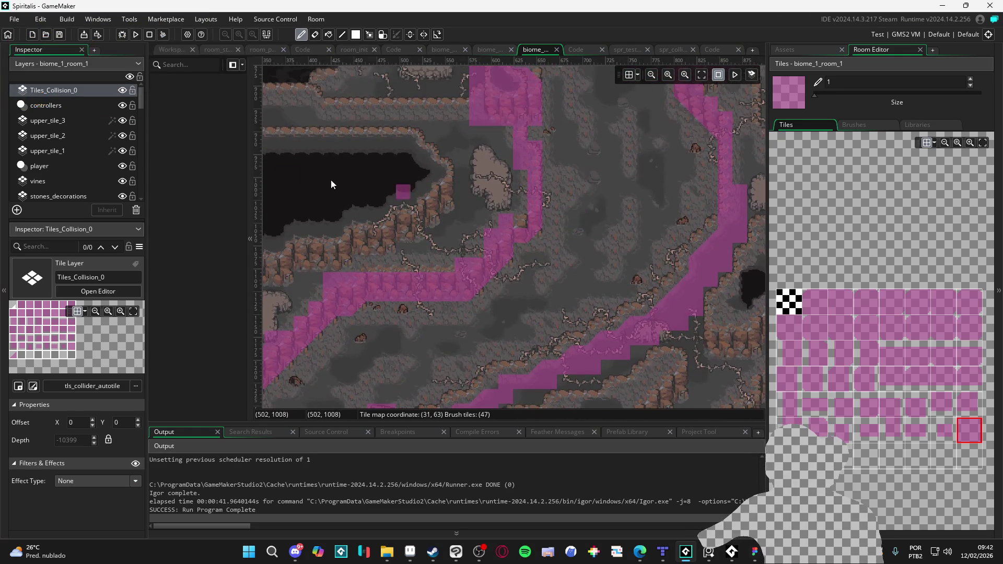
Hide the Tiles_Collision_0 layer and run the game with F5 to test collisions.
left_click(125, 89)
left_click_drag(476, 174, 480, 207)
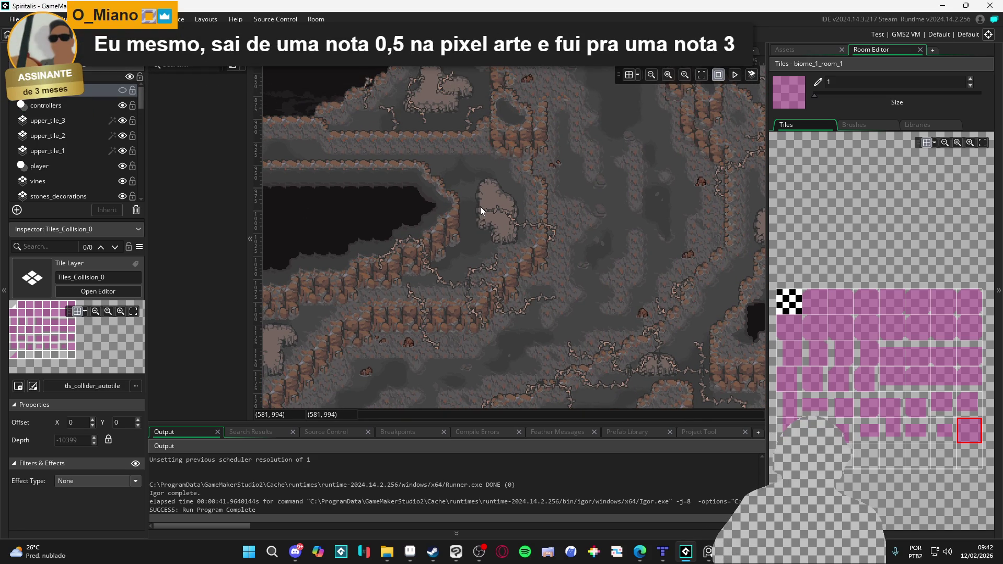
key("F5")
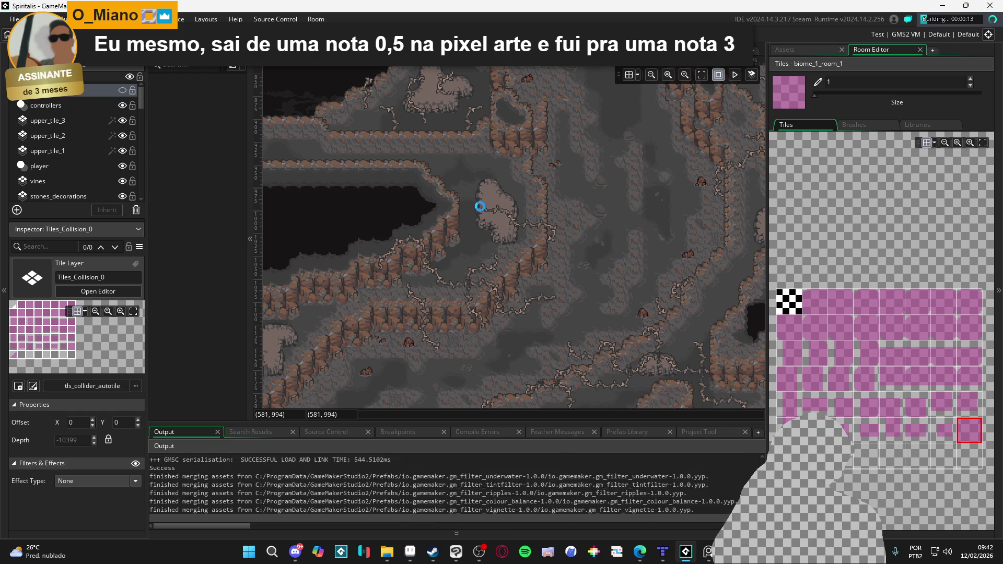
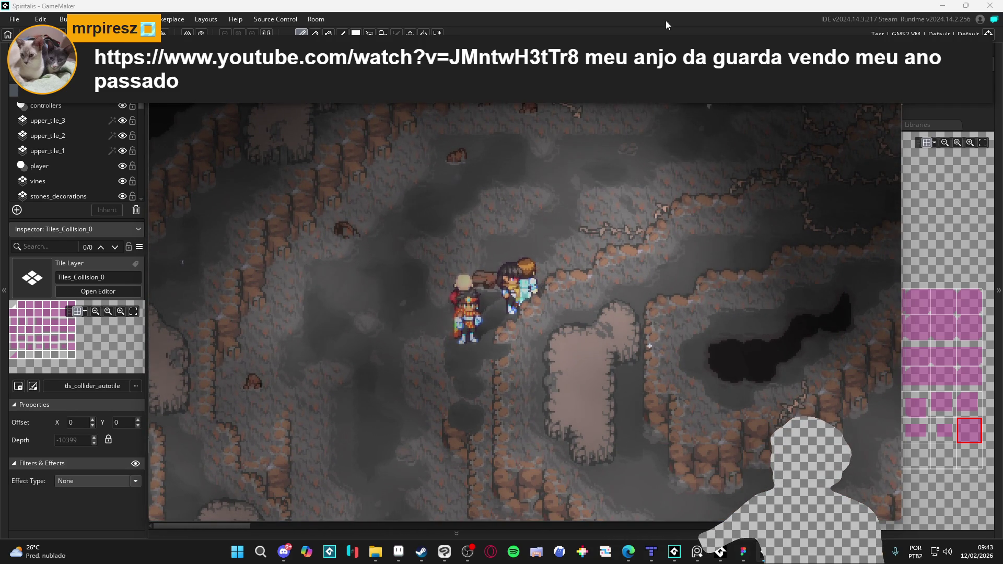
Close the test game, pan down to the lower cave, and select the upper_tile_1 layer.
key("Escape")
left_click_drag(614, 178, 519, 111)
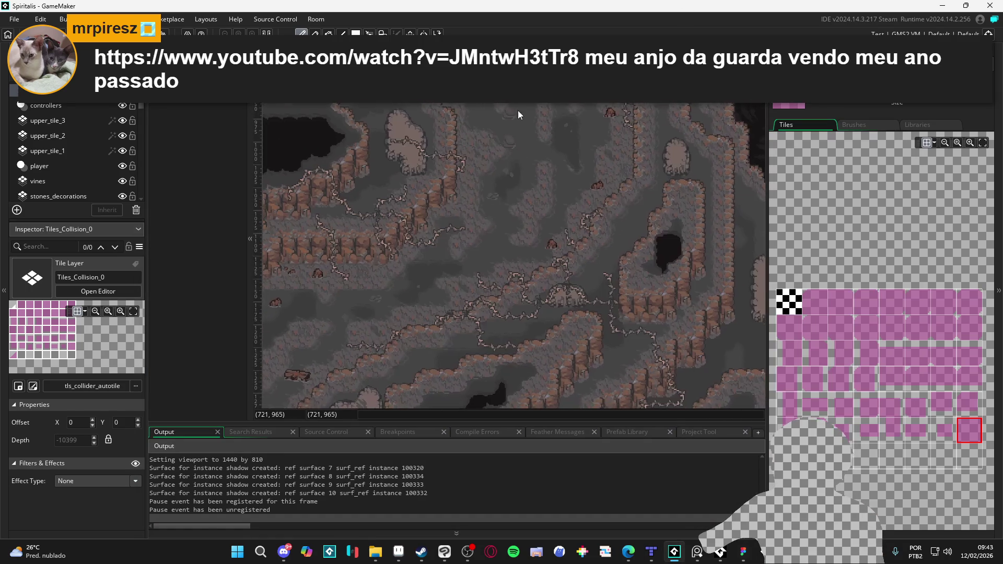
mouse_move(472, 280)
left_mouse_down()
mouse_move(528, 303)
mouse_move(764, 281)
mouse_move(418, 158)
left_mouse_up()
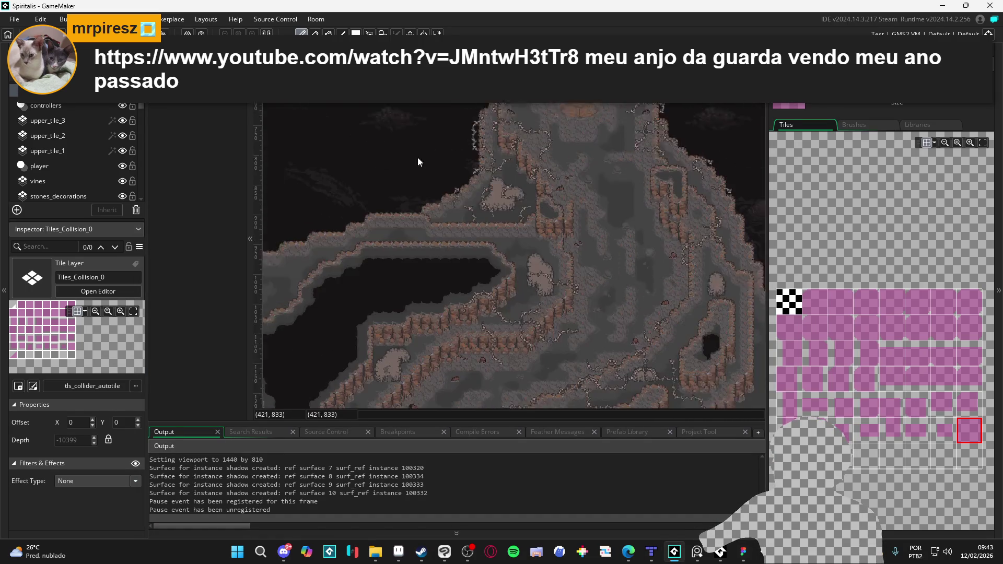
left_click_drag(596, 314, 543, 267)
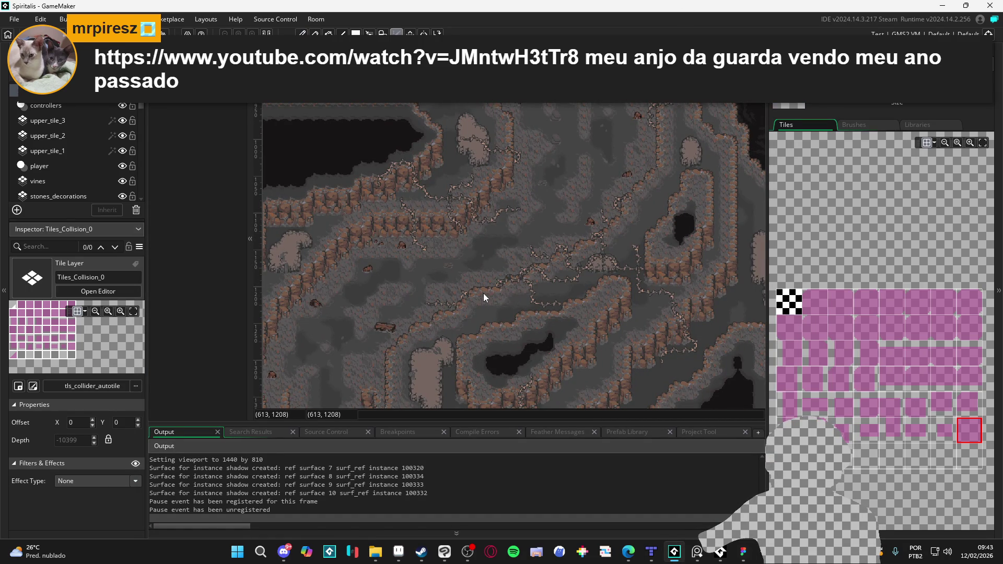
left_click(47, 151)
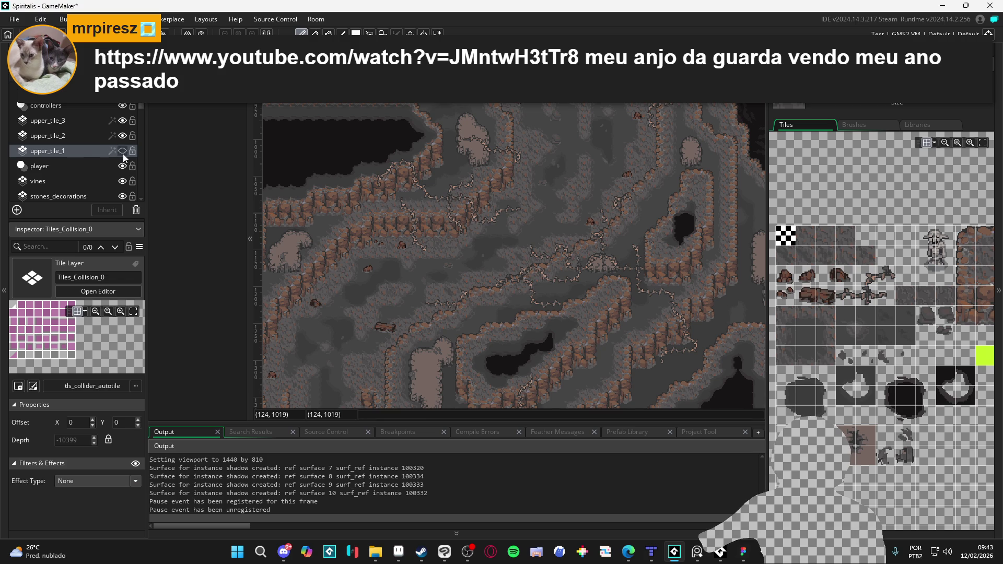
Step through the player and vines layers down to dark_path_10.
left_click(77, 166)
left_click(84, 183)
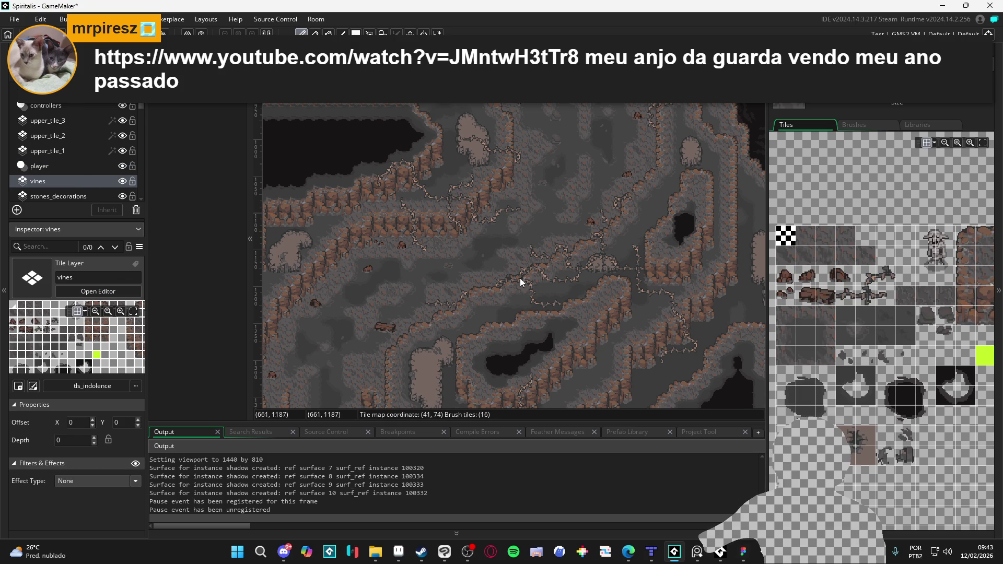
scroll(78, 194, "down", 3)
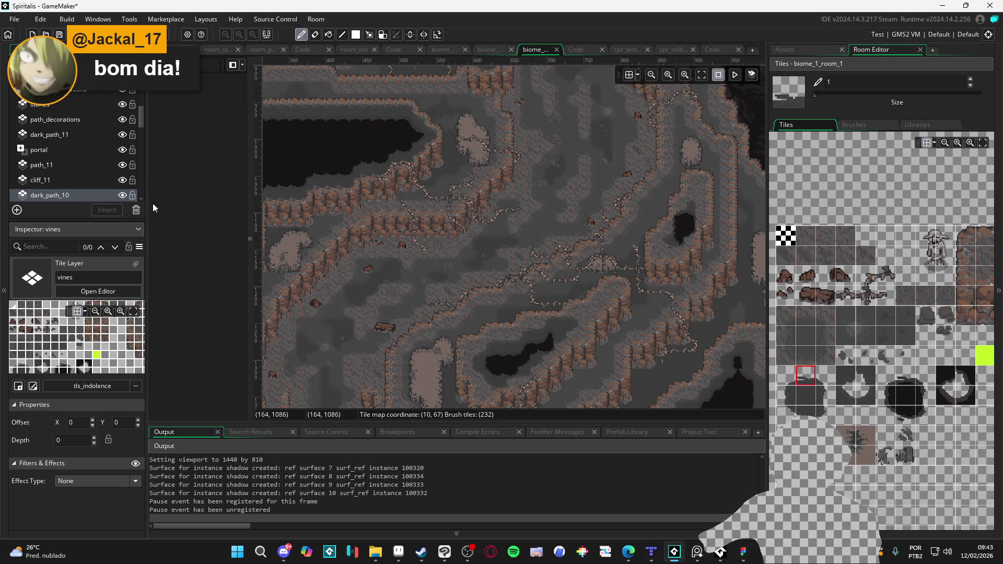
scroll(104, 189, "down", 1)
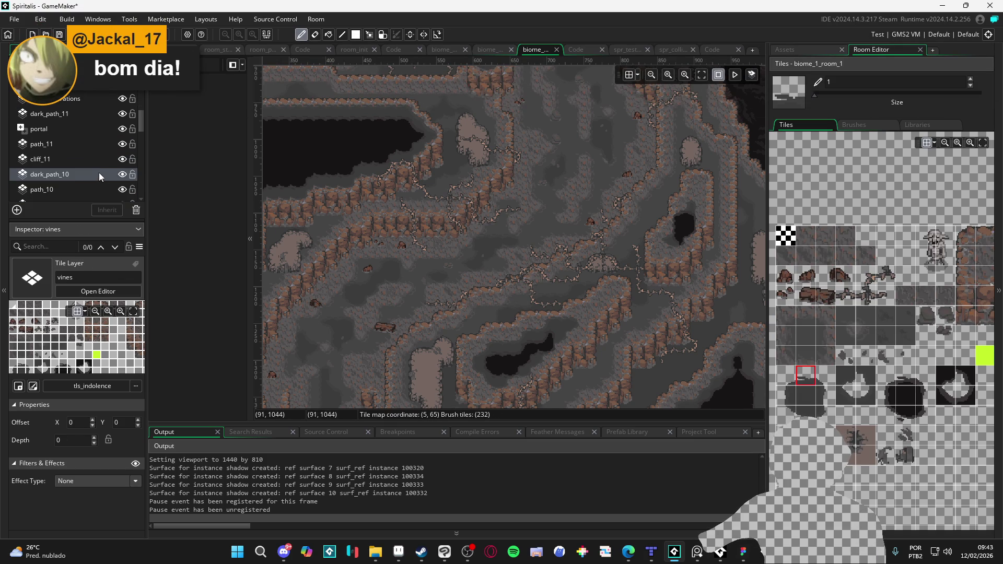
left_click(99, 174)
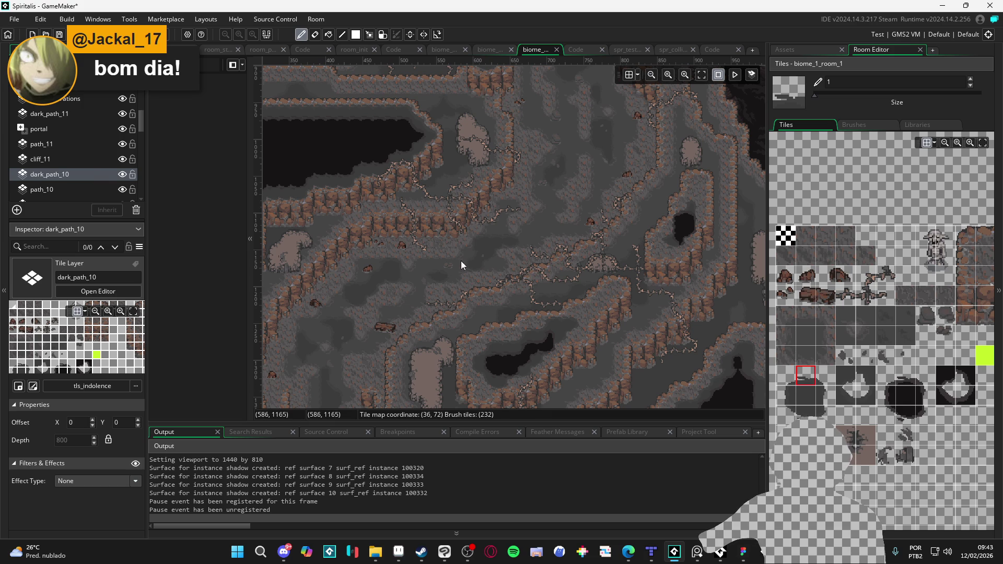
Sample the dark pit tile from dark_path_11 and toggle that layer's visibility, leaving it shown.
left_click(481, 261, "ctrl")
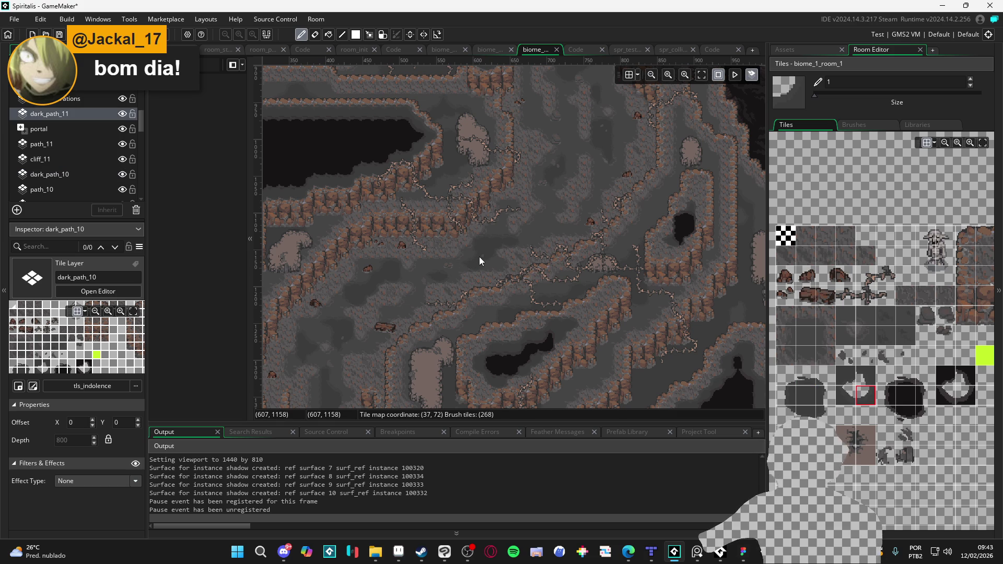
left_click(484, 257, "ctrl")
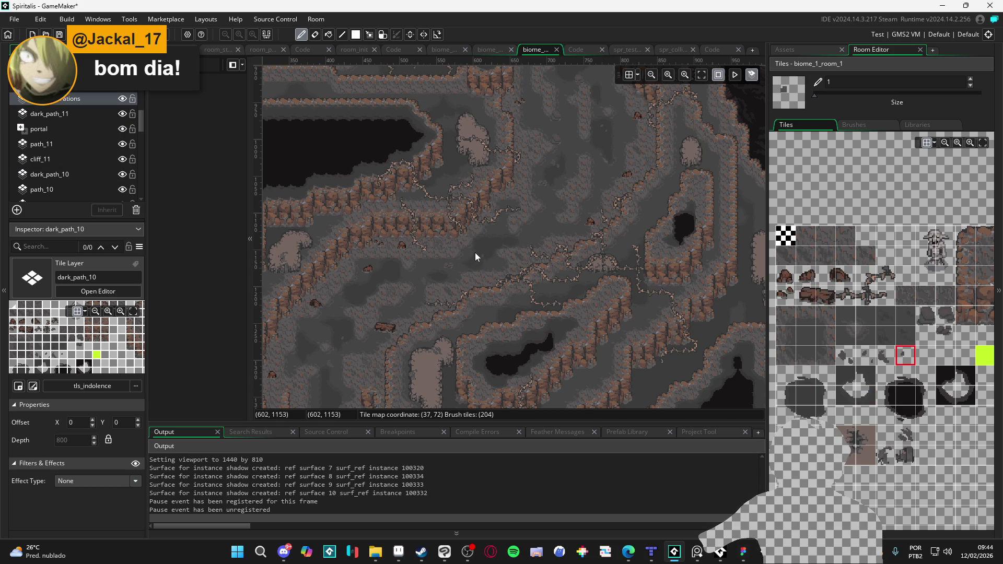
left_click(467, 246, "ctrl")
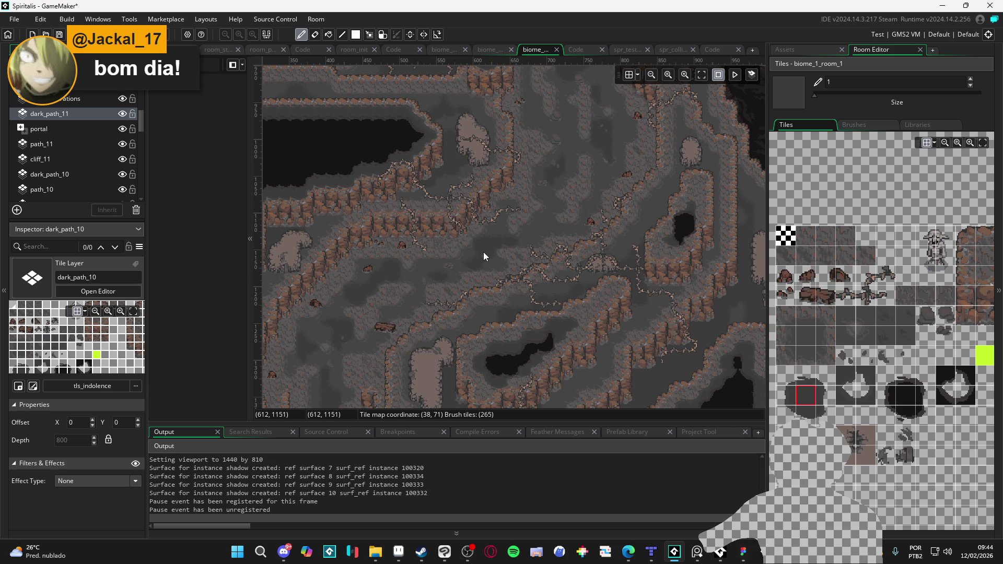
left_click(122, 114)
left_click(123, 115)
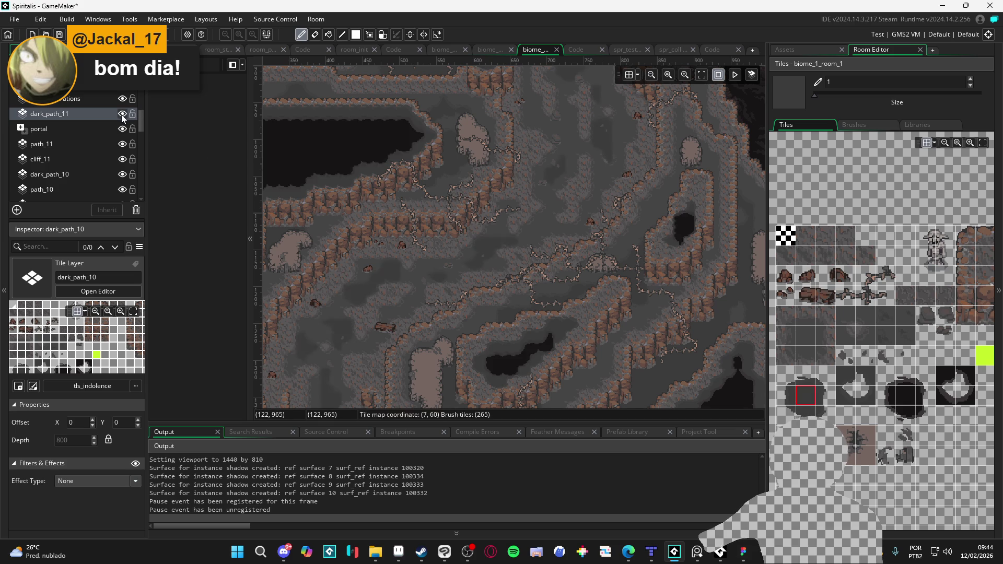
left_click(123, 114)
left_click(123, 115)
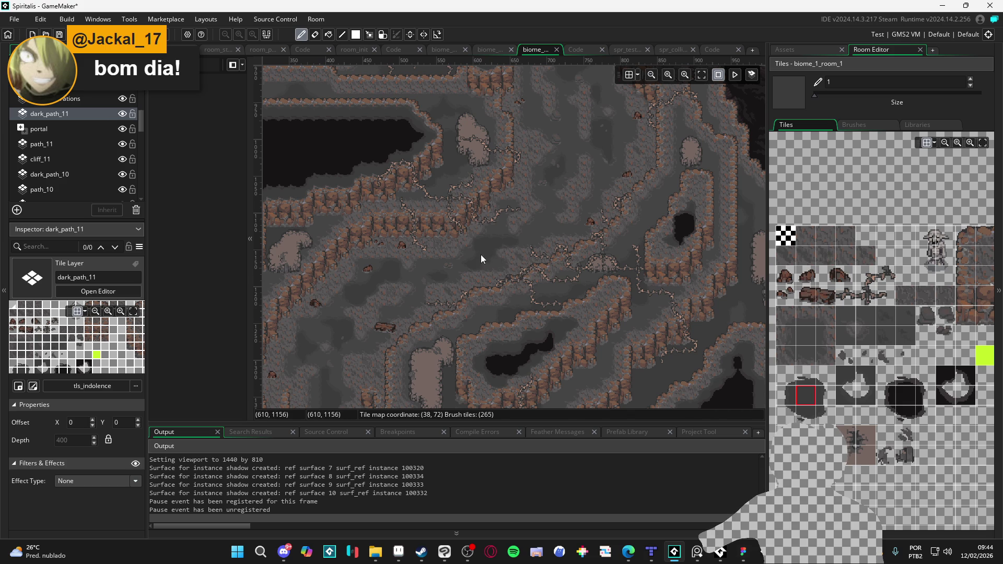
Pan across the cave and zoom in on the rock ledge next to the large dark pit.
mouse_move(482, 323)
left_mouse_down()
mouse_move(444, 381)
mouse_move(476, 211)
mouse_move(394, 320)
left_mouse_up()
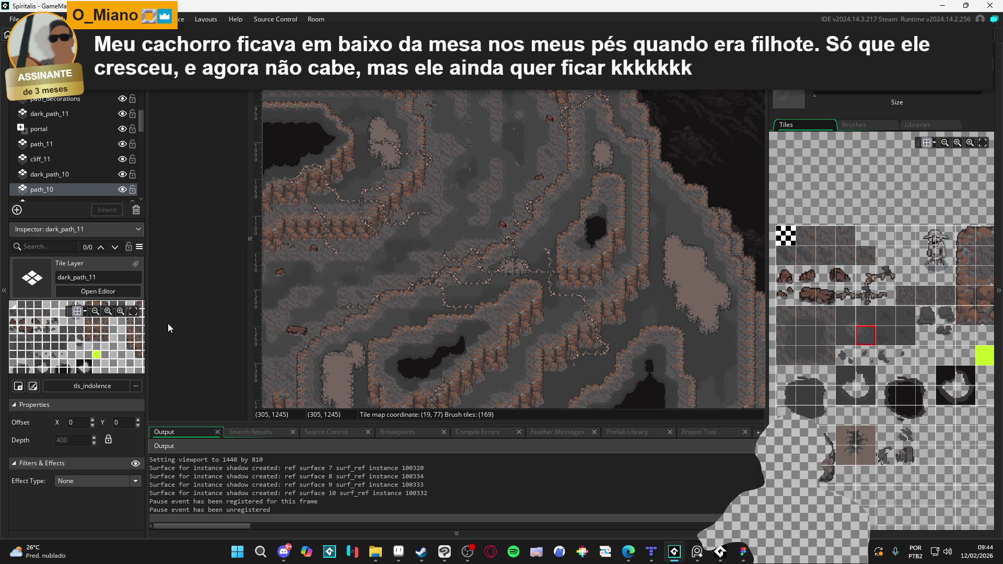
mouse_move(408, 326)
left_mouse_down()
mouse_move(432, 277)
mouse_move(444, 275)
left_mouse_up()
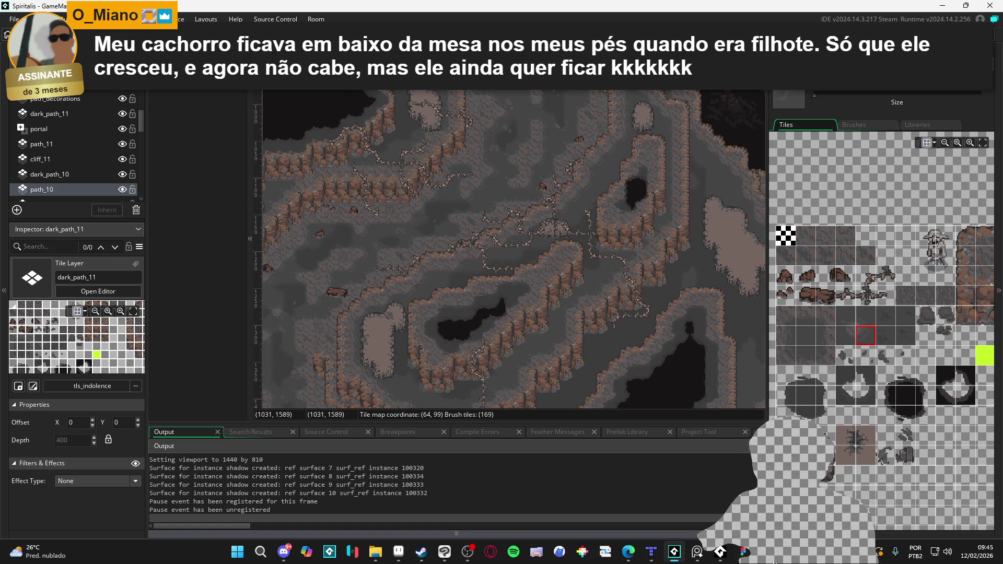
scroll(337, 296, "up", 2)
scroll(83, 113, "up", 5)
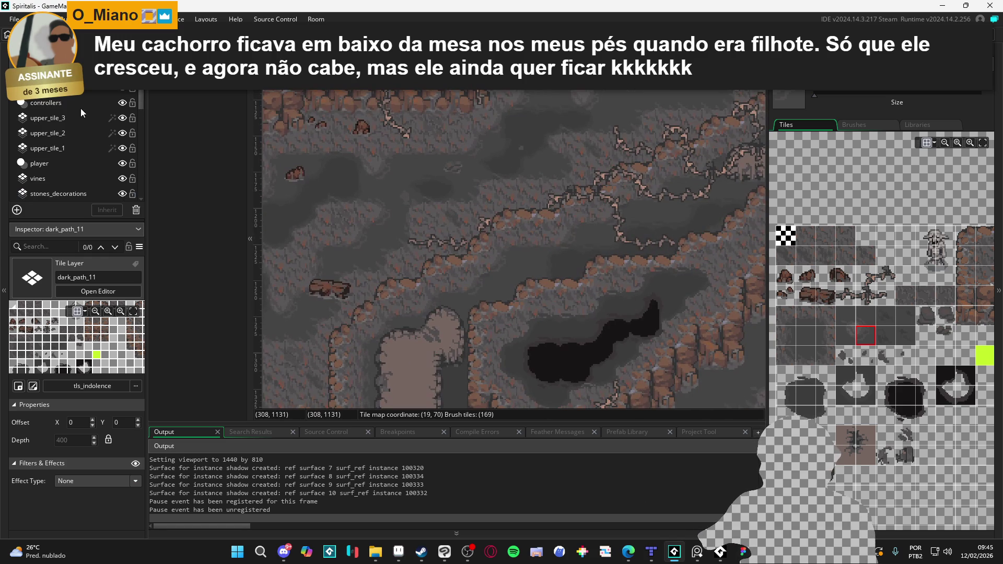
On Tiles_Collision_0, paint collision tile 48 at the ledge's foot beside the pale rock pillar.
left_click(109, 95)
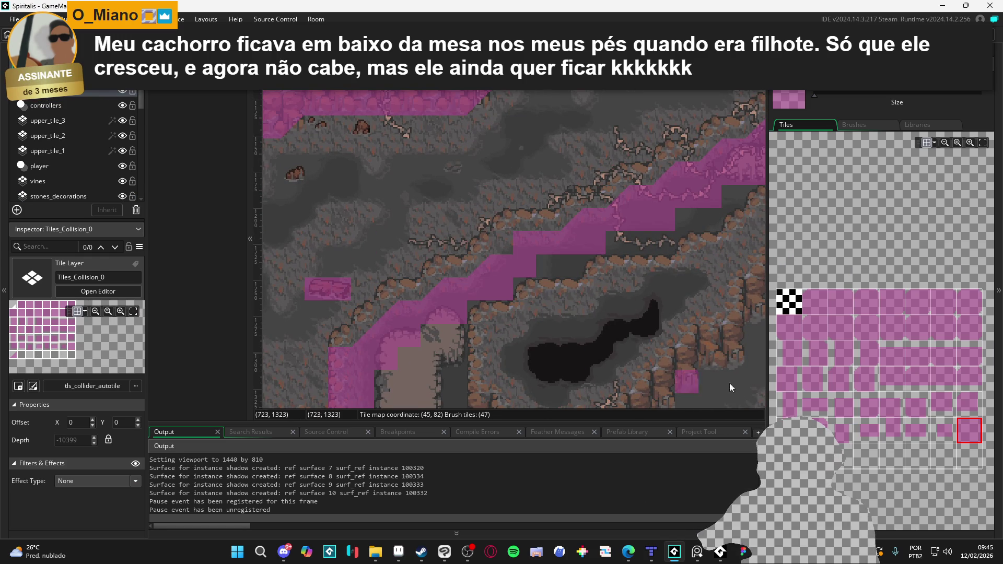
left_click(790, 455)
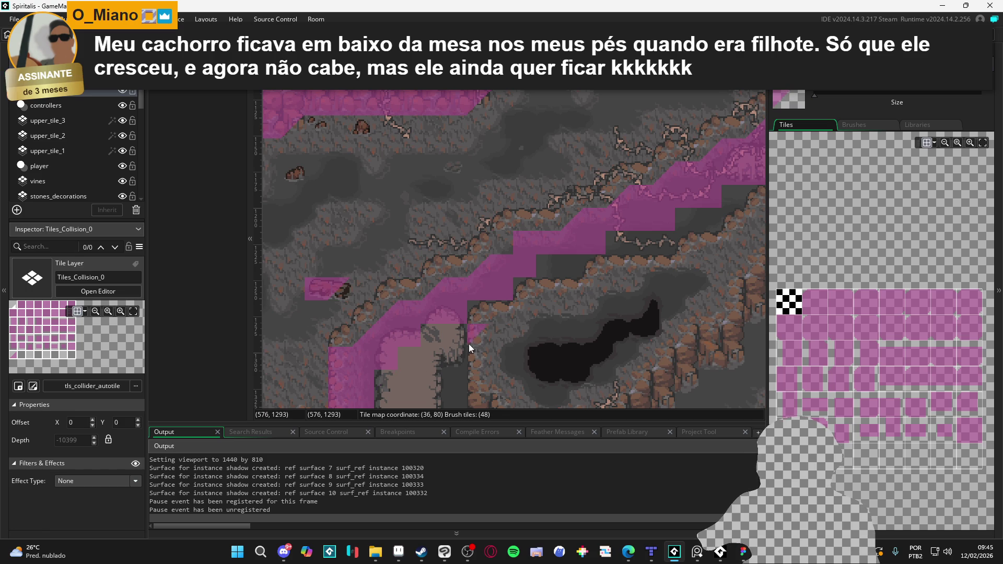
left_click(493, 313)
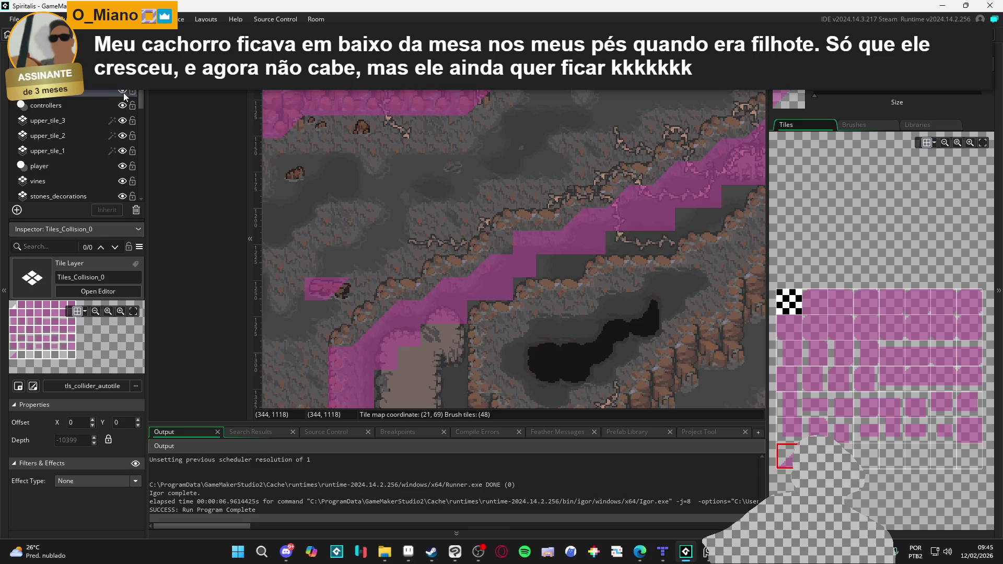
Launch an F5 test run and walk the party down past the dark pit and back.
key("F5")
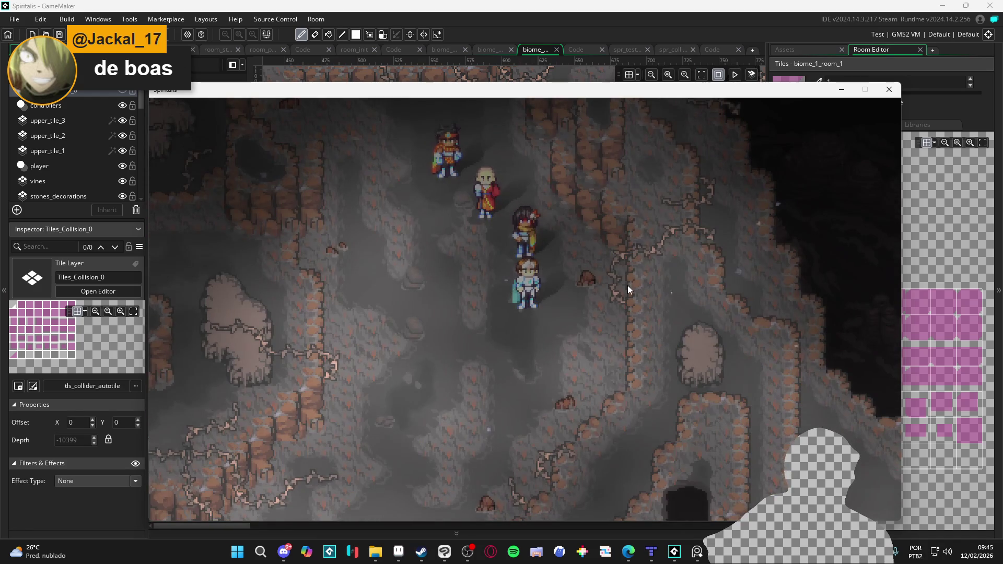
key("Down")
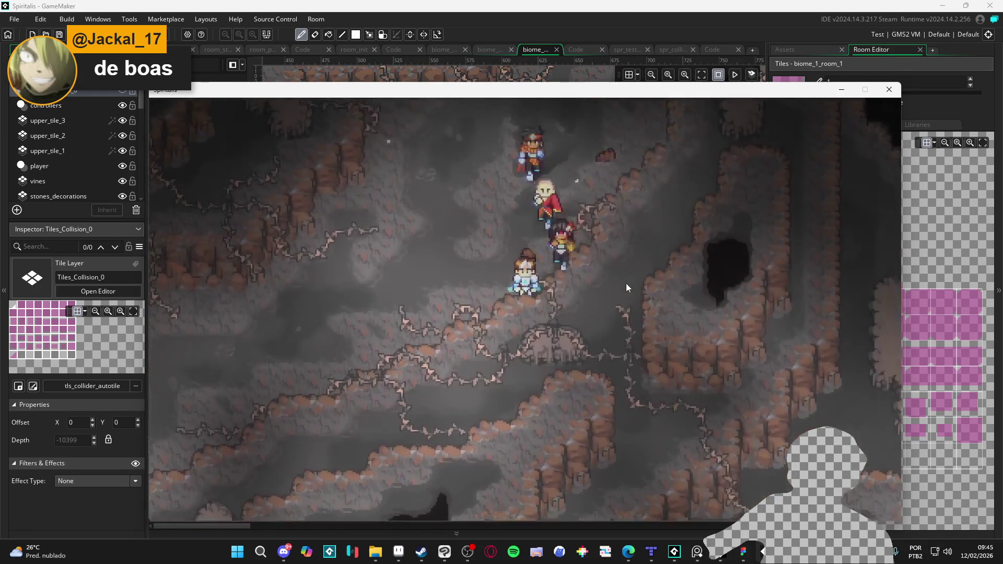
key("Left")
key("Up")
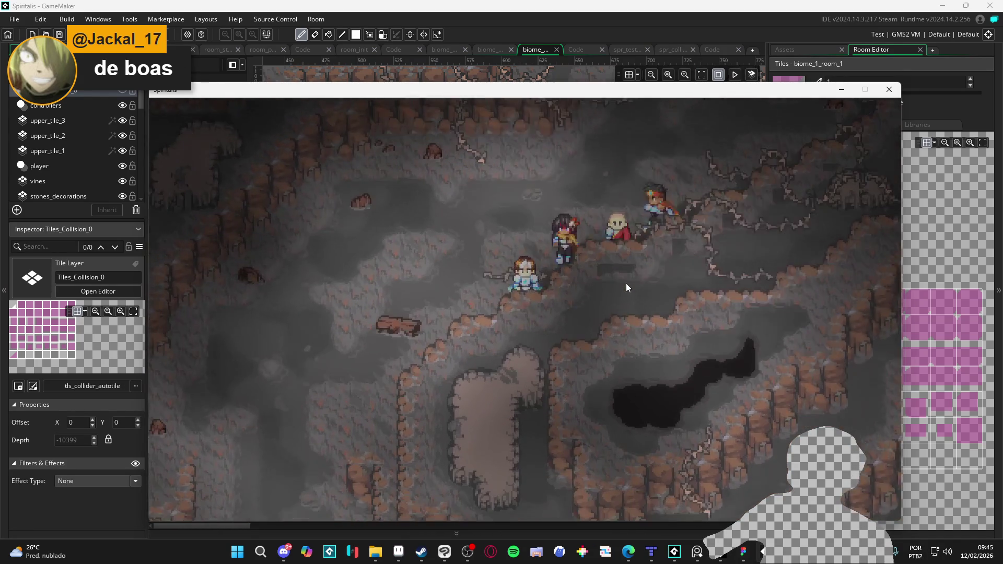
key("Down")
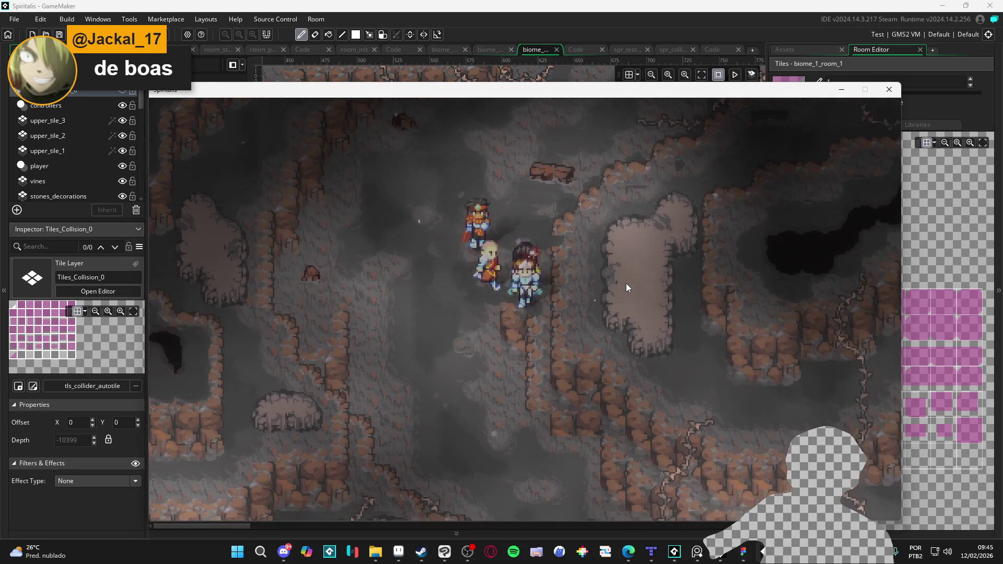
key("Right")
key("Up")
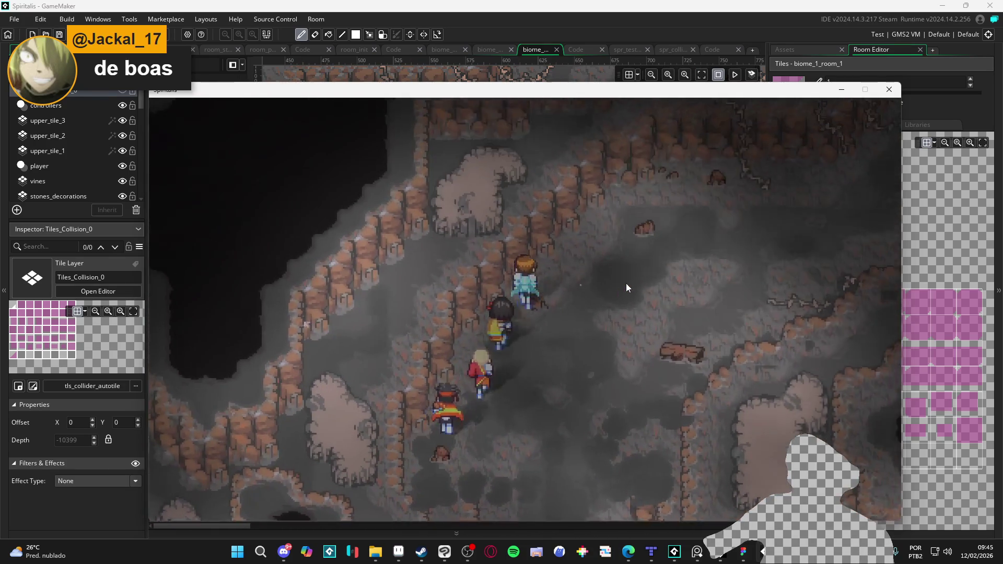
key("Up")
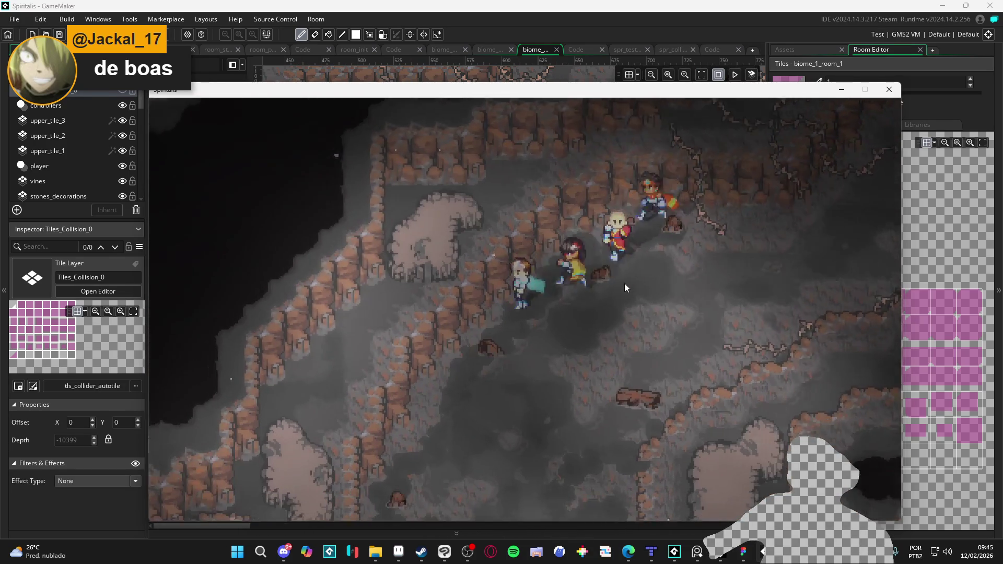
key("Left")
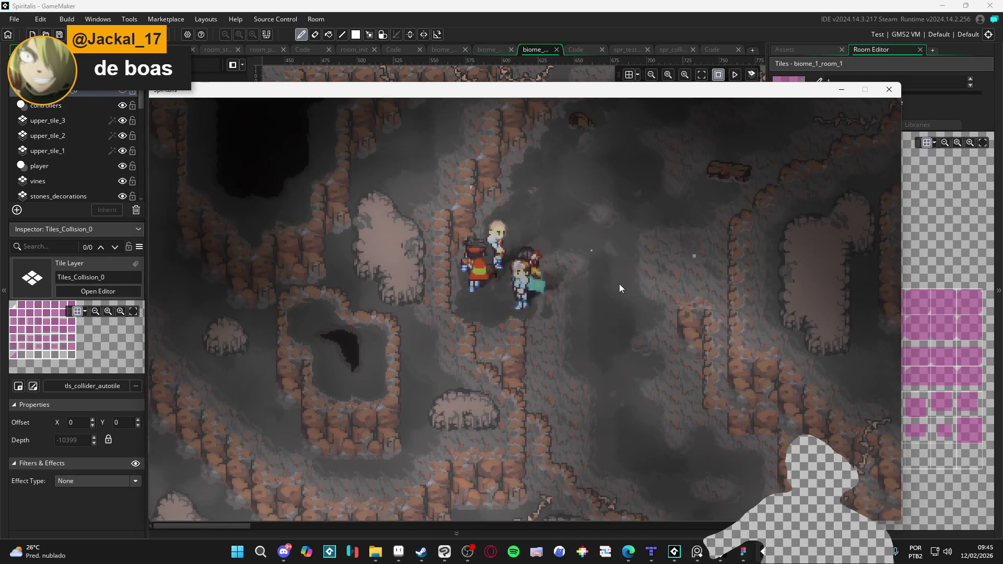
key("Up")
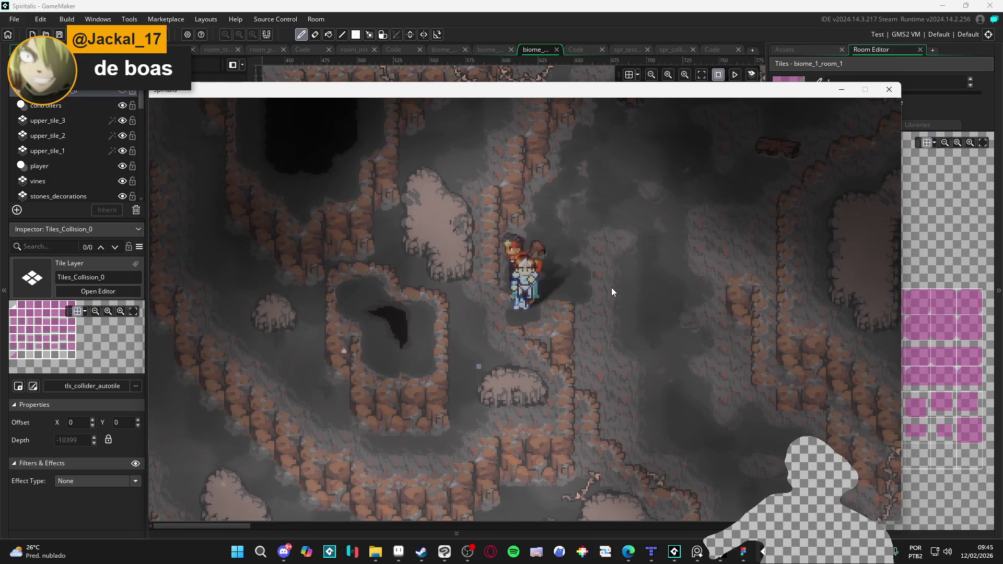
key("Right")
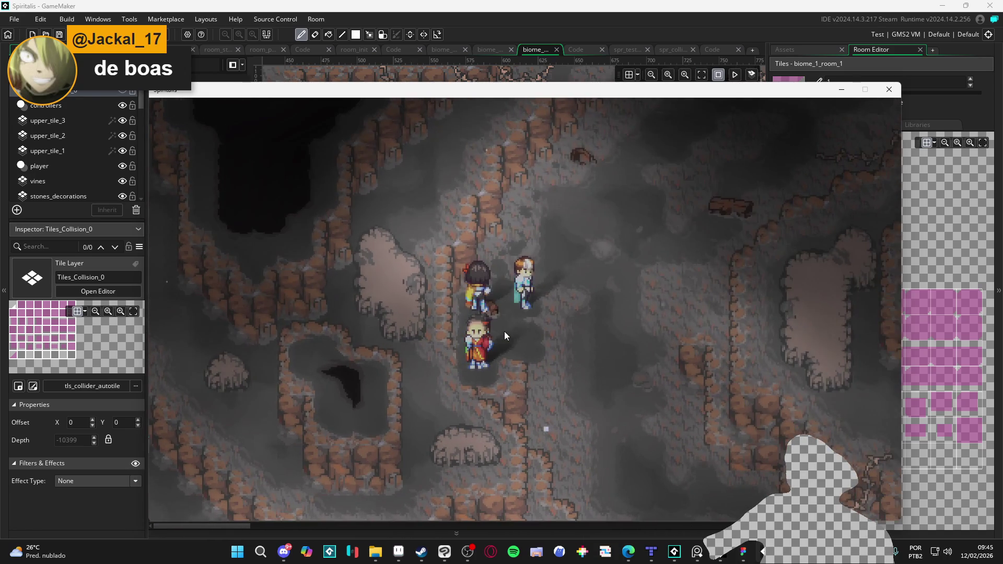
key("Down")
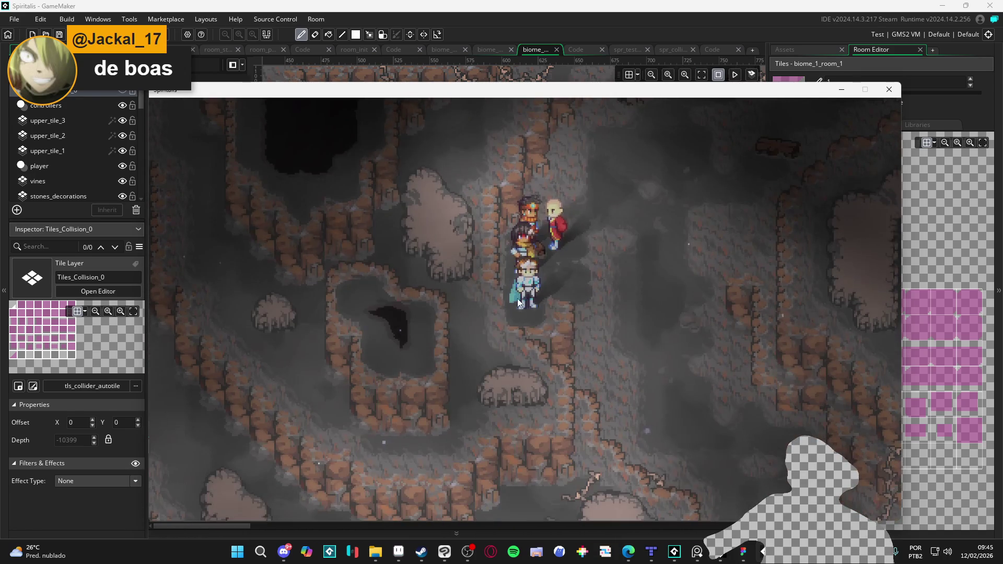
key("Down")
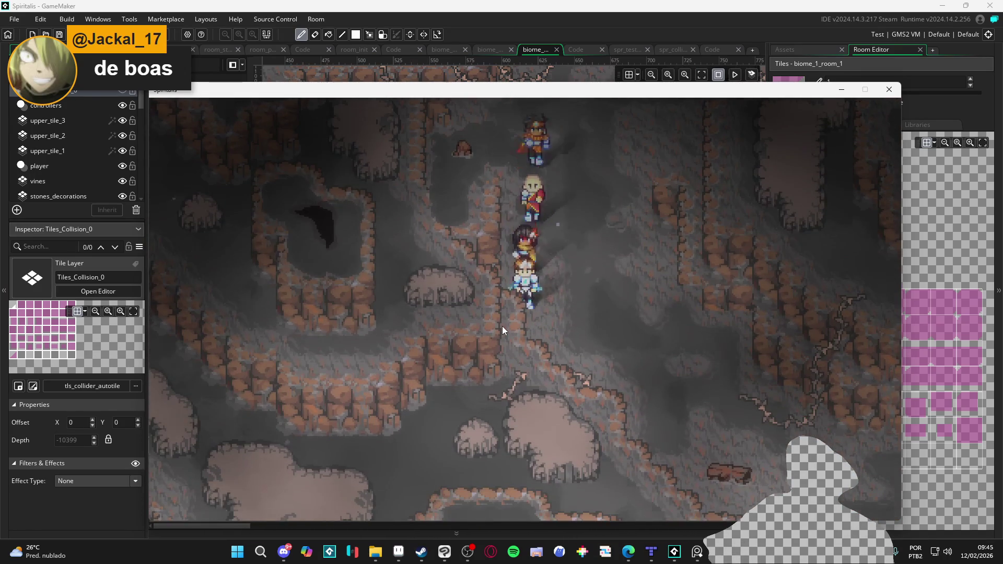
key("Down")
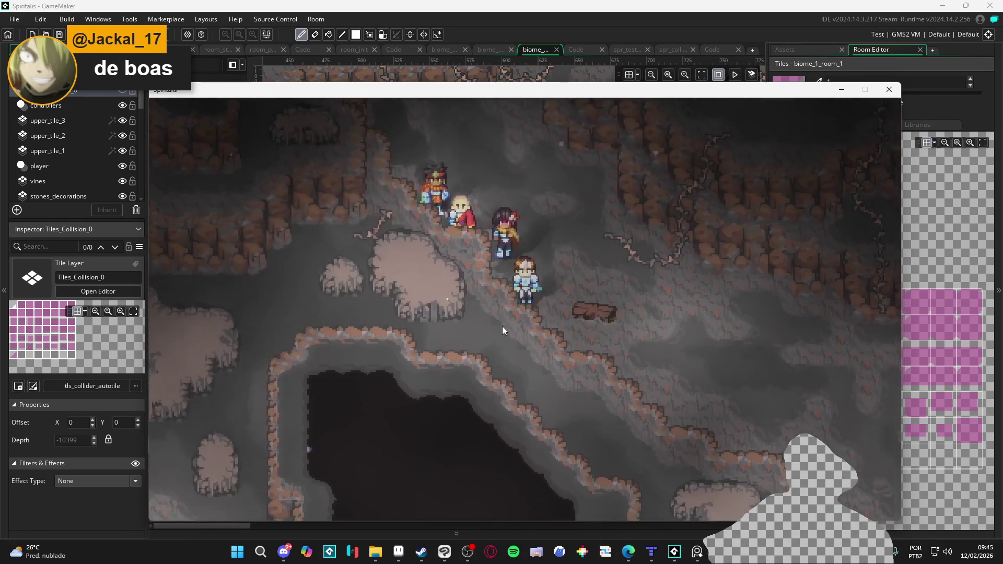
key("Down")
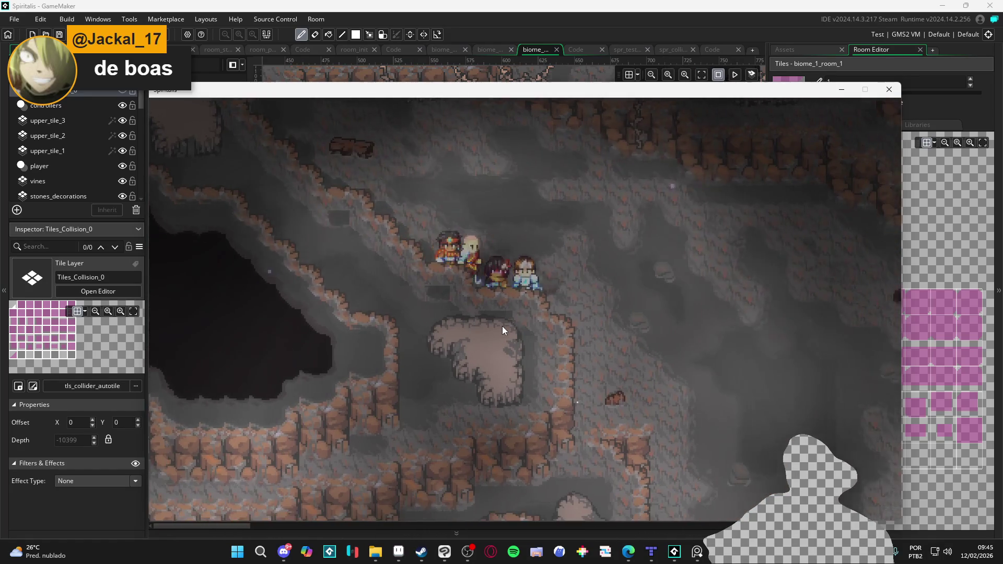
key("Down")
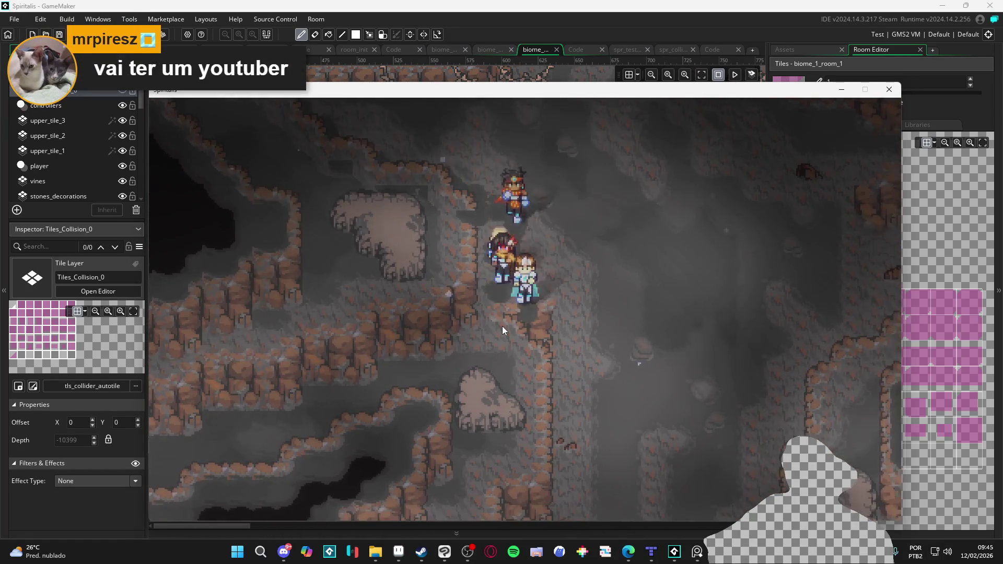
key("Down")
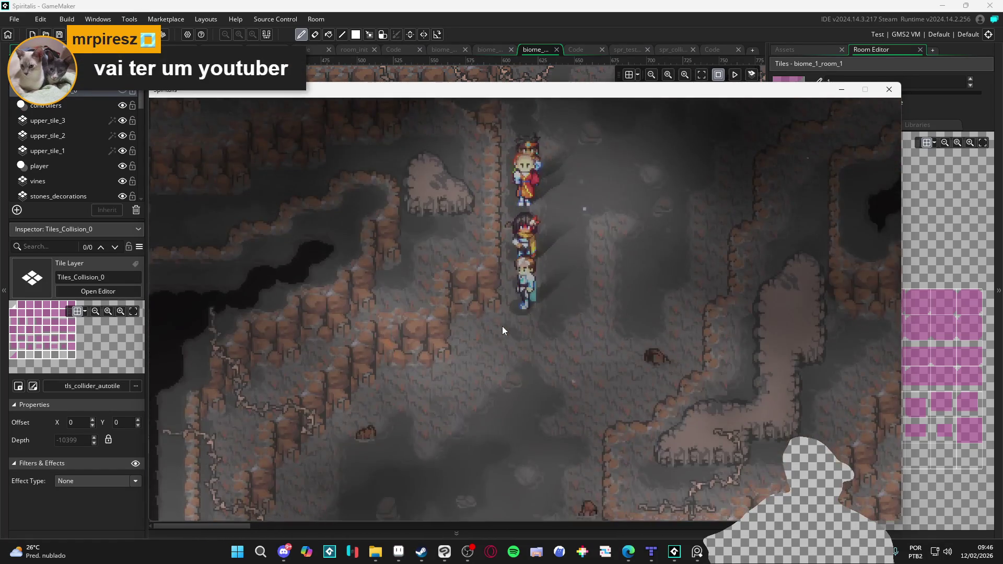
key("Up")
key("Up")
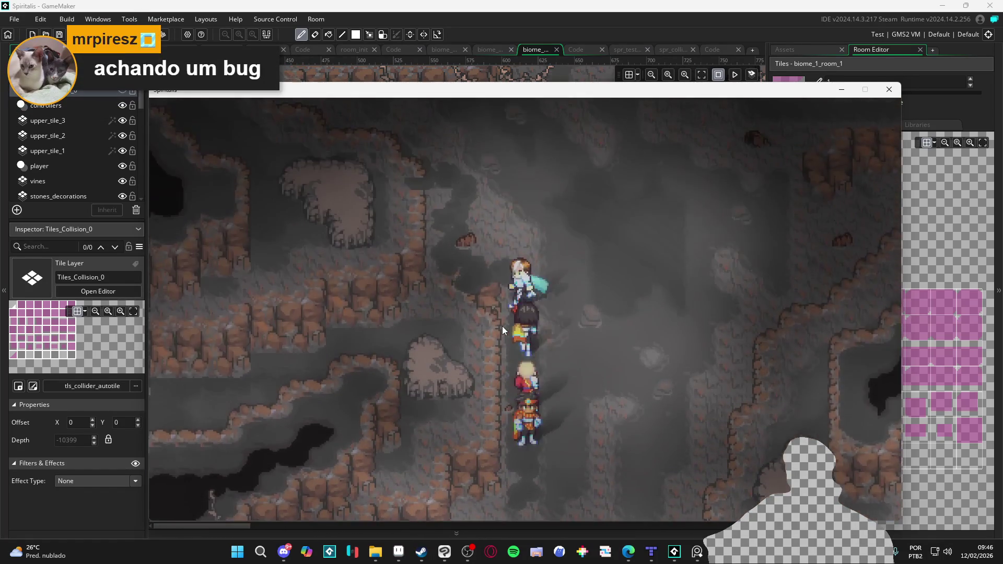
key("Left")
key("Down")
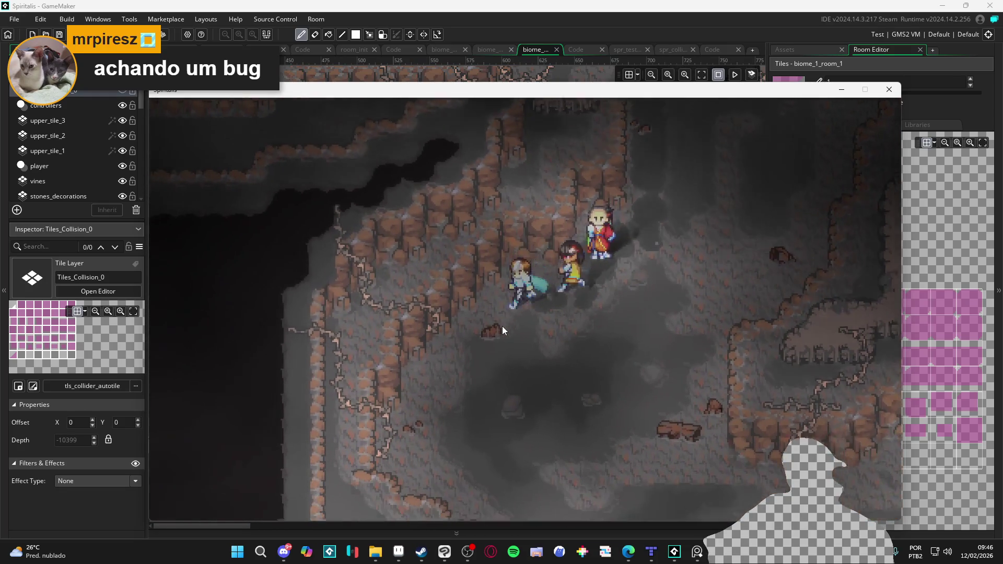
key("Right")
Walk the party up and down the cave corridors, testing the walls along the way.
key("Up")
key("Up")
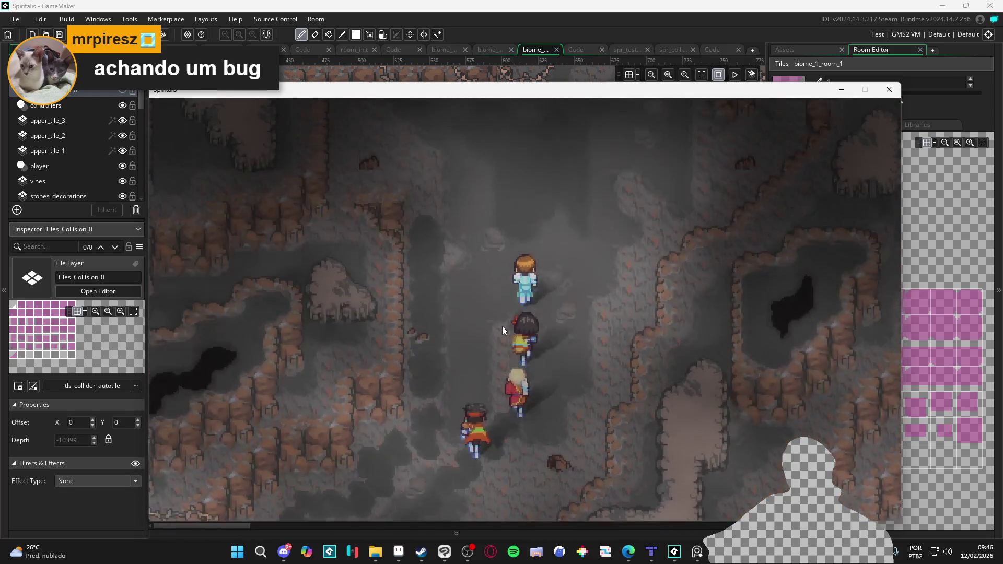
key("Up")
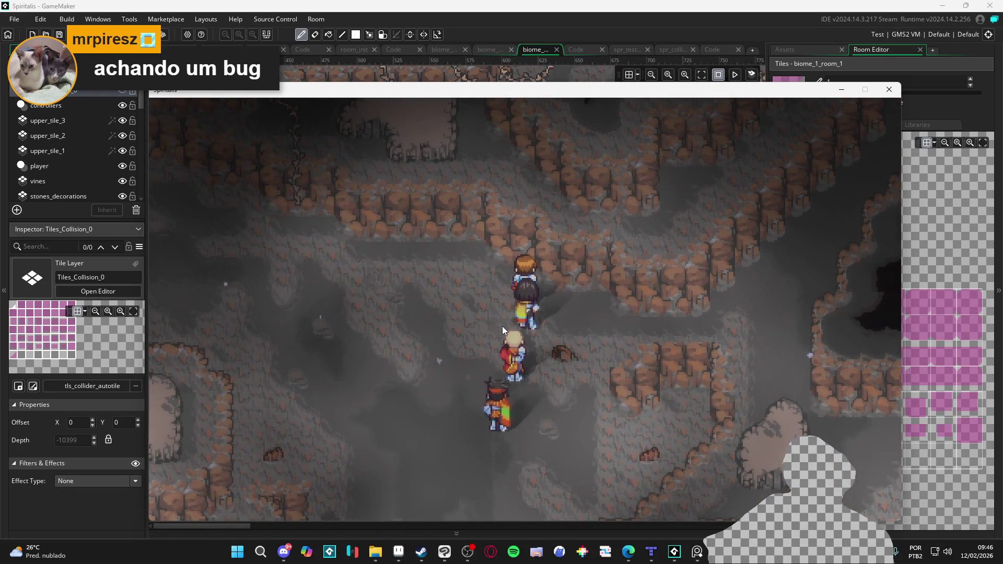
key("Down")
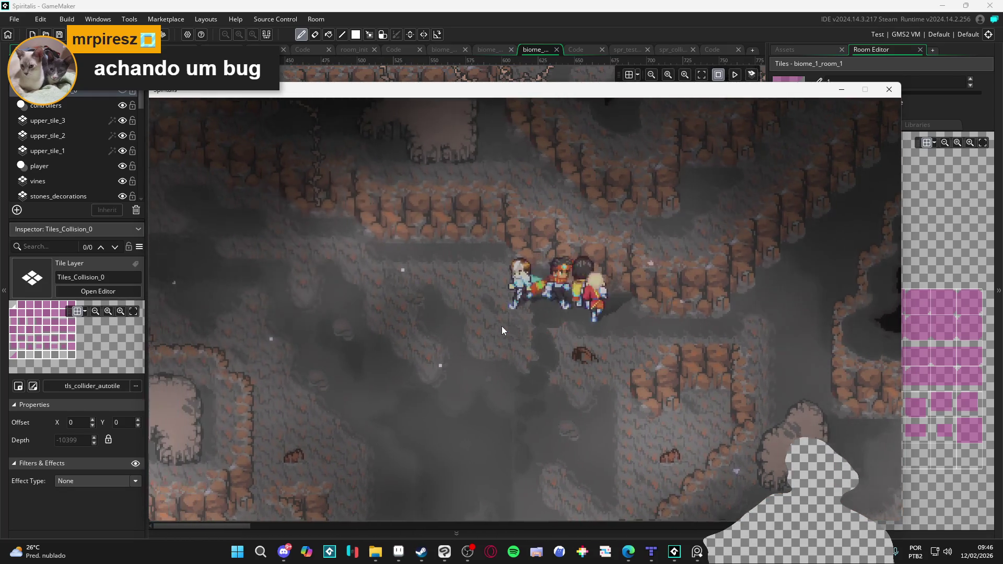
key("Left")
key("Down")
key("Left")
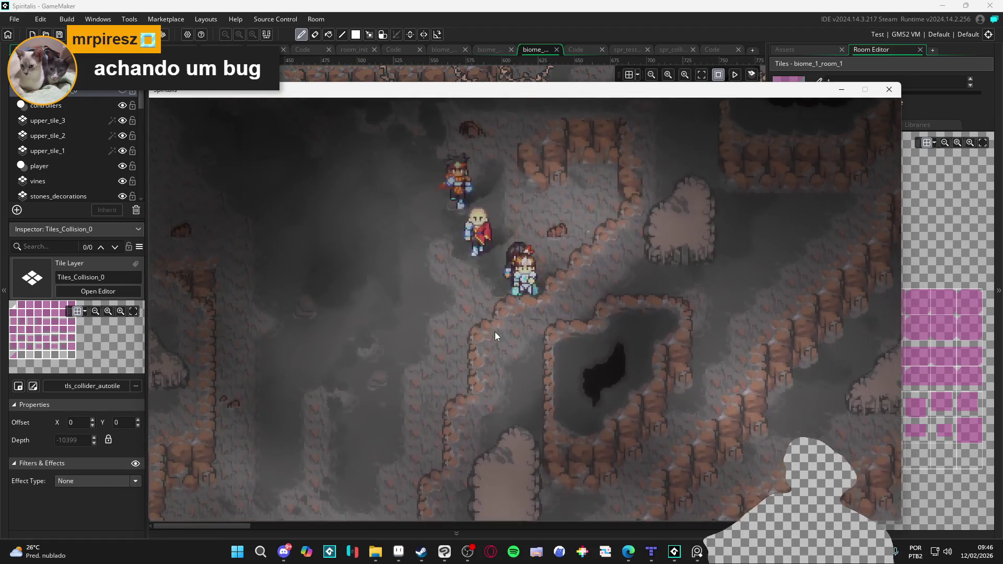
key("Up")
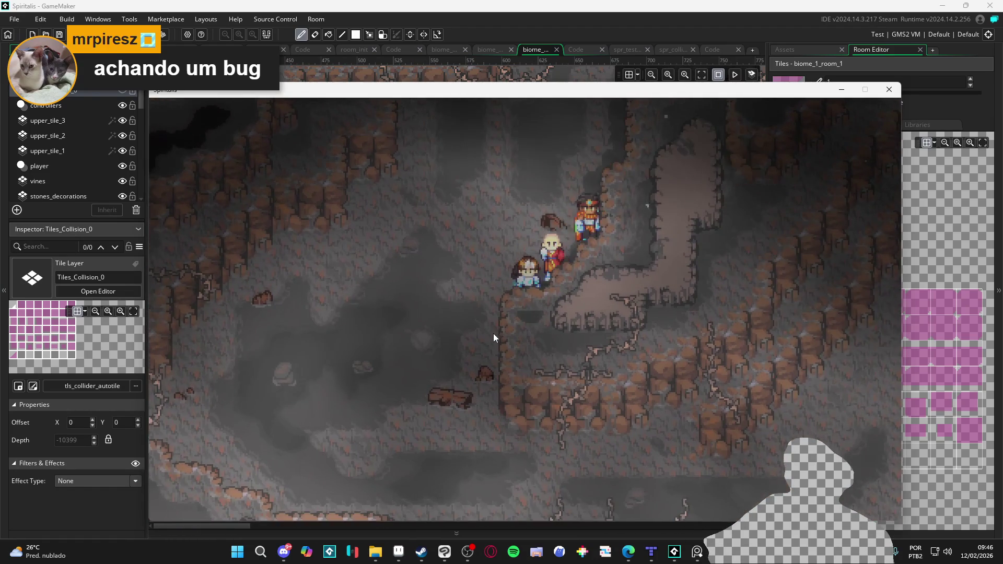
key("Down")
key("Left")
key("Up")
key("Right")
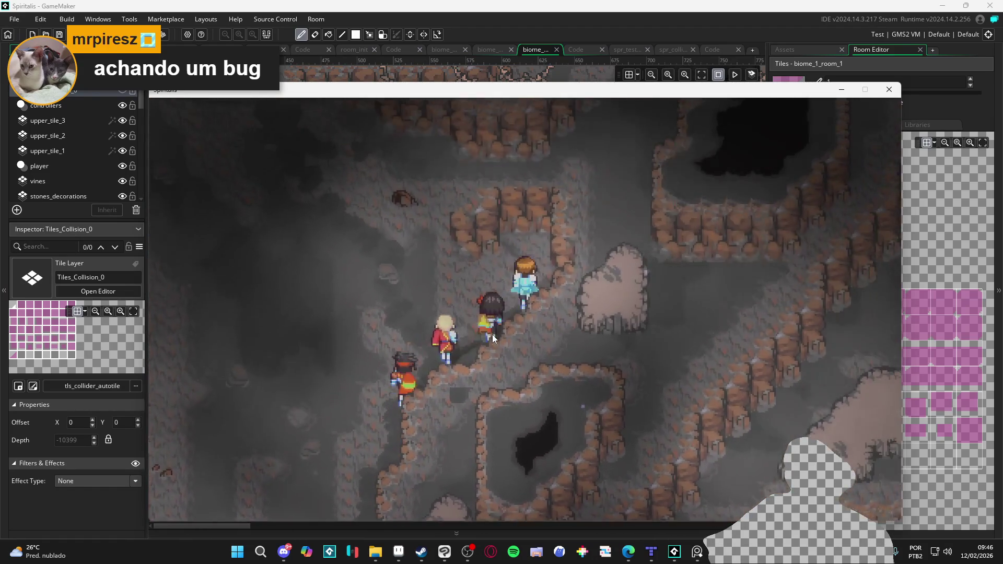
key("Up")
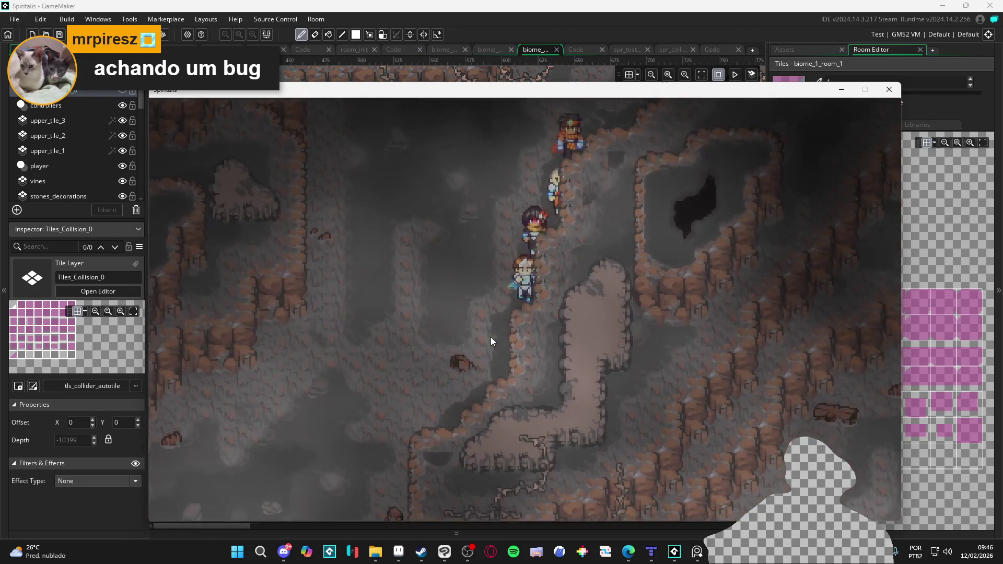
key("Left")
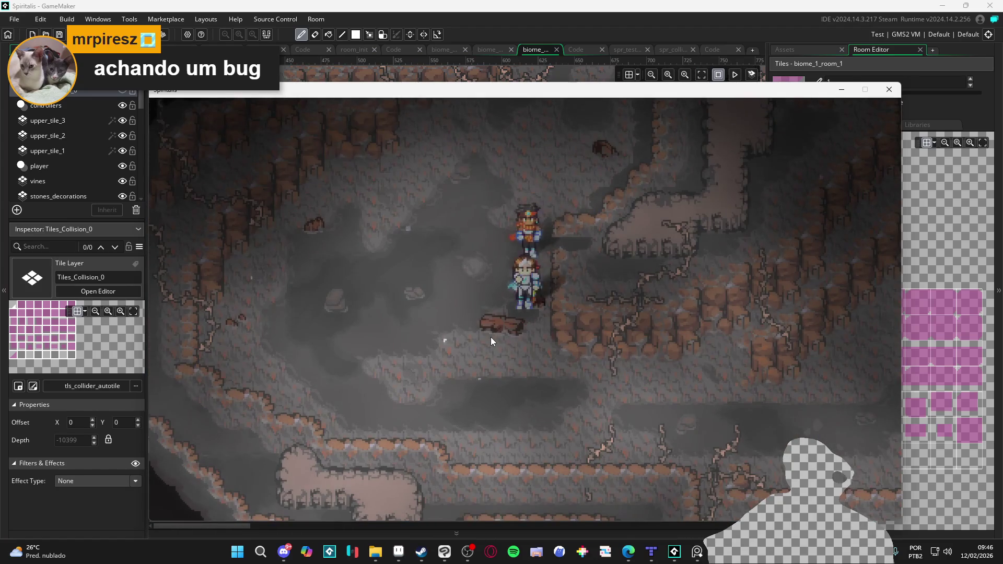
key("Down")
key("Right")
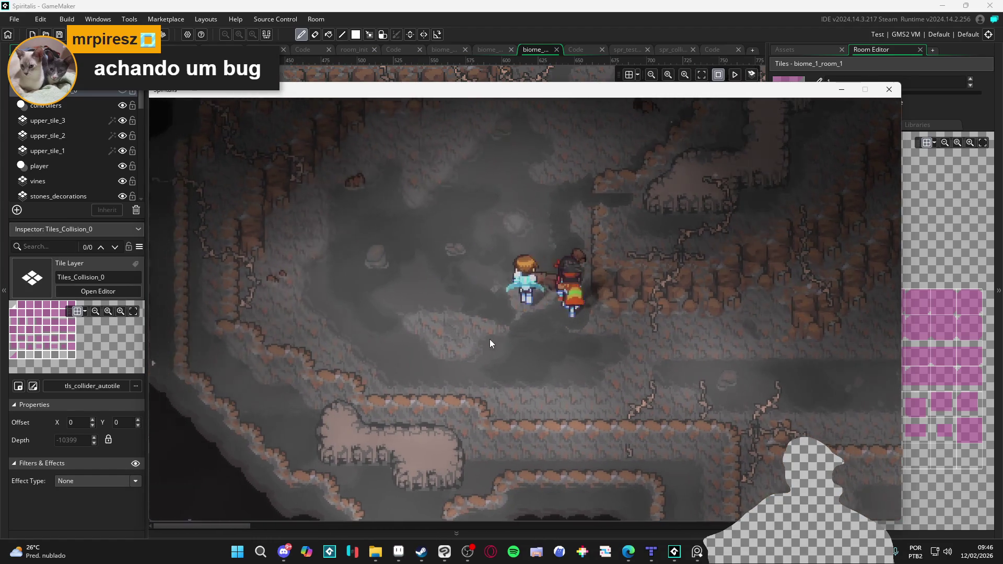
key("Down")
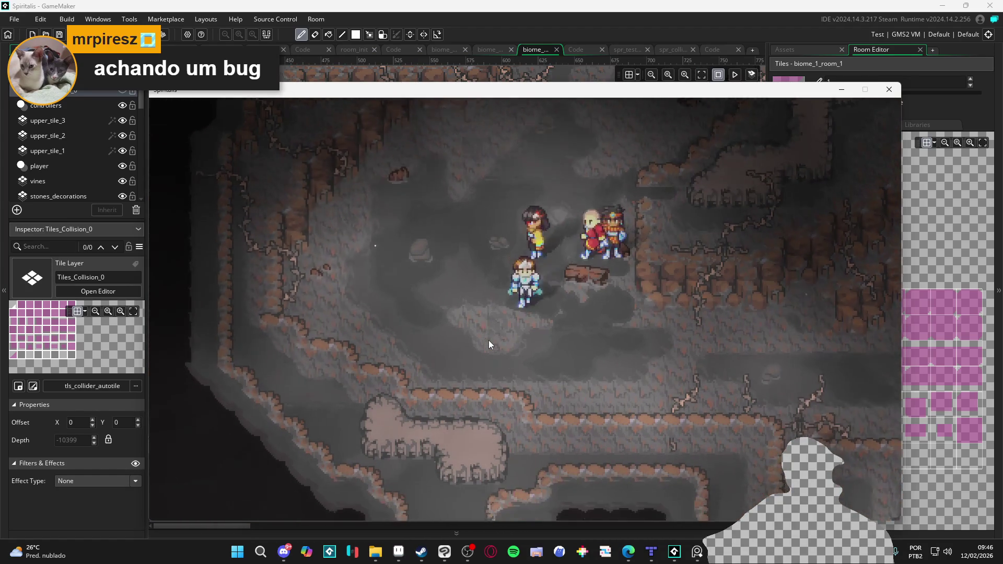
key("Left")
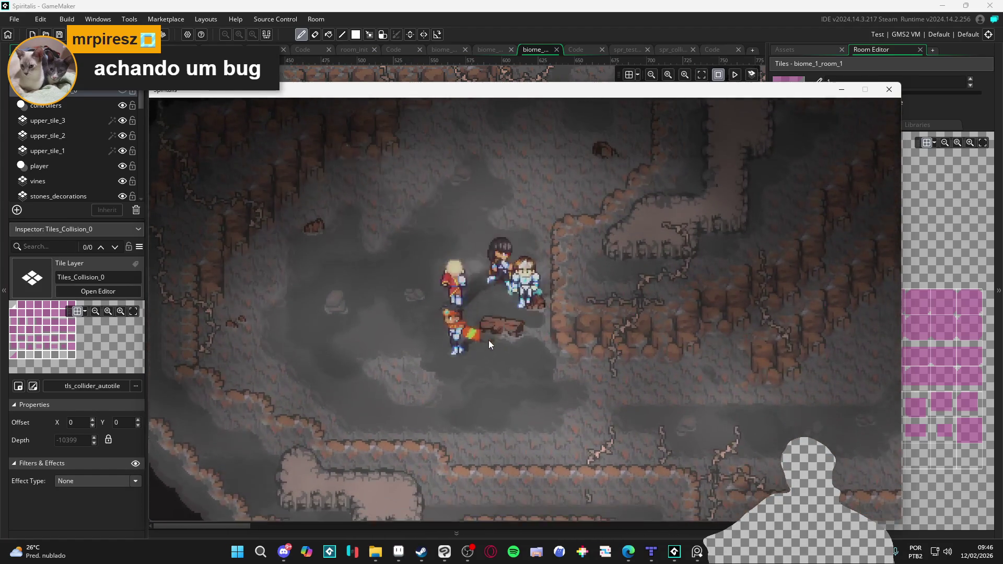
key("Up")
key("Left")
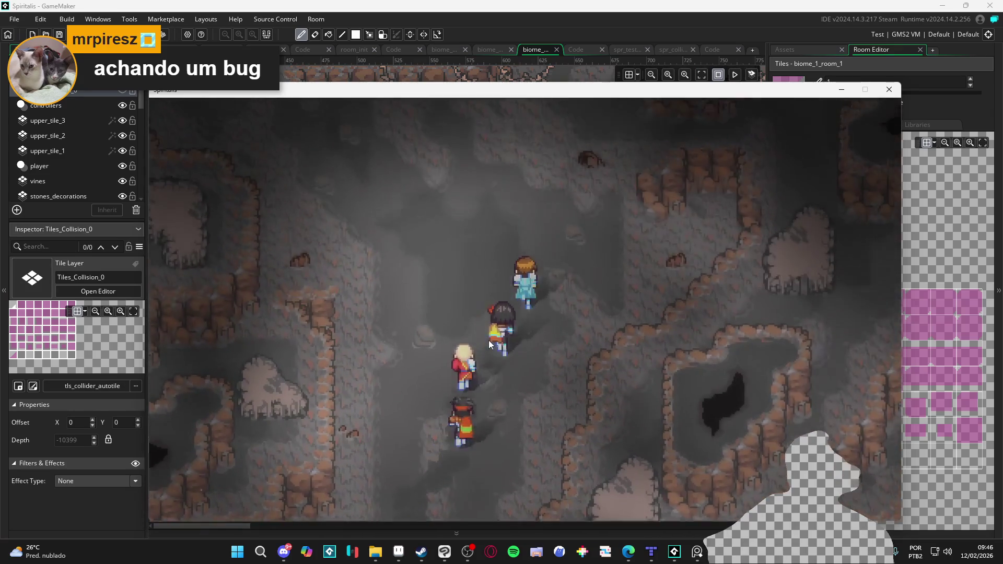
key("Down")
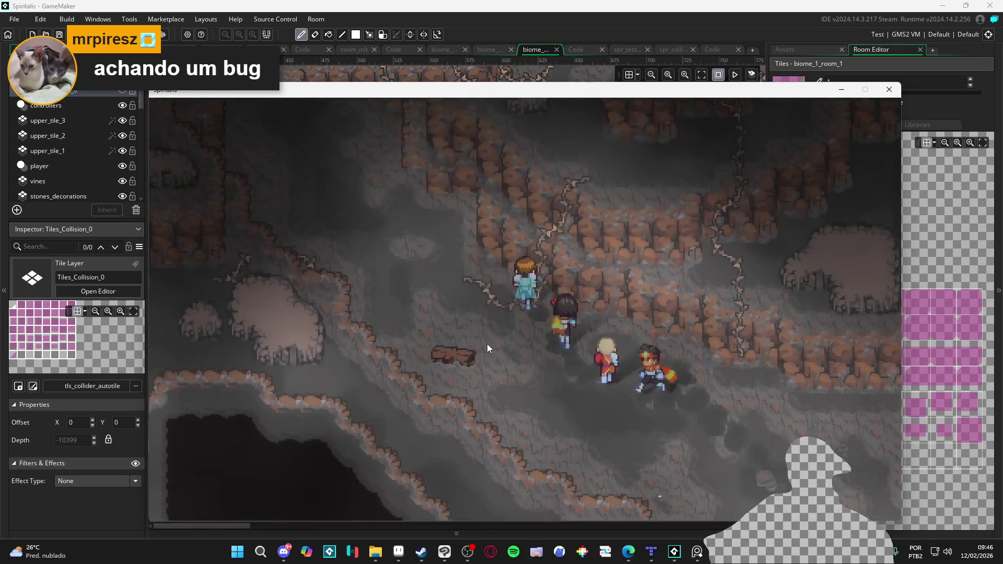
key("Up")
key("Down")
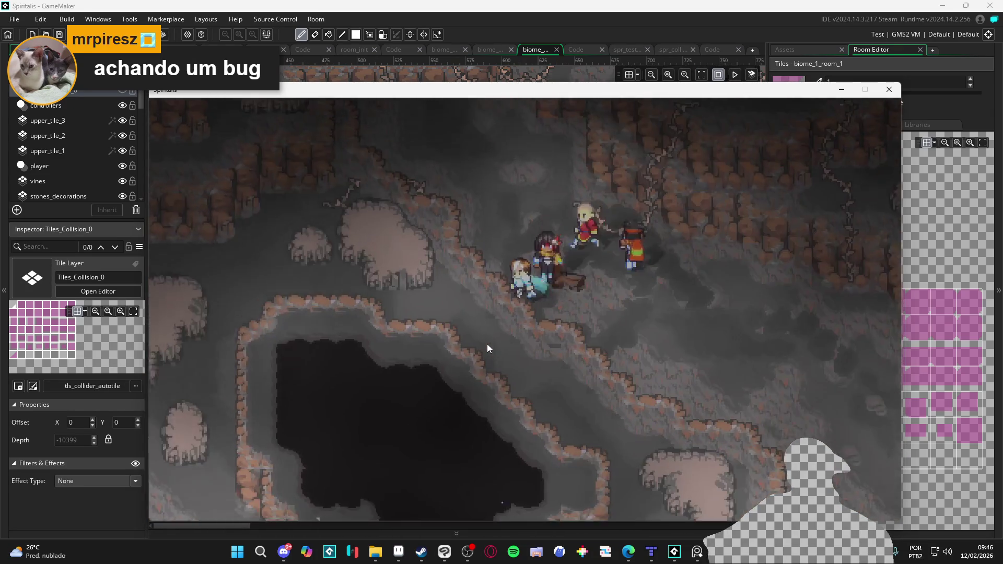
key("Up")
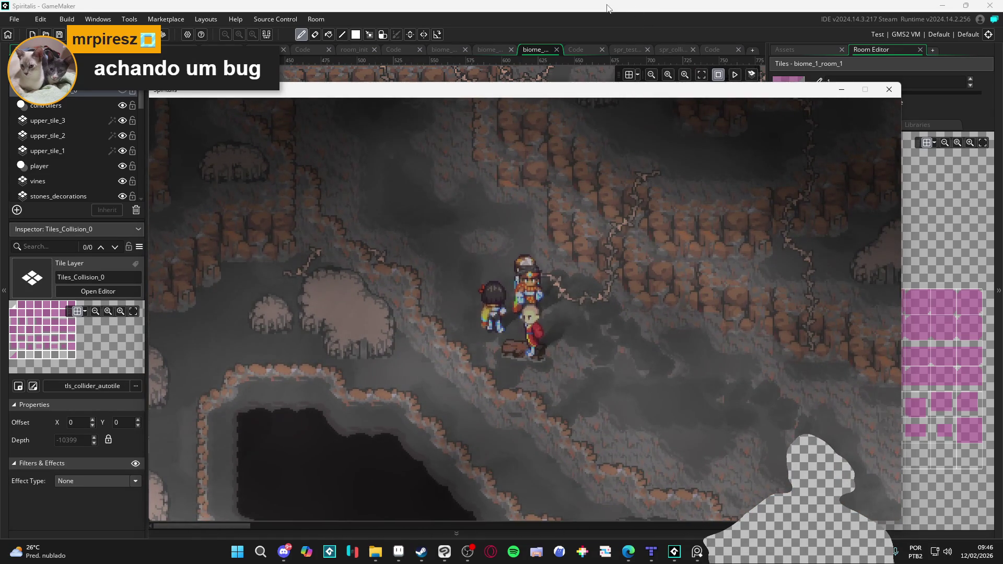
Leave the running game and return to the room editor.
key("Escape")
scroll(439, 228, "down", 5)
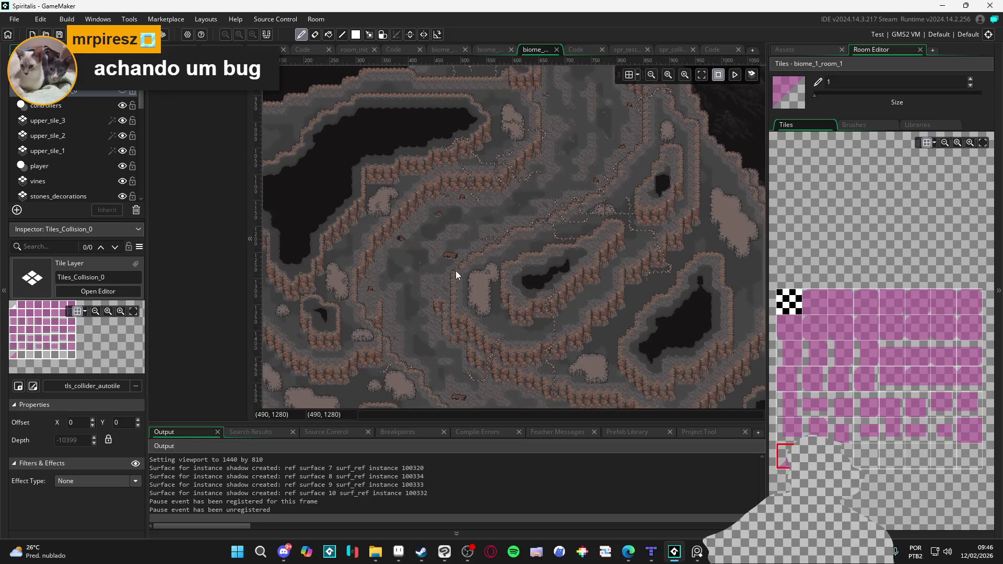
key("alt+Tab")
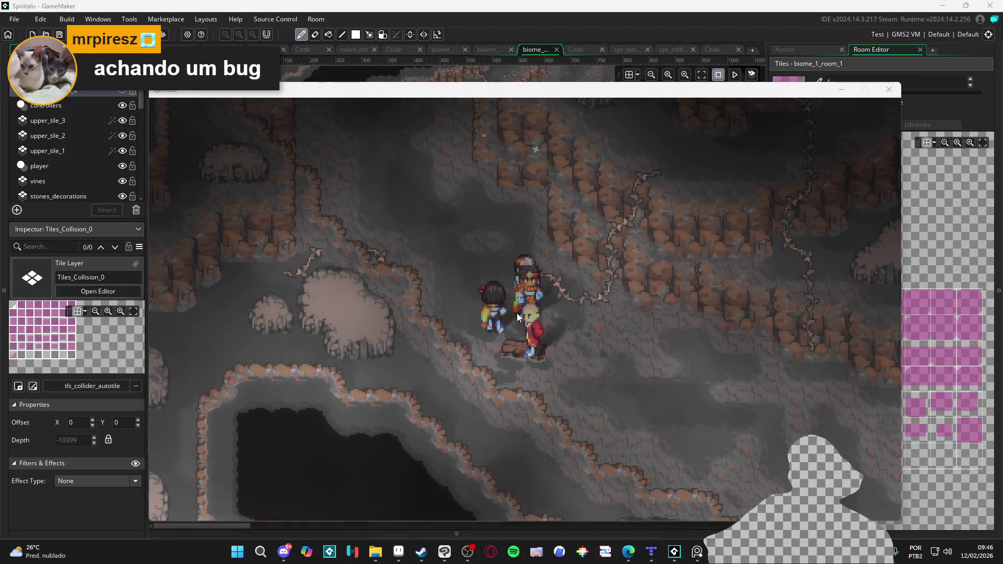
key("alt+Tab")
Choose the single collision tile and paint it over the fallen log.
scroll(454, 312, "up", 3)
scroll(453, 311, "up", 2)
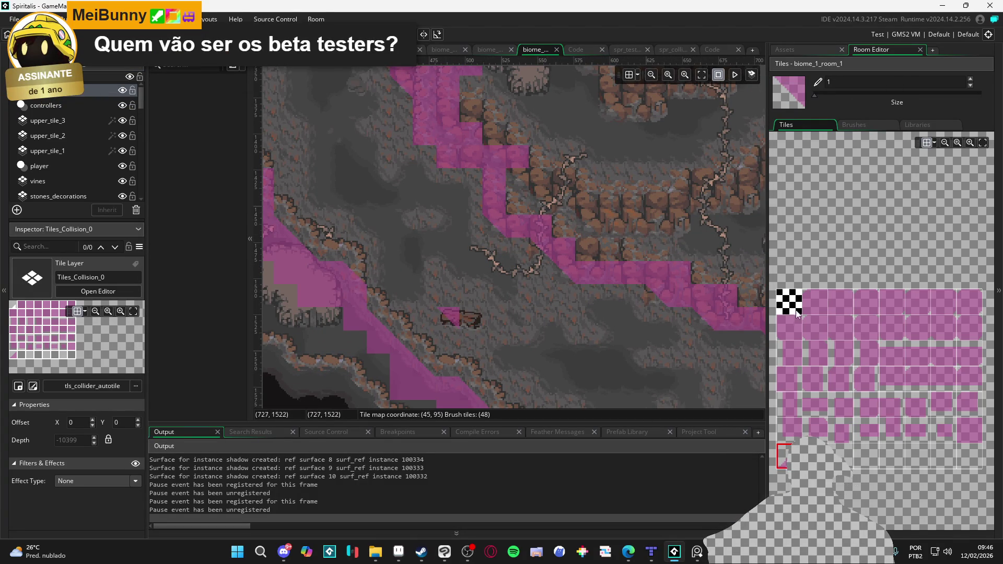
left_click(957, 432)
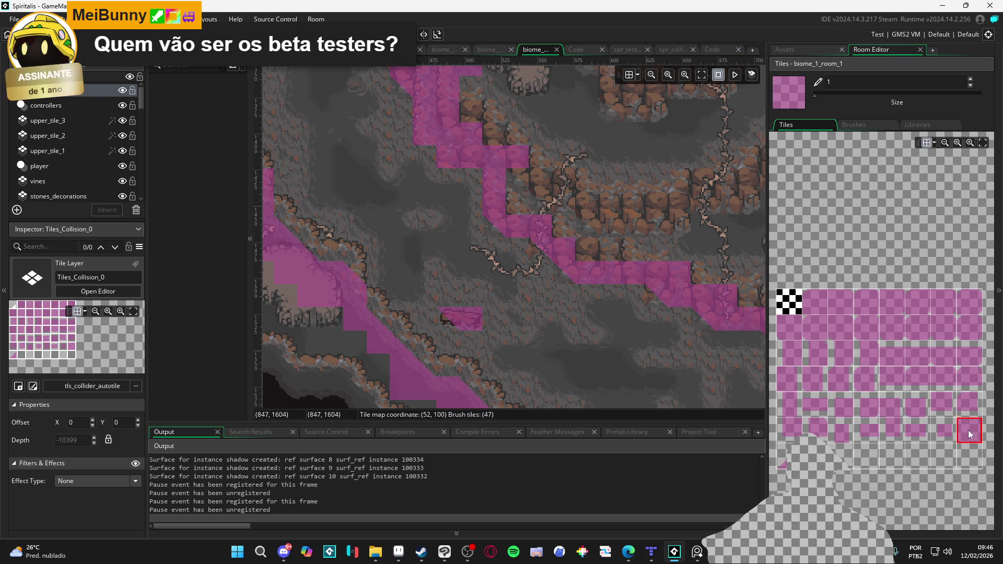
left_click(786, 447)
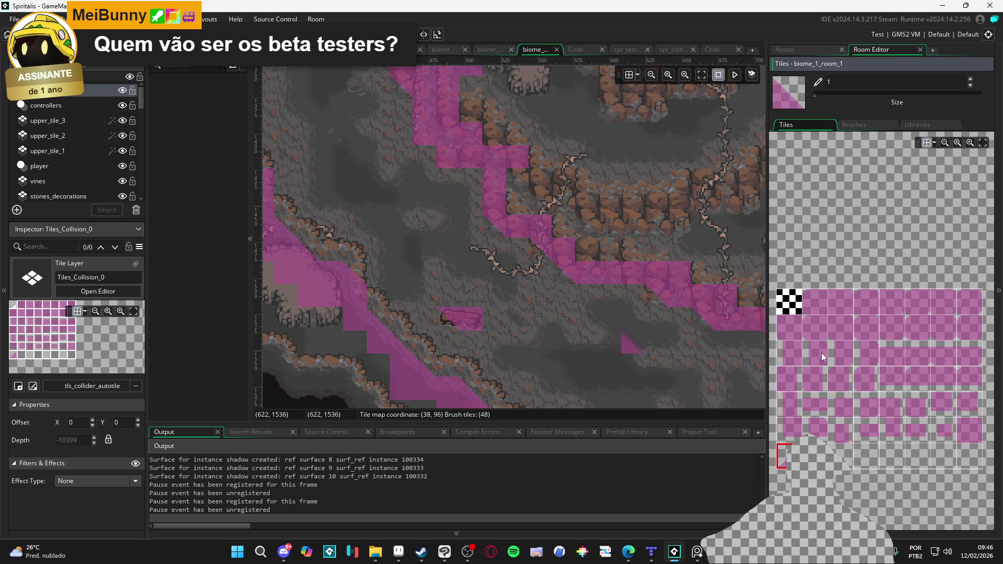
left_click(841, 351)
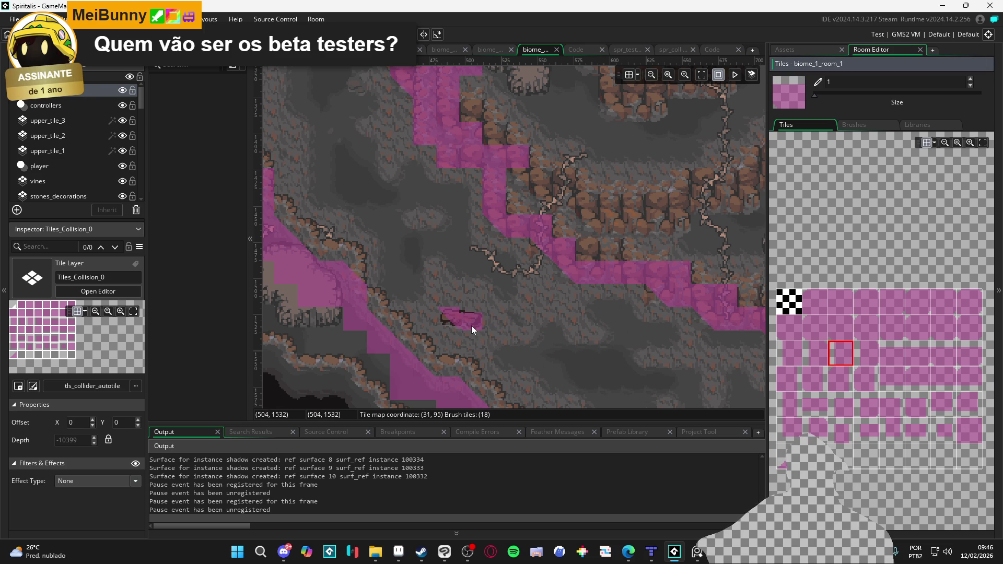
left_click(454, 321)
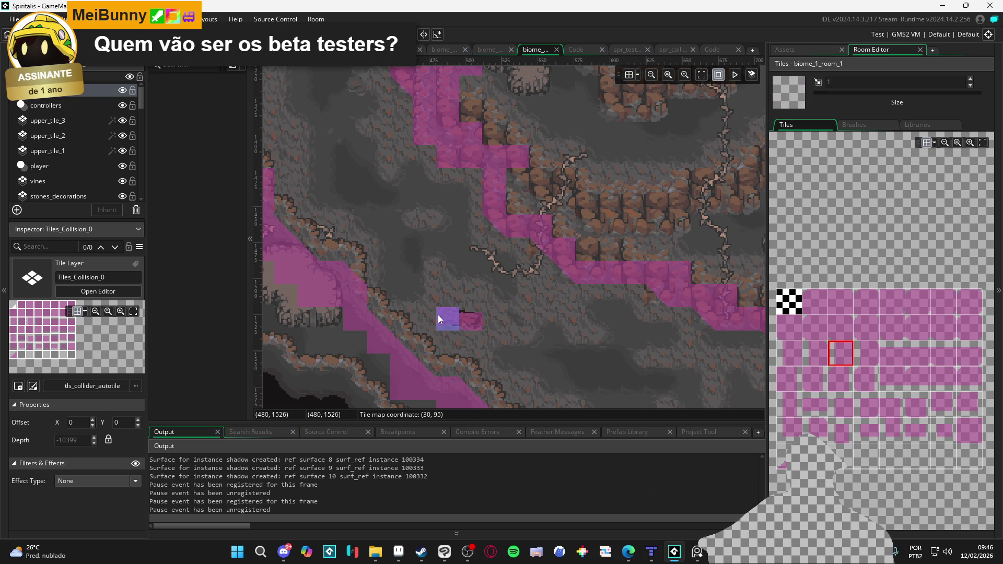
Make the picked collision tile the brush and paint a block over the small rock.
key("ctrl+c")
scroll(562, 351, "up", 10)
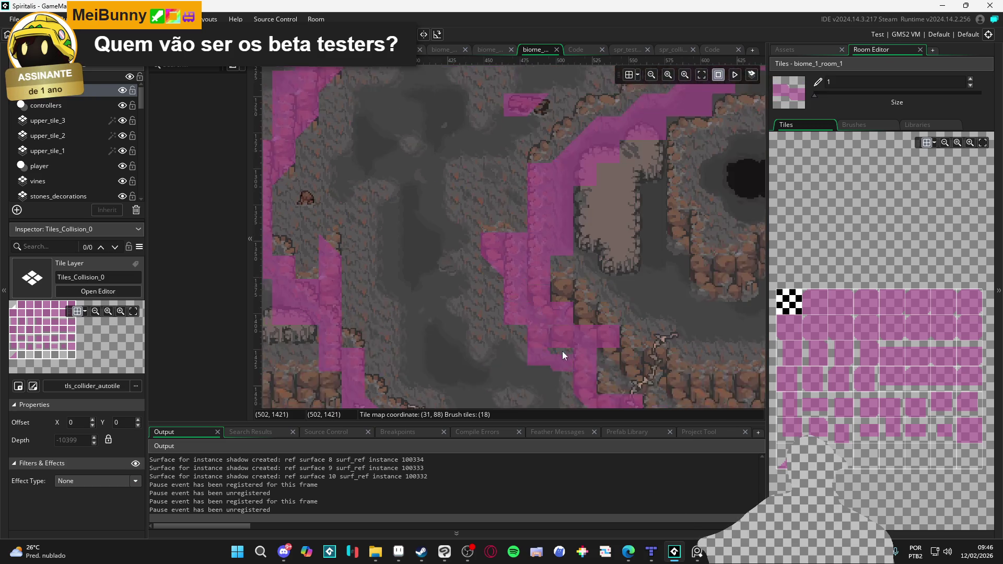
scroll(590, 157, "up", 10)
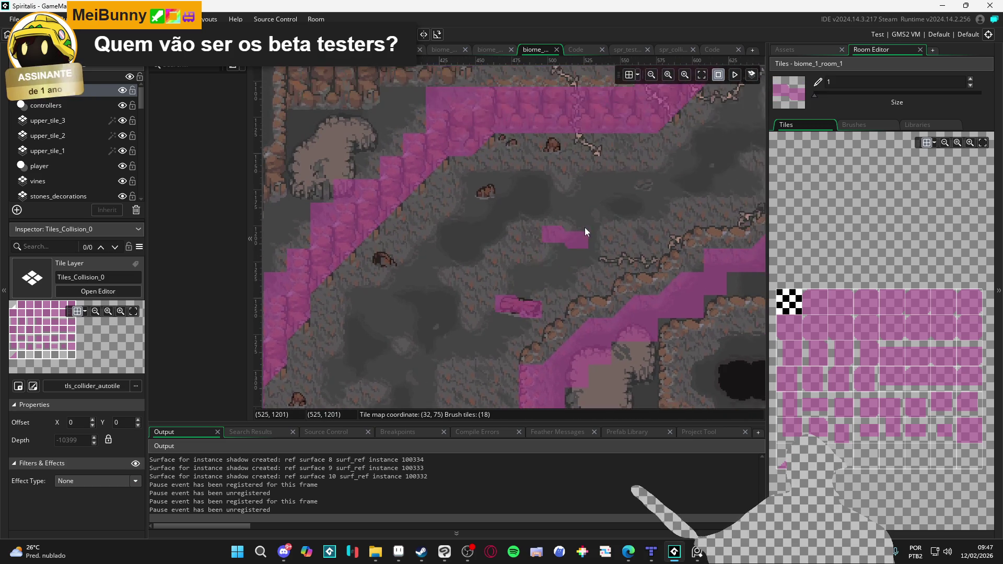
scroll(585, 228, "right", 8)
scroll(522, 320, "up", 10)
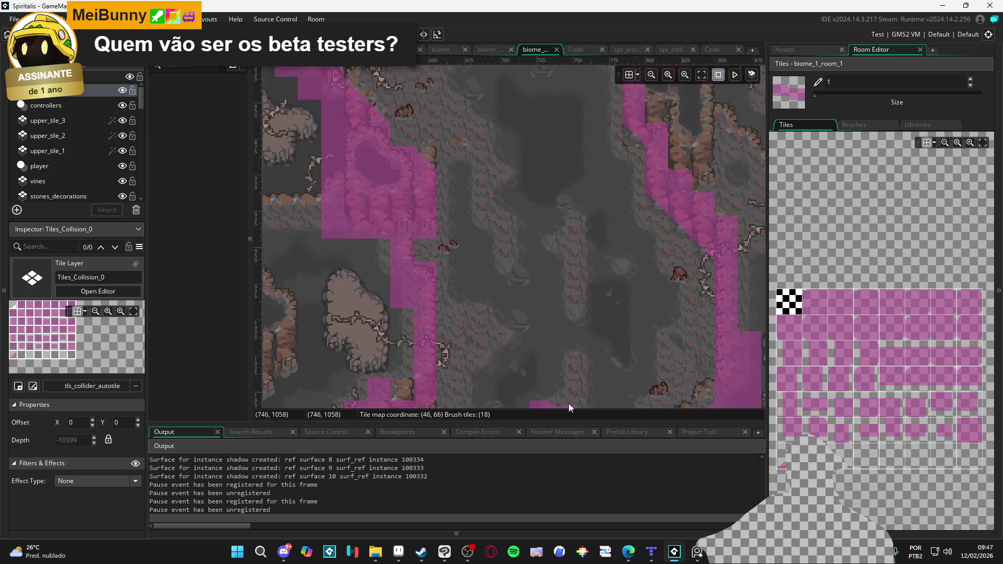
scroll(572, 361, "down", 10)
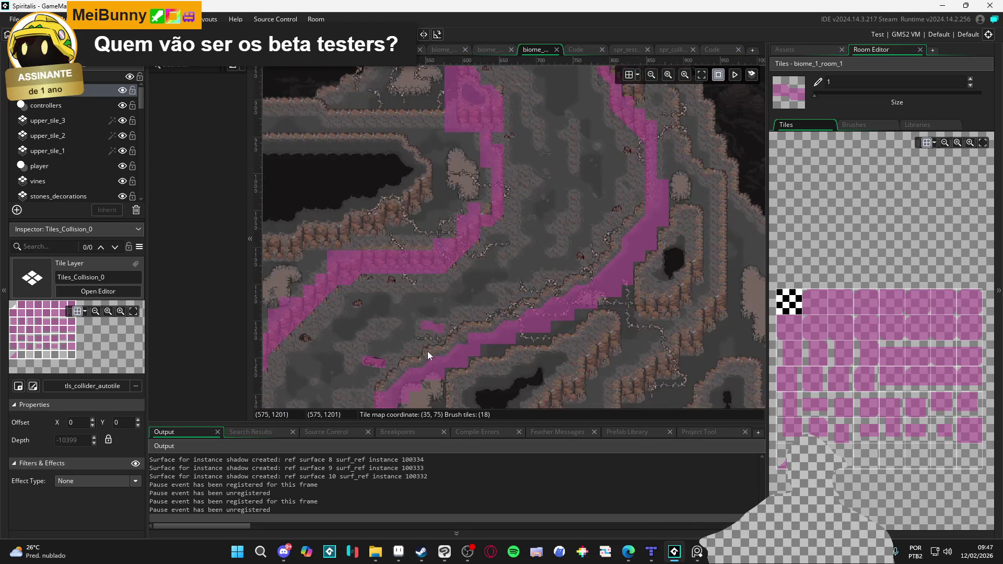
scroll(452, 320, "down", 5)
scroll(493, 286, "right", 10)
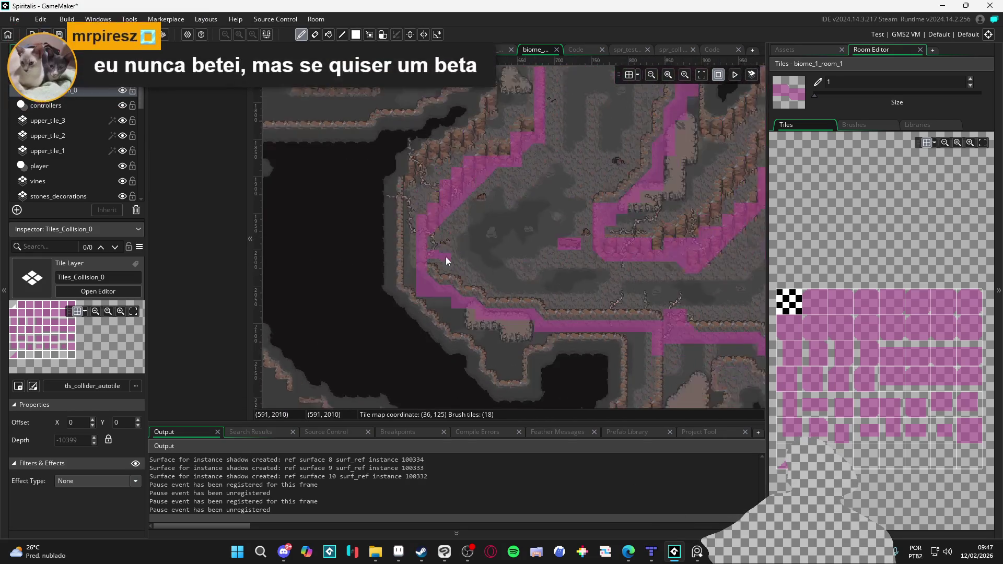
scroll(617, 361, "up", 3)
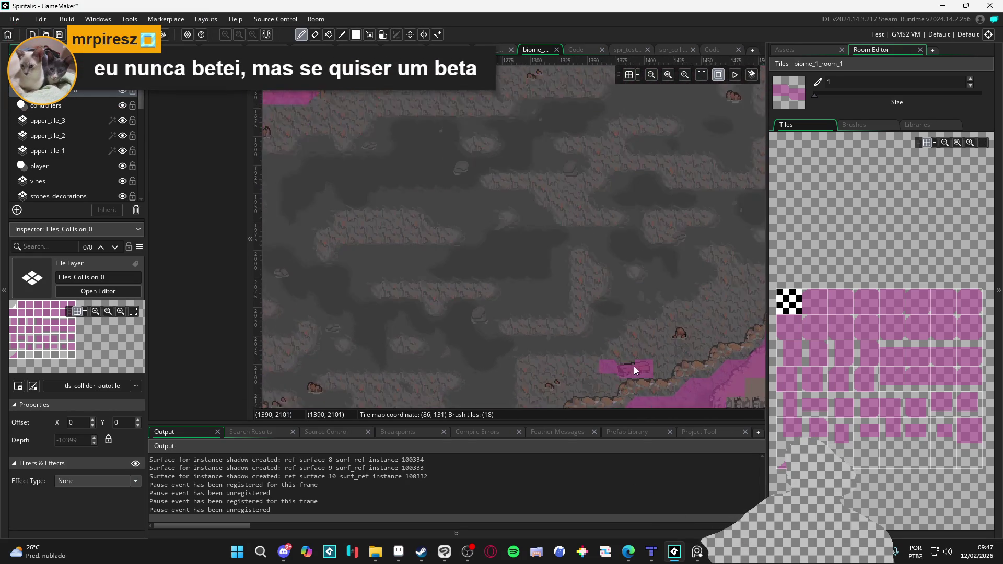
scroll(445, 289, "up", 5)
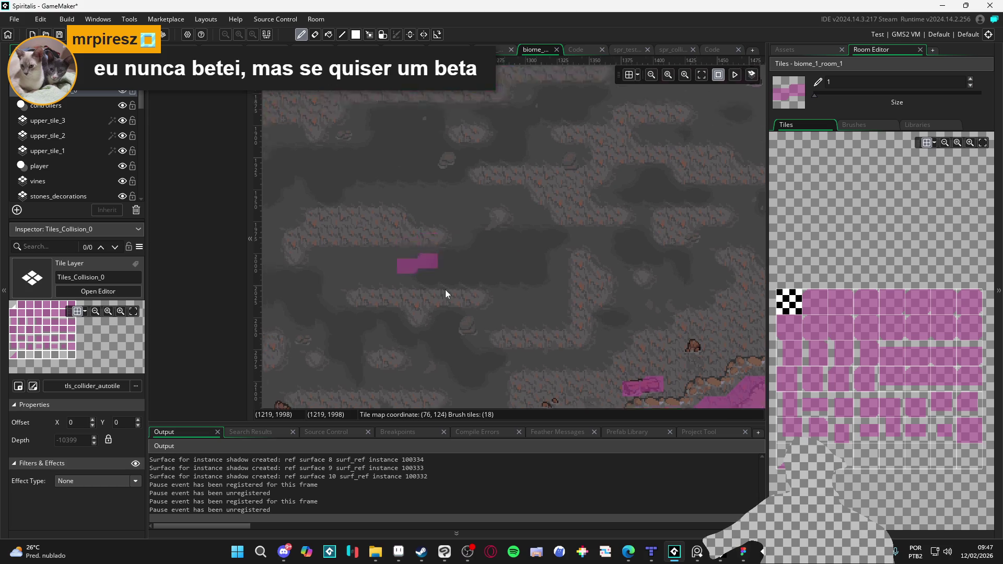
scroll(439, 319, "left", 5)
scroll(443, 325, "right", 10)
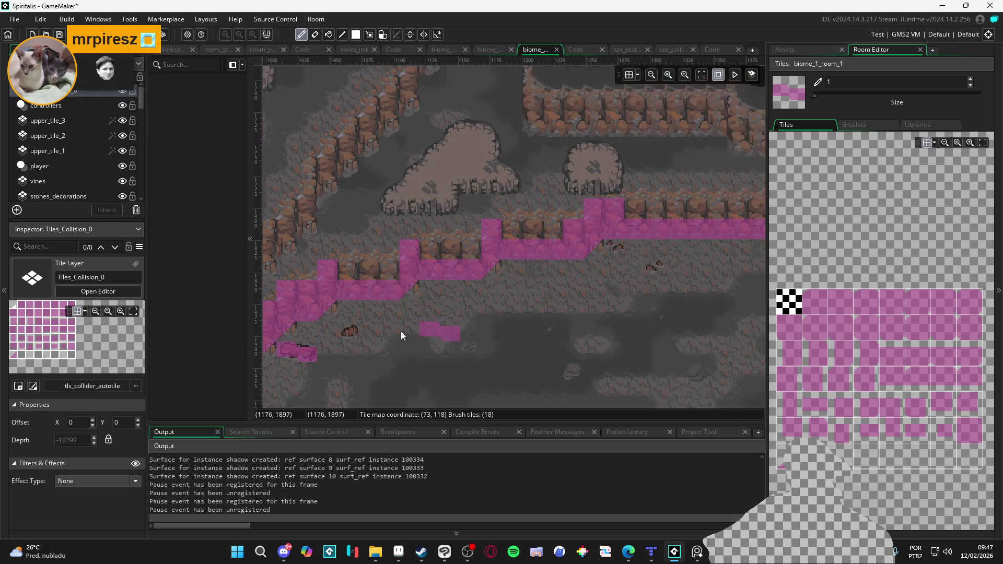
scroll(453, 343, "up", 3)
scroll(509, 290, "right", 5)
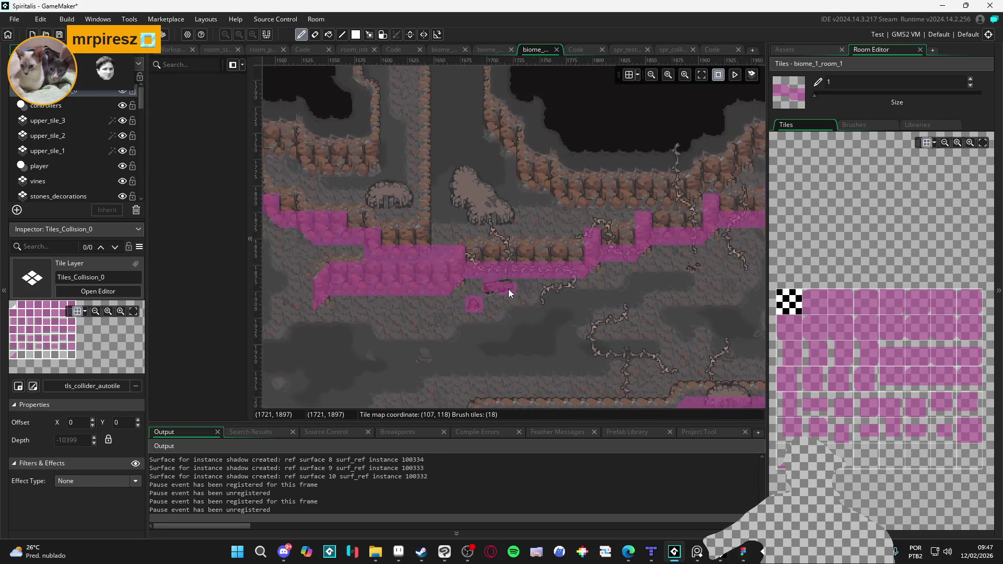
scroll(536, 313, "down", 3)
scroll(348, 362, "right", 10)
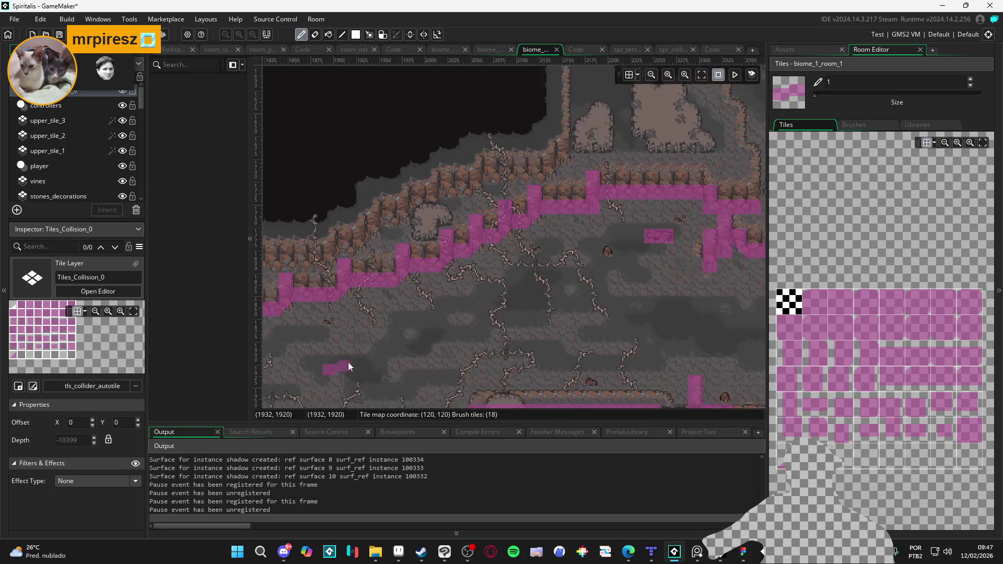
scroll(498, 177, "up", 5)
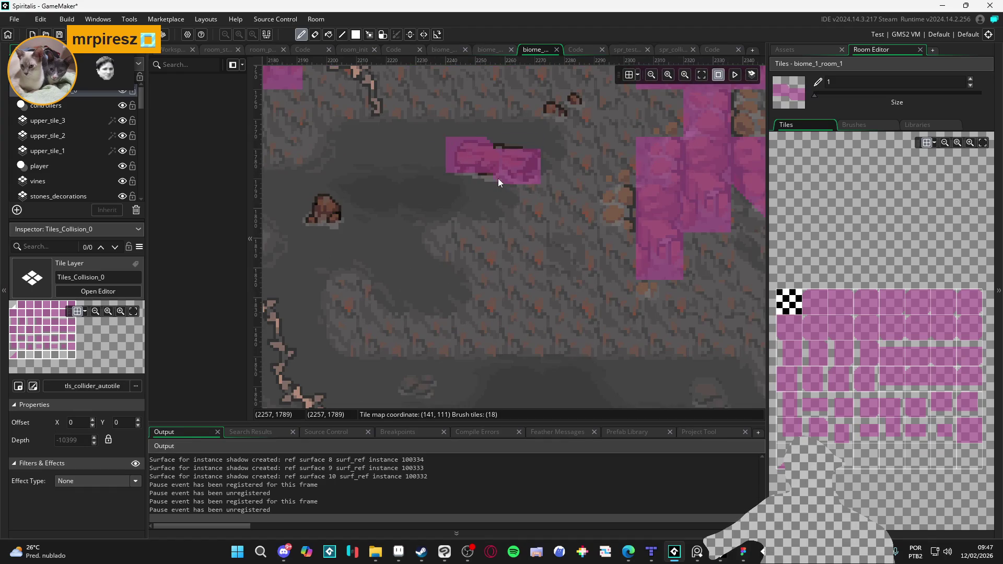
scroll(607, 272, "down", 4)
scroll(607, 272, "right", 5)
scroll(479, 278, "up", 2)
left_click(579, 250)
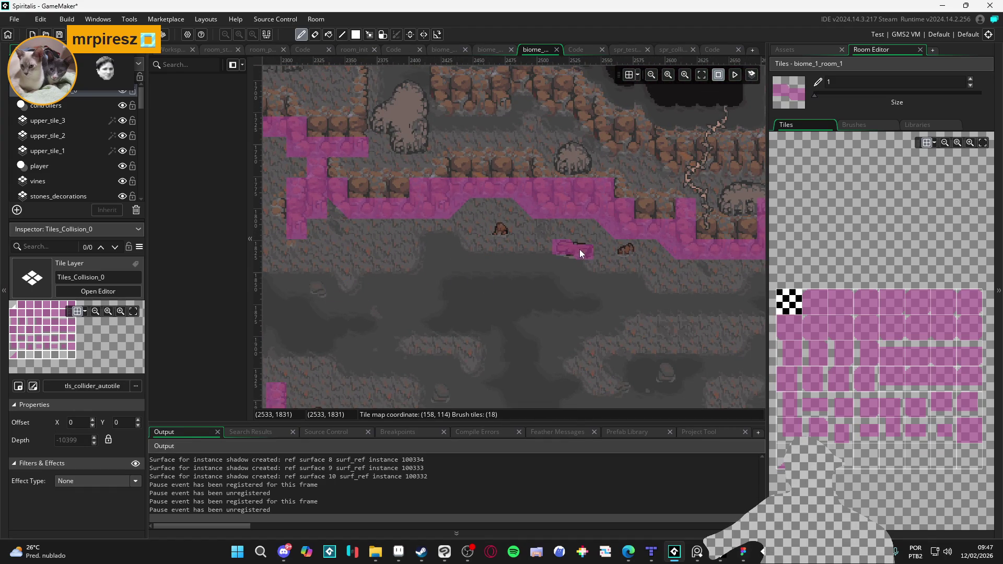
scroll(575, 272, "down", 4)
left_click(475, 225)
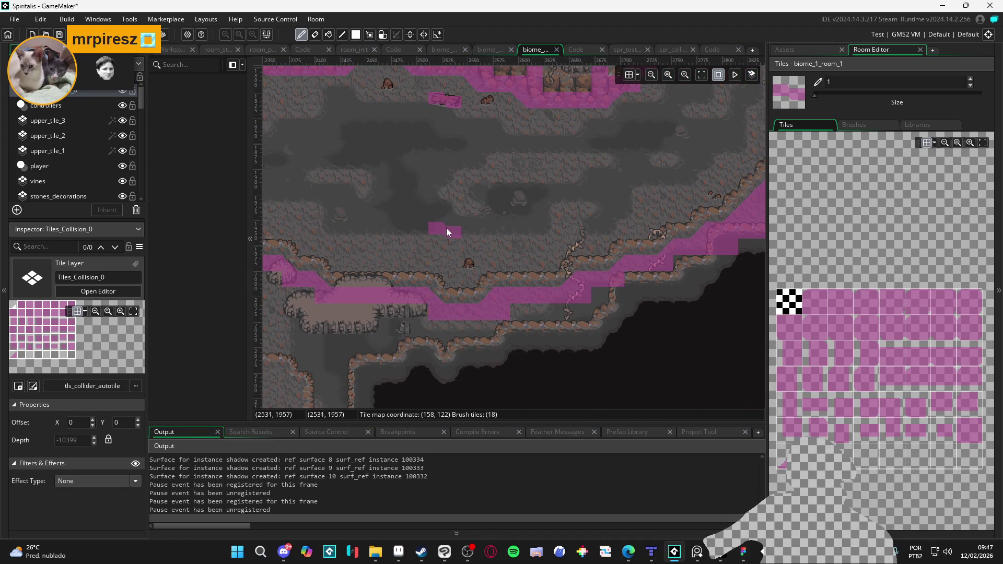
Add another collision block over a small prop on the cave floor.
scroll(437, 248, "down", 2)
scroll(531, 263, "left", 5)
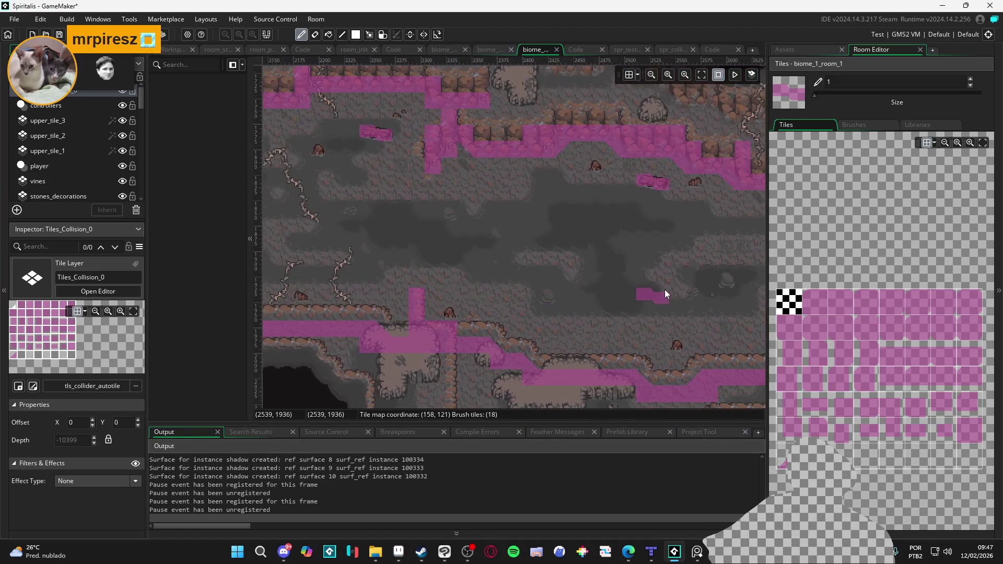
scroll(496, 395, "up", 5)
scroll(526, 373, "right", 5)
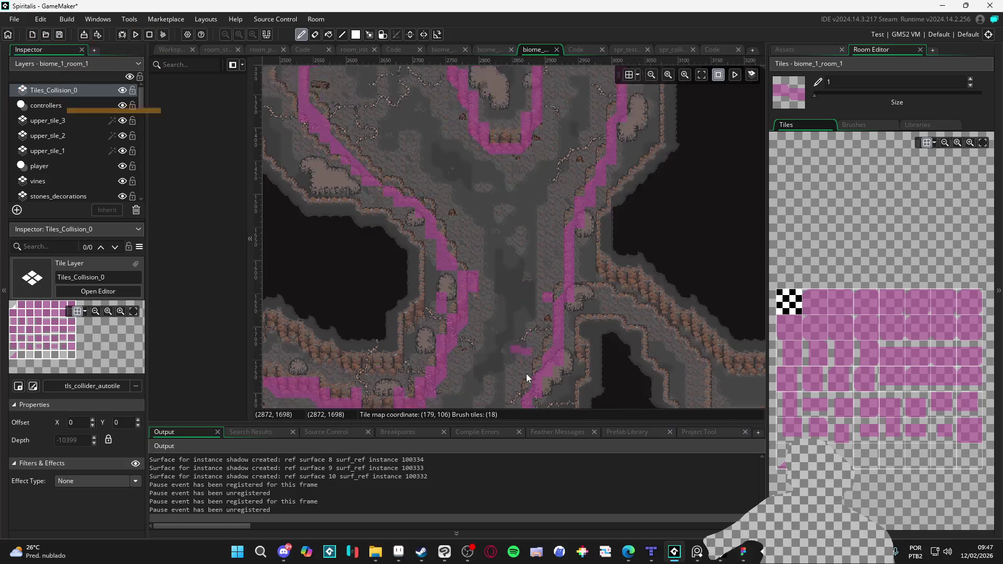
scroll(521, 314, "up", 4)
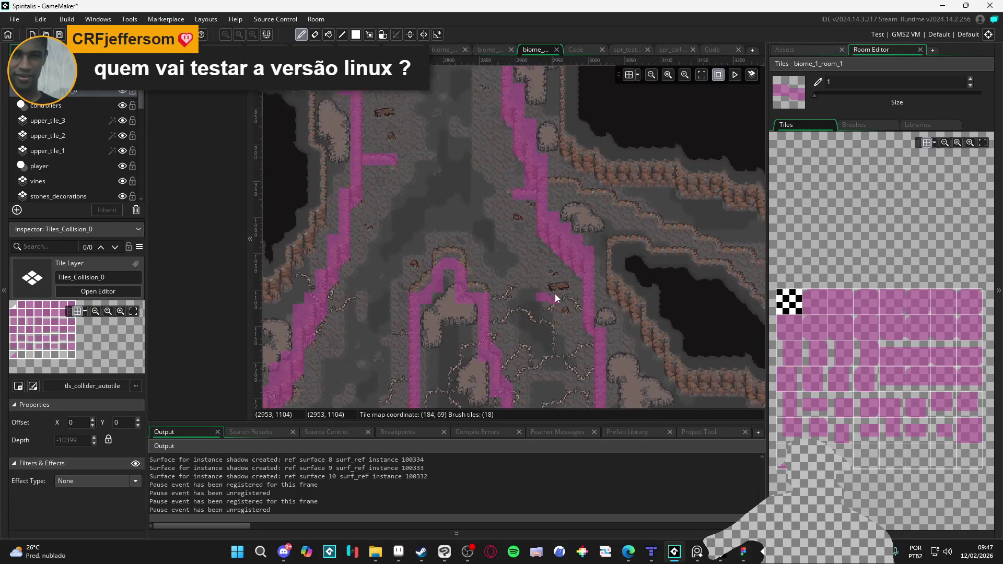
left_click(560, 281)
scroll(565, 281, "down", 2)
scroll(546, 304, "up", 5)
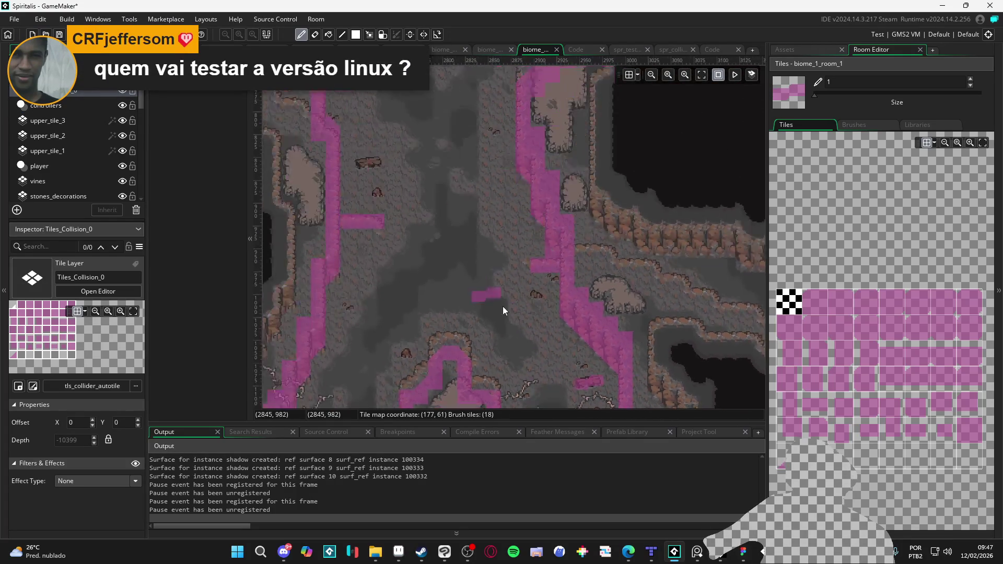
scroll(494, 361, "down", 3)
scroll(548, 235, "up", 4)
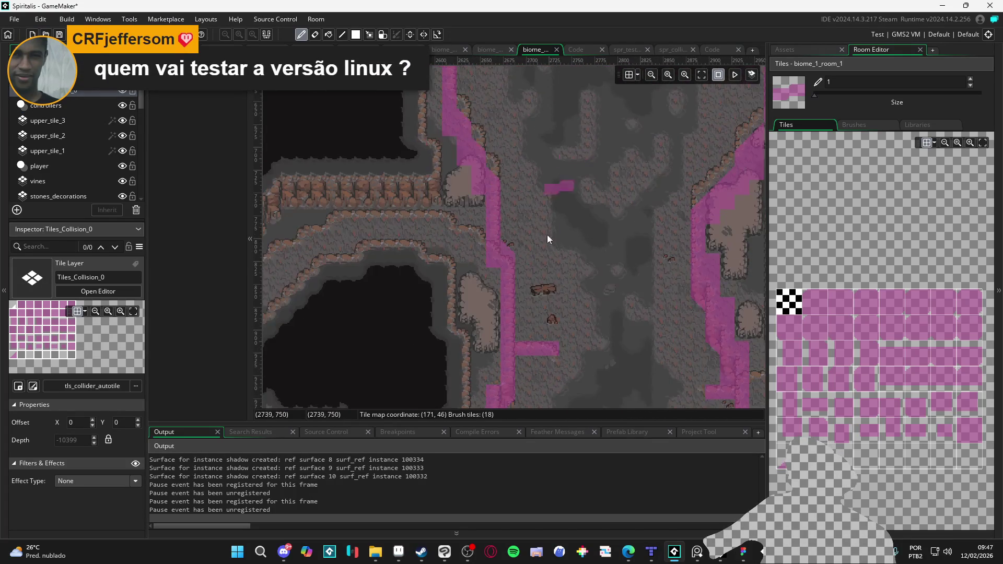
scroll(545, 297, "down", 5)
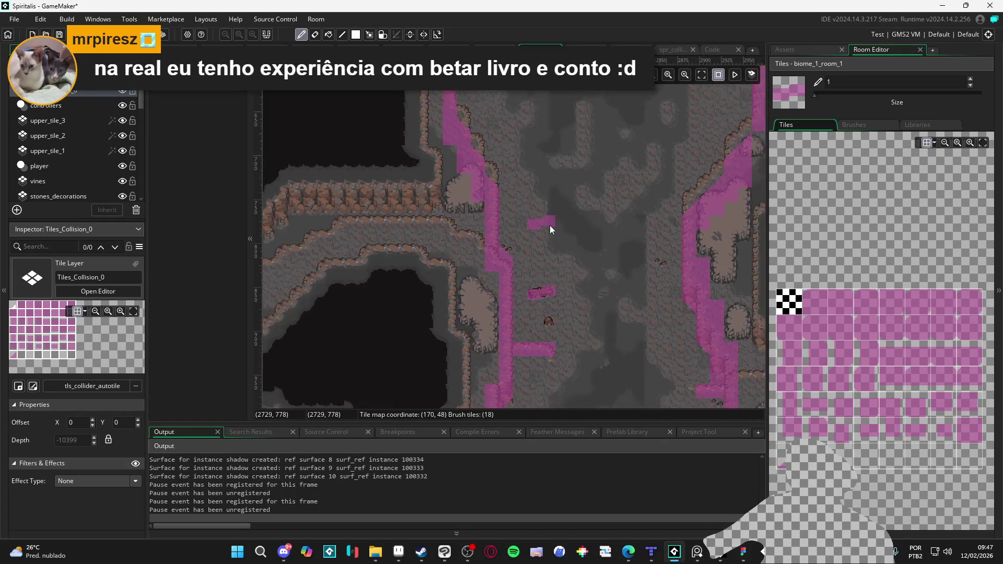
scroll(531, 272, "up", 3)
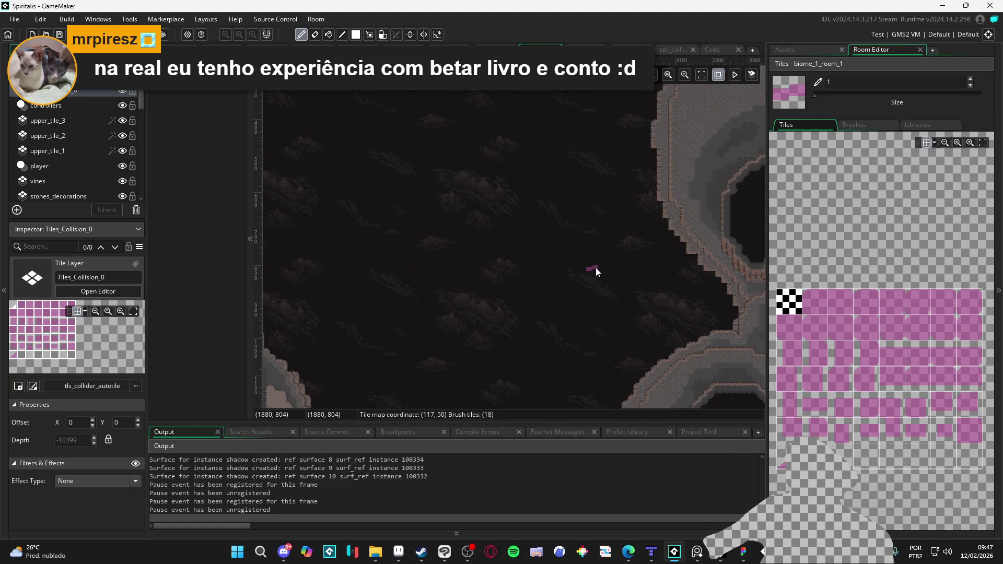
scroll(620, 227, "down", 3)
scroll(512, 242, "up", 1)
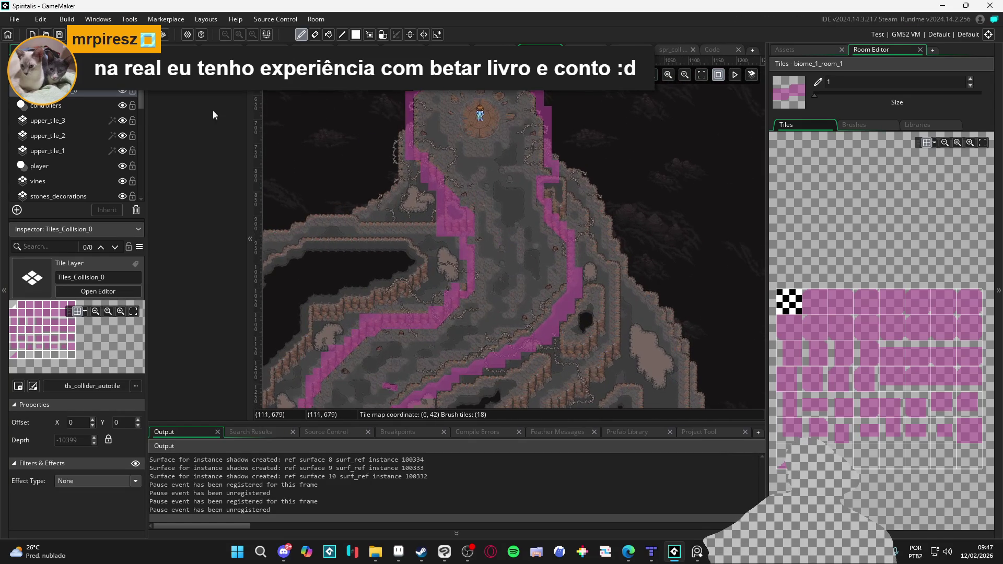
Hide the Tiles_Collision_0 layer, then close the running test game.
left_click(120, 92)
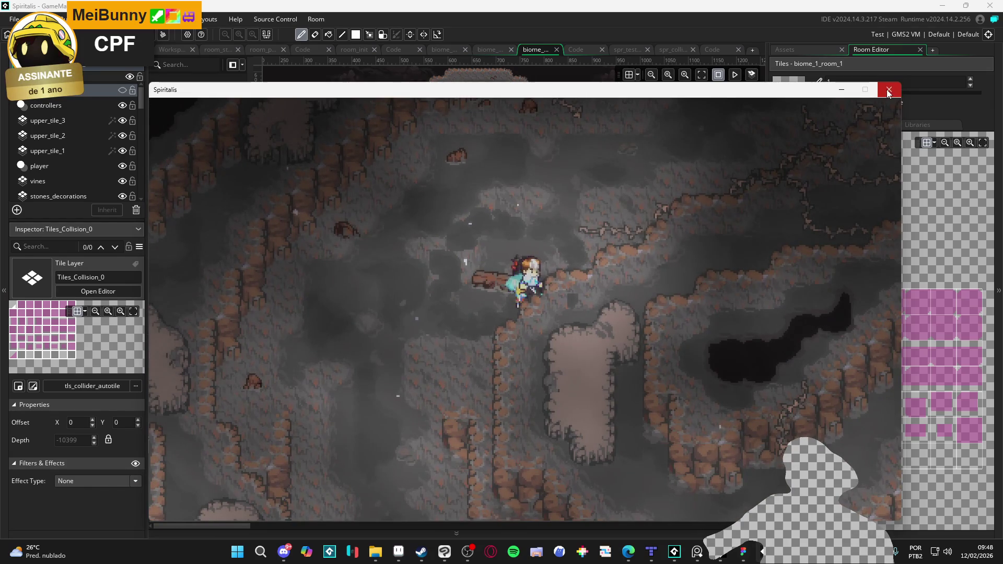
left_click(887, 92)
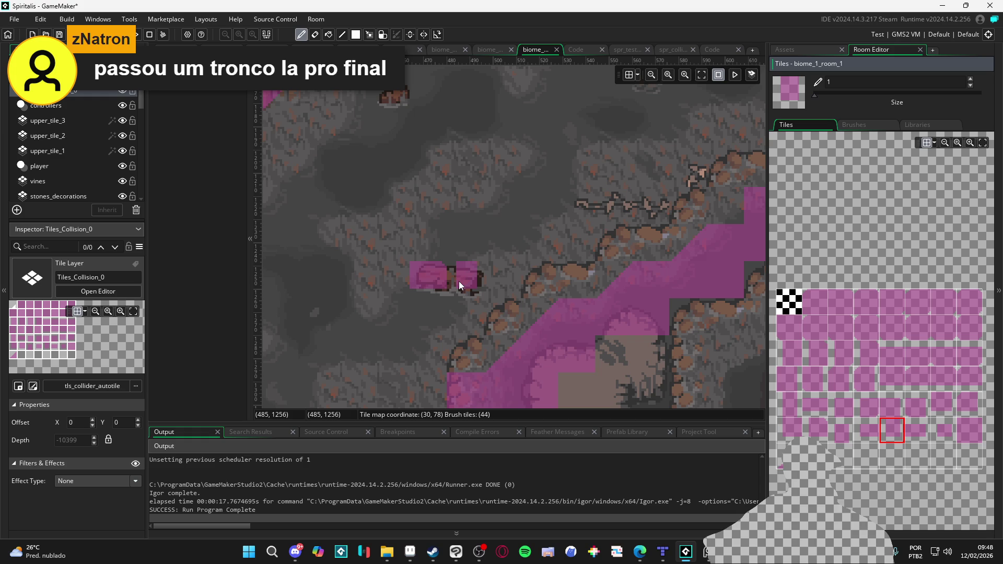
Paint a collision block over the fallen log and start a new F5 test run.
scroll(574, 229, "down", 2)
left_click(587, 225)
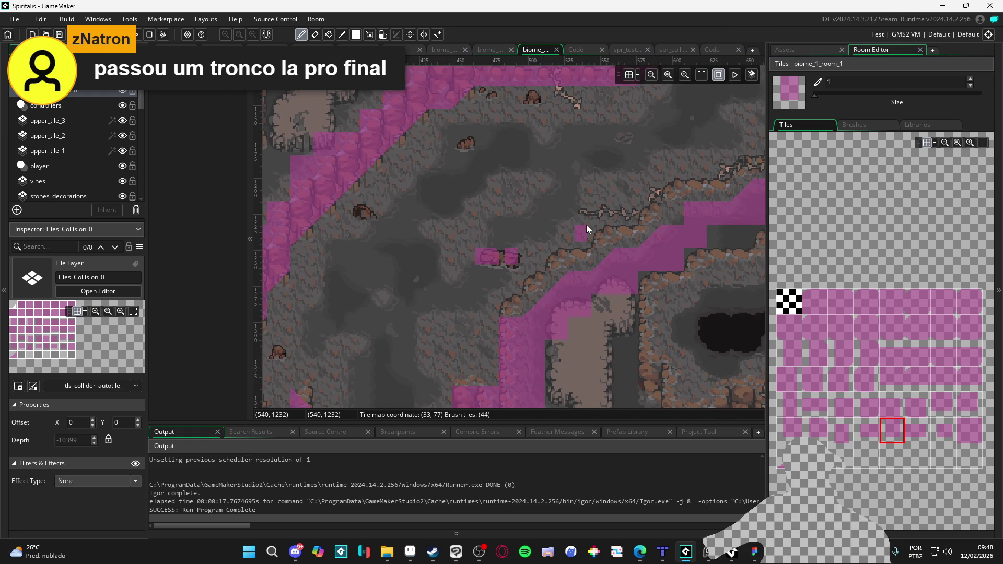
key("F5")
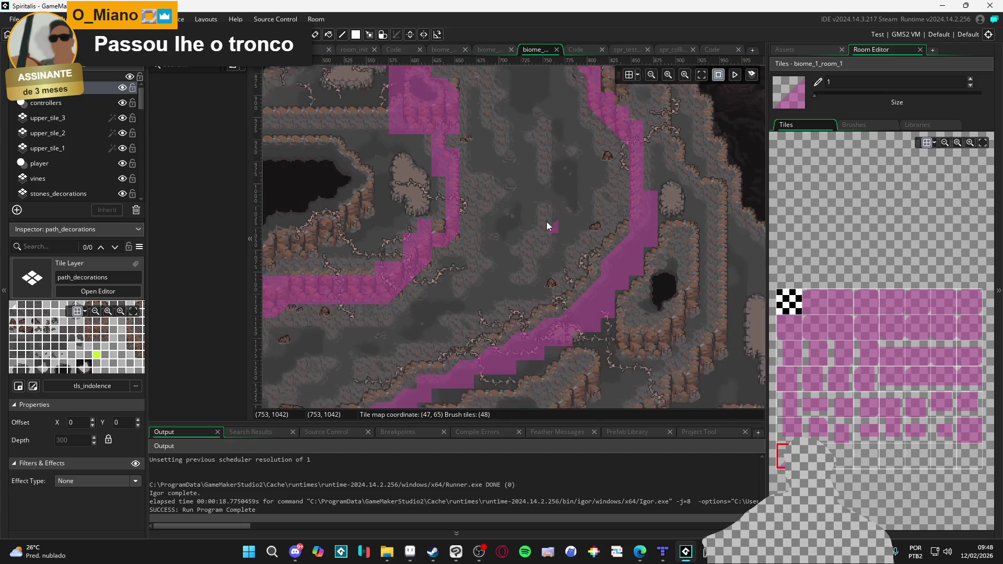
Switch to the selection tool (m) and drag-select a small patch of tiles near the path.
scroll(511, 209, "down", 3)
scroll(462, 296, "up", 3)
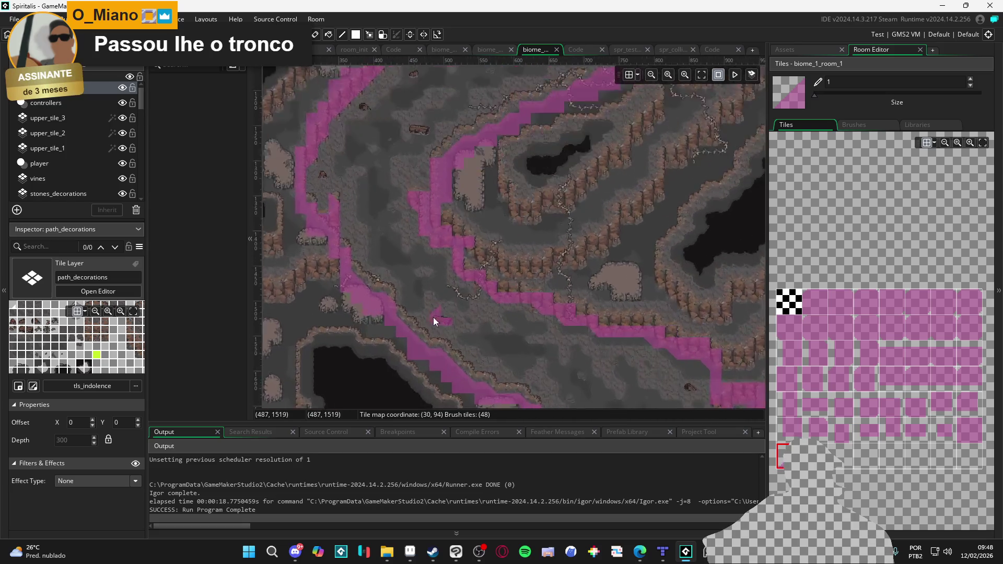
key("m")
left_click_drag(428, 315, 454, 328)
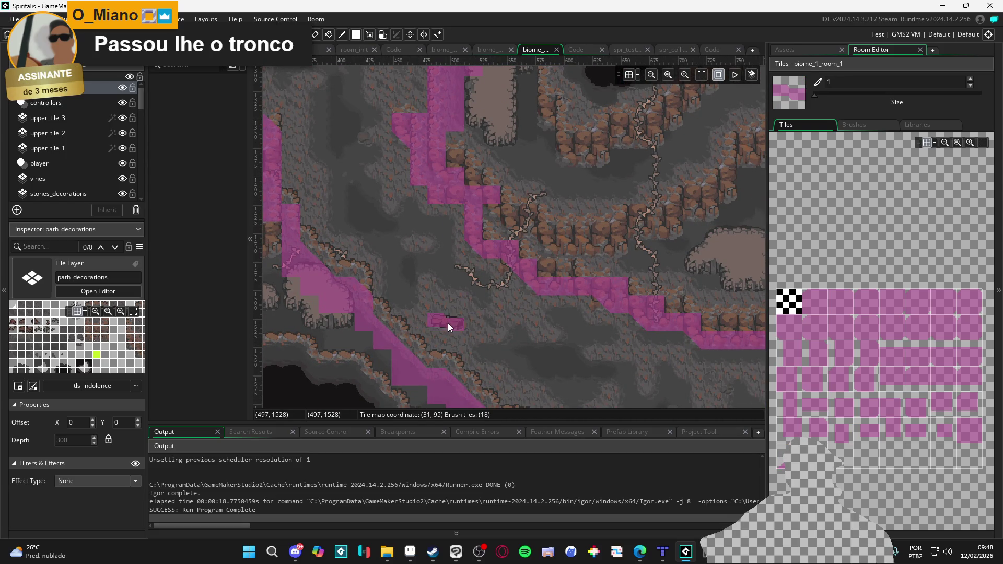
scroll(455, 298, "up", 3)
scroll(460, 282, "up", 9)
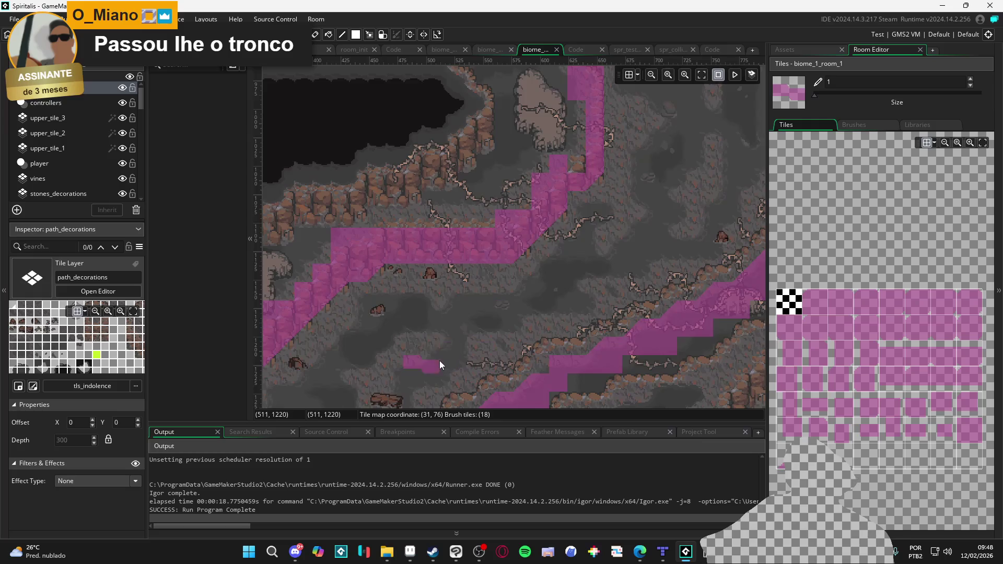
scroll(454, 335, "down", 2)
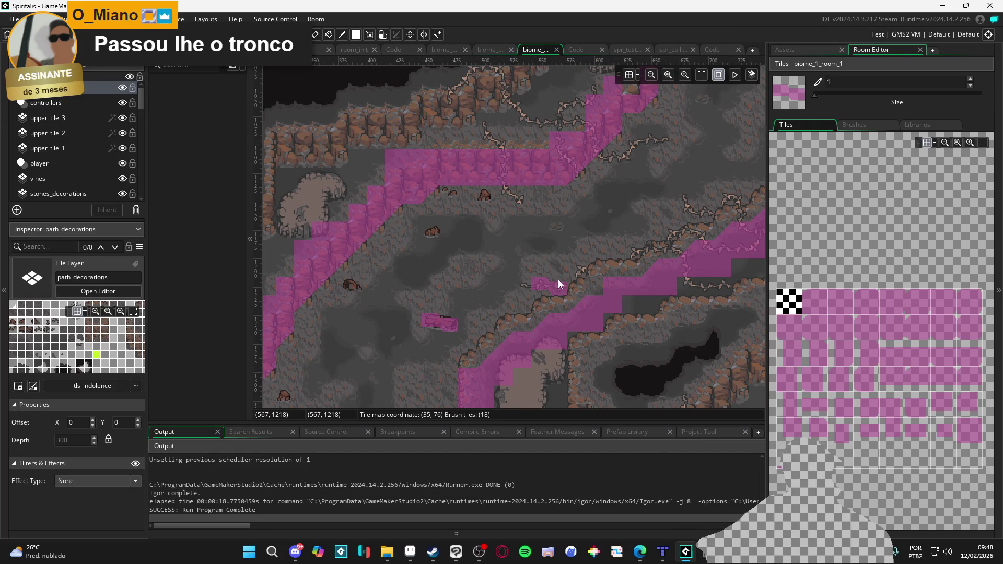
Run an F5 test of the cave room, then close the game window.
key("F5")
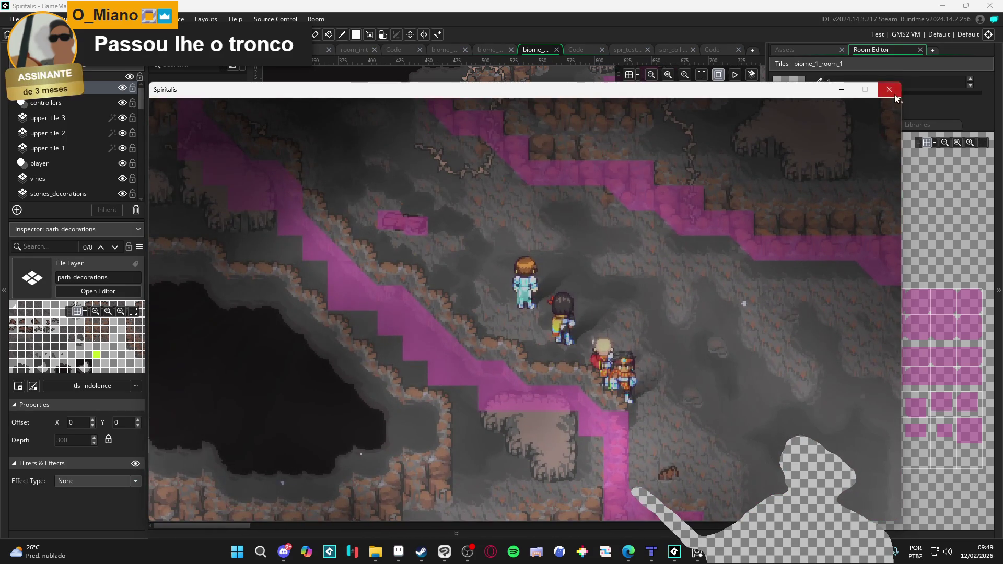
left_click(890, 89)
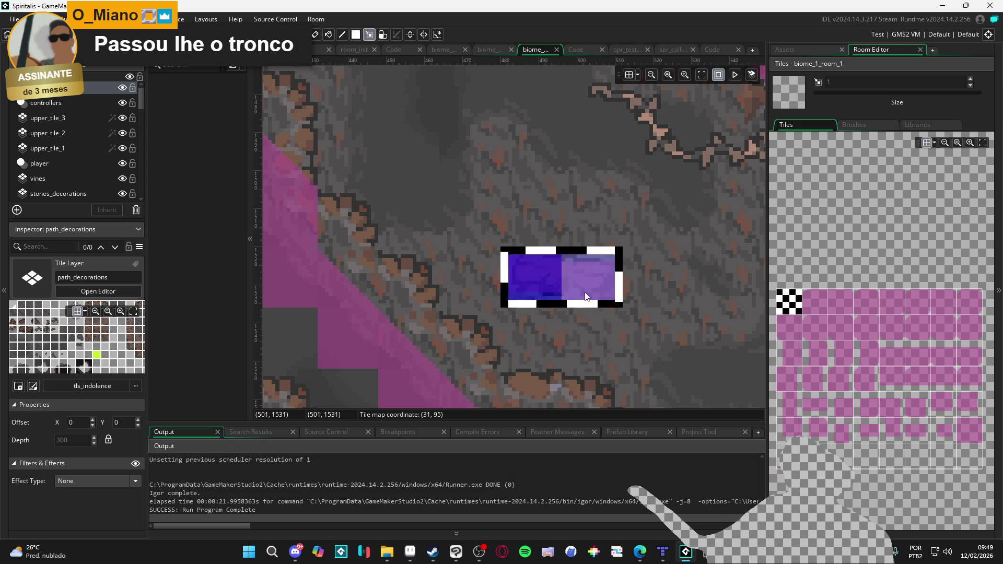
Copy the brown log tile from path_decorations, paint it onto the cave floor, then select Tiles_Collision_0.
key("ctrl+c")
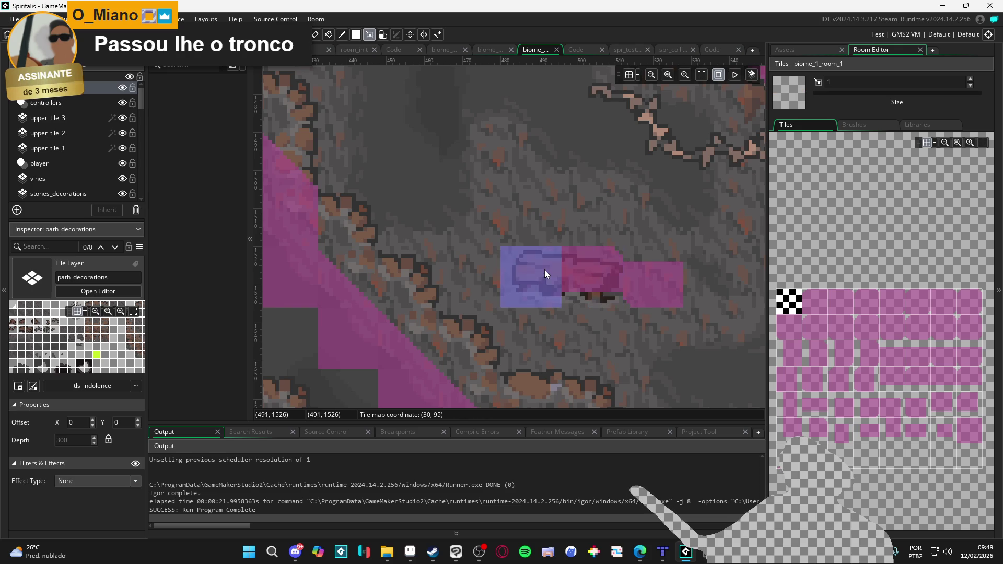
left_click(548, 274)
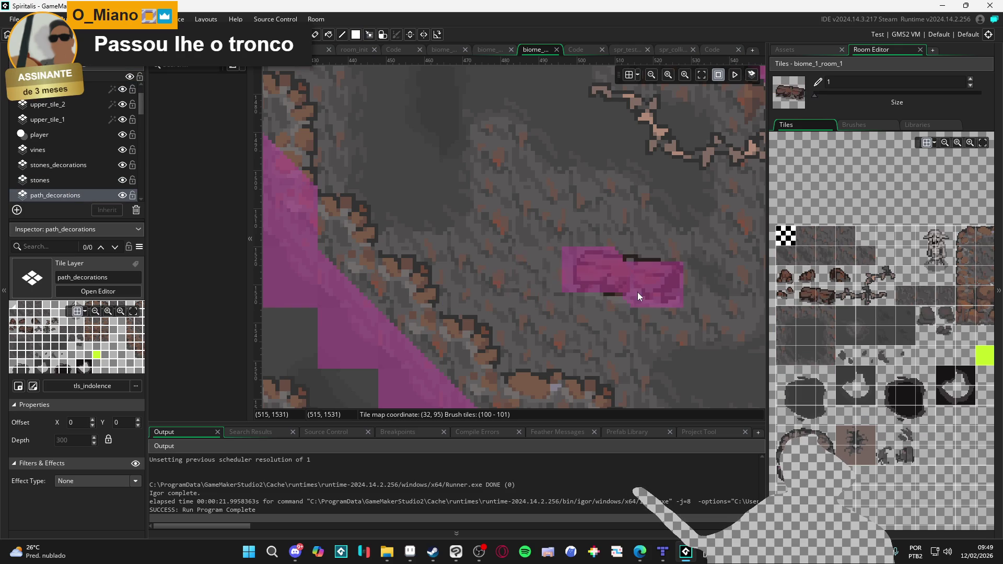
scroll(621, 256, "down", 1)
scroll(622, 256, "down", 3)
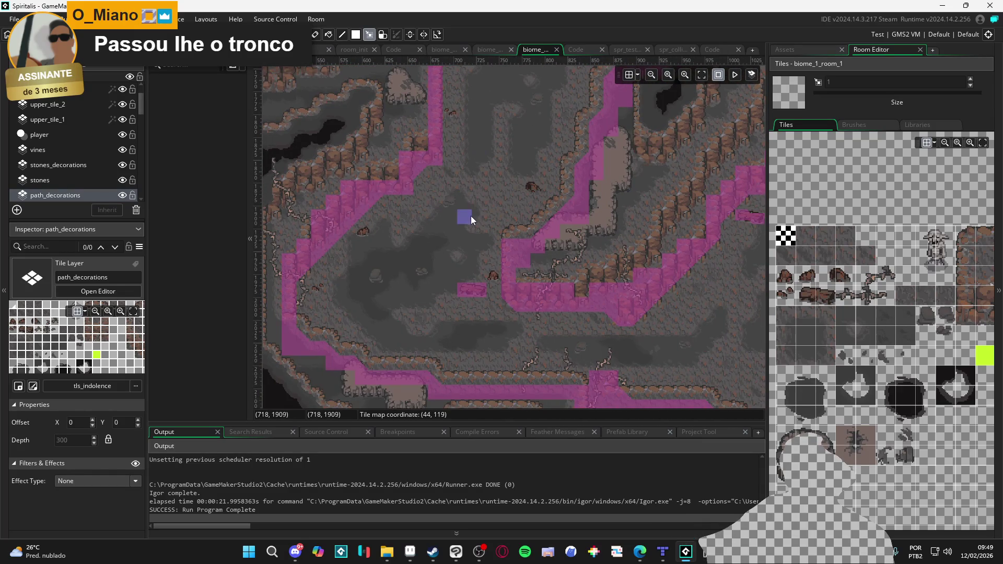
scroll(473, 330, "up", 2)
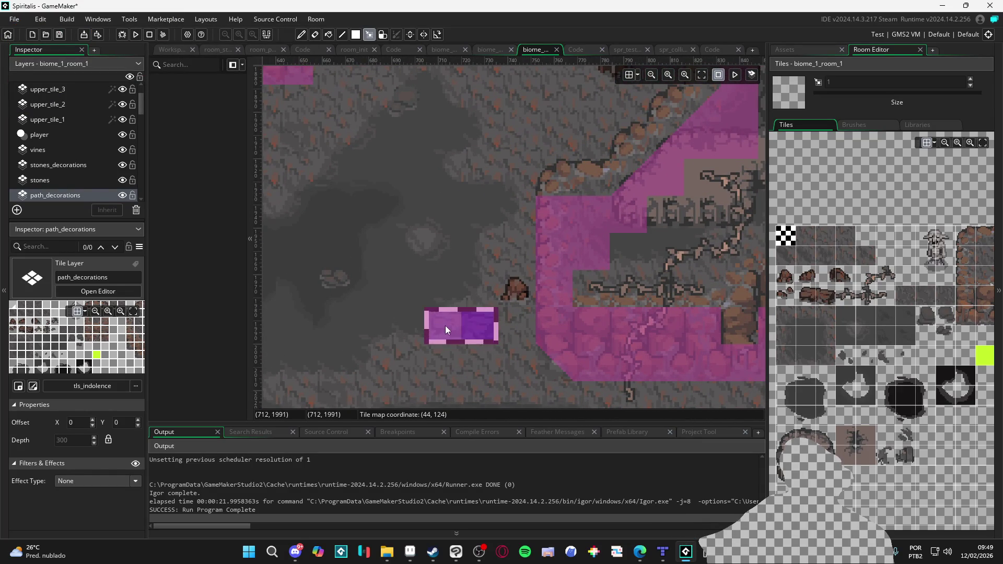
left_click(445, 325)
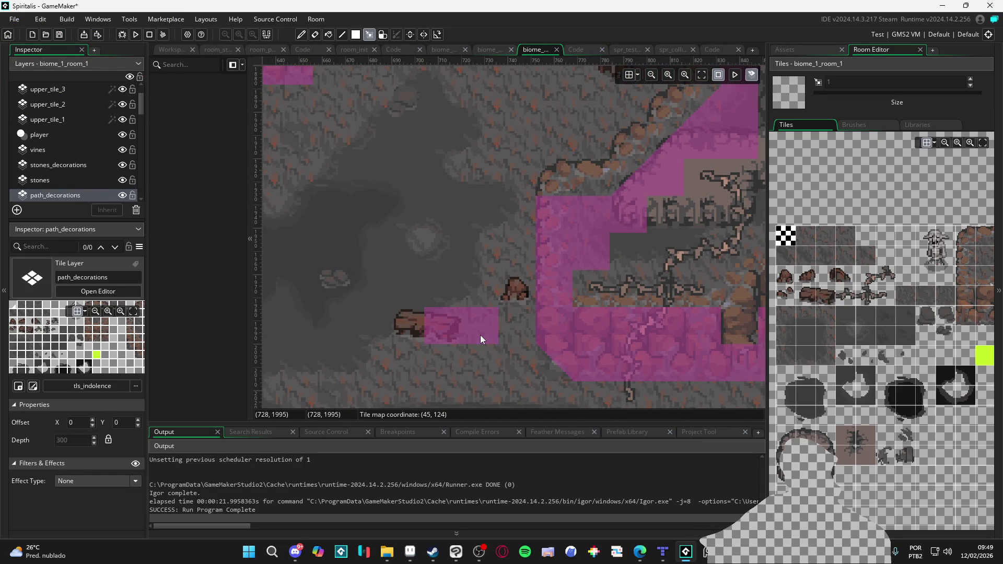
key("ctrl+Up")
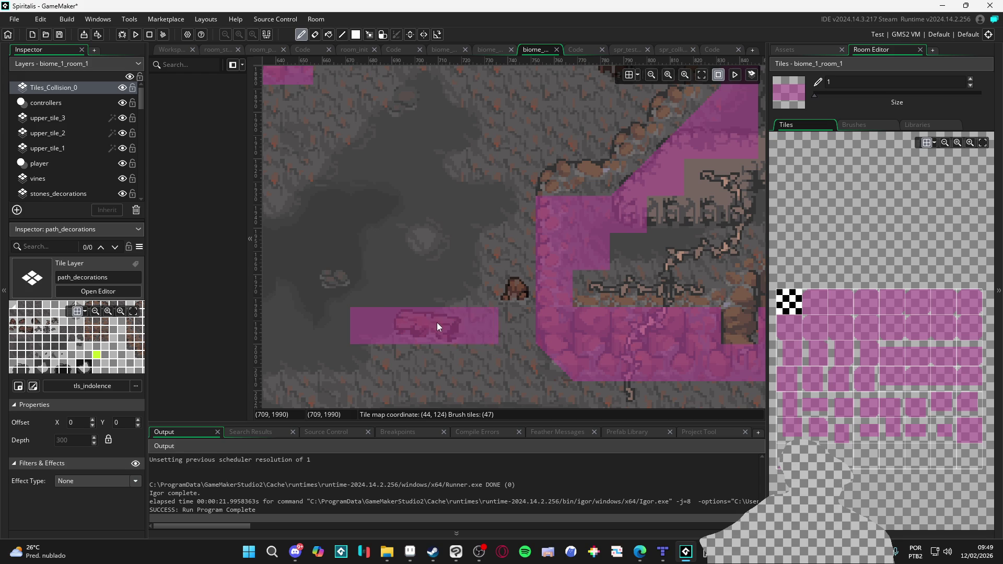
Clear the brush and pan around the cave map to review the painted tiles.
key("s")
scroll(554, 330, "down", 2)
scroll(554, 332, "up", 2)
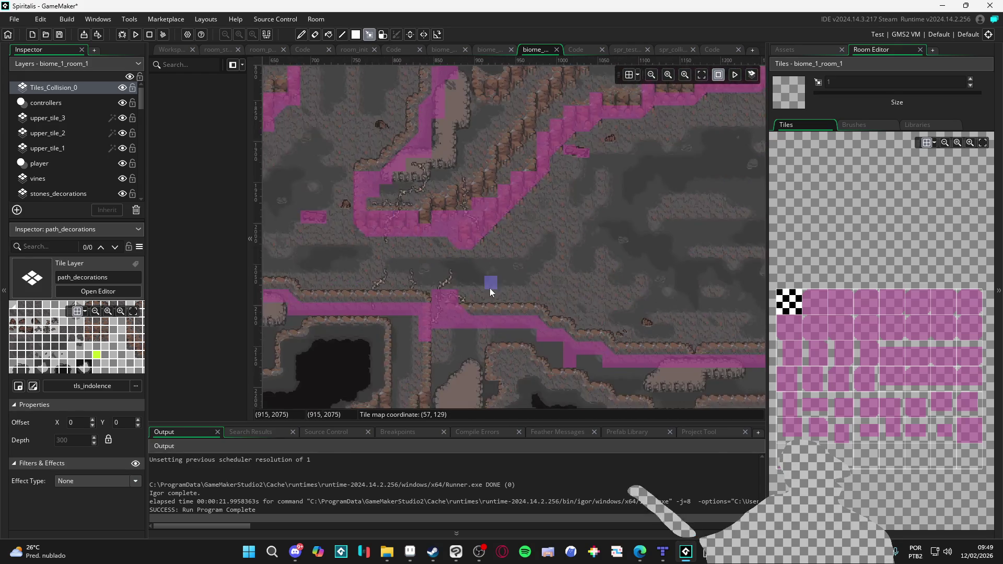
scroll(597, 283, "right", 5)
scroll(397, 330, "down", 3)
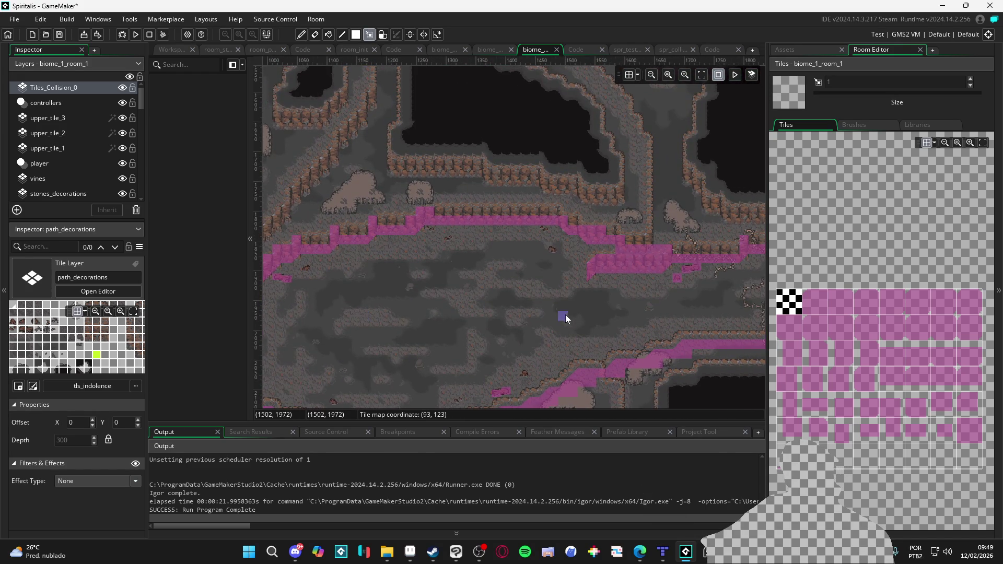
scroll(611, 284, "right", 6)
scroll(519, 306, "up", 2)
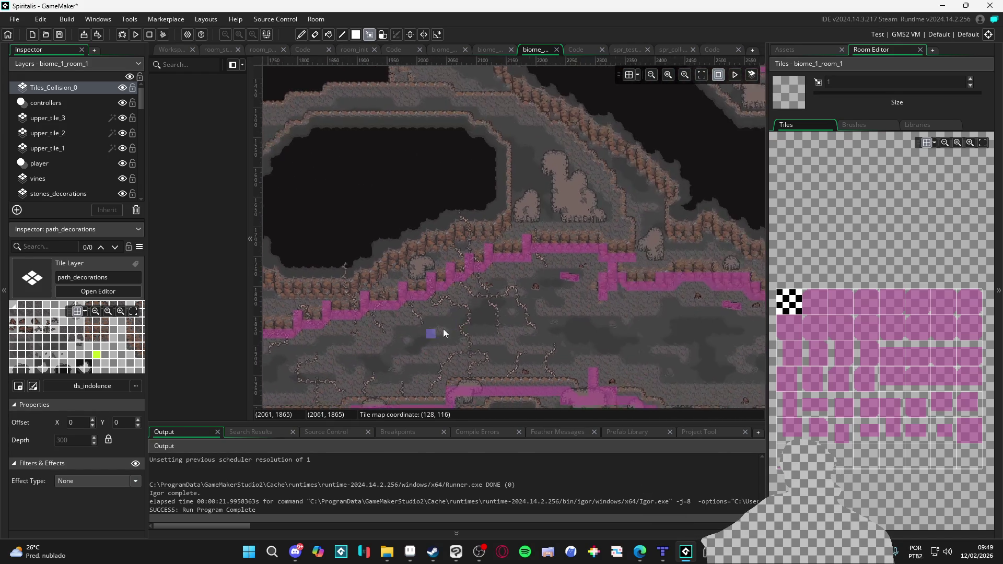
scroll(443, 334, "right", 5)
scroll(468, 328, "up", 4)
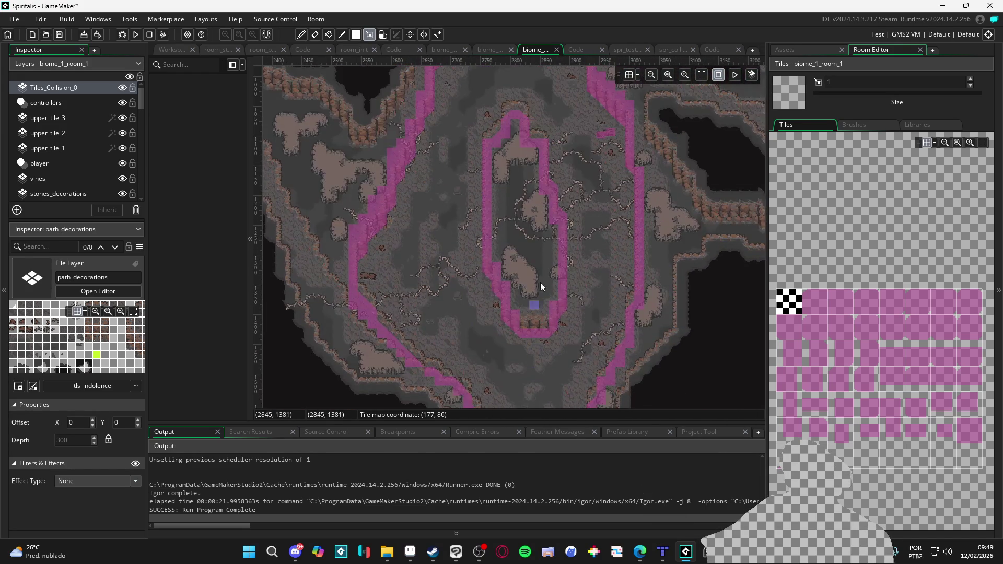
scroll(540, 286, "up", 5)
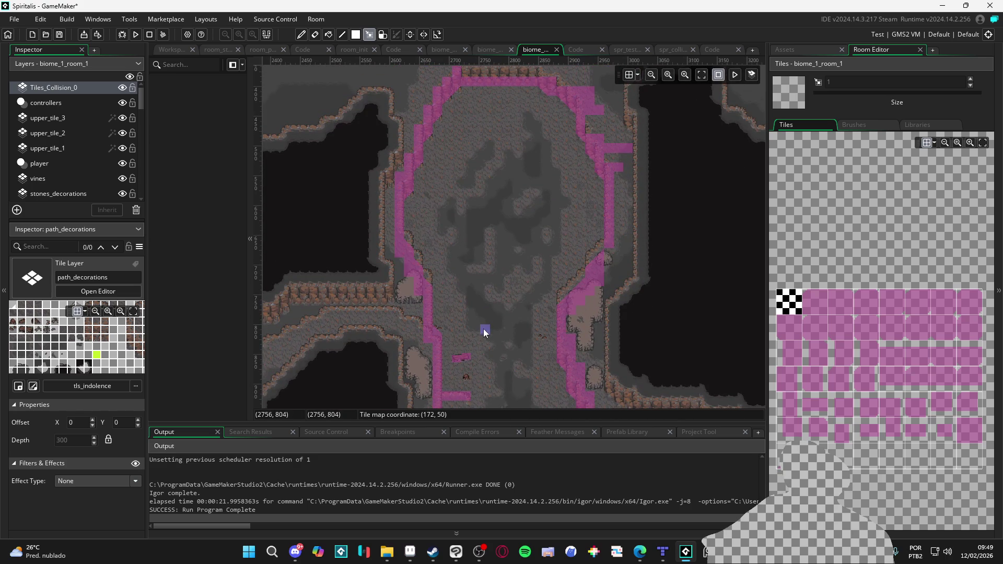
scroll(483, 329, "down", 3)
scroll(484, 243, "up", 2, "ctrl")
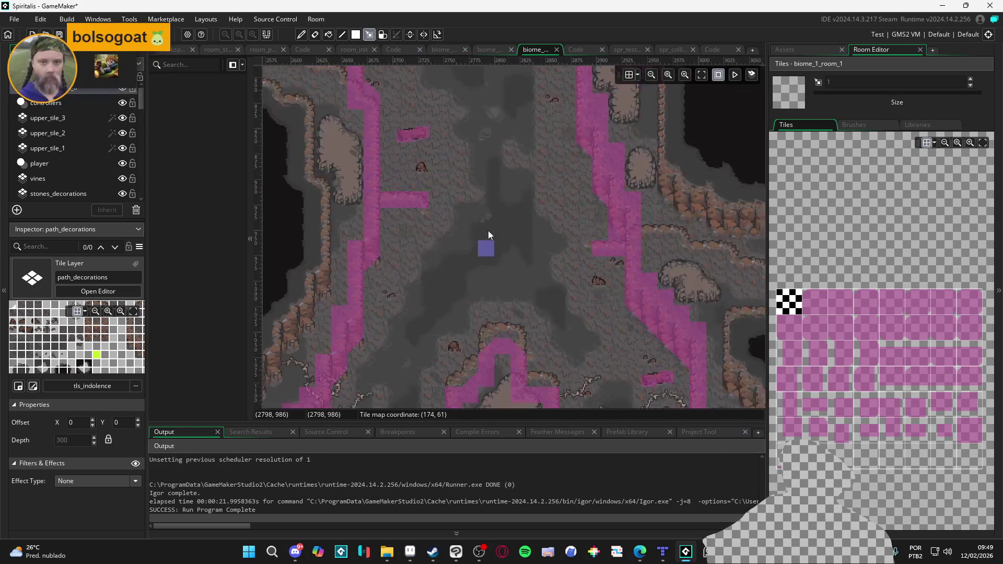
scroll(493, 210, "down", 6)
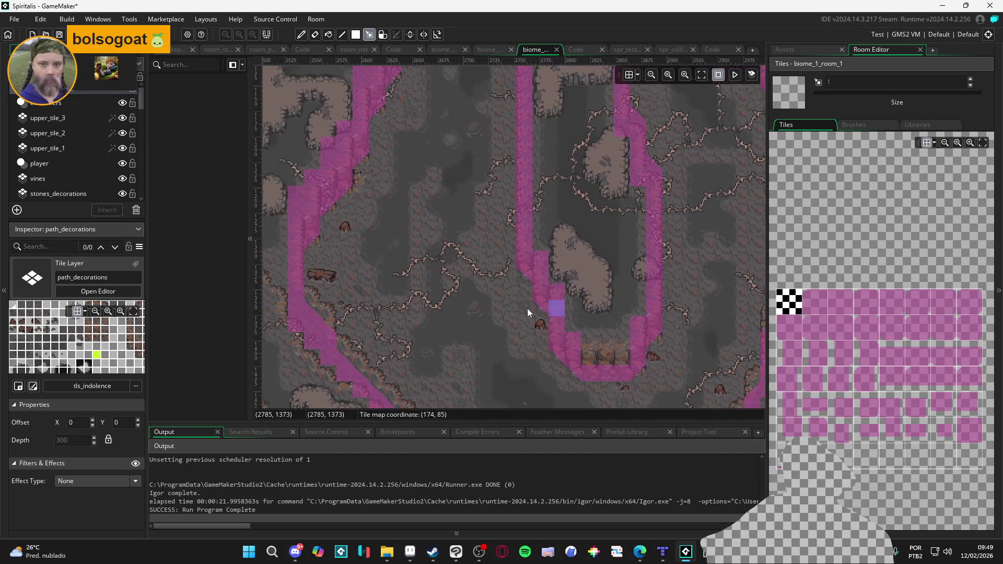
scroll(527, 308, "up", 5)
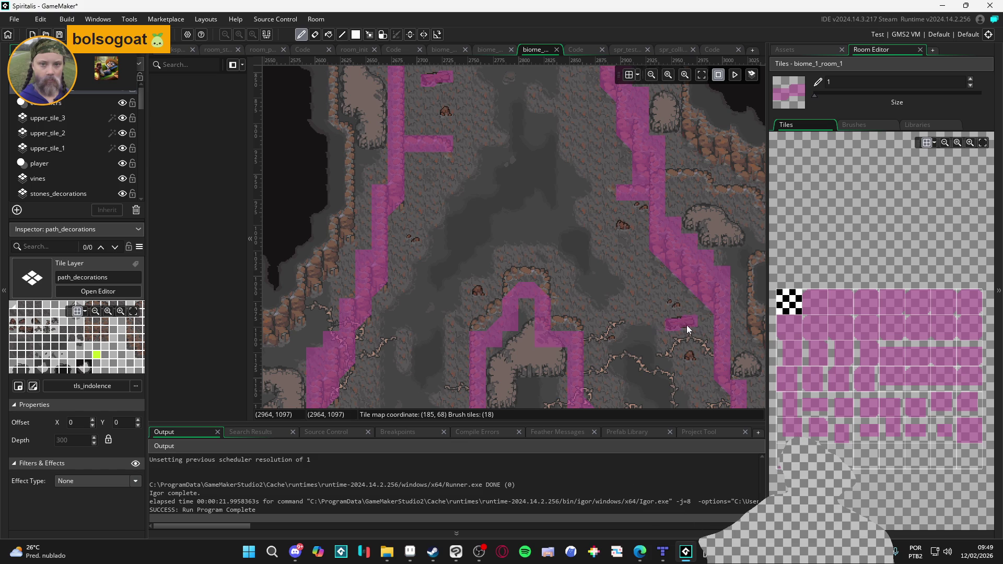
scroll(549, 191, "down", 2)
scroll(549, 190, "up", 1, "ctrl")
scroll(429, 379, "down", 3)
scroll(456, 278, "down", 2)
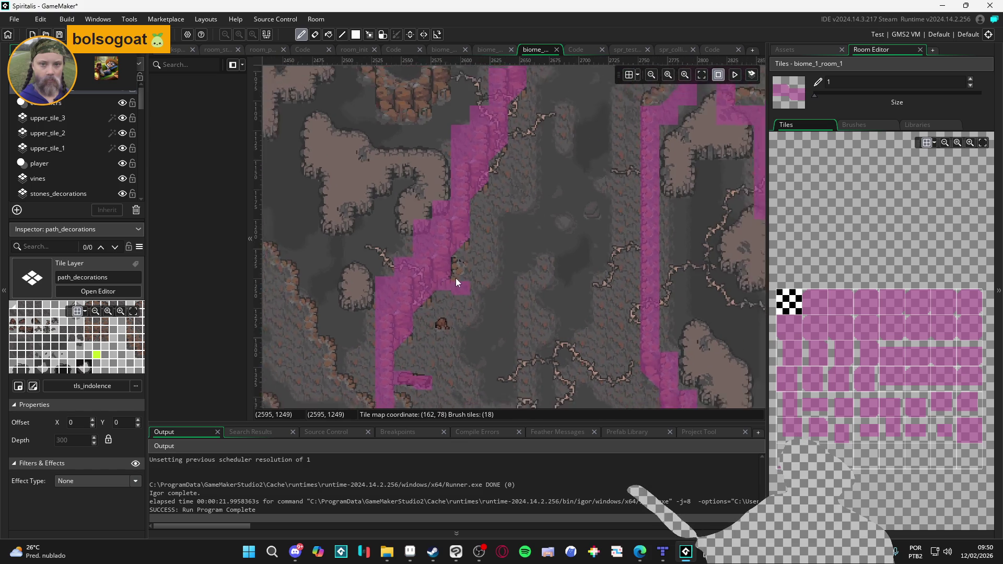
scroll(389, 342, "down", 3, "ctrl")
scroll(449, 276, "down", 2)
scroll(449, 276, "left", 6)
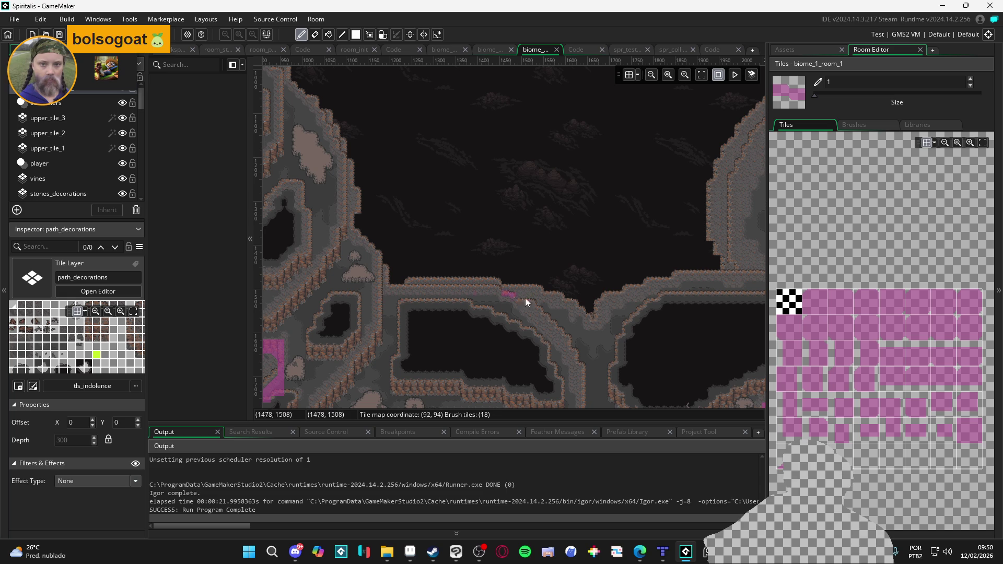
scroll(526, 299, "up", 5)
scroll(516, 224, "left", 6)
scroll(576, 231, "down", 2, "ctrl")
scroll(449, 188, "up", 2)
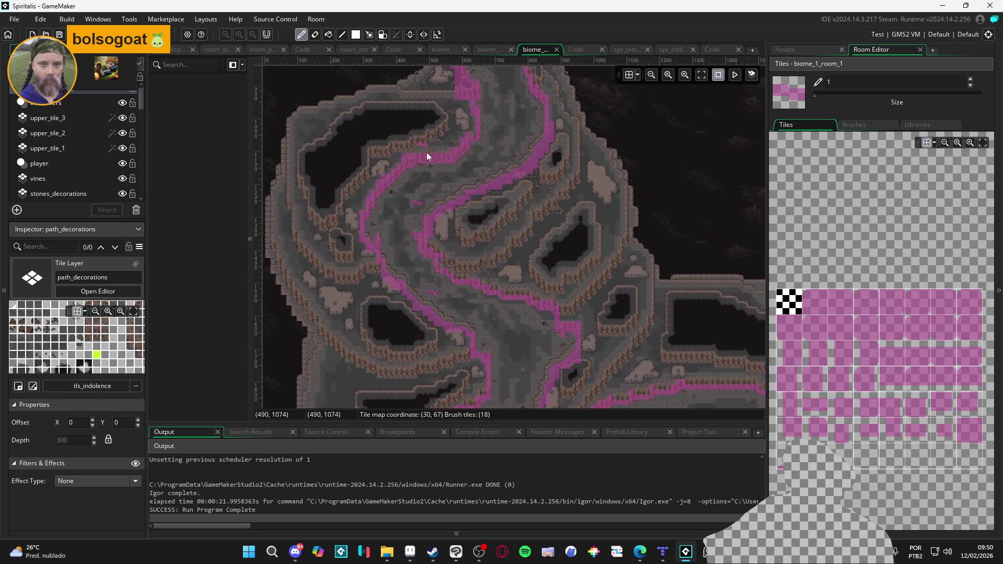
scroll(473, 272, "up", 4, "ctrl")
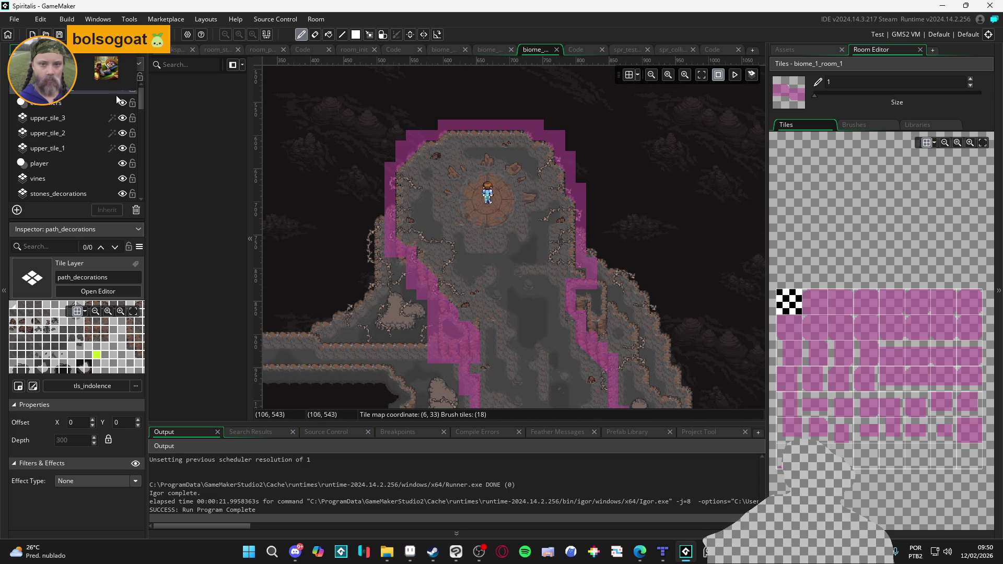
scroll(523, 226, "up", 2)
scroll(500, 237, "up", 1, "ctrl")
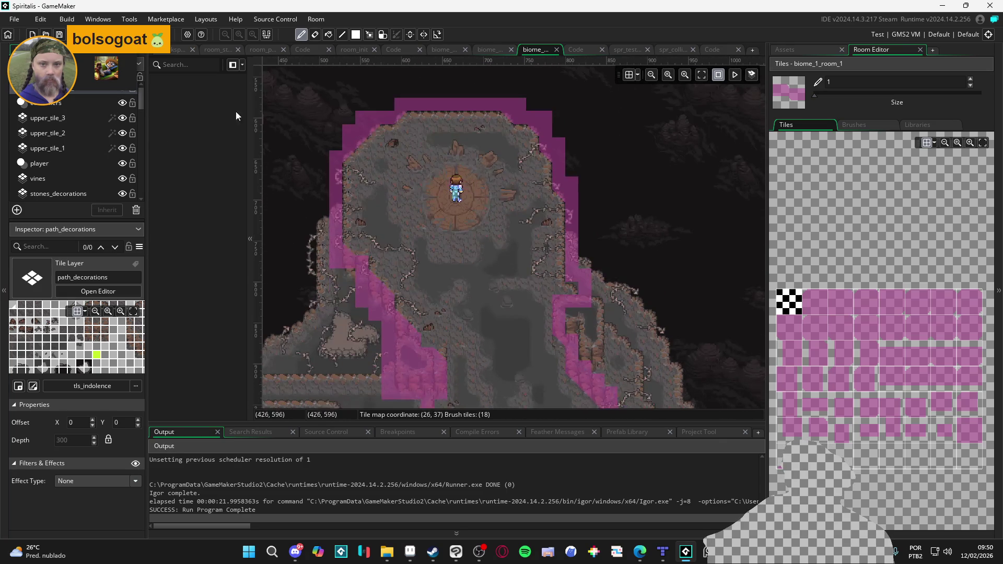
Hide the pink Tiles_Collision_0 overlay and launch a test run with F5.
left_click(122, 93)
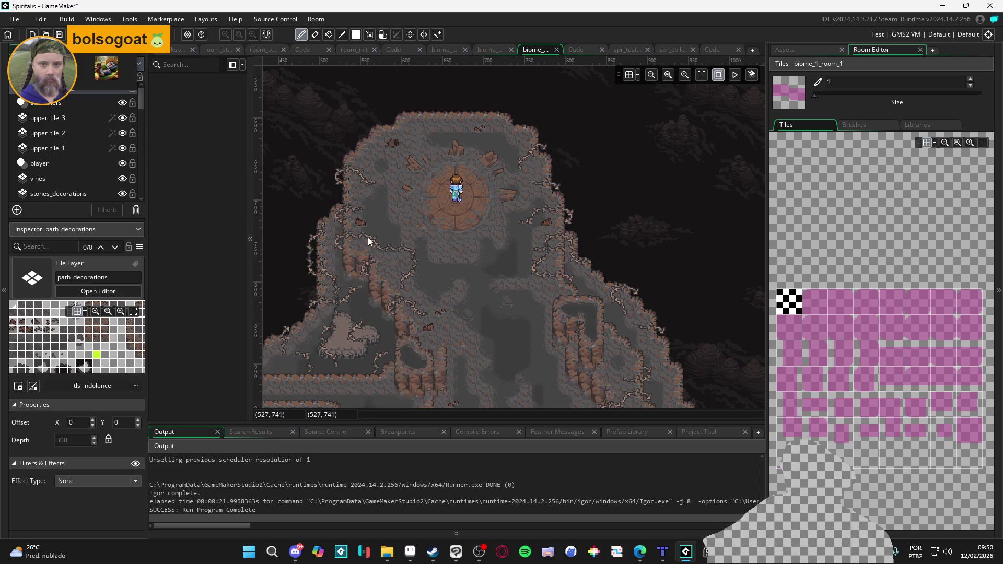
scroll(460, 266, "down", 2)
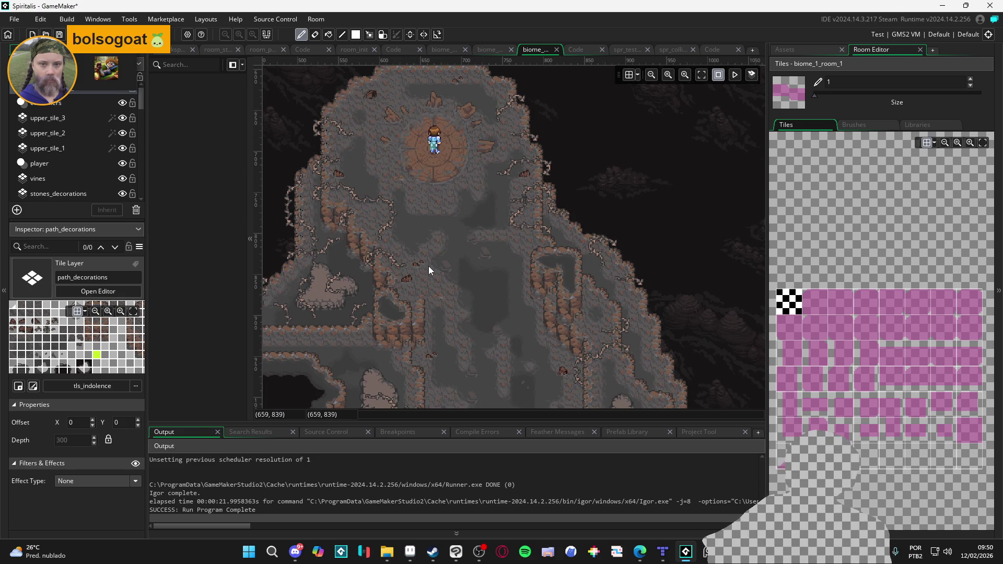
key("F5")
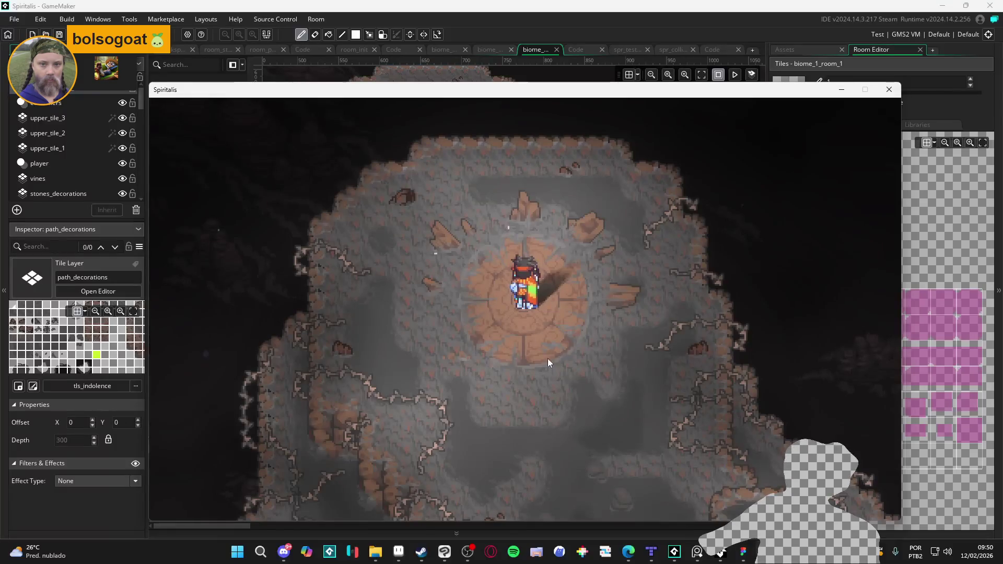
Walk the party up, left and down along the cave paths from the starting platform.
key("Up")
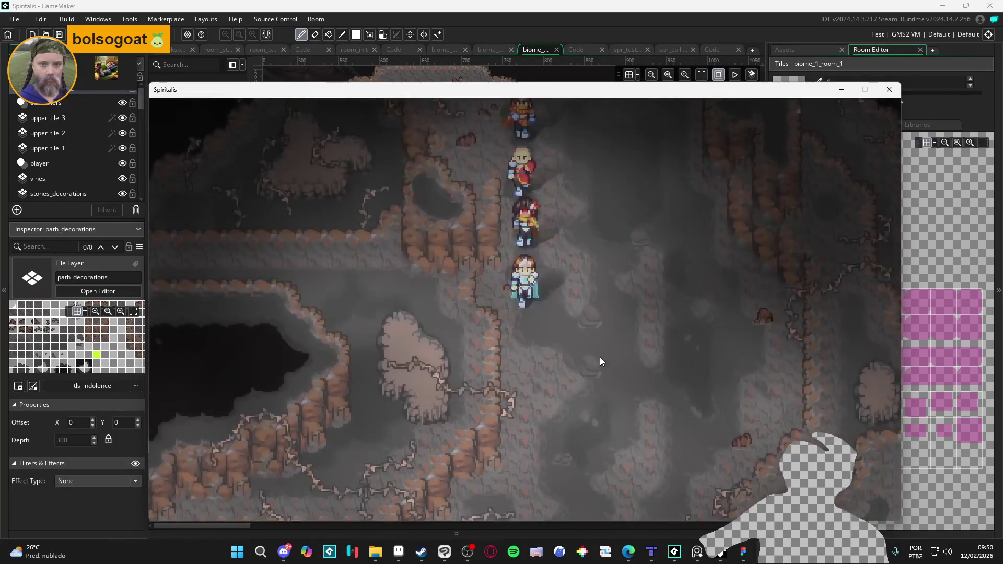
key("Right")
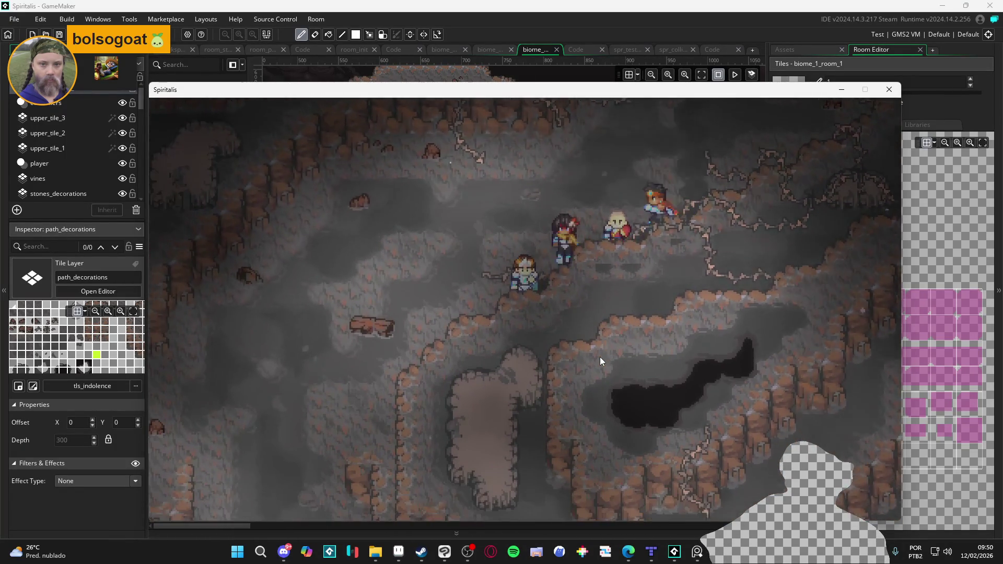
key("Up")
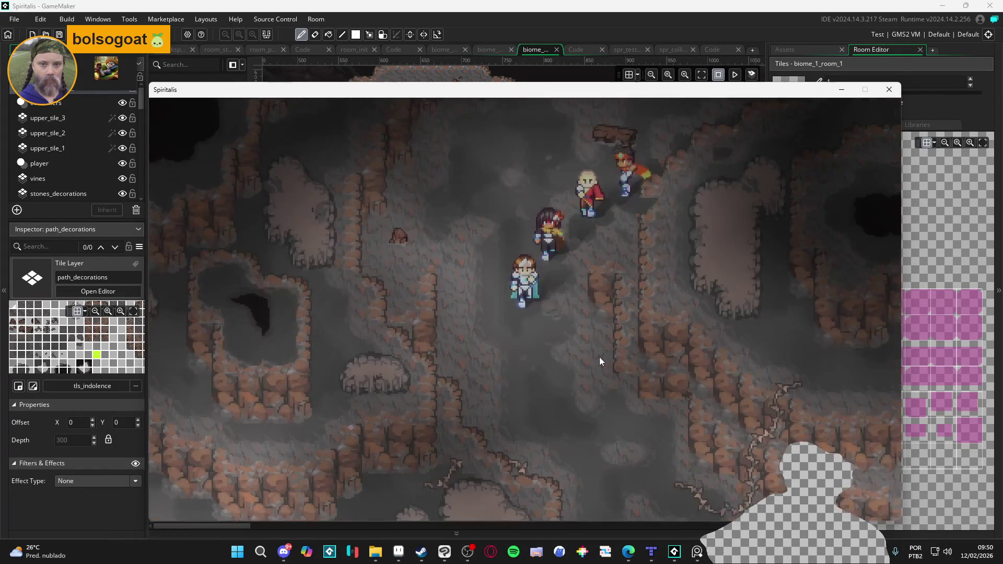
key("Left")
key("Down")
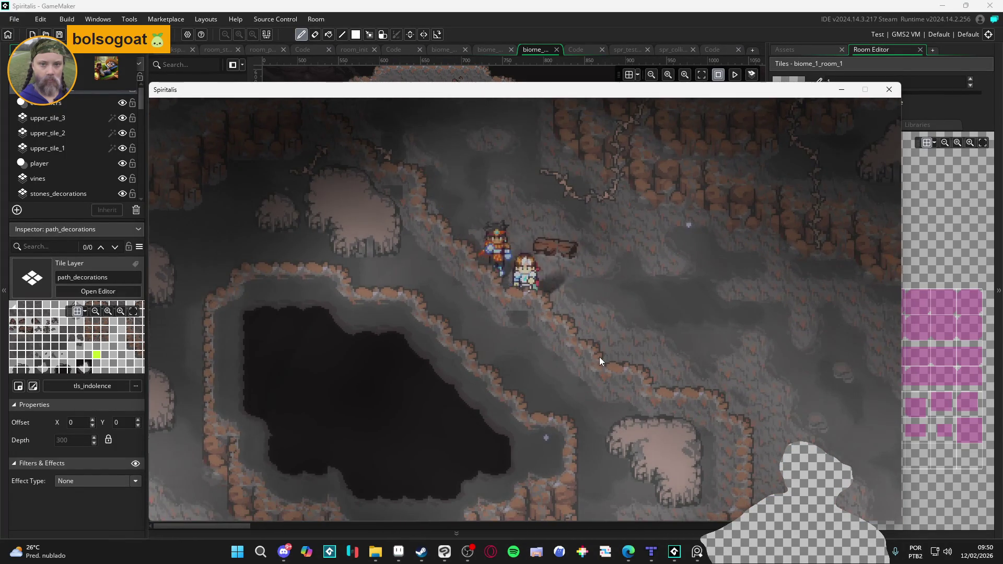
key("Right")
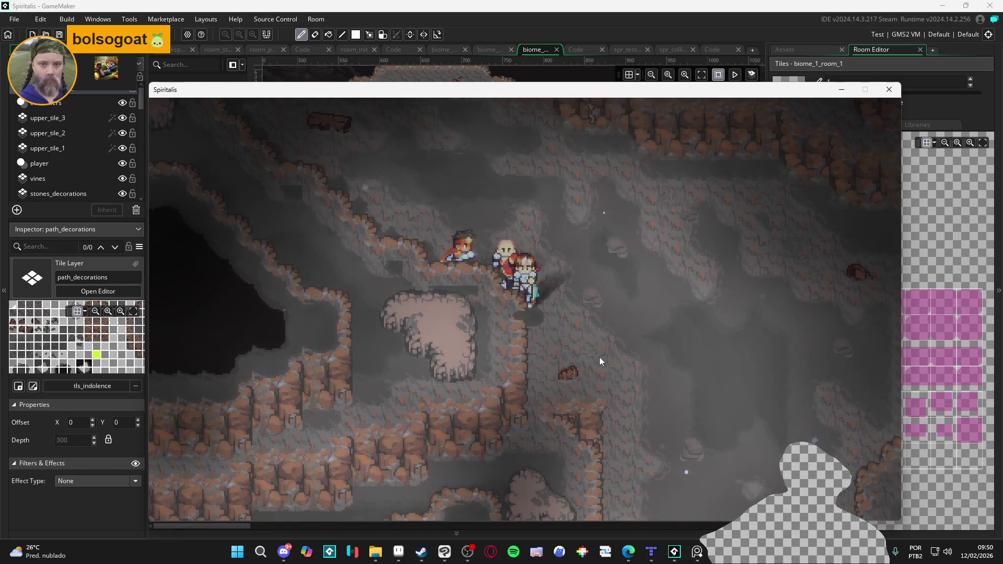
key("Up")
key("Left")
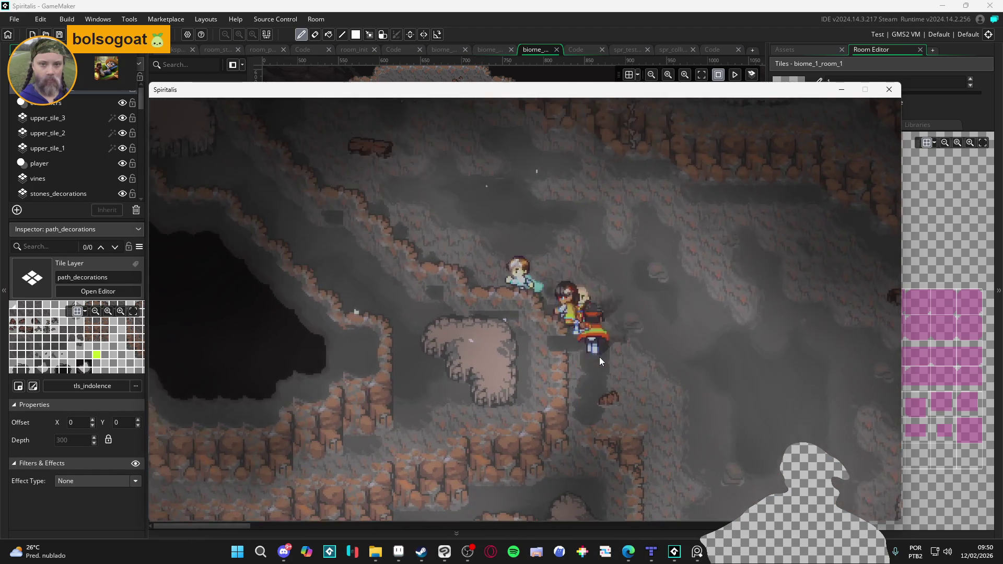
key("Right")
key("Down")
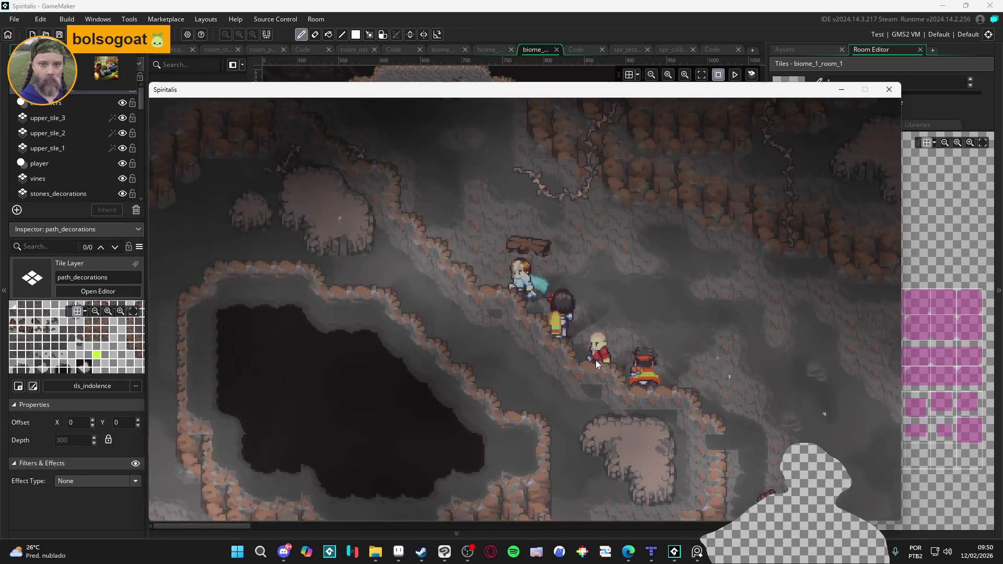
key("Up")
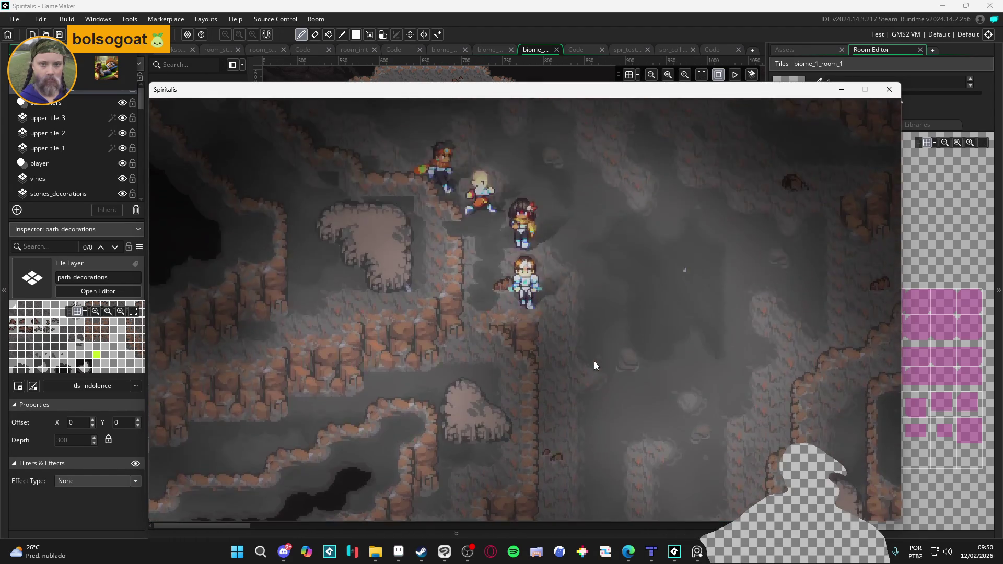
key("Down")
key("Down")
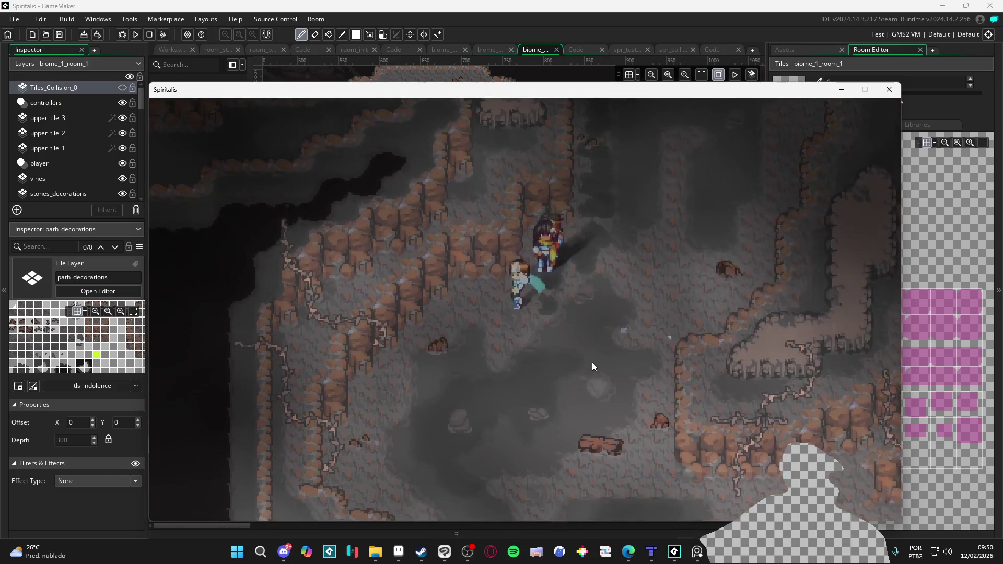
Walk the party right across the ledges and up the slope, then quit the test run.
key("Right")
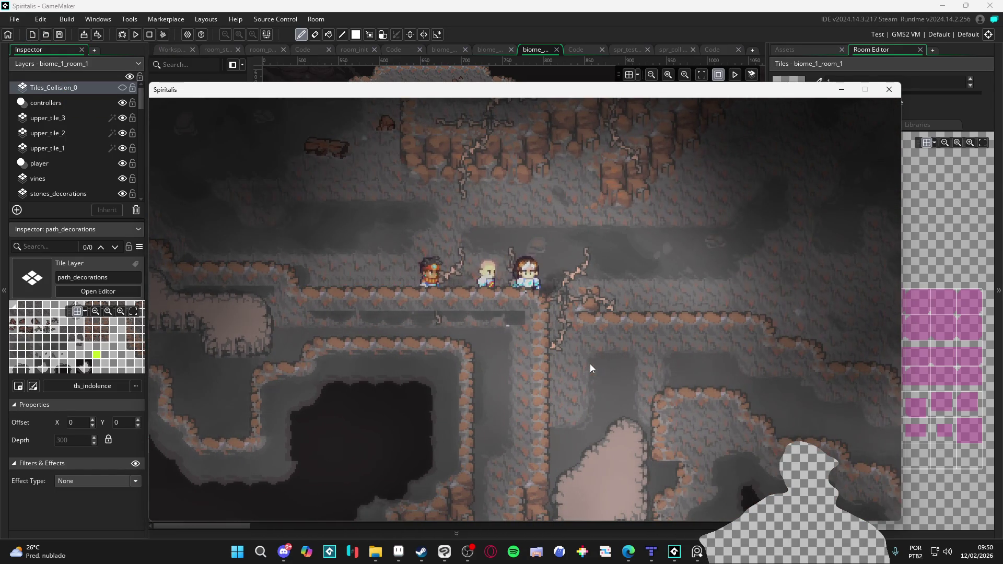
key("Left")
key("Right")
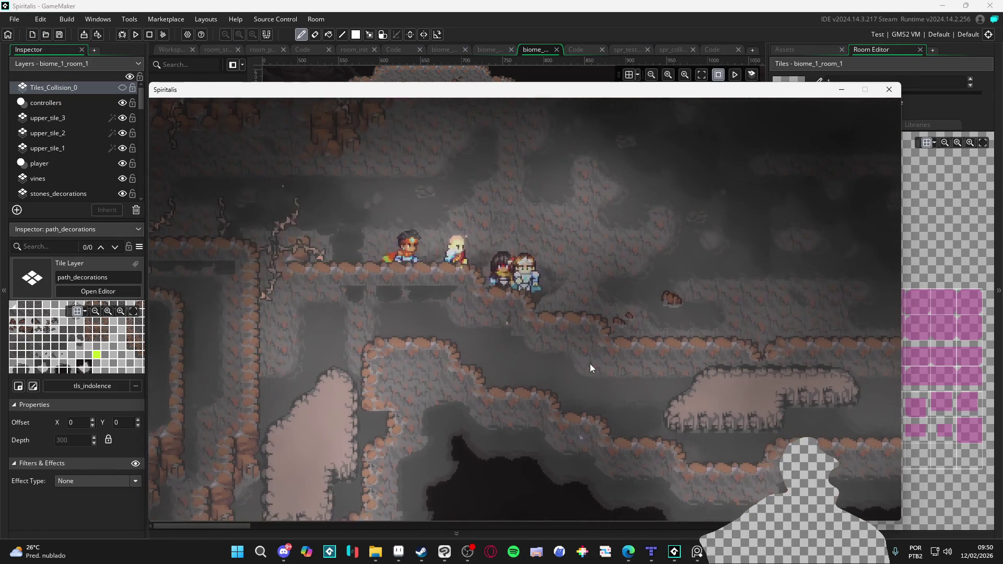
key("Right")
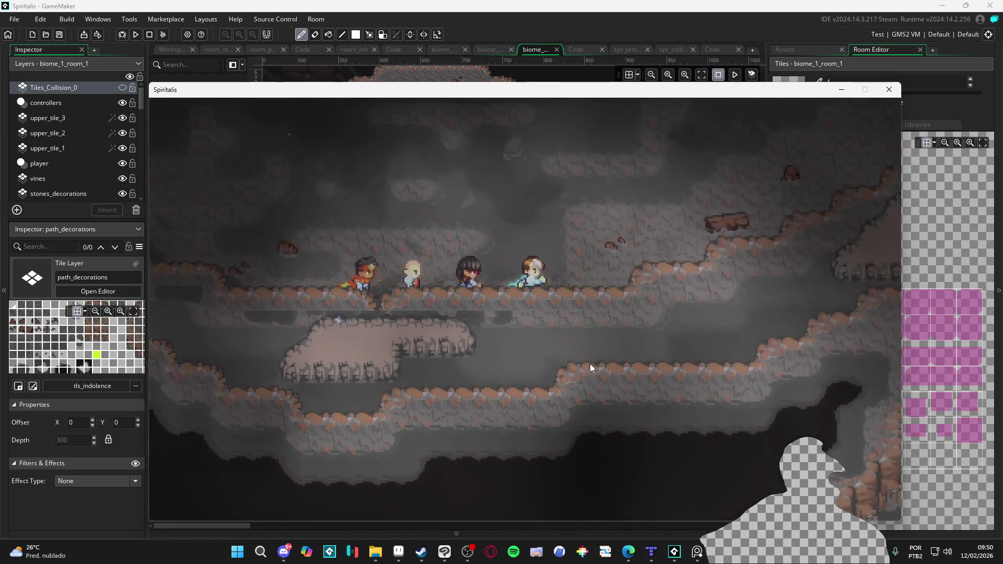
key("Right")
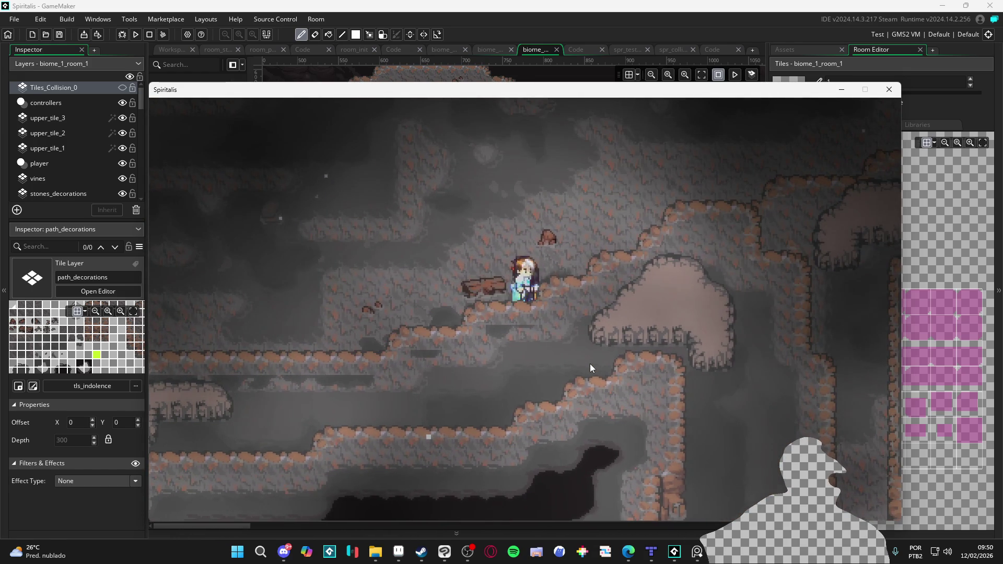
key("Right")
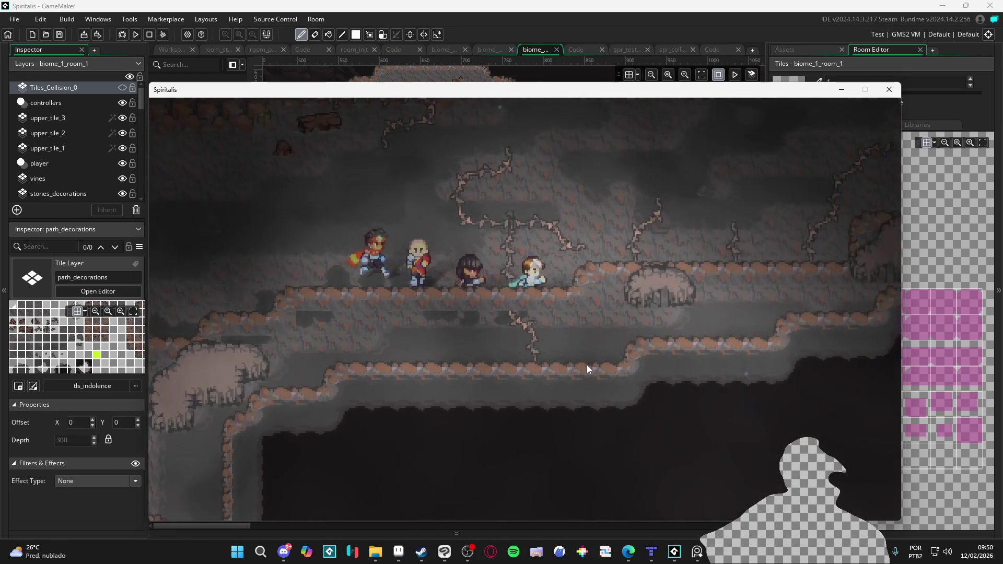
key("Left")
key("Left")
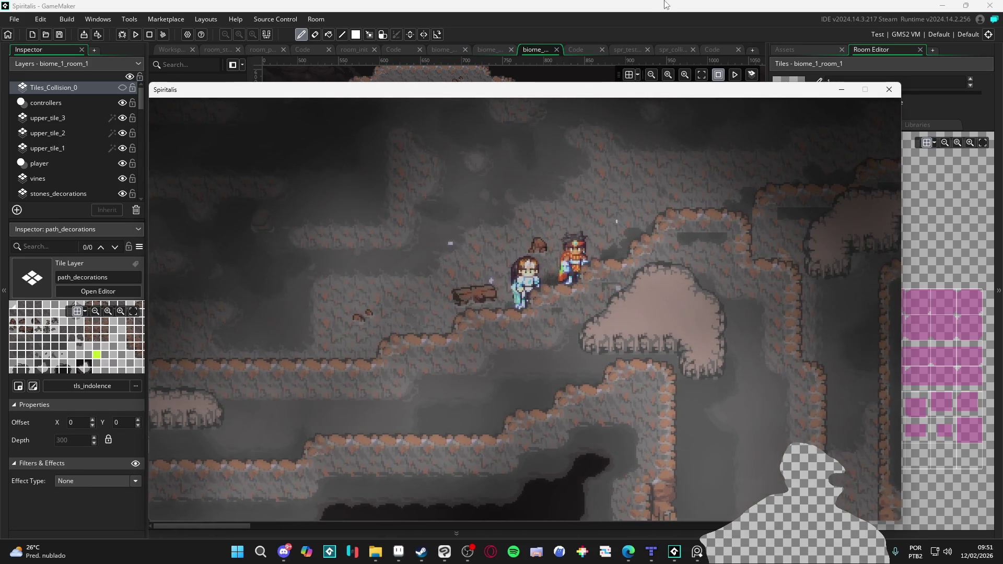
key("Escape")
Show the collision layer and pick up the collision tiles beside the rock as a brush.
scroll(481, 293, "down", 3)
scroll(508, 152, "up", 3)
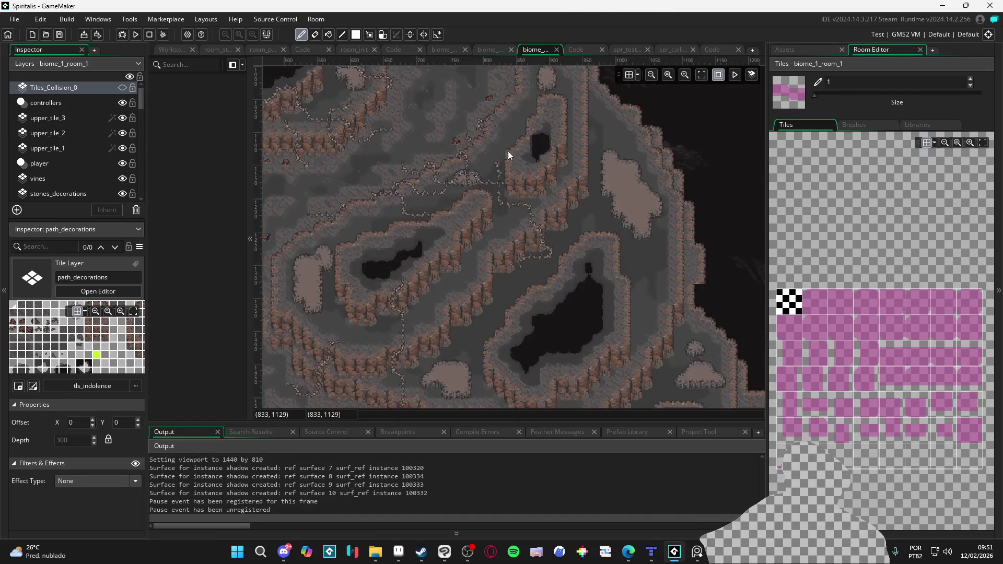
scroll(569, 270, "down", 2)
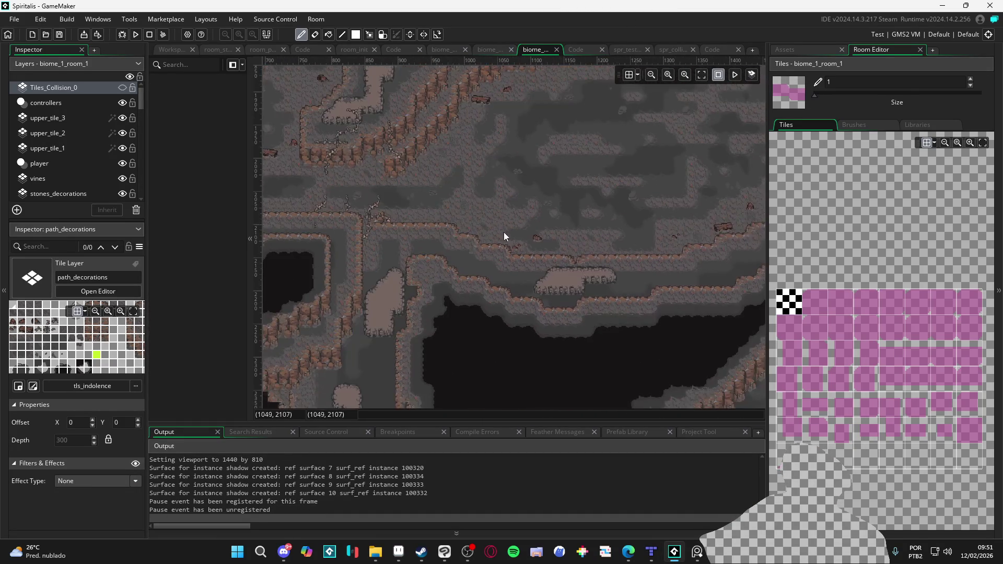
scroll(472, 307, "up", 2)
scroll(587, 279, "up", 3)
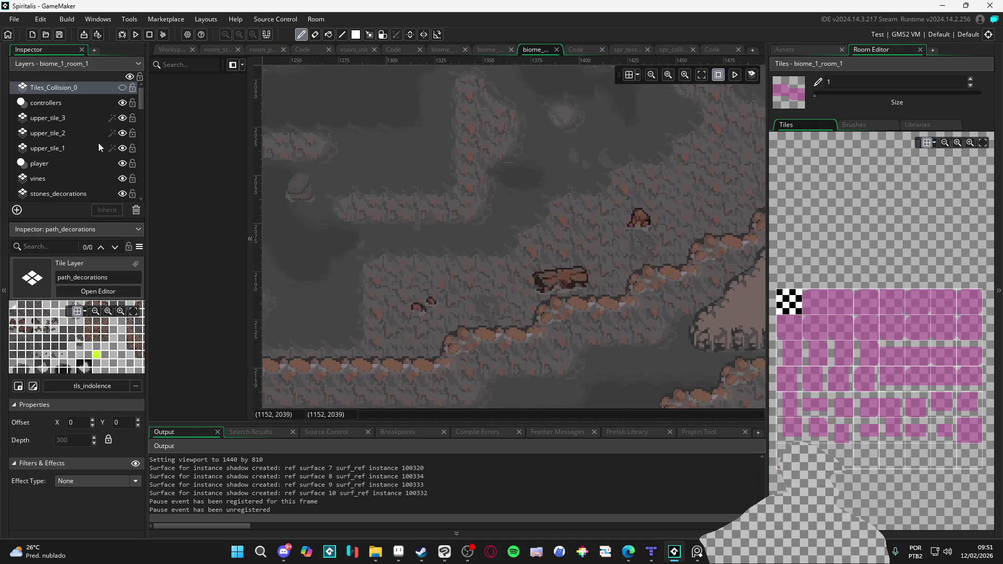
left_click(122, 88)
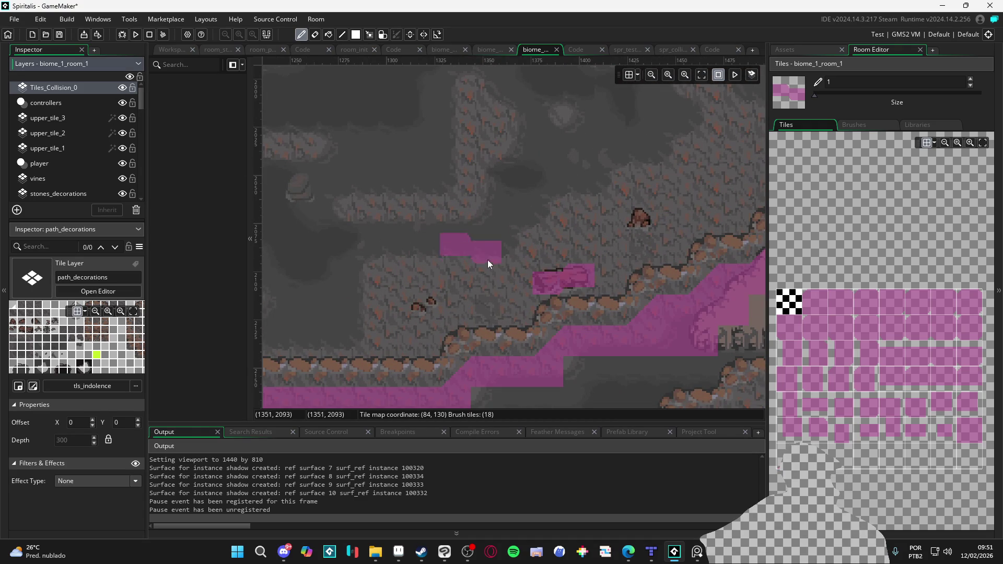
left_click(584, 279, "alt")
left_click_drag(584, 279, 538, 285)
Select path_decorations with the tile select tool, then hide the collision layer again.
left_click(572, 280, "alt")
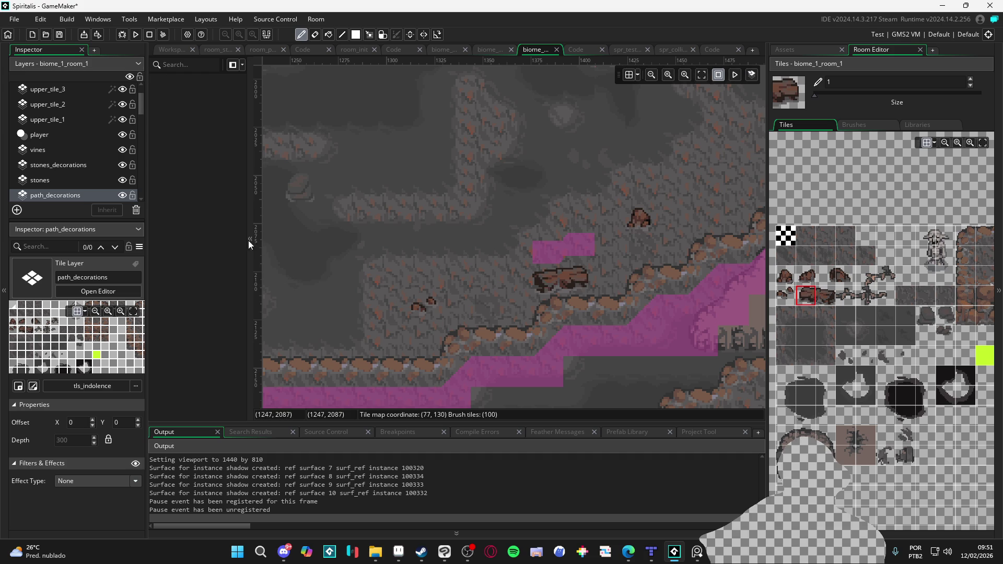
left_click(89, 195)
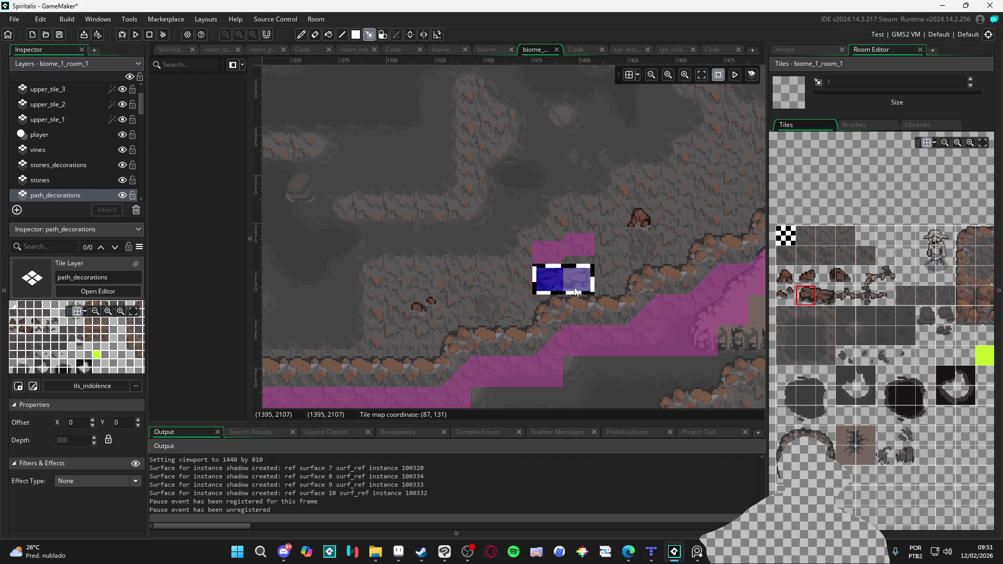
key("Escape")
scroll(599, 284, "down", 3)
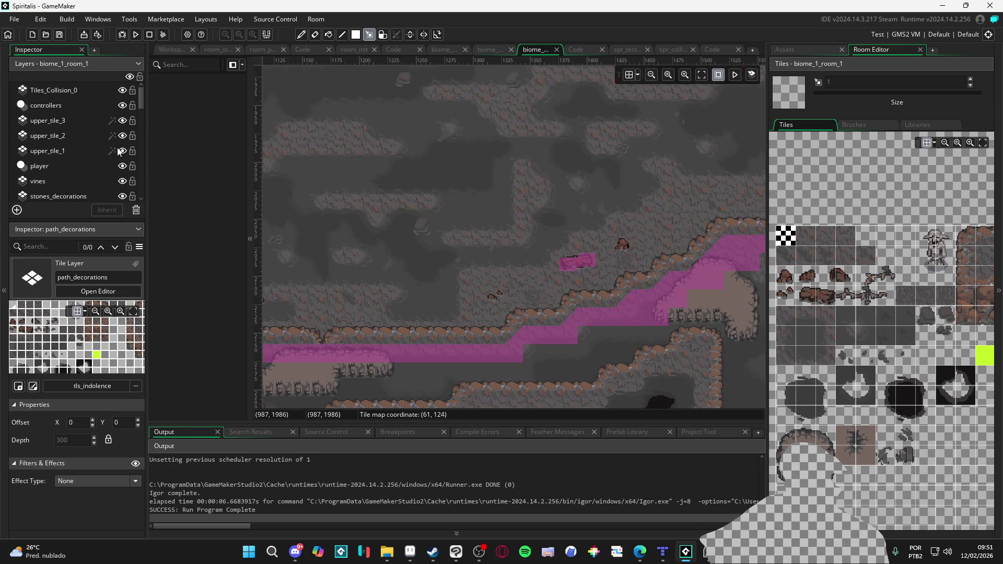
left_click(122, 91)
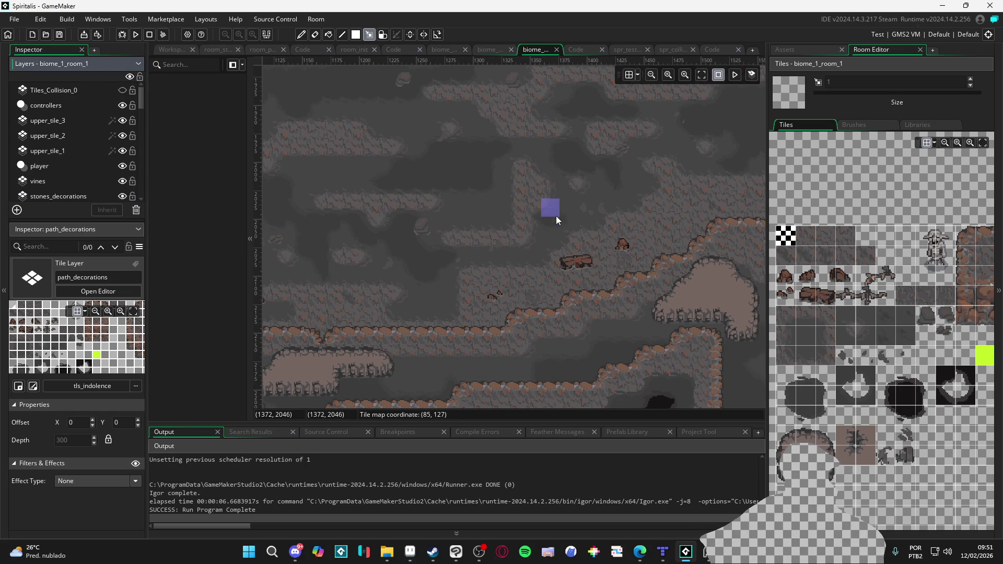
Launch a test run with F5 and open the in-game System > Configs settings.
key("F5")
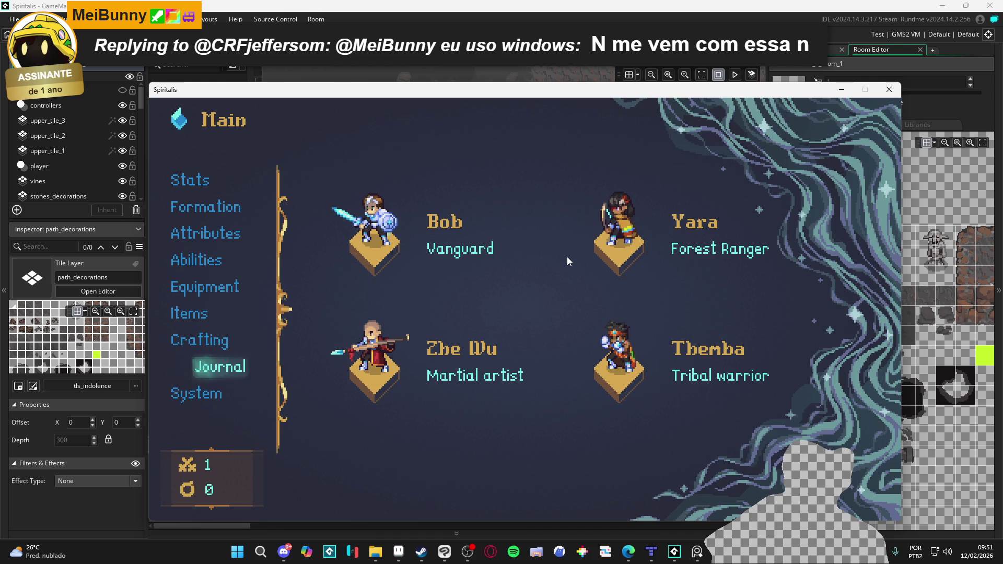
key("Down")
key("Return")
key("e")
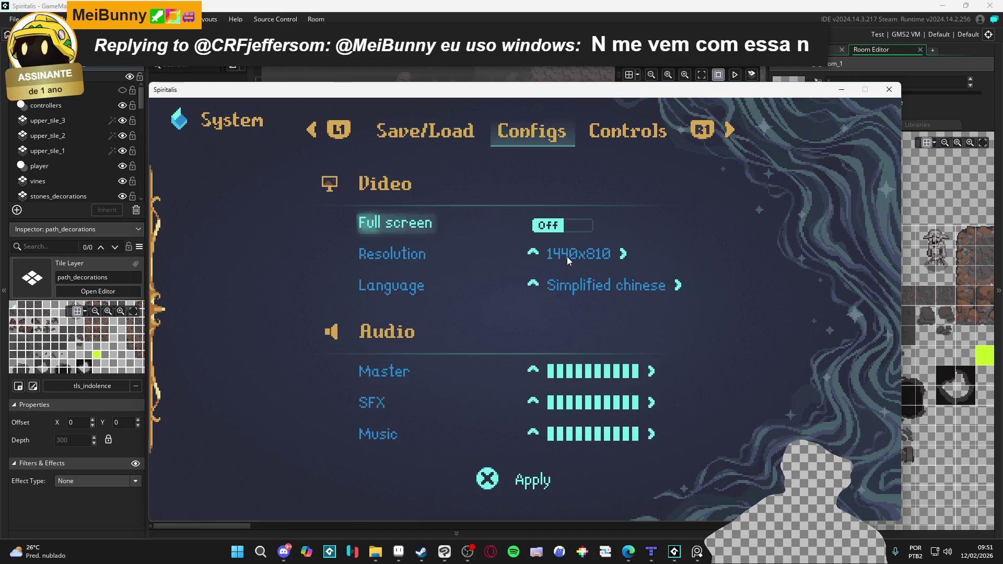
Turn Full screen on, set Resolution to 1920x1080, and apply the video settings.
key("Down")
key("Up")
key("Return")
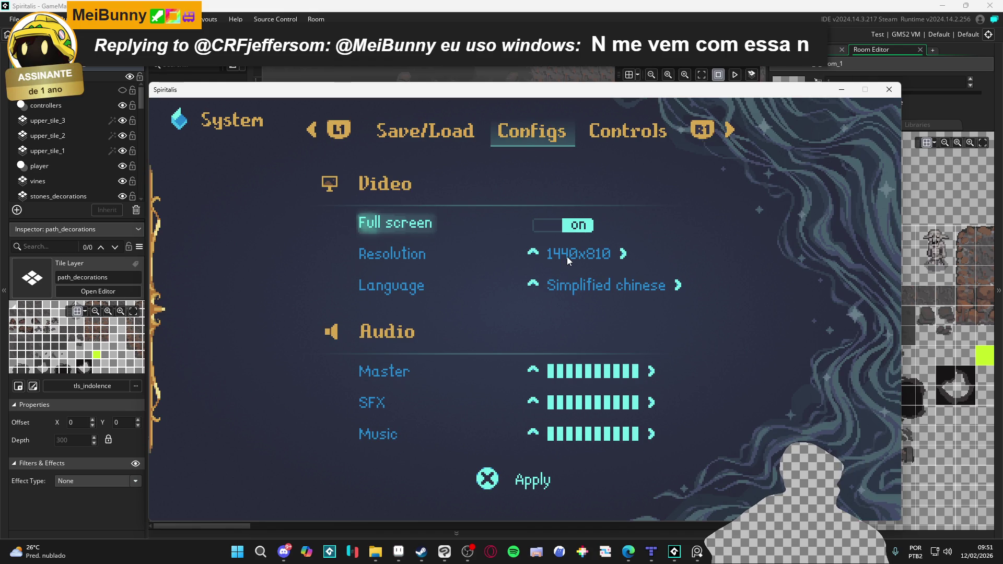
key("Down")
key("Left")
key("Left")
key("Left")
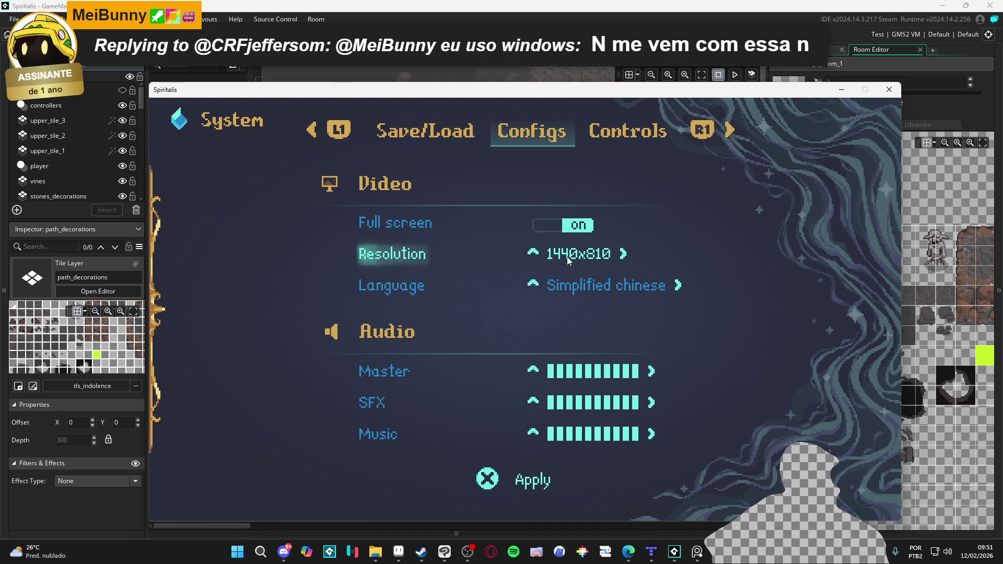
key("Right")
key("x")
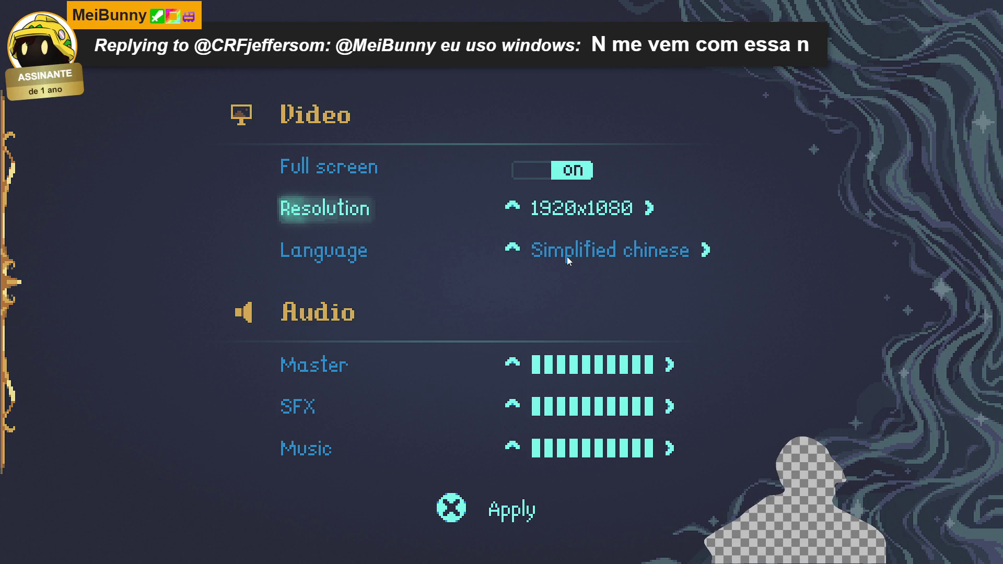
Close the settings and walk the party down, left, then down-right through the cave.
key("Escape")
key("Escape")
key("Down")
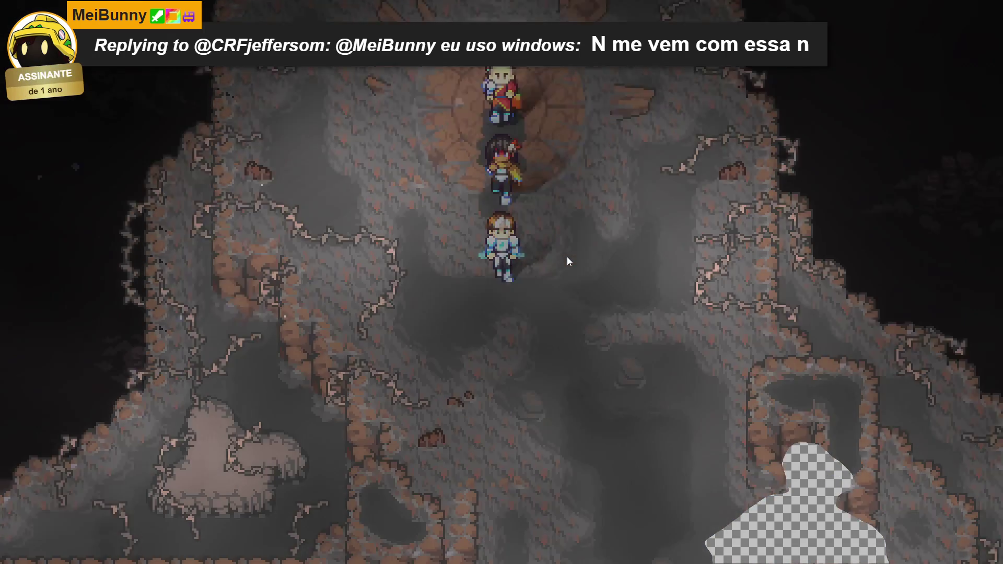
key("Right")
key("Down")
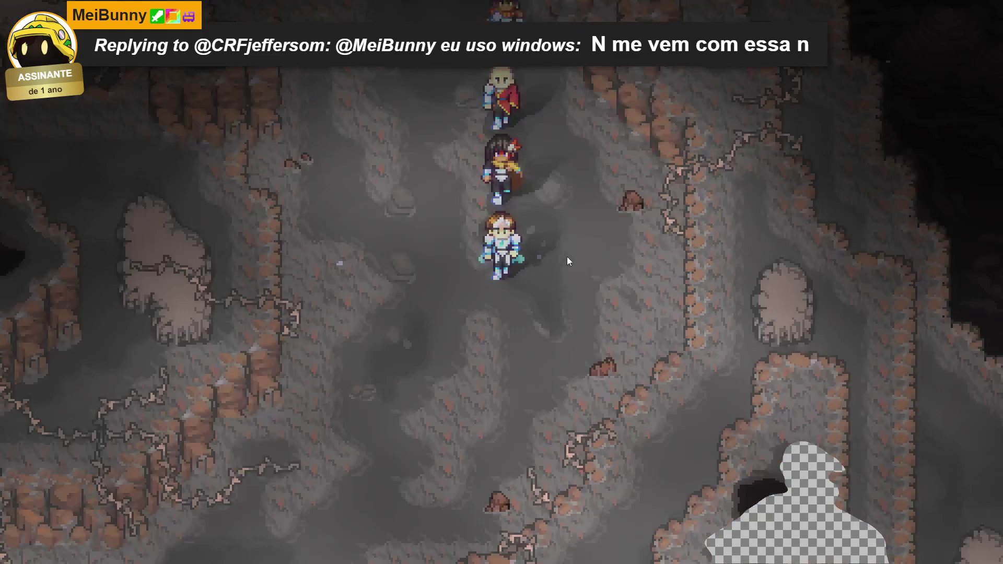
key("Down")
key("Left")
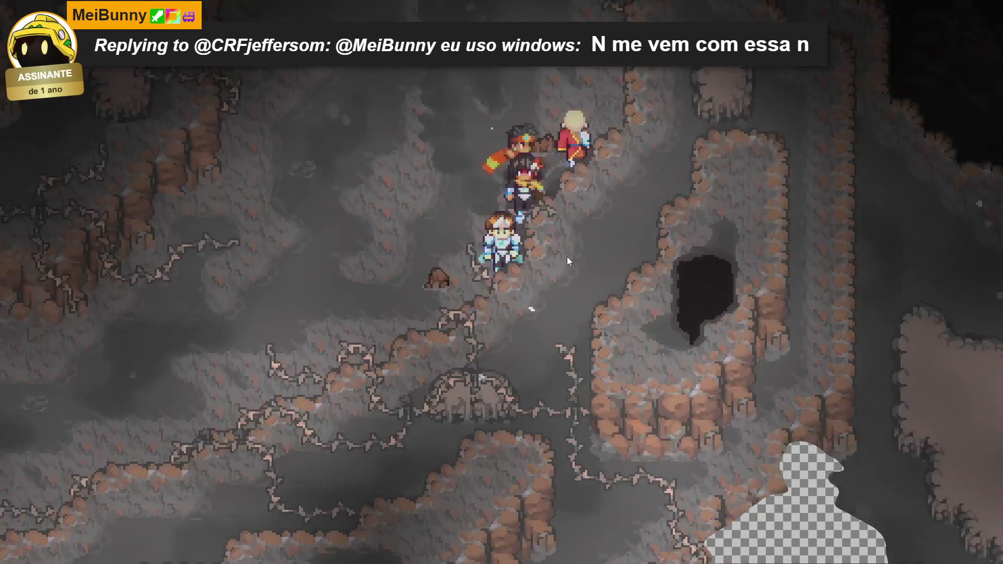
key("Left")
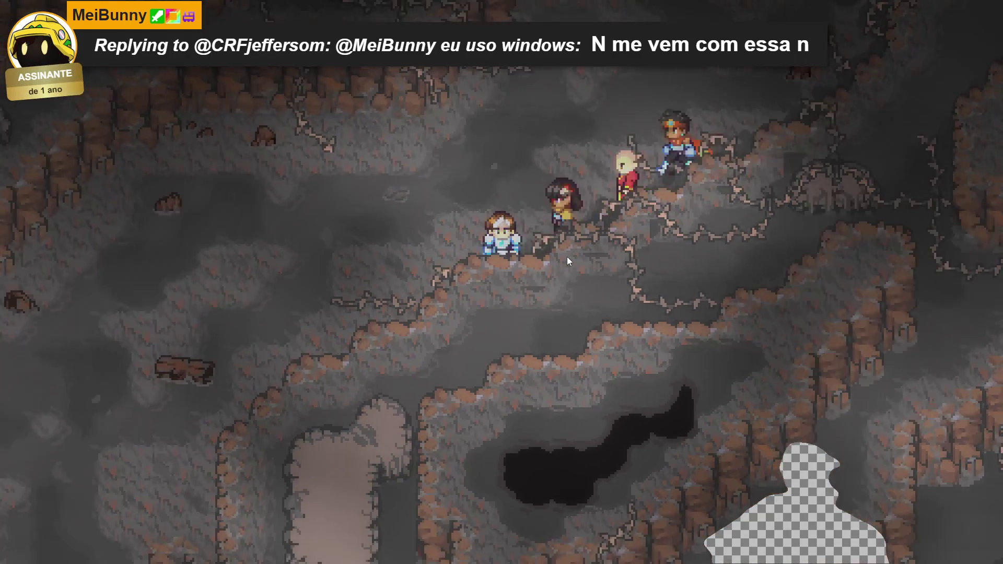
key("Left")
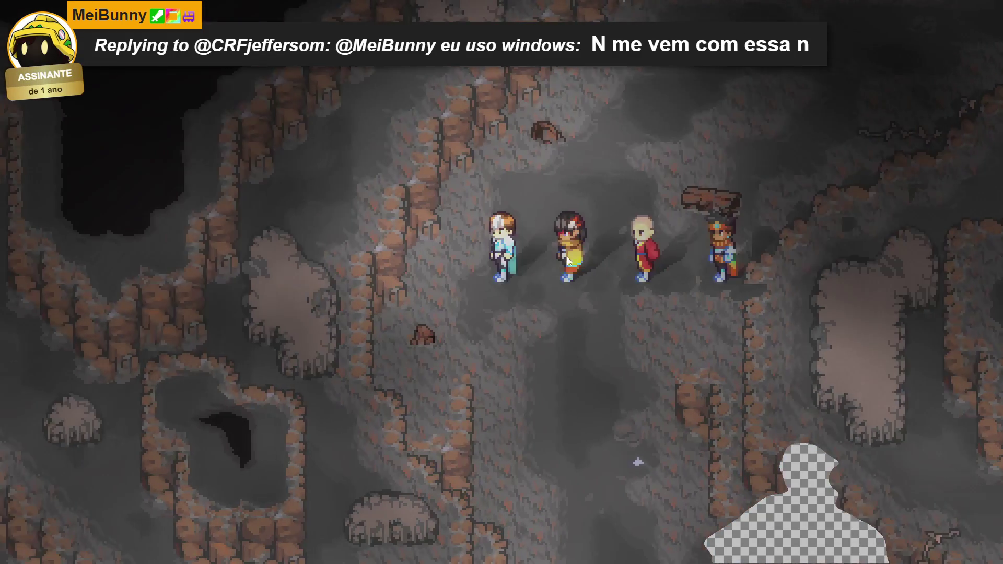
key("Down")
key("Right")
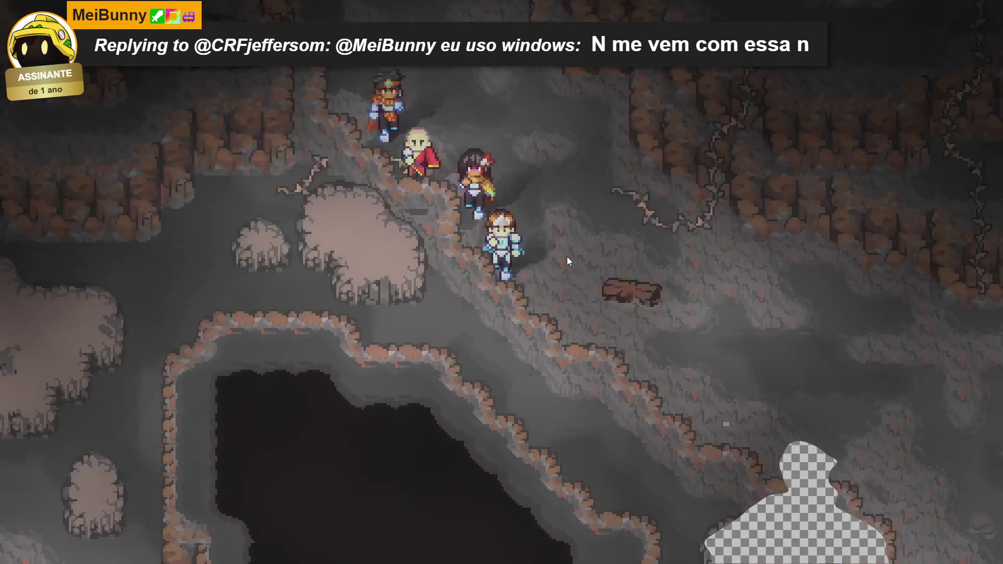
key("Down")
key("Right")
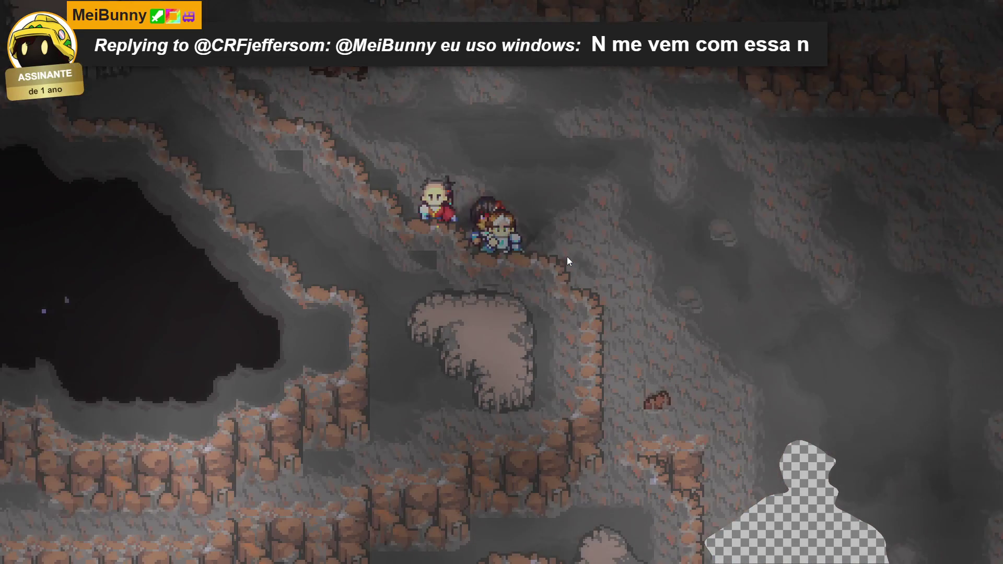
Walk the party right along the passages, up the slope and across the ledges.
key("Right")
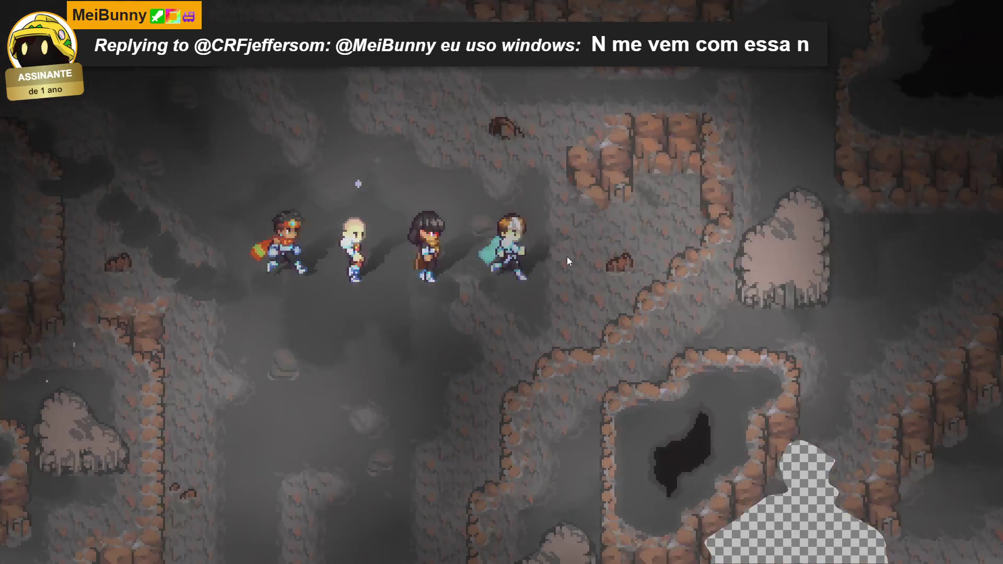
key("Down")
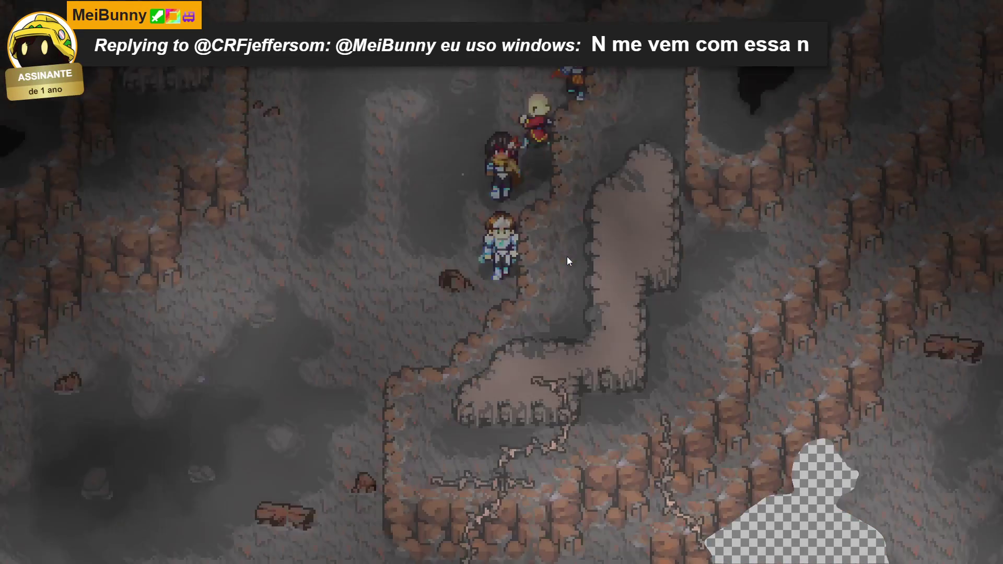
key("Left")
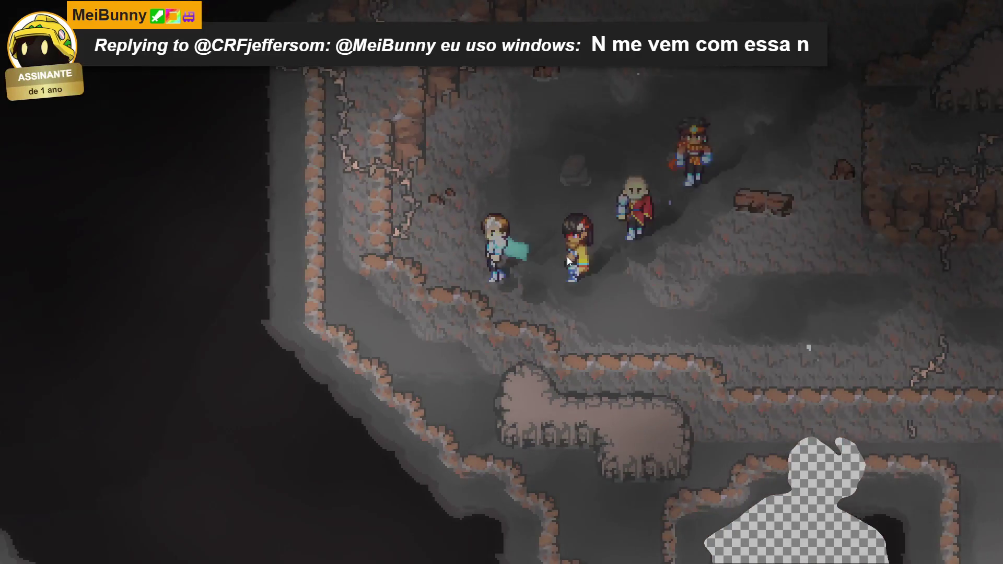
key("Right")
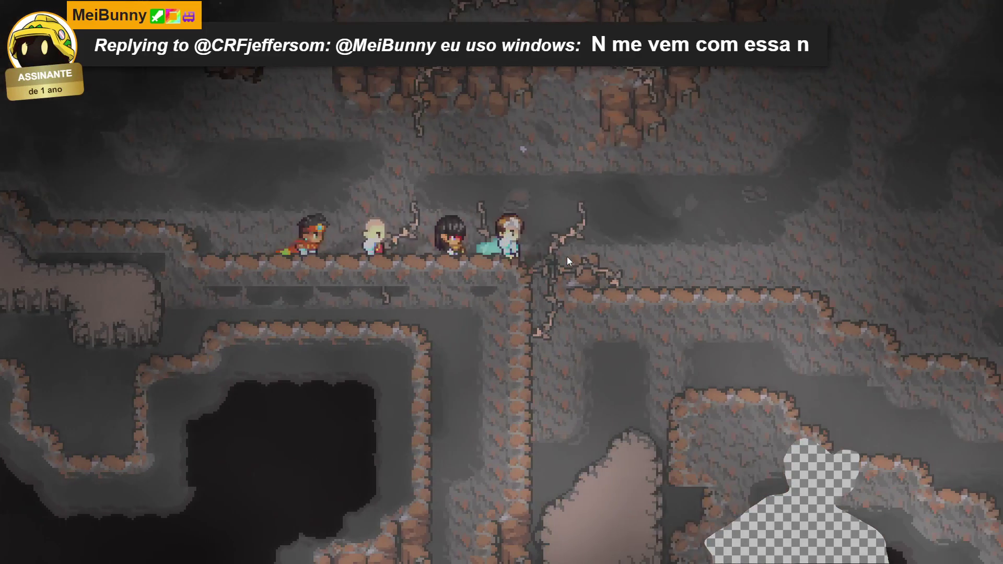
key("Up")
key("Right")
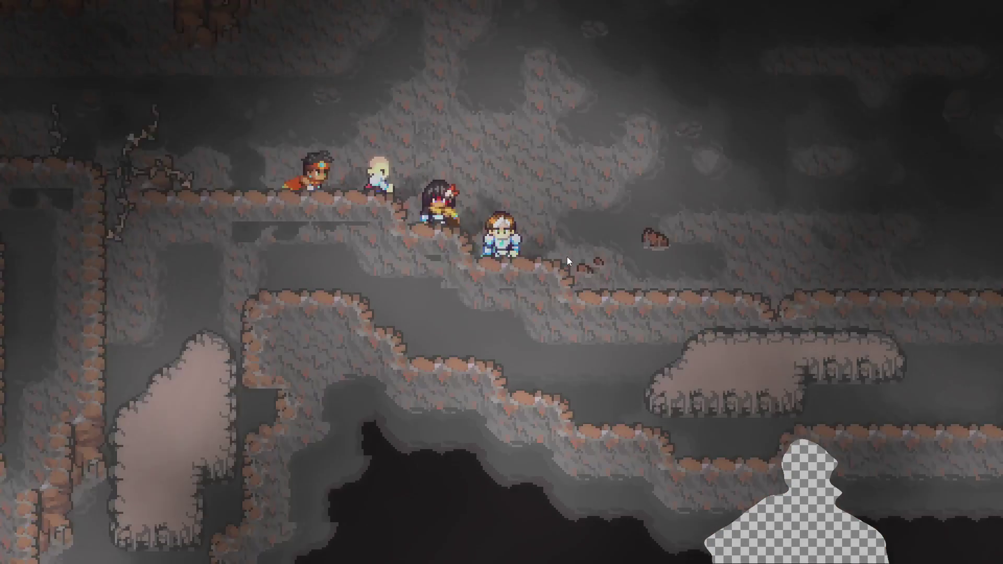
key("Right")
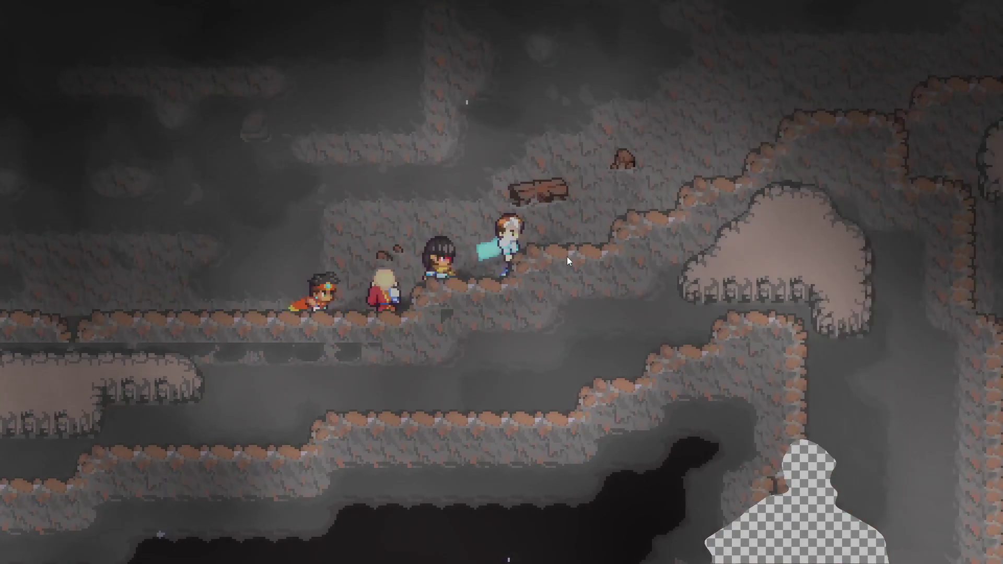
key("Right")
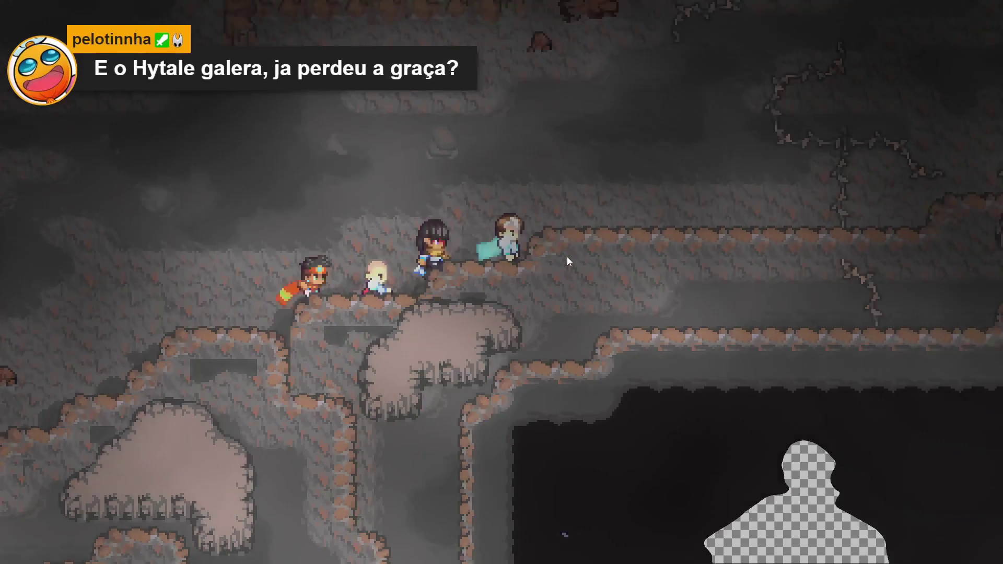
key("Right")
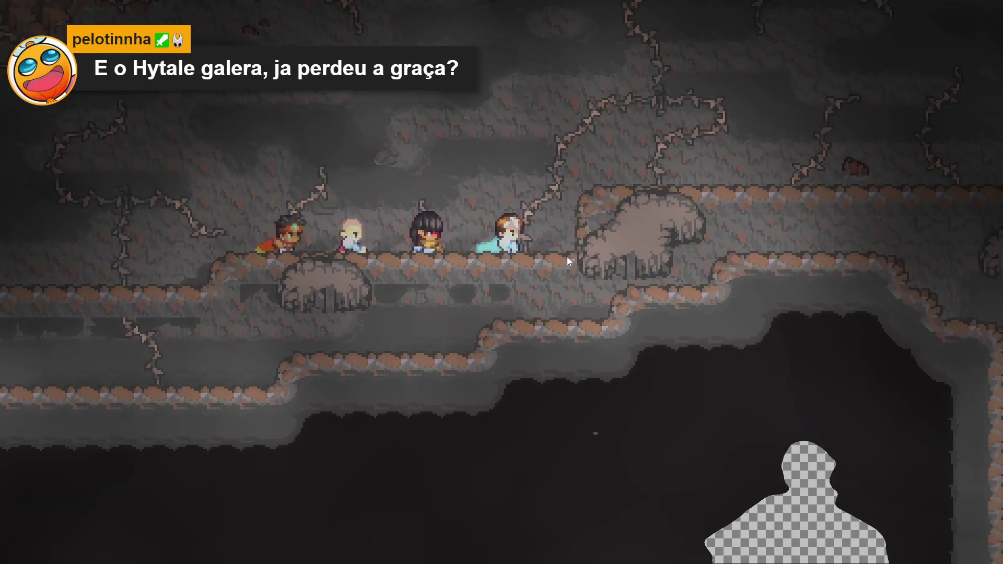
key("Right")
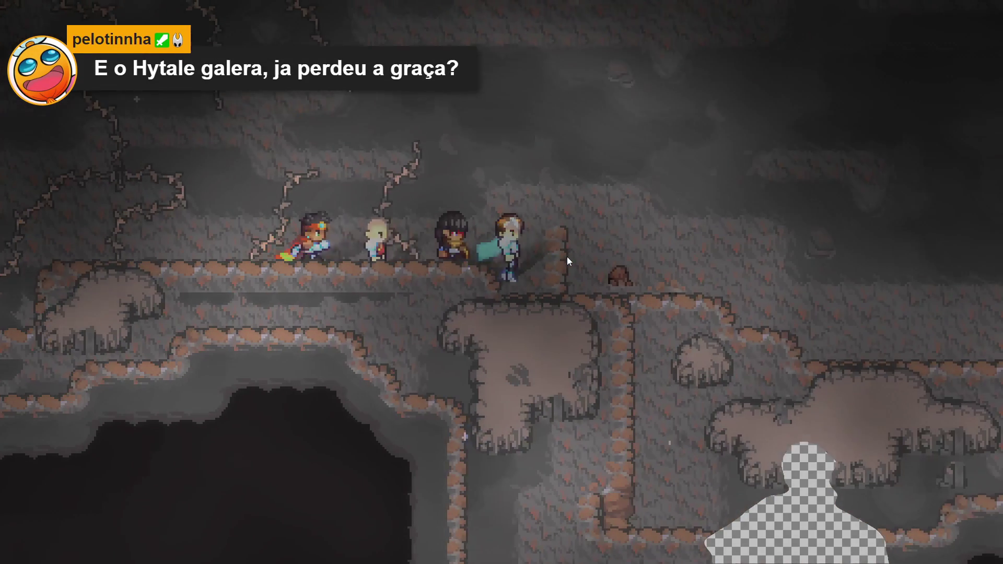
key("Right")
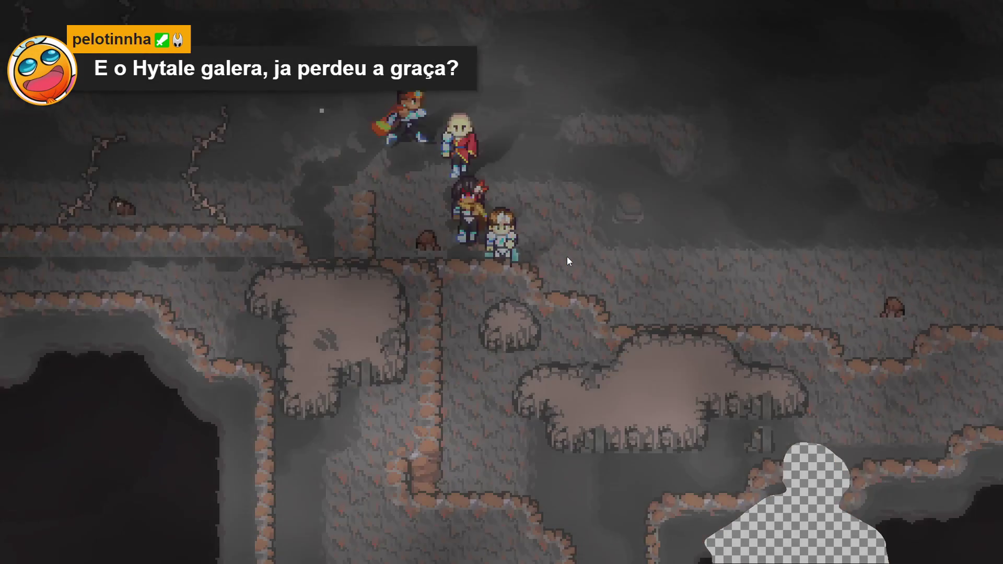
key("Right")
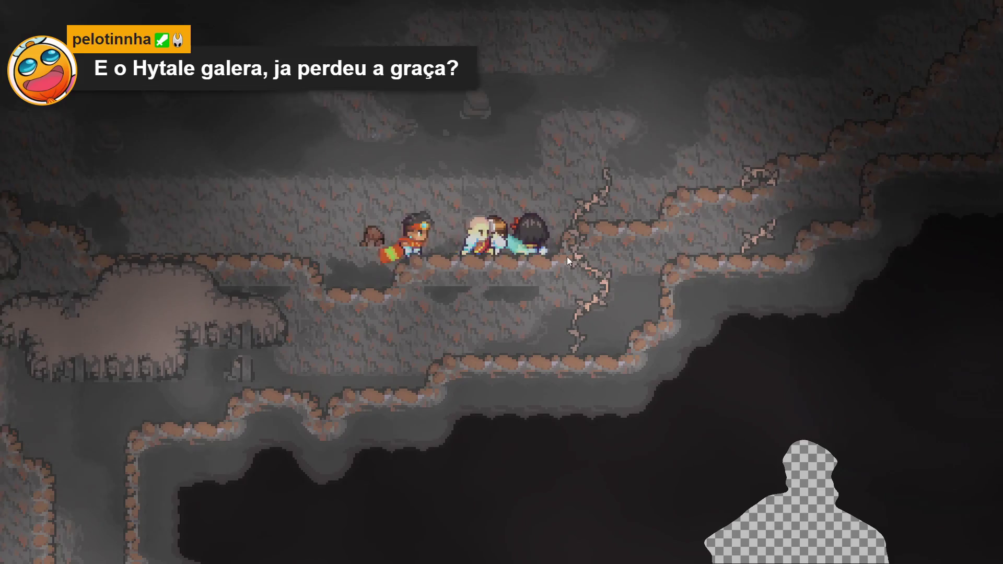
Climb the party up-right and up-left, then back down-right along the slope.
key("Right")
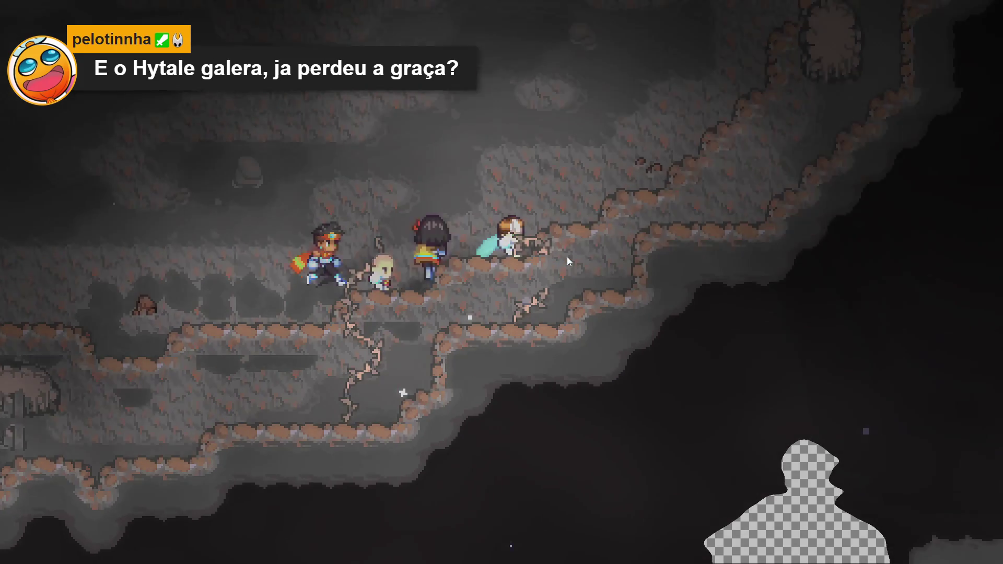
key("Up")
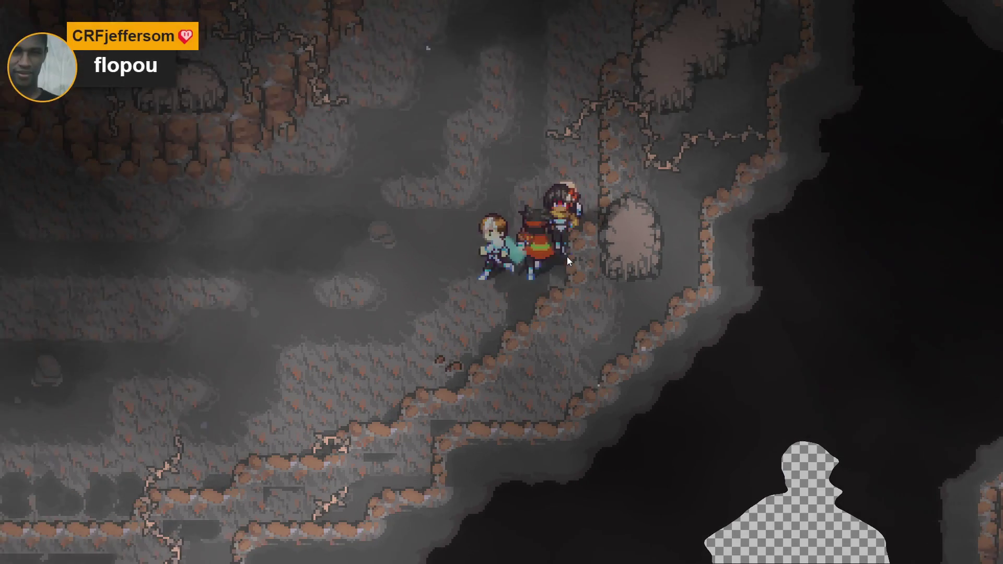
key("Up")
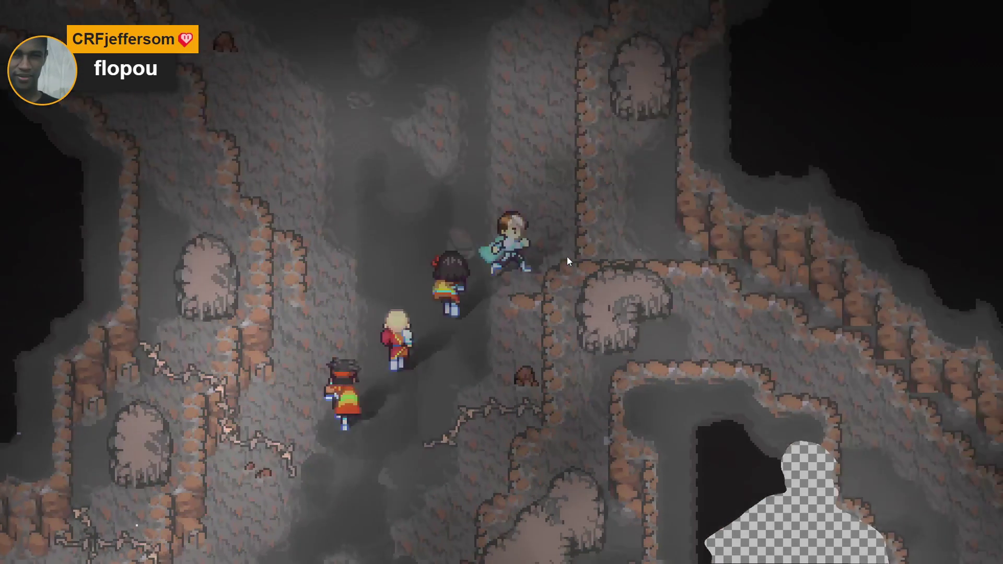
key("Right")
key("Up")
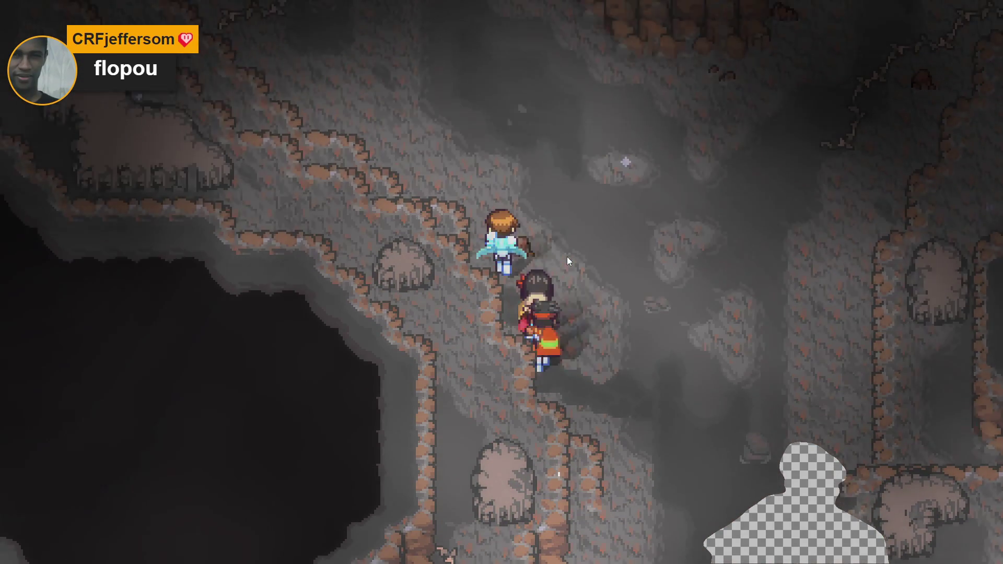
key("Up")
key("Left")
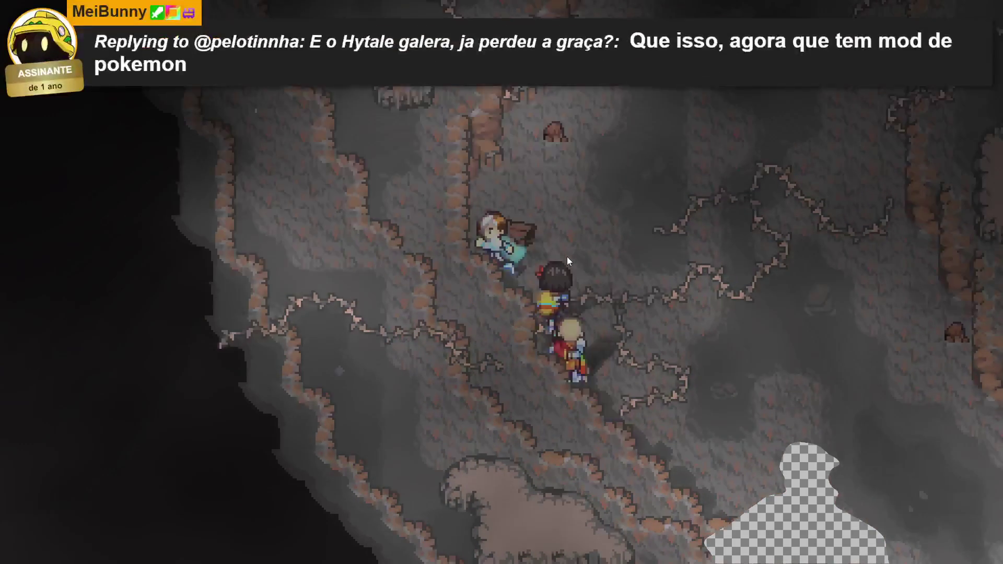
key("Down")
key("Right")
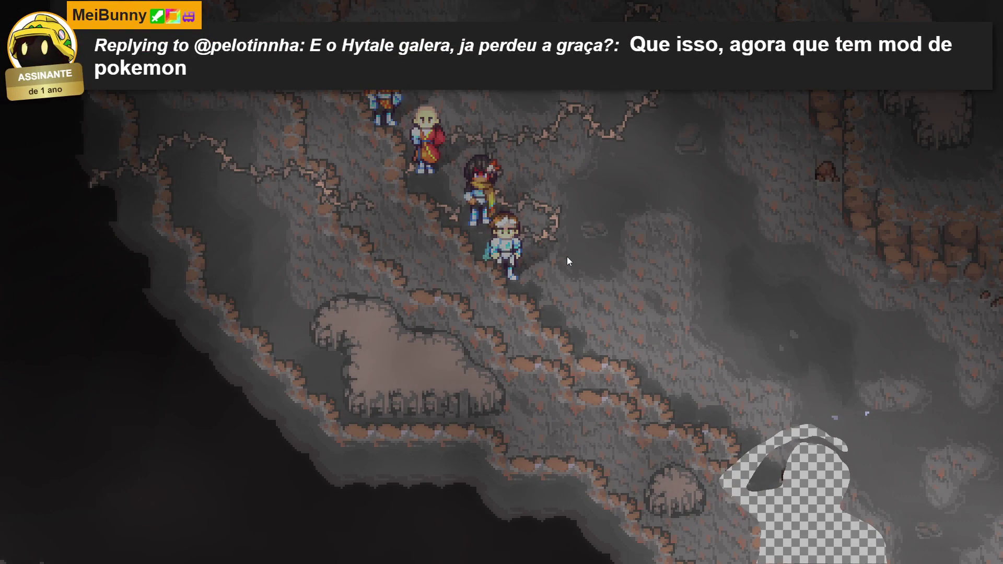
key("Right")
key("Down")
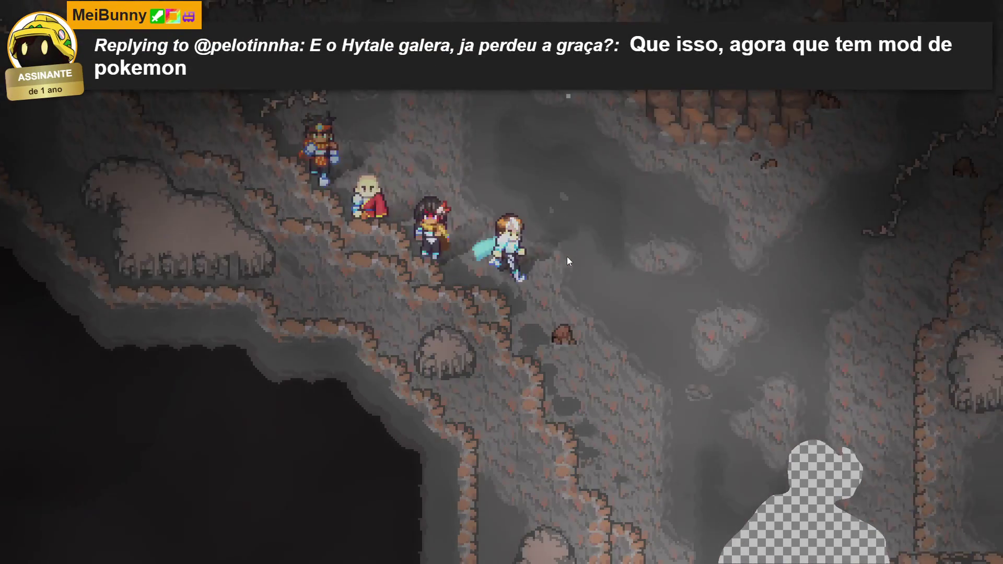
Walk the party north up the passage, testing wall collision, then back south.
key("Right")
key("Up")
key("Down")
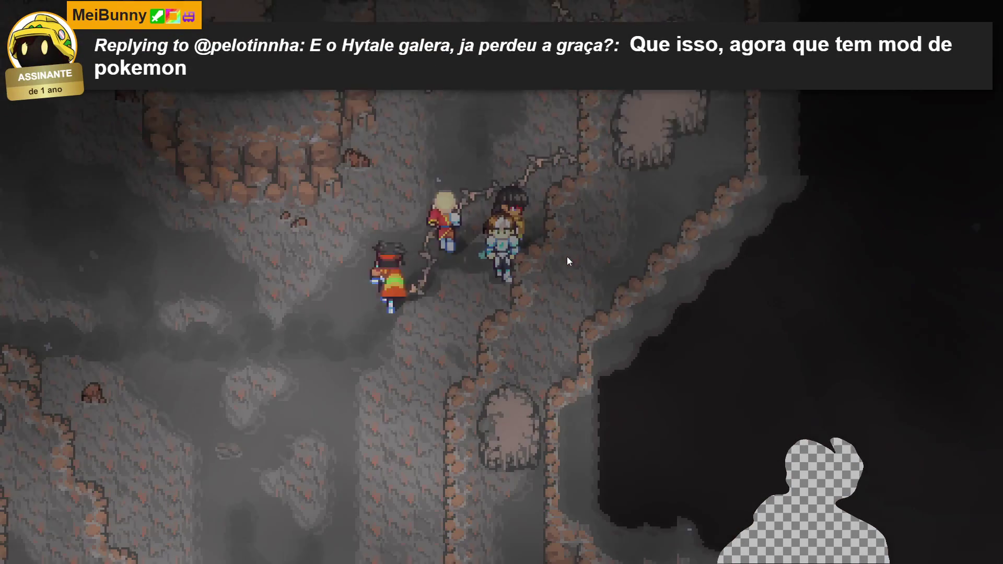
key("Right")
key("Up")
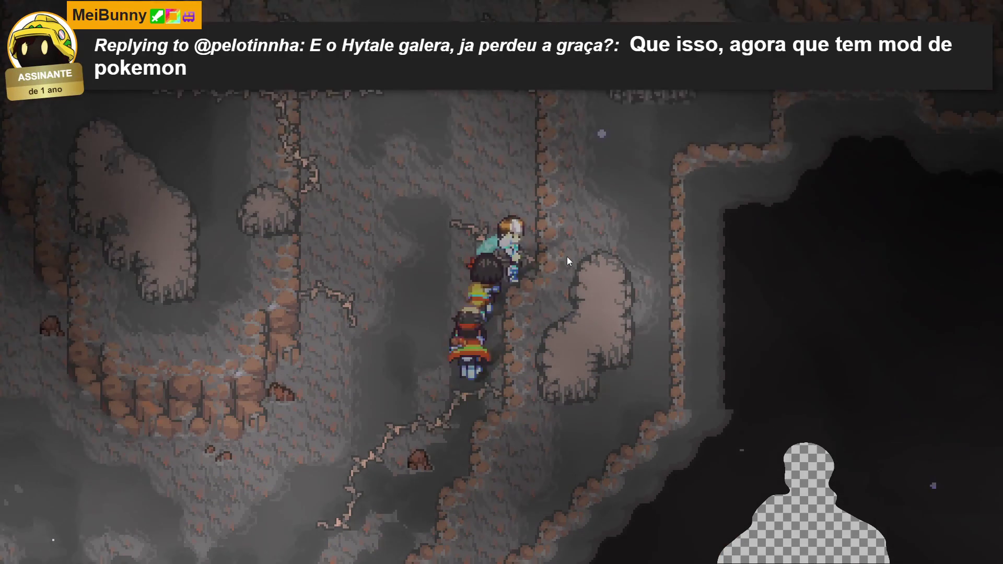
key("Up")
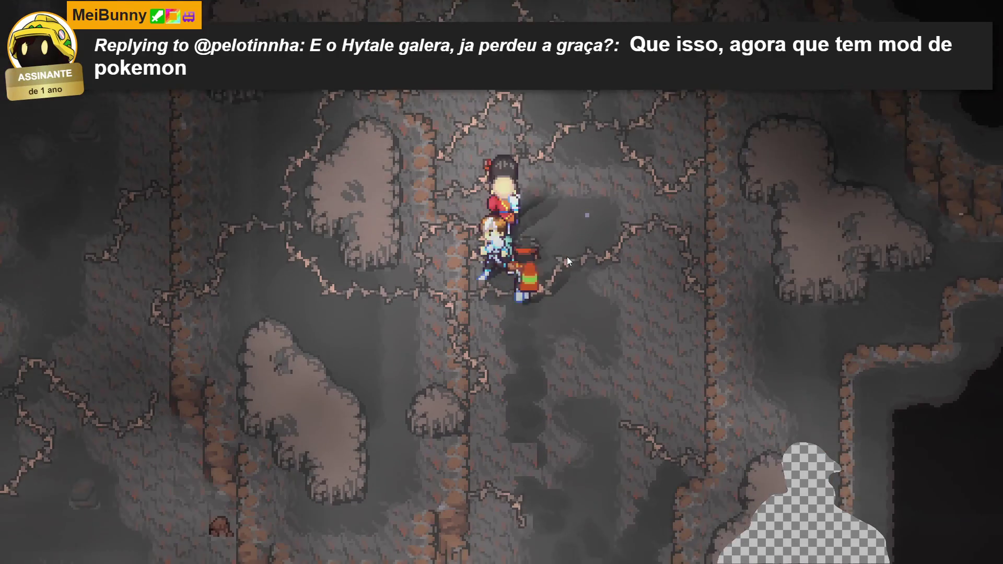
key("Up")
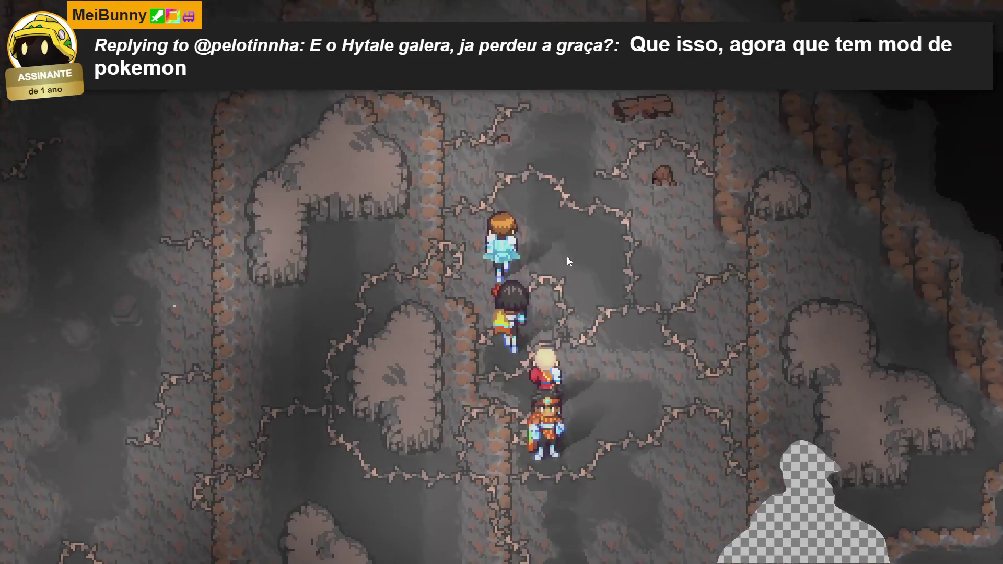
key("Down")
key("Up")
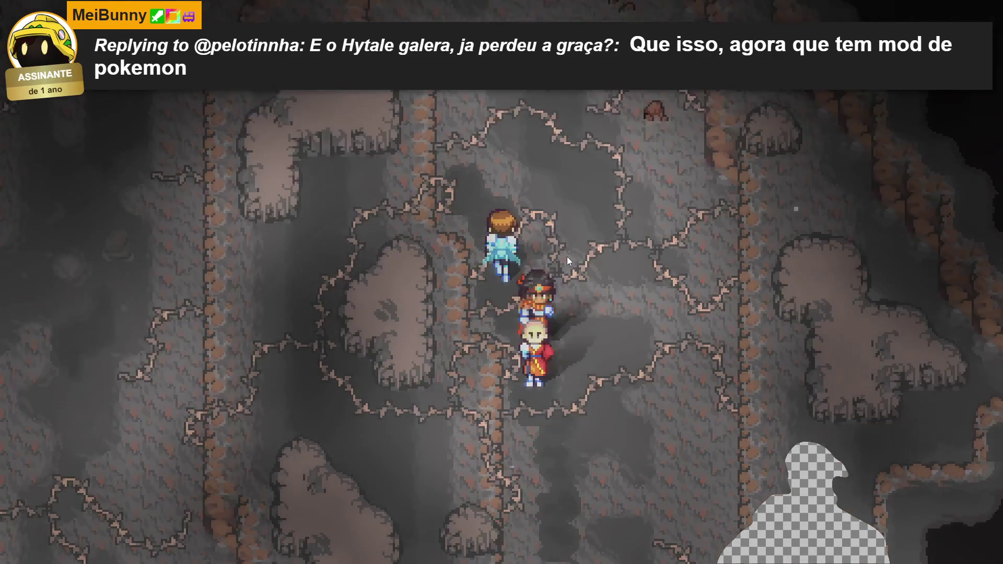
key("Down")
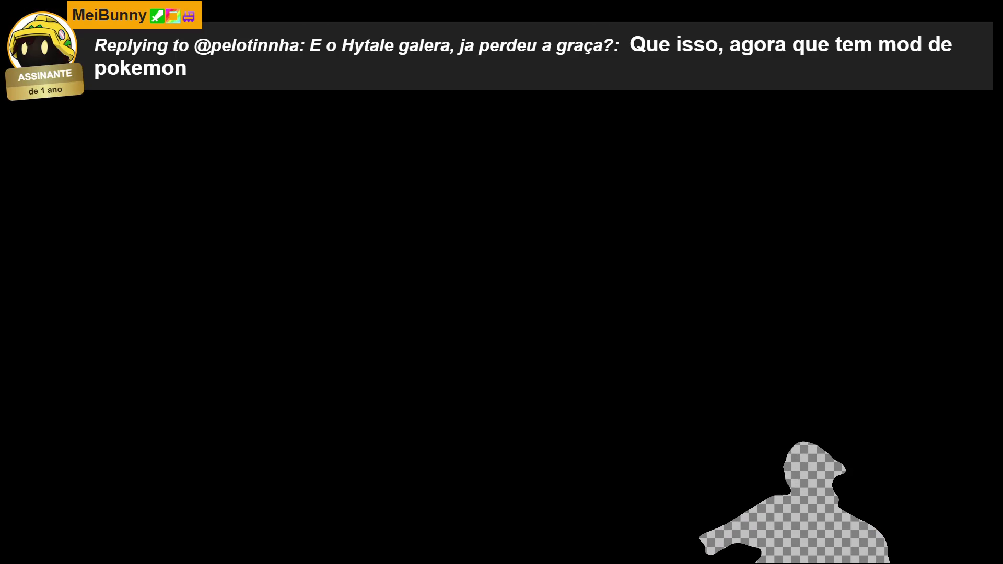
Show the pink path tile layer, stamp a two-by-three pink block over the central rock, and cut the extras.
scroll(580, 208, "up", 3)
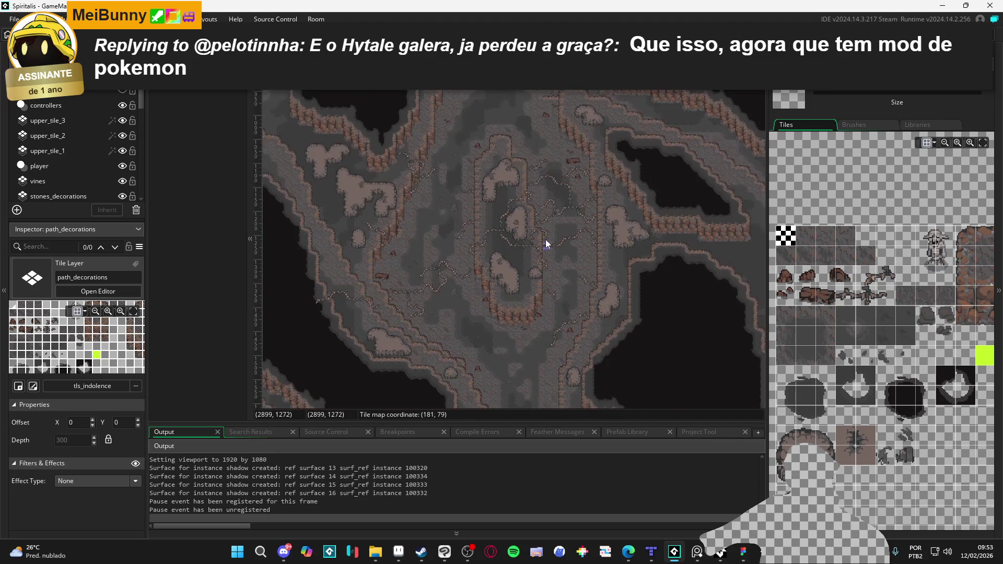
left_click(123, 91)
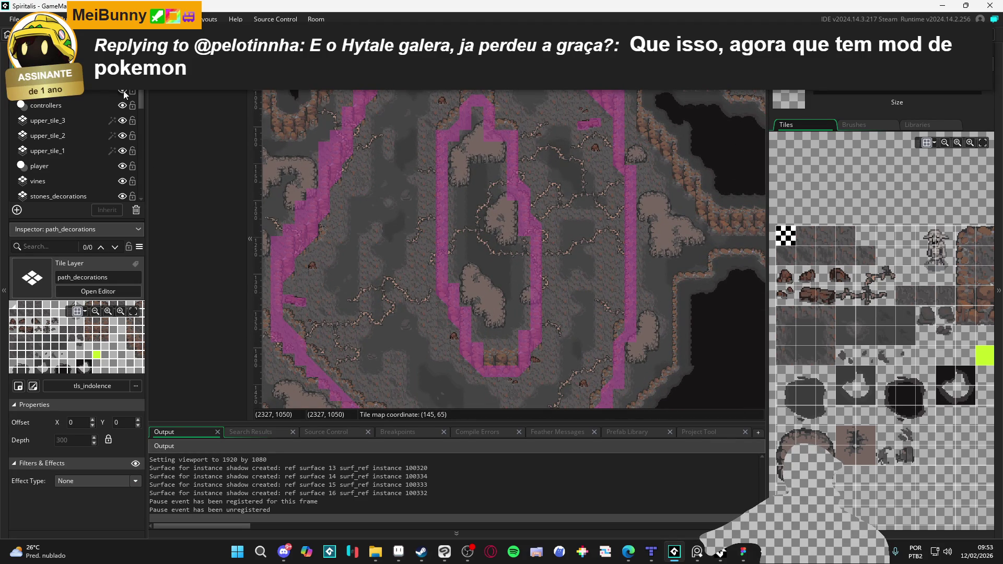
scroll(550, 195, "up", 2)
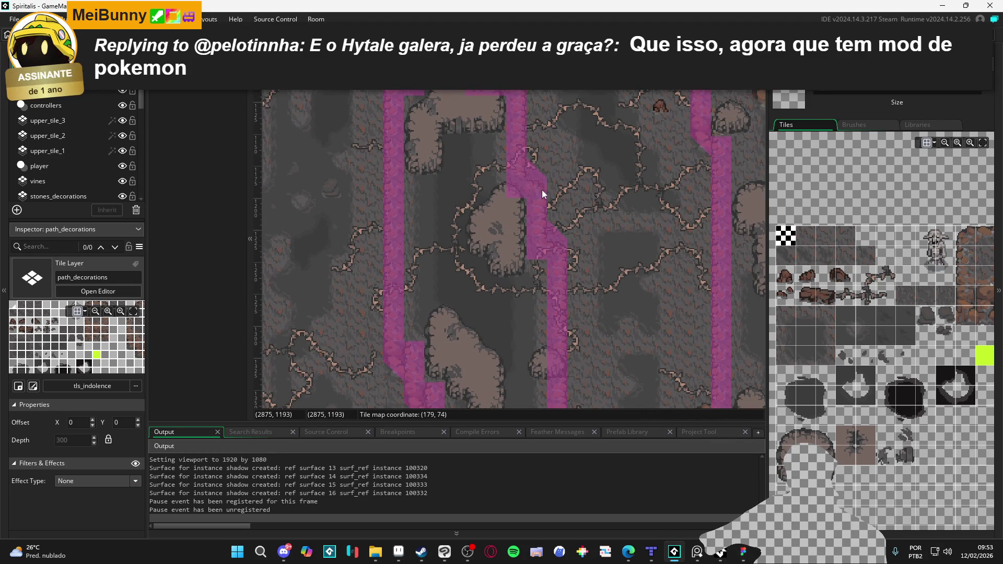
left_click(542, 189, "ctrl")
mouse_move(540, 175)
left_mouse_down()
mouse_move(535, 210)
mouse_move(509, 201)
mouse_move(521, 208)
left_mouse_up()
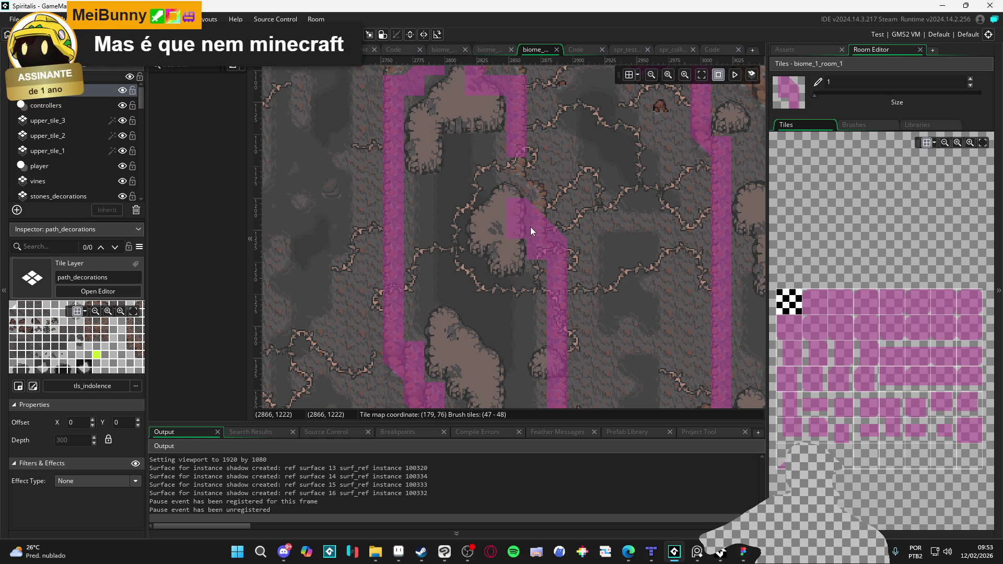
left_click(531, 227)
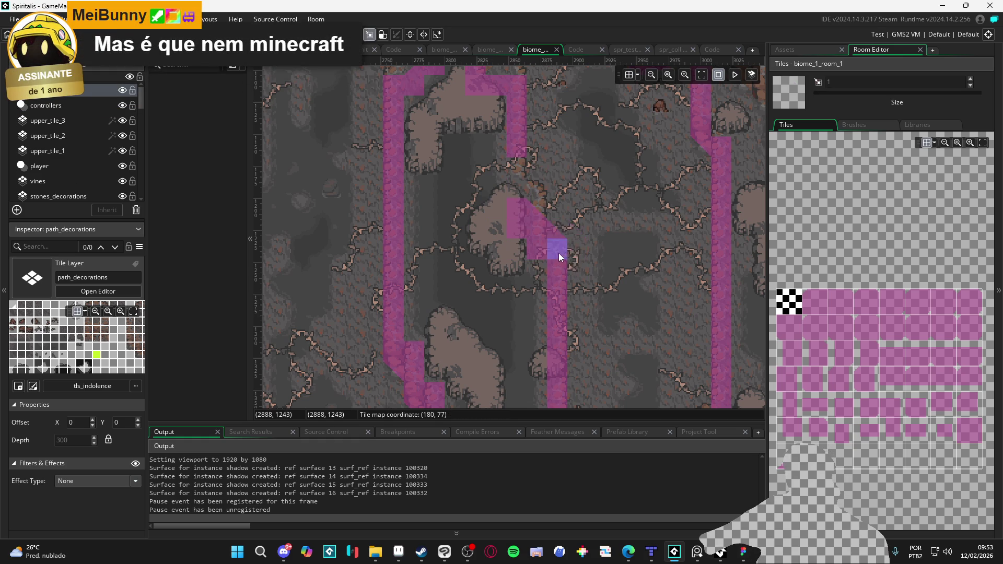
left_click_drag(564, 238, 541, 263)
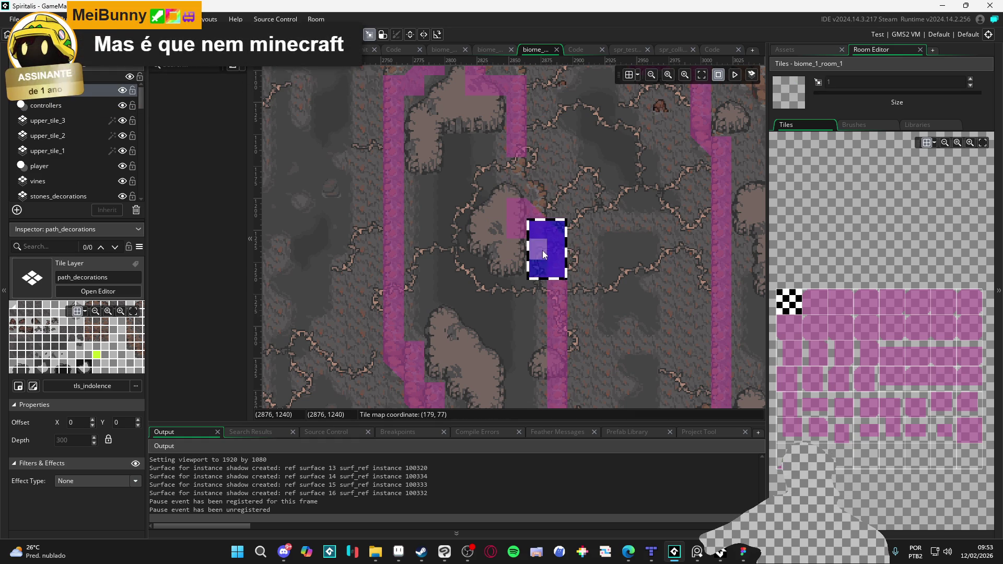
key("ctrl+x")
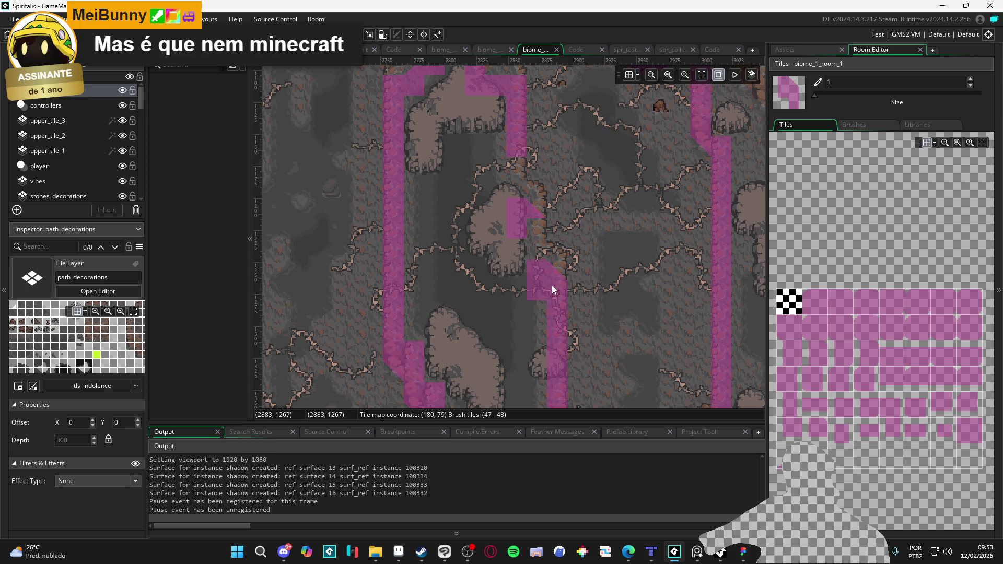
Paint single pink tiles up the rock's right edge and erase the stray diagonal tile.
scroll(563, 310, "up", 3)
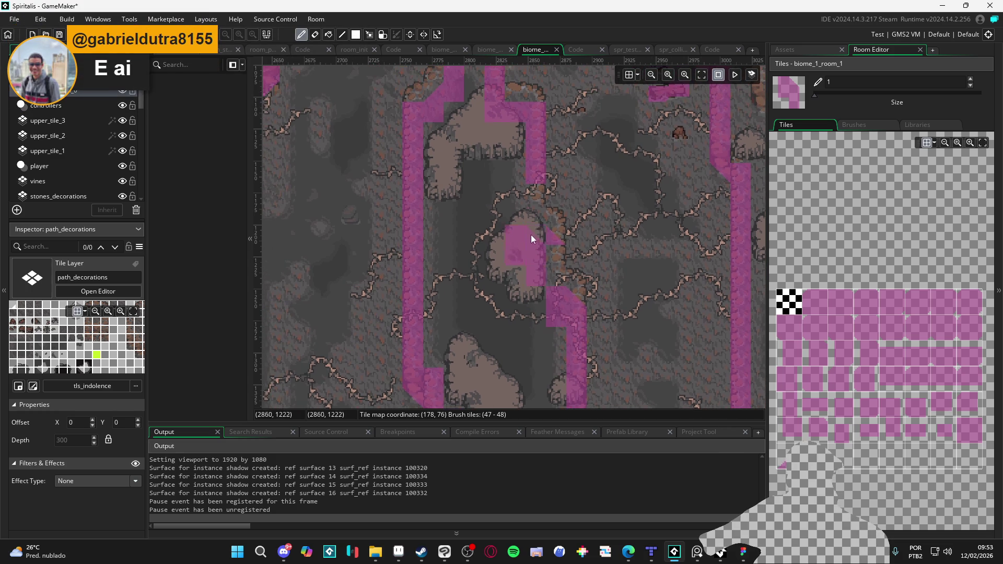
left_click(969, 432)
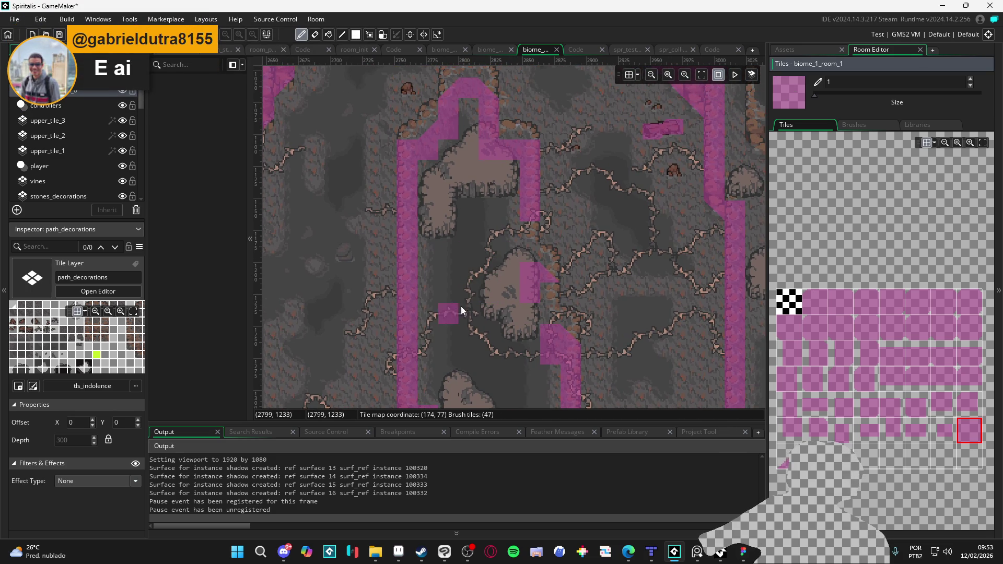
left_click_drag(523, 319, 525, 257)
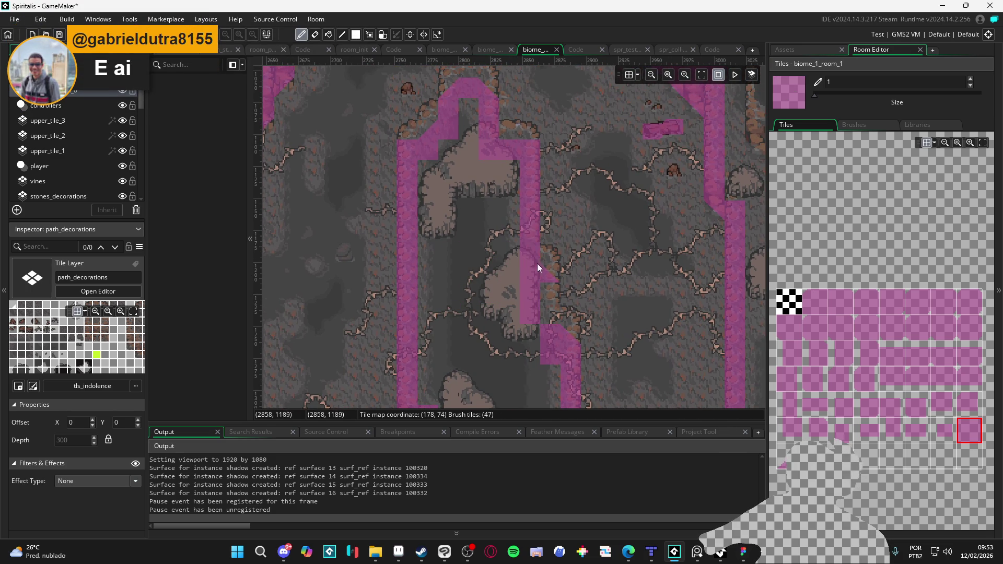
key("e")
left_click(550, 283)
left_click(975, 432)
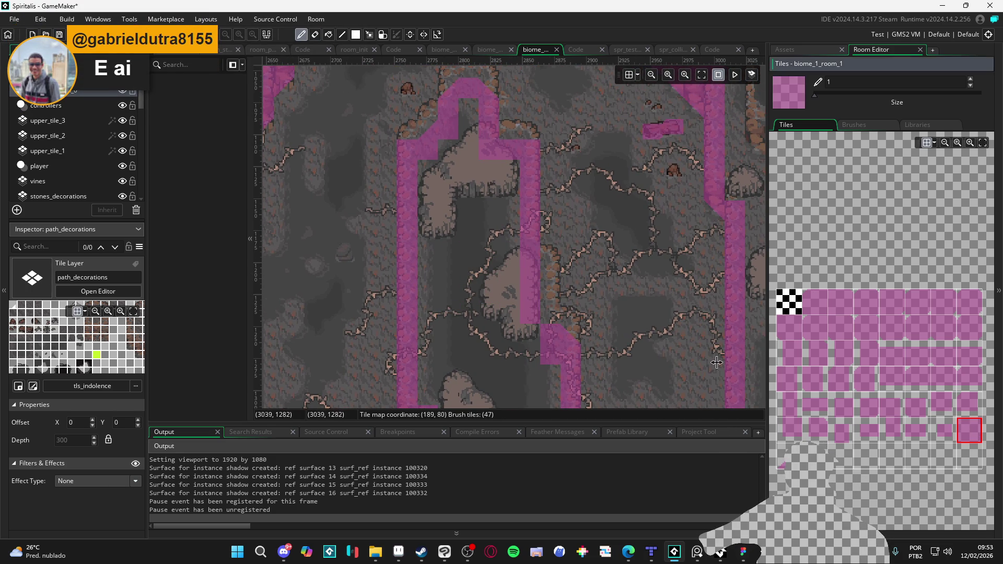
scroll(534, 338, "up", 3)
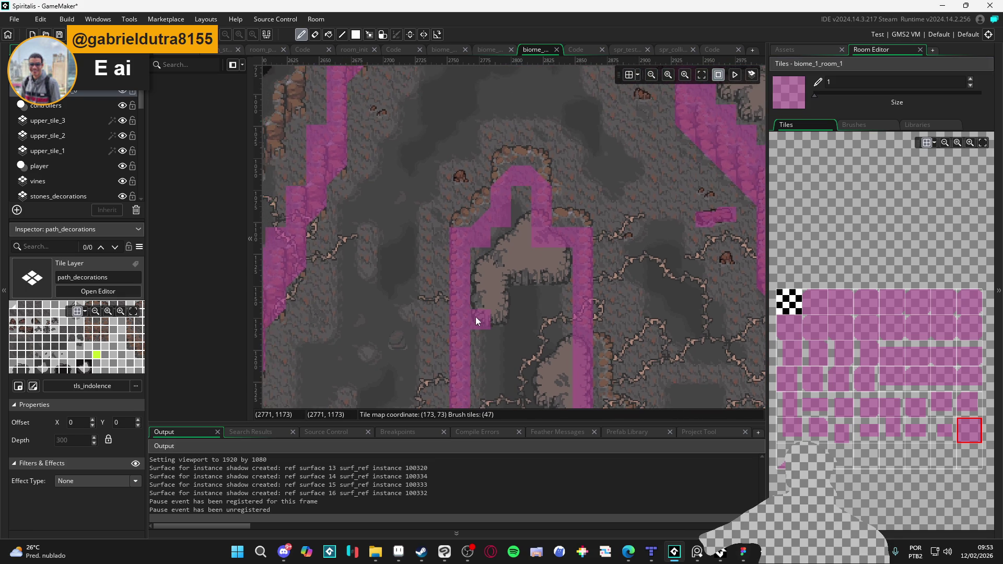
scroll(485, 307, "down", 3)
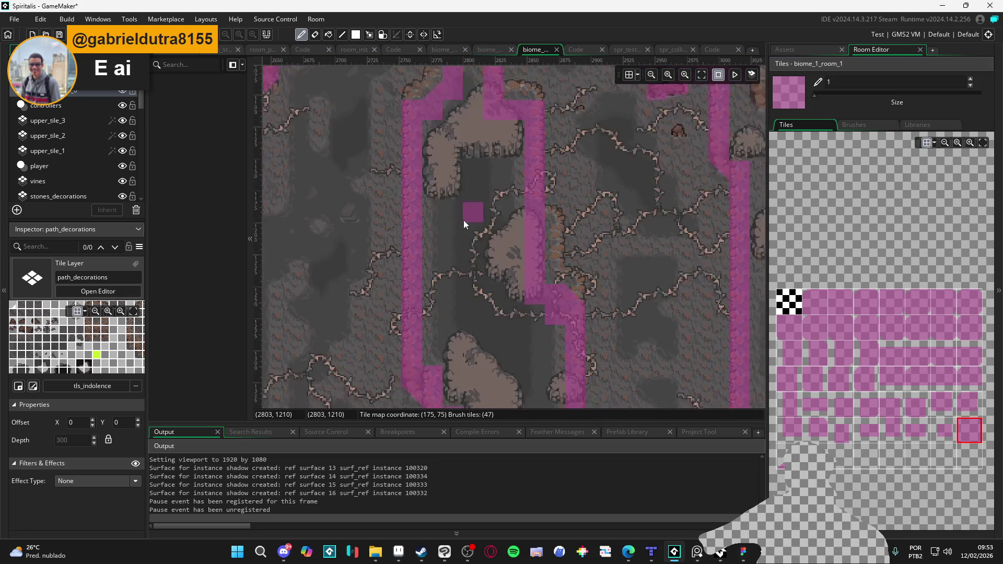
scroll(483, 245, "up", 1)
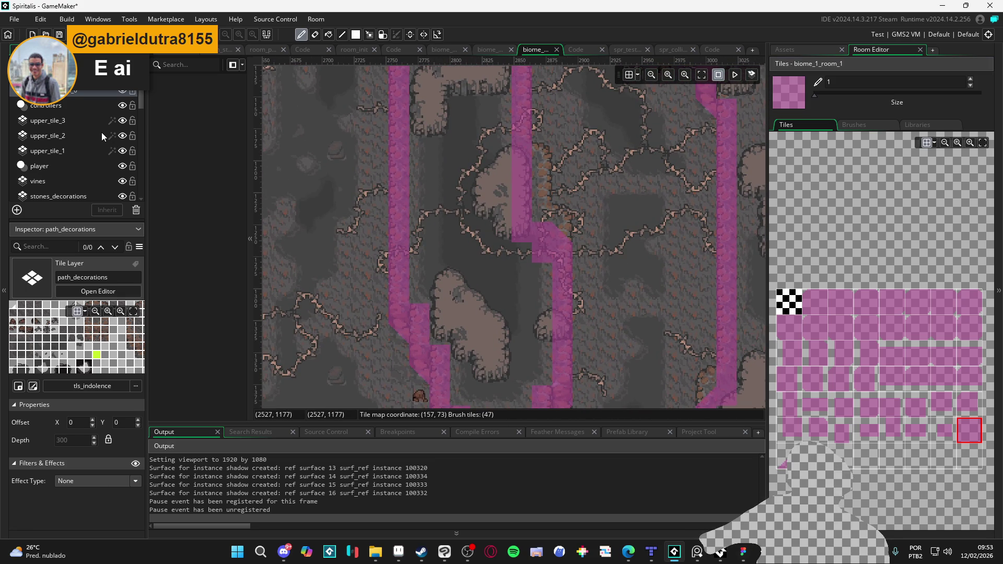
Step through upper_tile_3, upper_tile_2 and upper_tile_1, checking each Colour Tint and ending on red-tinted upper_tile_1.
left_click(78, 121)
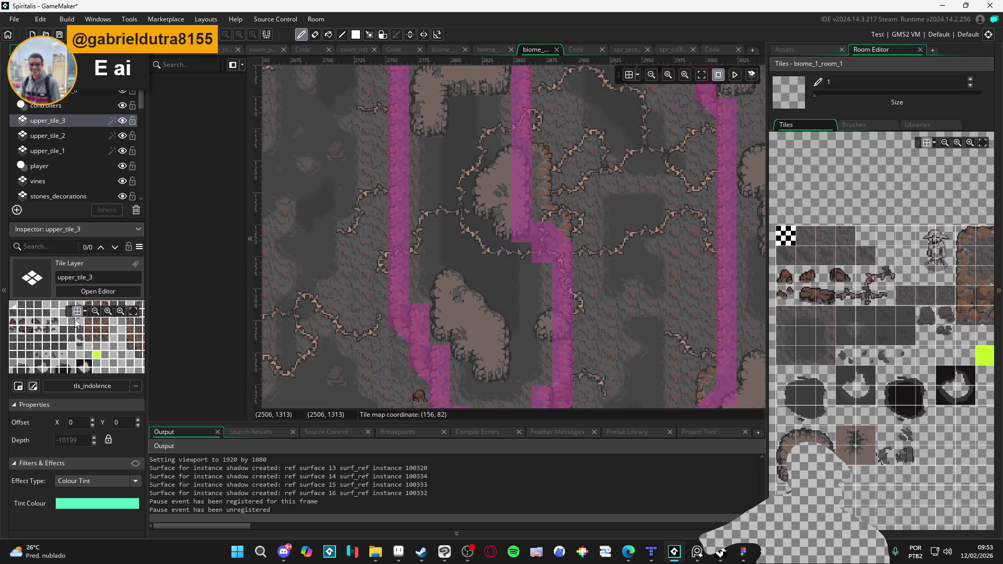
left_click(137, 464)
left_click(97, 137)
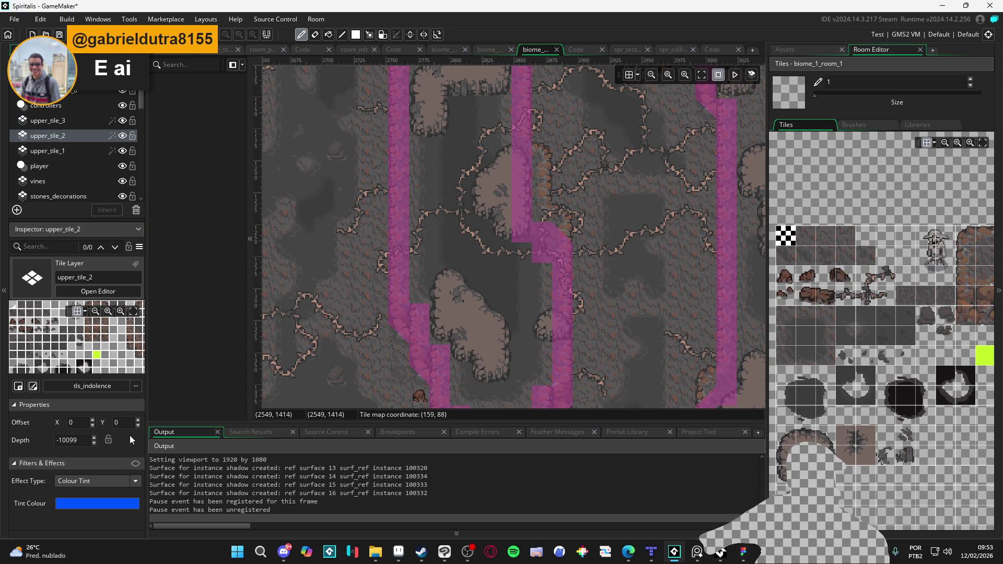
left_click(136, 465)
left_click(98, 151)
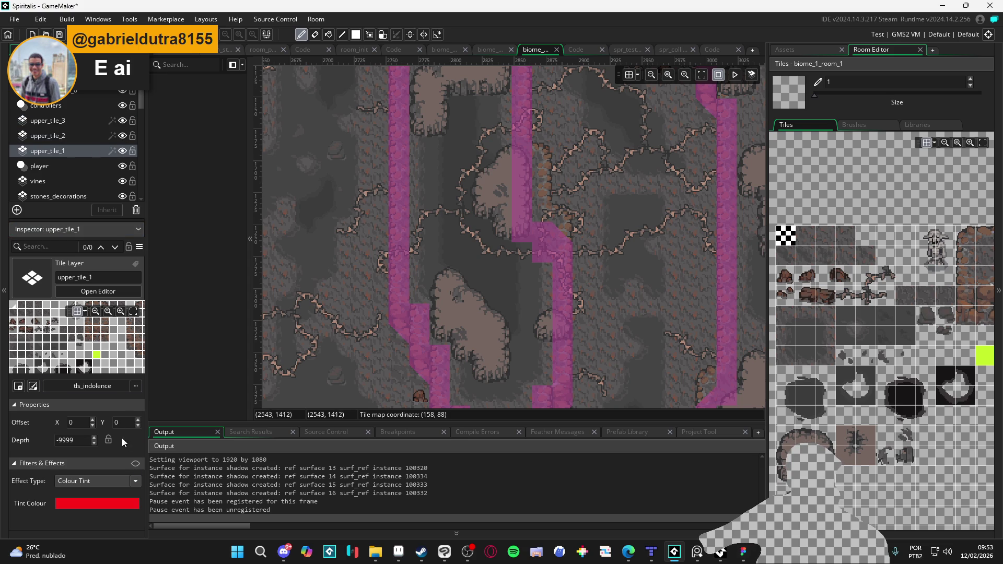
left_click(136, 466)
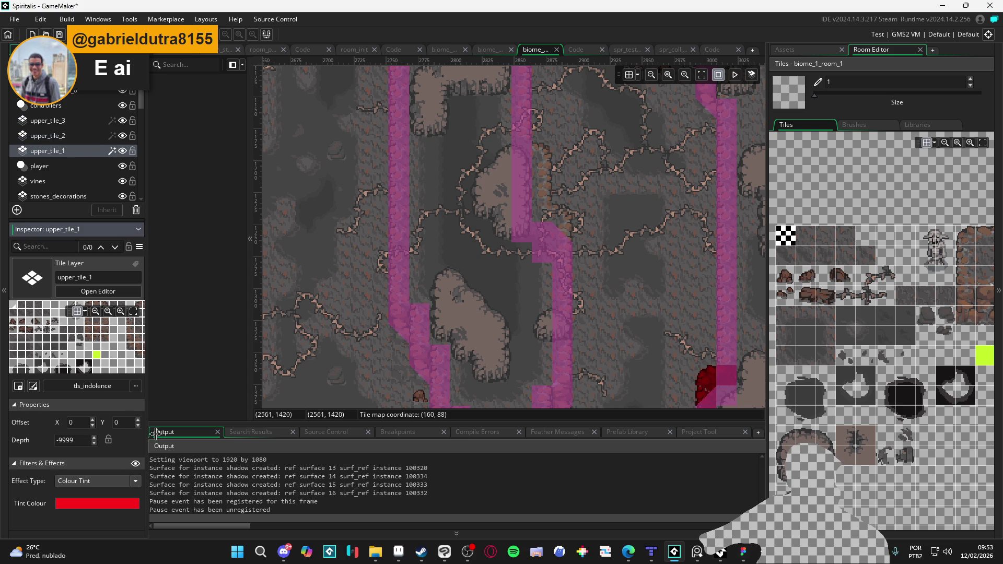
scroll(598, 356, "up", 2)
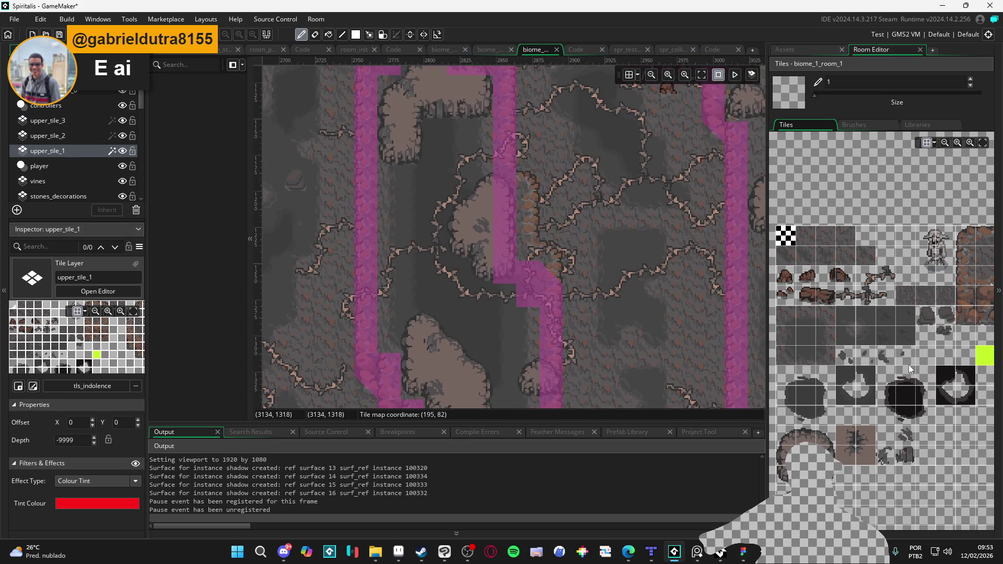
scroll(896, 279, "right", 4)
Paint red wall tiles below the existing block and at the central rock's corner.
scroll(522, 243, "up", 1)
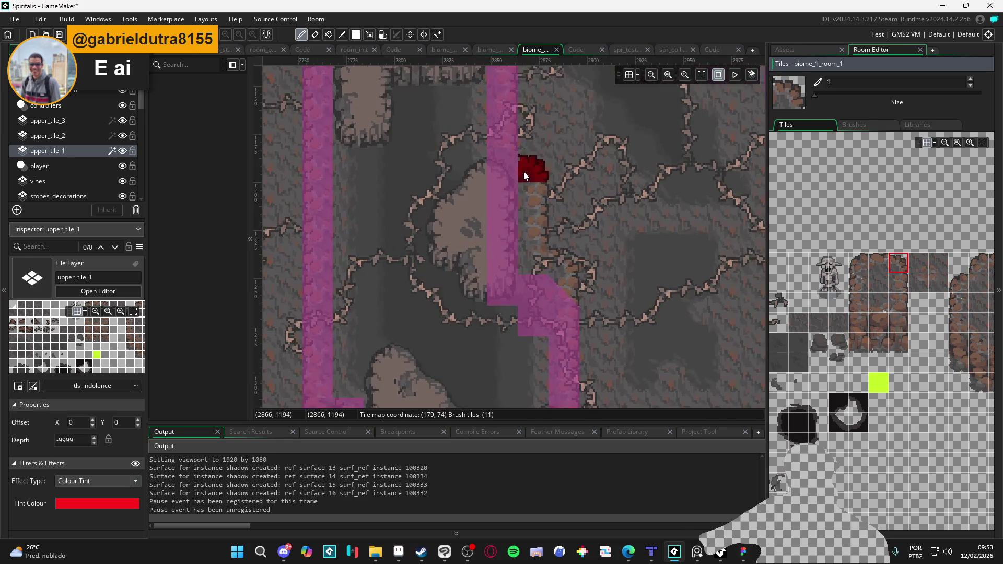
left_click(900, 284)
left_click(540, 210)
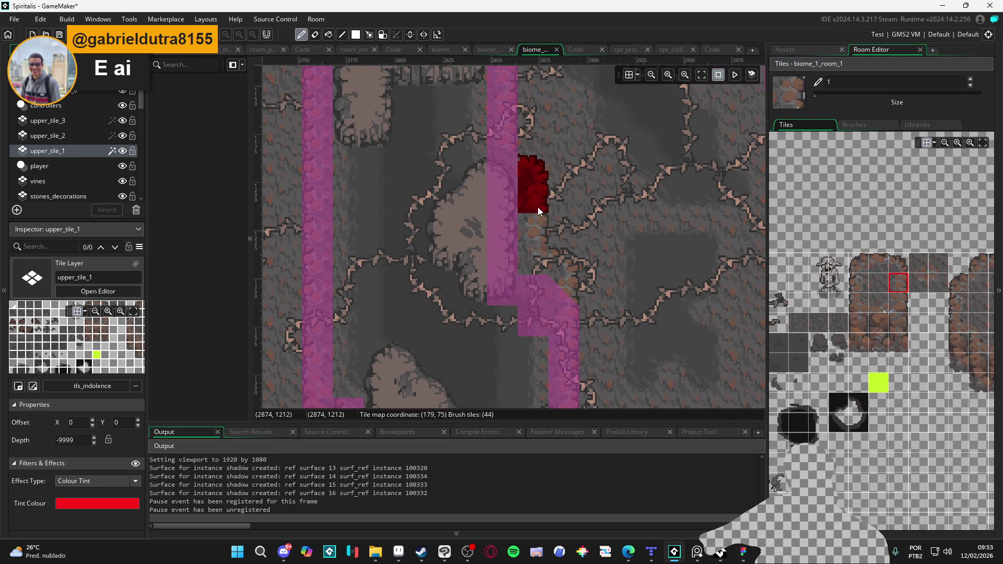
left_click(538, 229)
left_click(900, 264)
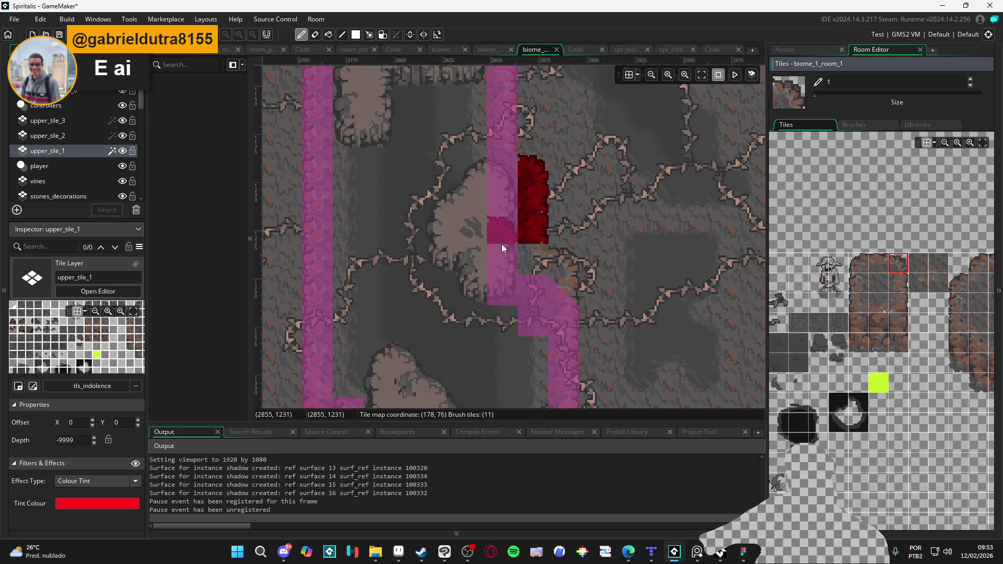
left_click(553, 262)
Reshape the red wall block's top with corner and wall-top tiles, then select upper_tile_2.
left_click(878, 283)
scroll(884, 300, "right", 2)
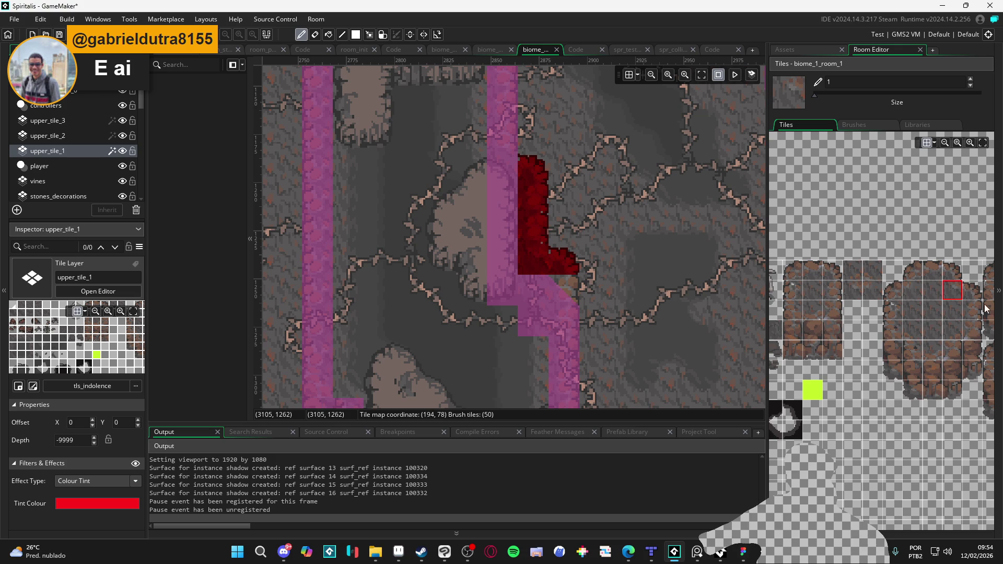
left_click(972, 309)
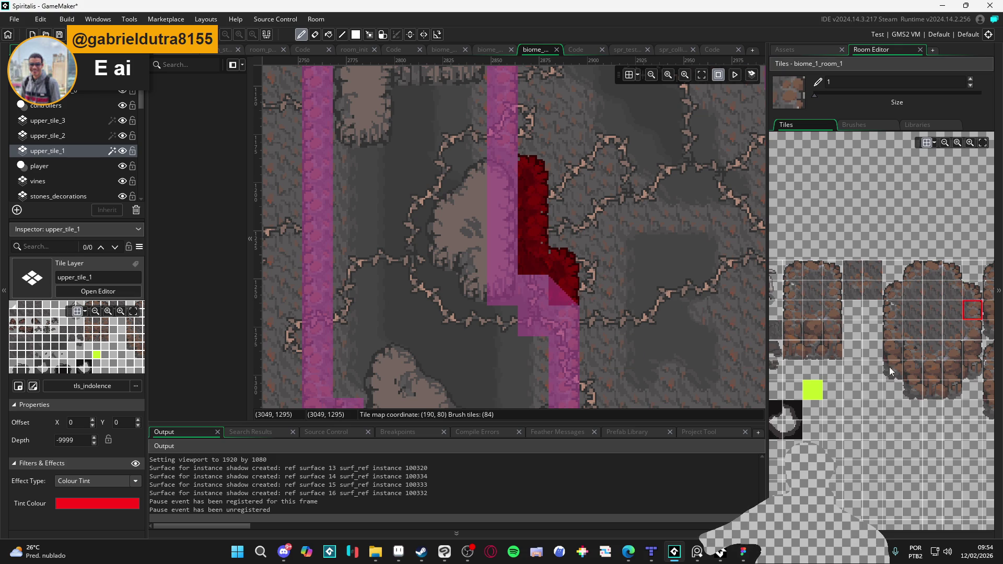
scroll(552, 254, "up", 3)
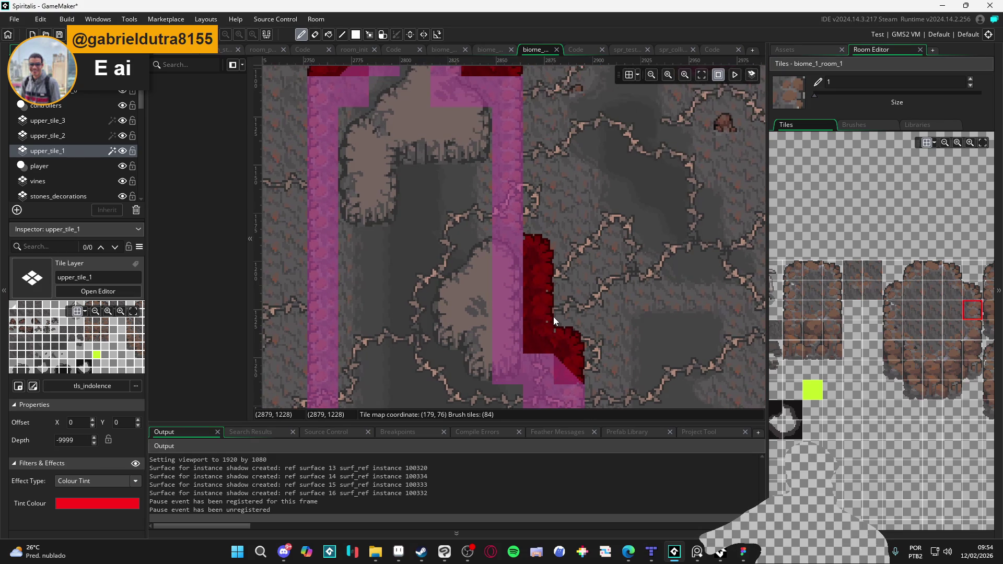
left_click(933, 271)
left_click(506, 260)
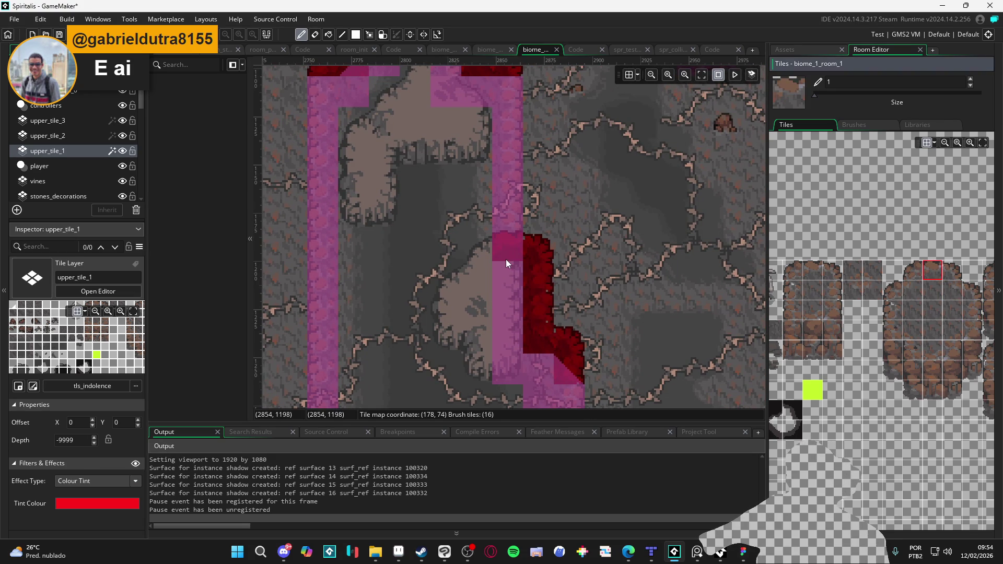
left_click(71, 137)
scroll(846, 366, "left", 3)
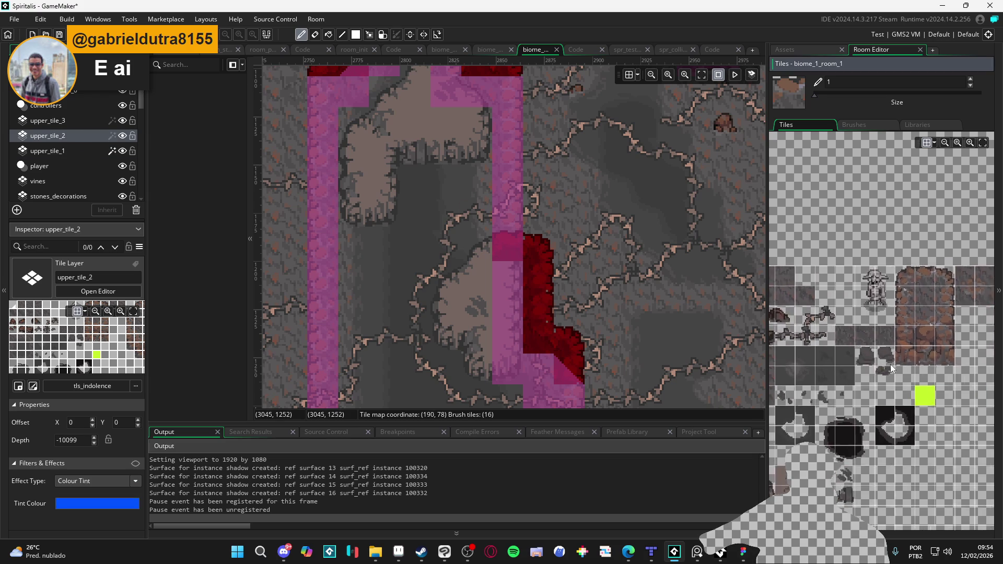
scroll(890, 364, "left", 2)
Hide the pink overlay, re-show upper_tile_2, and turn off upper_tile_1's red Colour Tint.
left_click(849, 484)
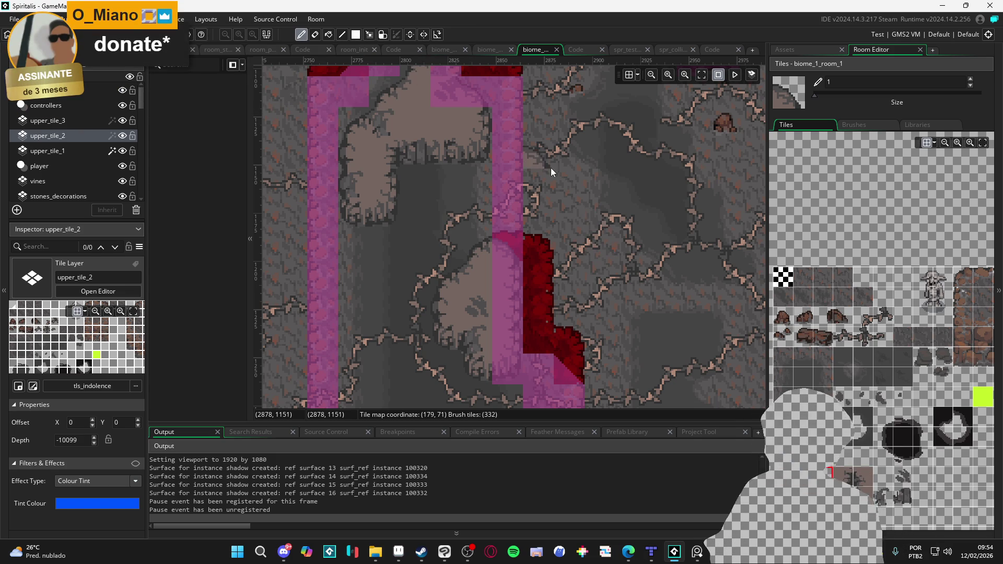
scroll(512, 185, "down", 2)
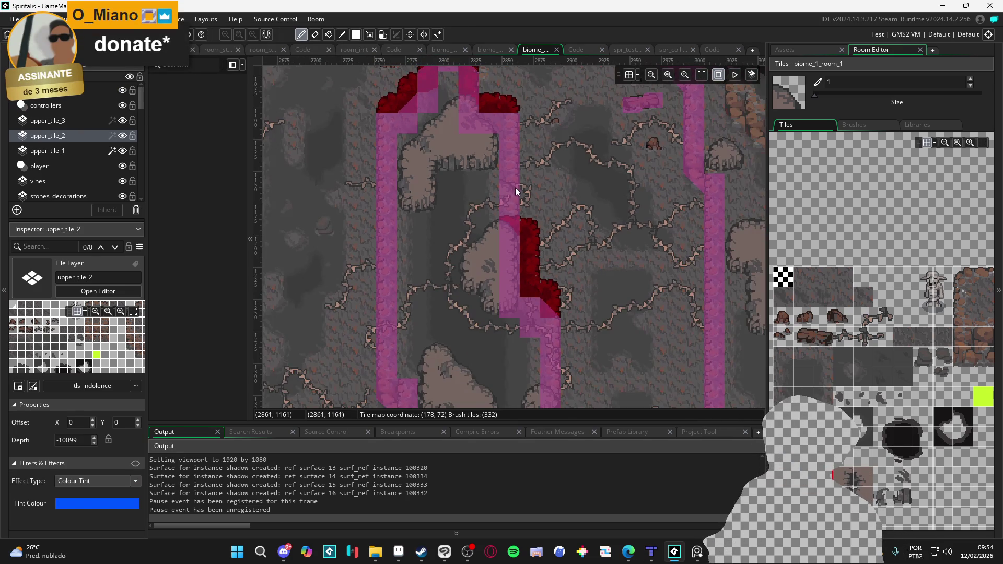
left_click_drag(515, 187, 479, 164)
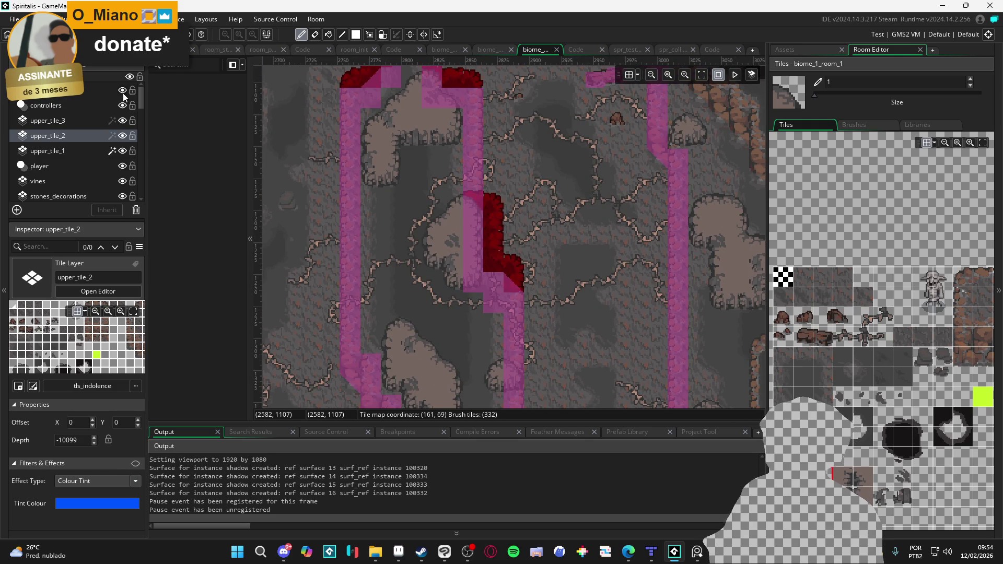
left_click(122, 90)
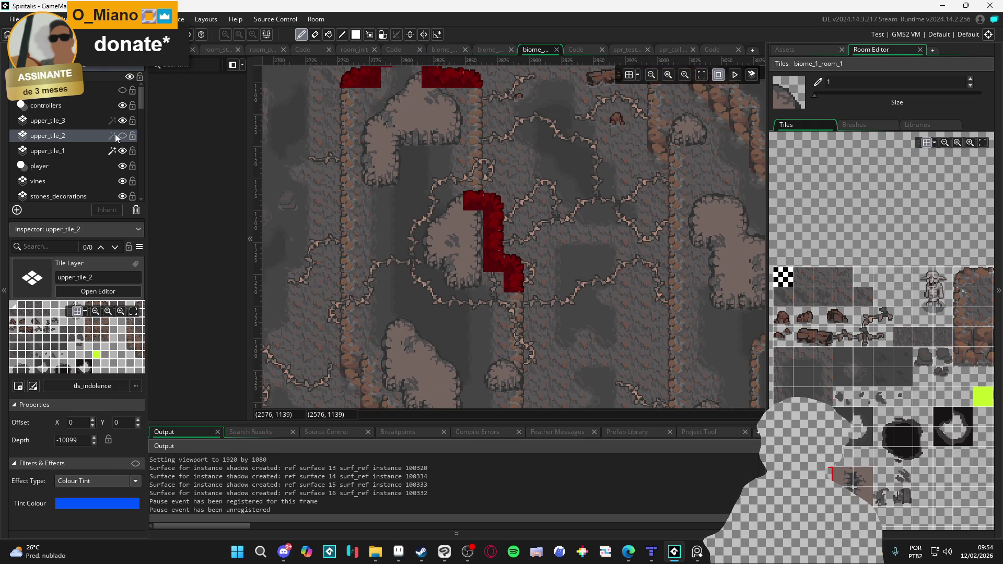
left_click(120, 136)
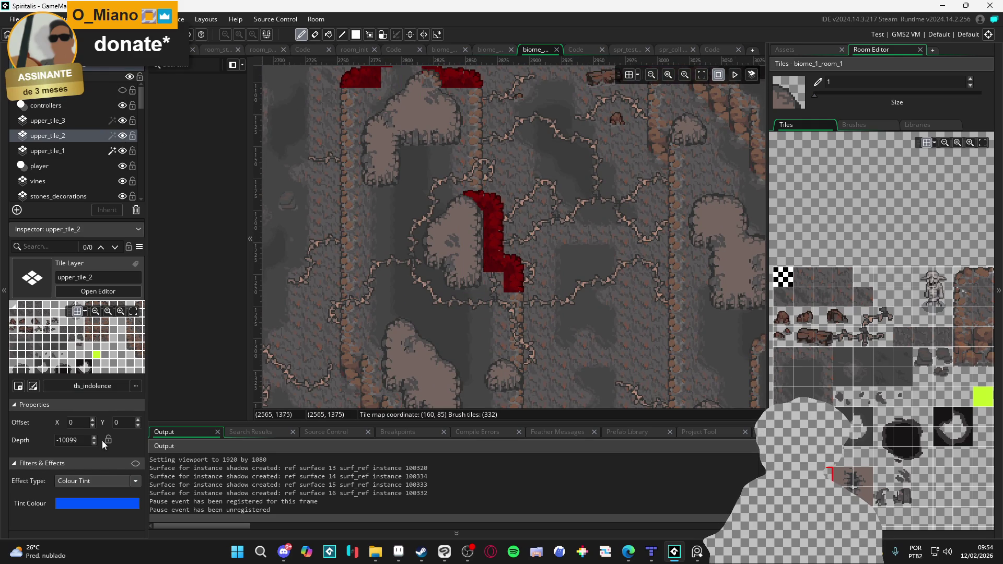
left_click(89, 150)
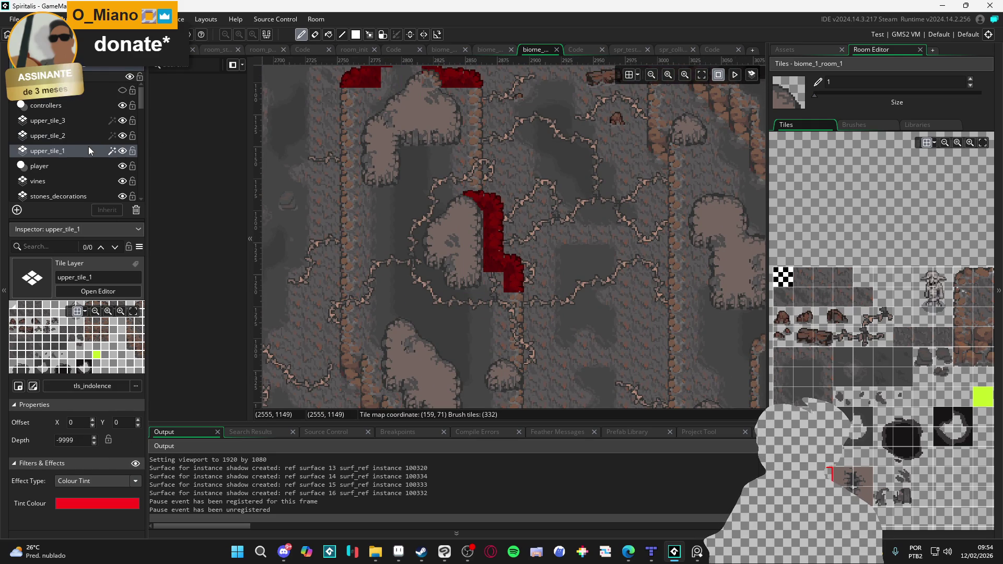
left_click(134, 465)
scroll(364, 251, "down", 3)
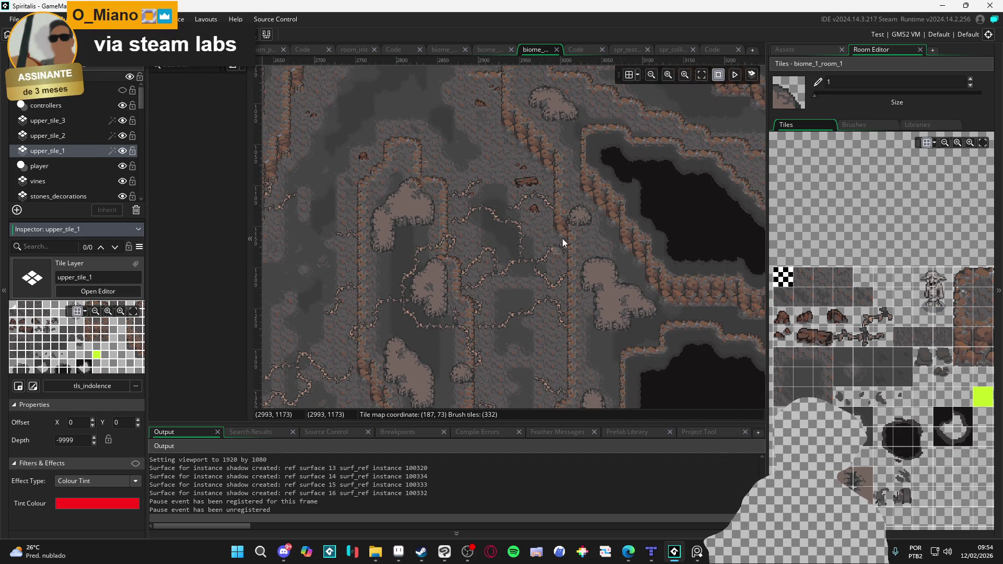
Pan and scroll across the cave room to inspect it before the test run.
scroll(499, 218, "down", 1)
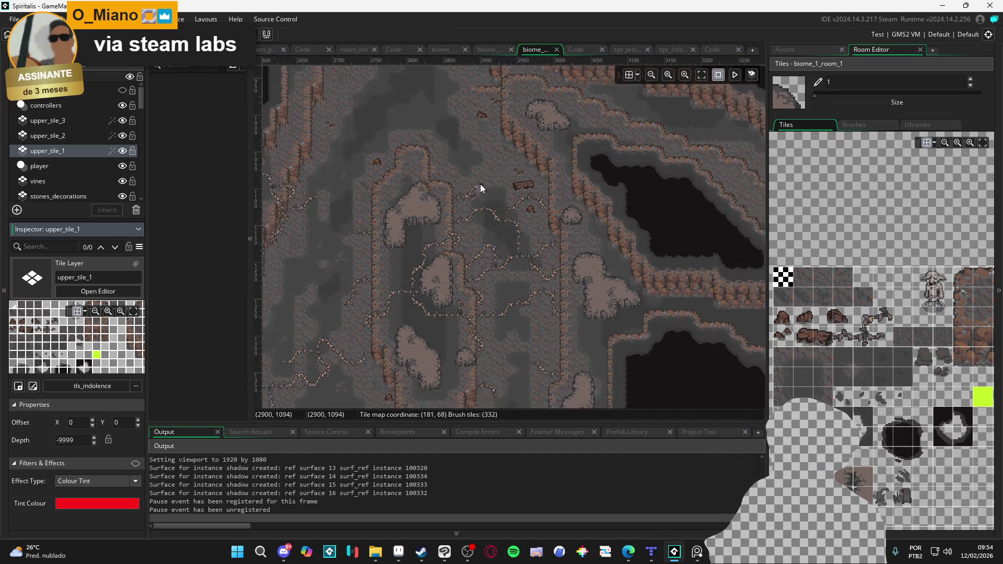
left_click_drag(480, 184, 478, 311)
left_click_drag(460, 197, 502, 296)
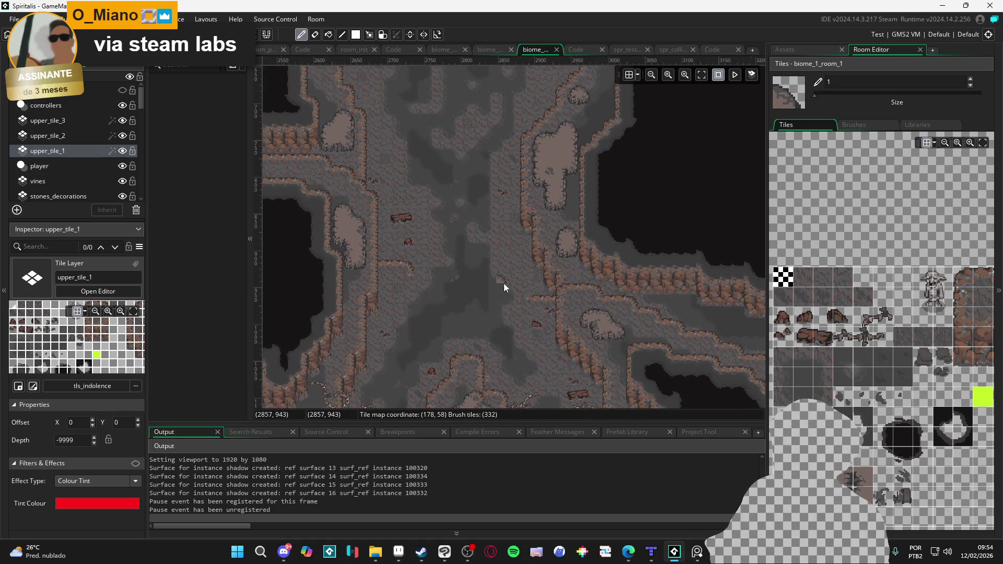
scroll(504, 283, "down", 1)
scroll(533, 273, "down", 3)
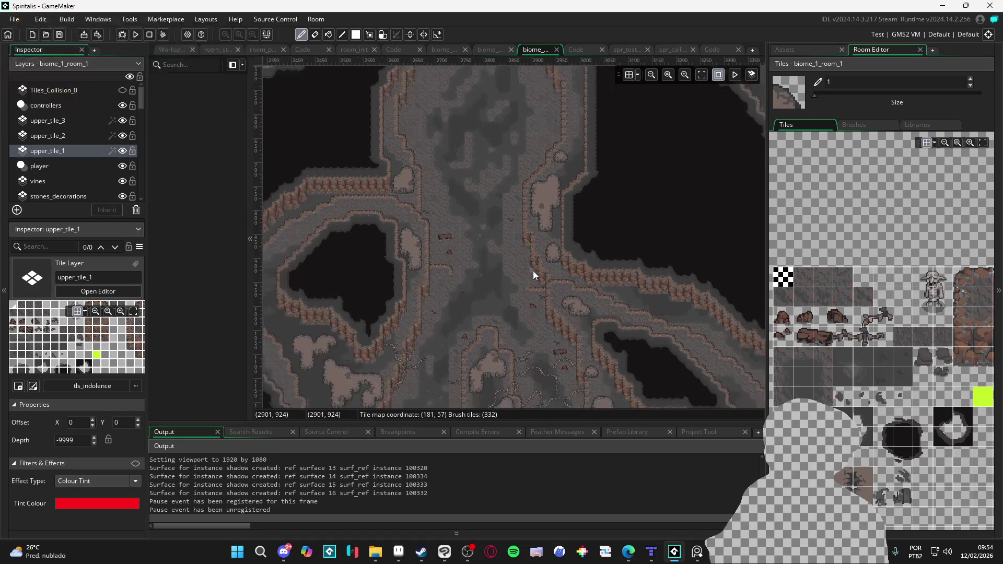
scroll(541, 266, "down", 5)
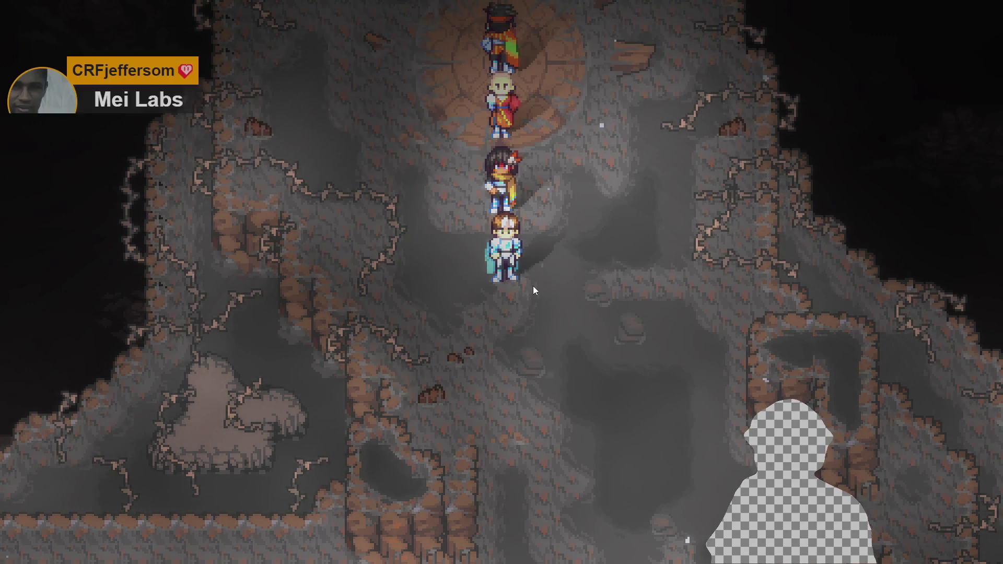
Walk the party south, west, and back up through the cave passages in the test run.
key("Down")
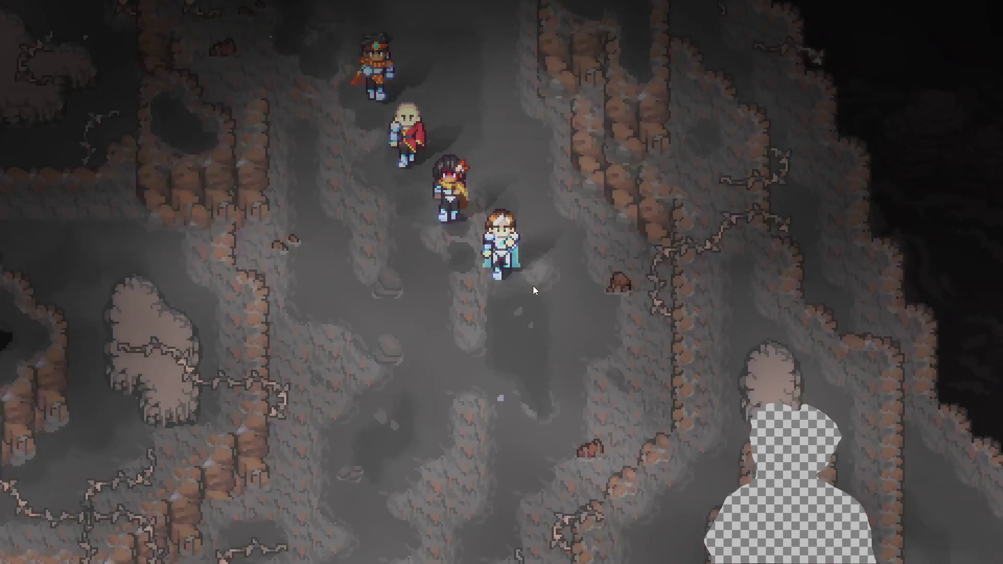
key("Left")
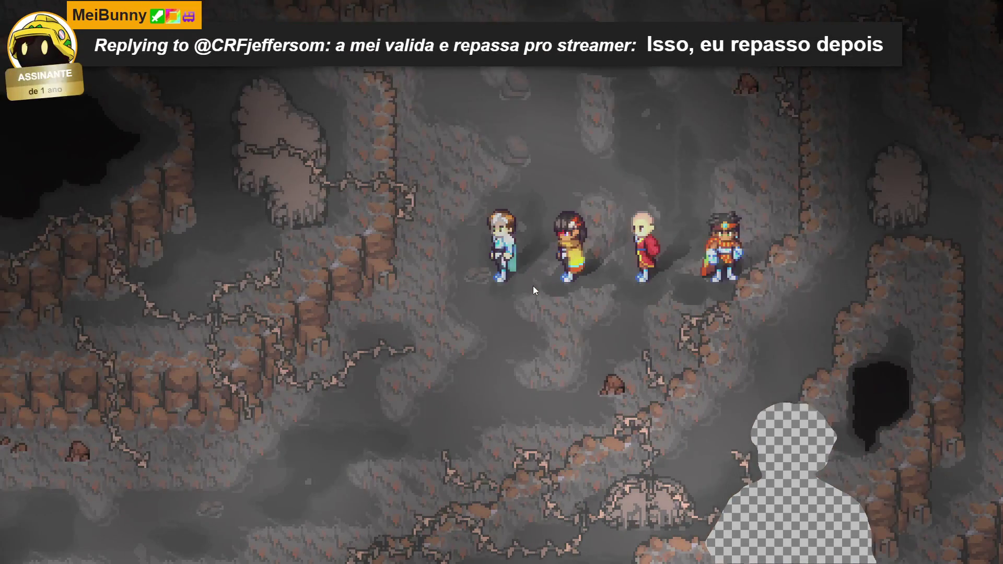
key("Left")
key("Down")
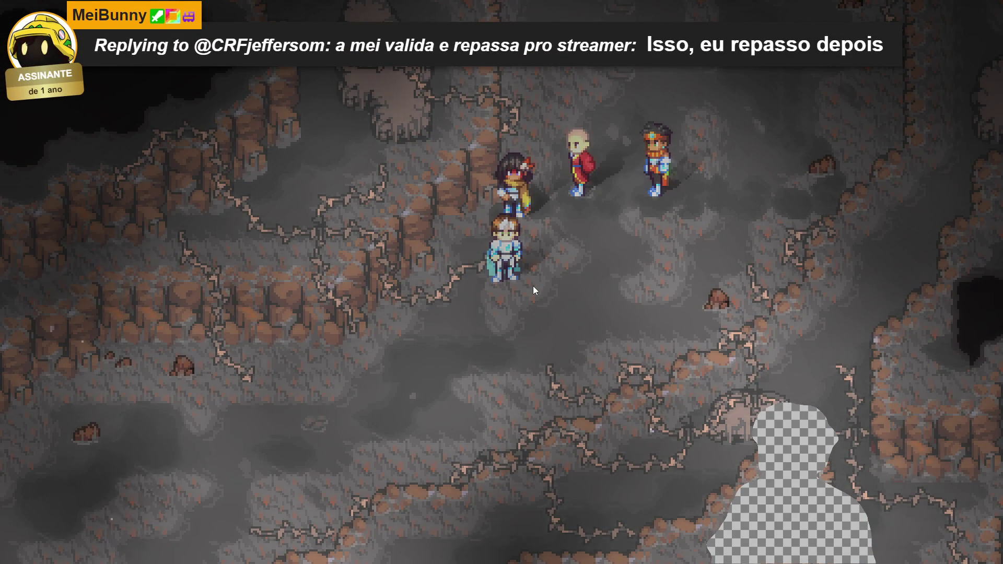
key("Down")
key("Up")
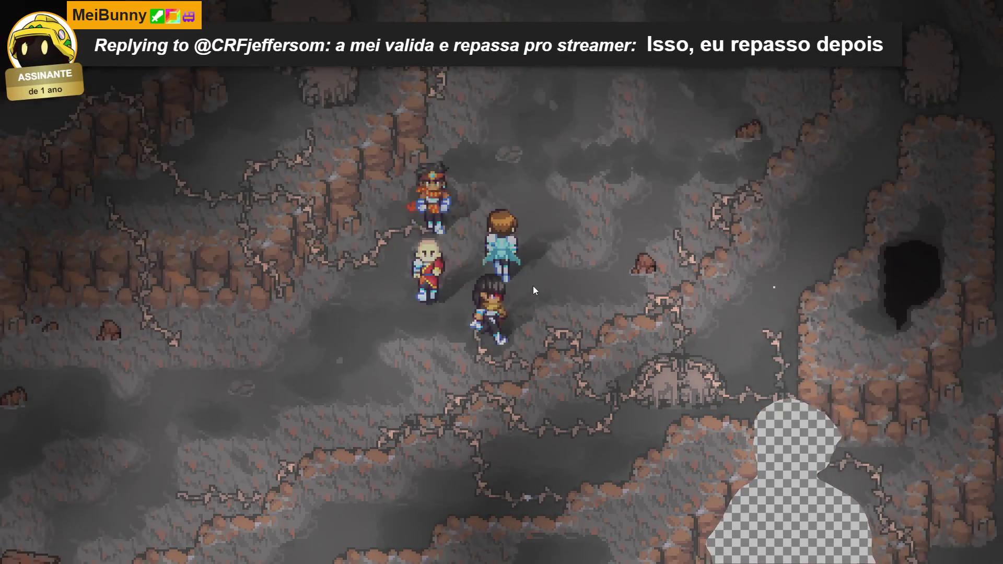
key("Up")
key("Left")
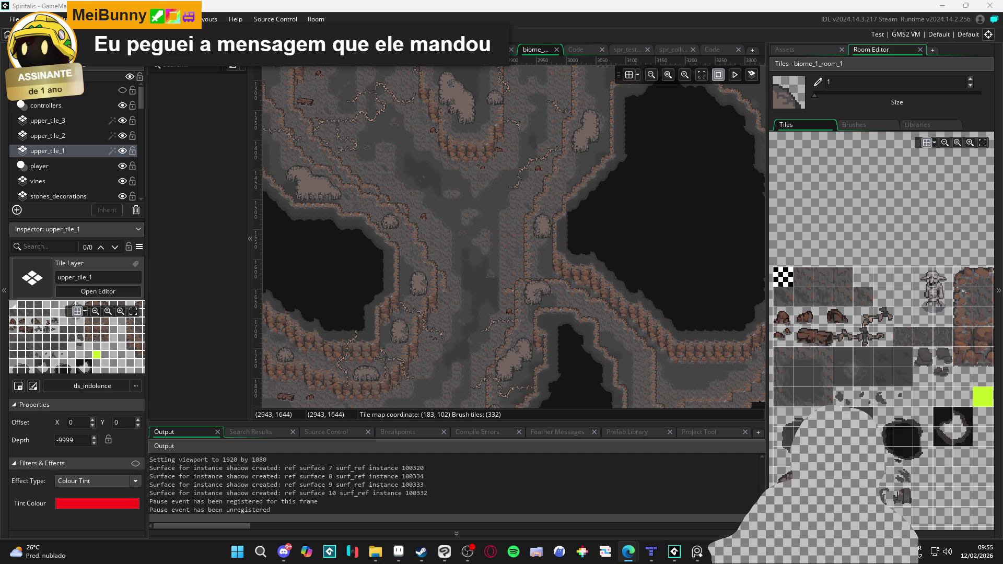
left_click(472, 552)
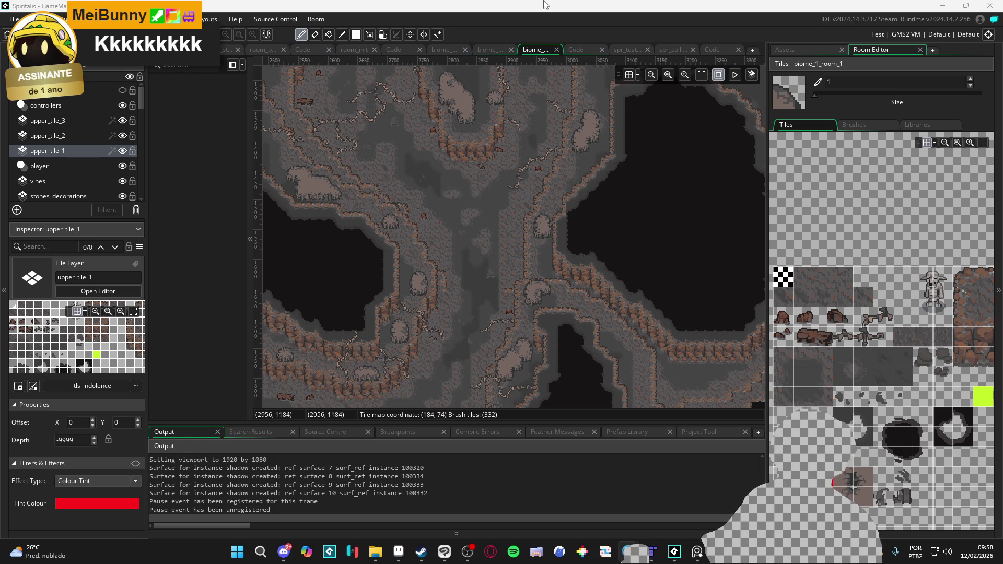
Scroll the room editor to look over the cave map.
scroll(542, 162, "up", 5)
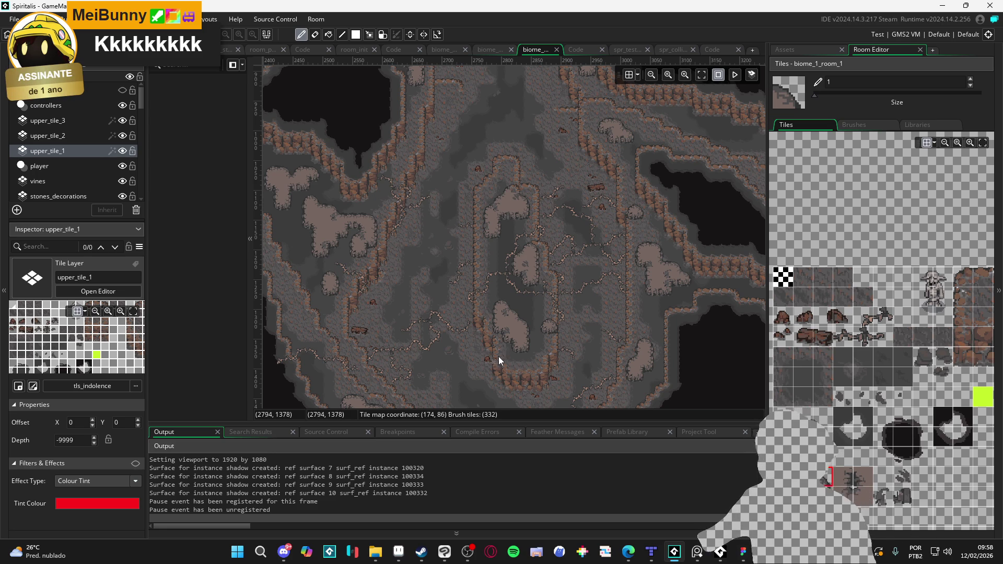
scroll(510, 229, "up", 2)
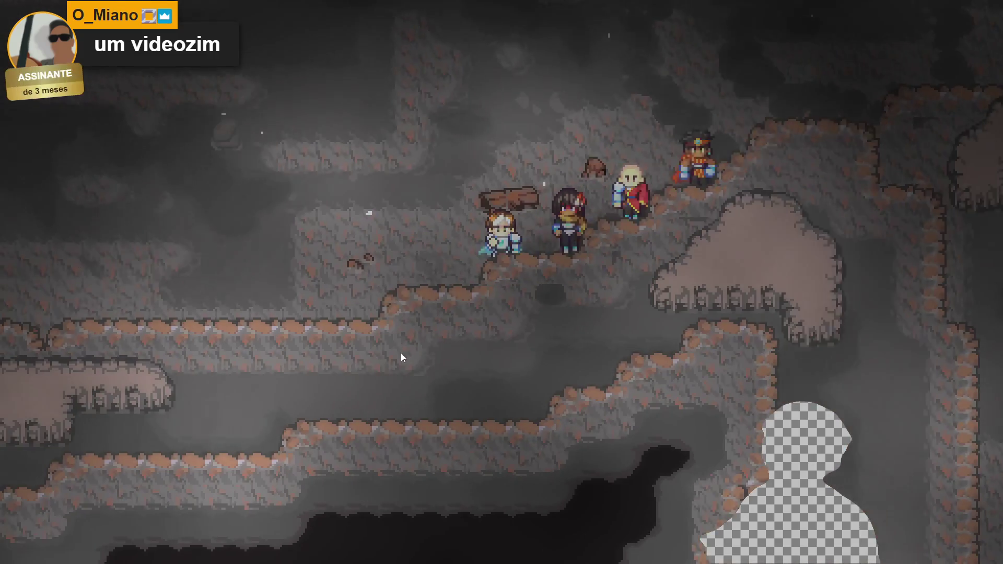
Walk the party west, north and south through the winding passages, checking walls, collision and props.
key("Left")
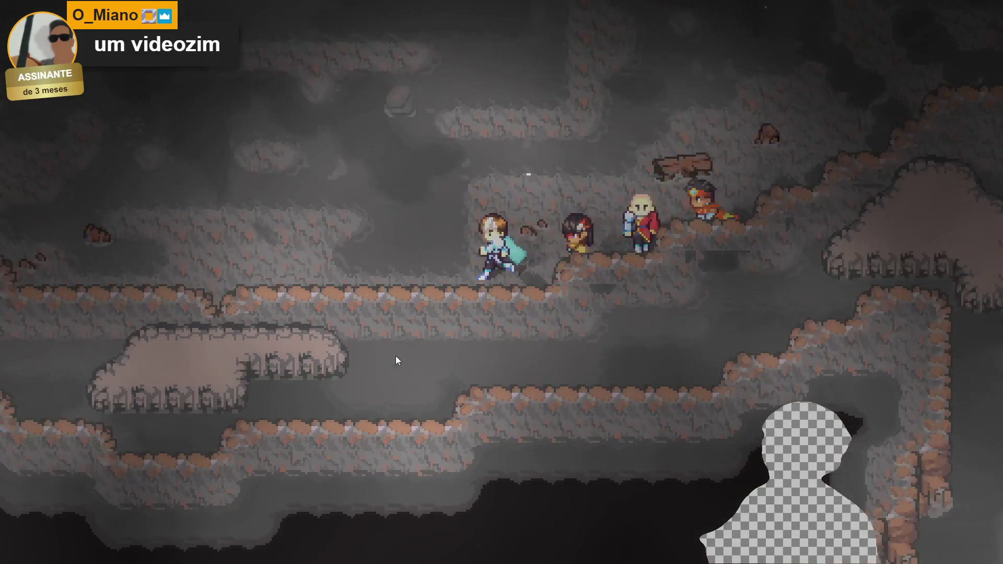
key("Up")
key("Left")
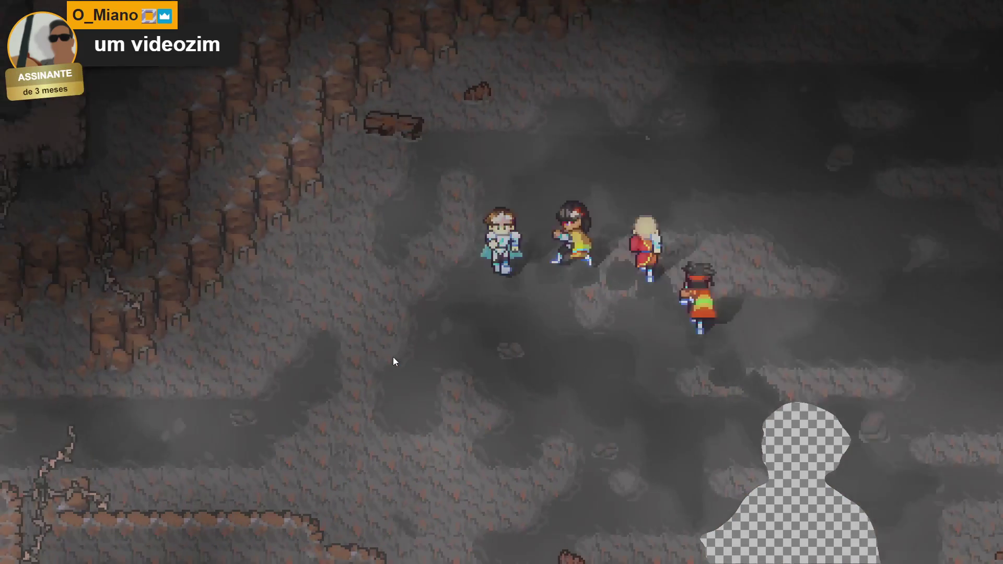
key("Down")
key("Left")
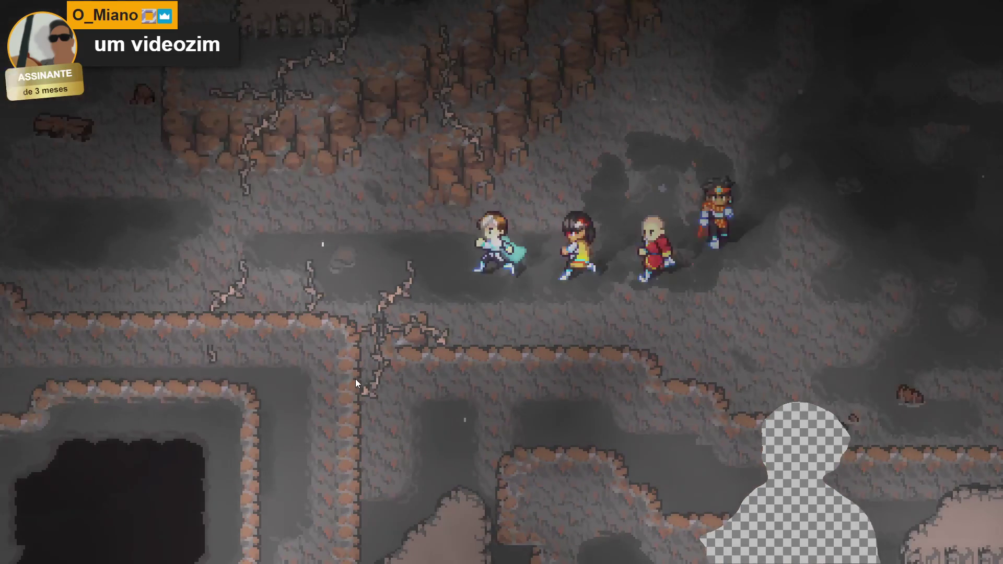
key("Up")
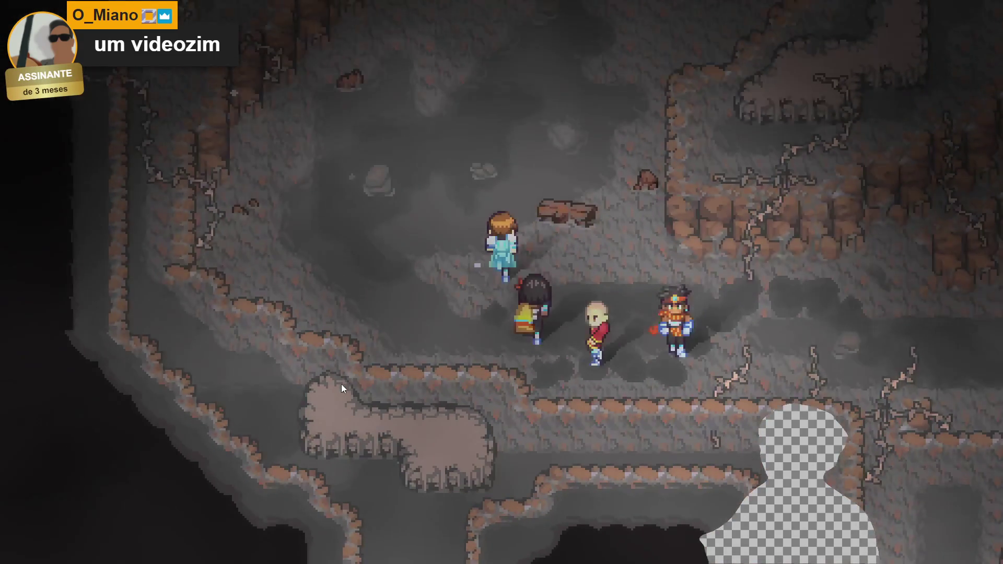
key("Left")
key("Down")
key("Right")
key("Up")
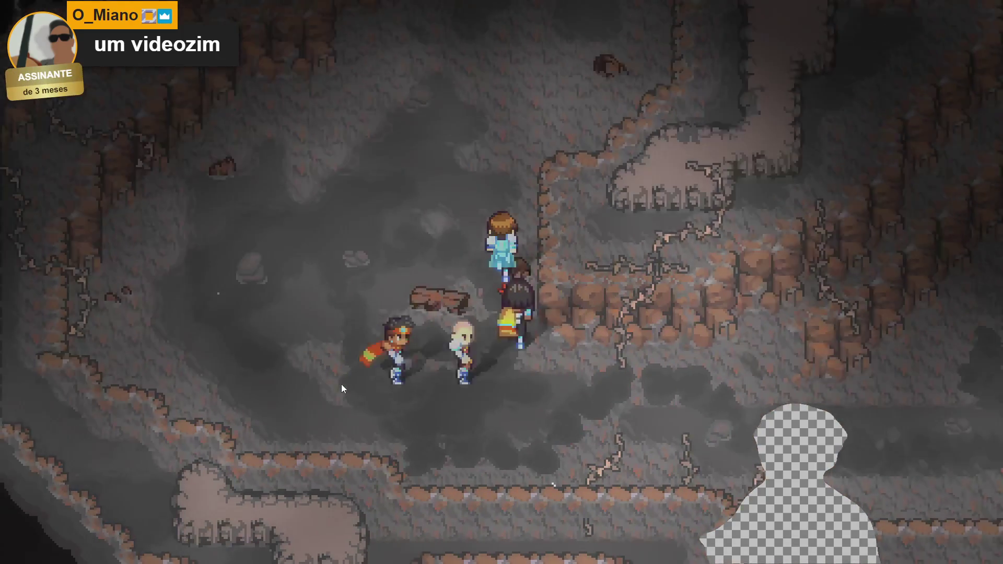
key("Down")
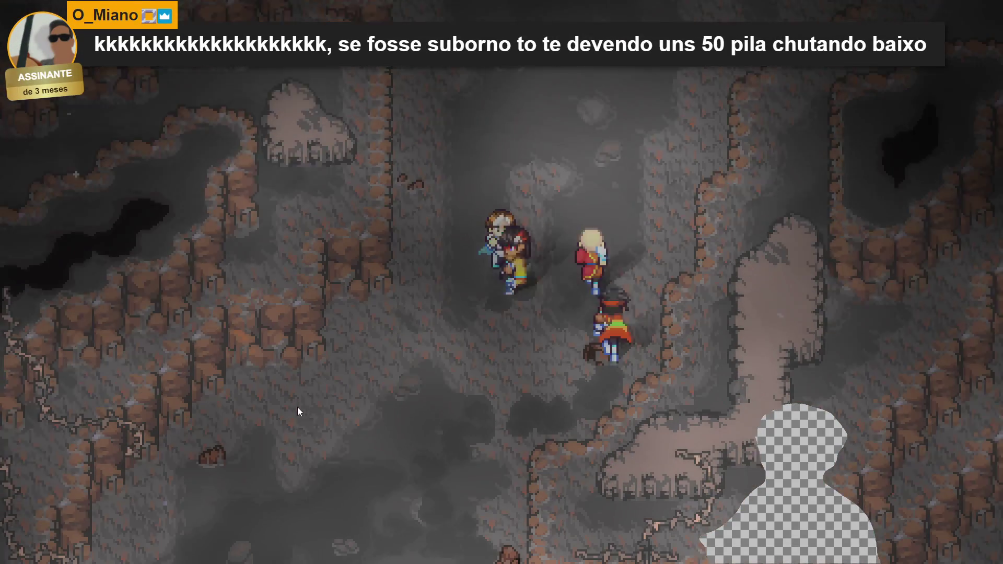
key("Left")
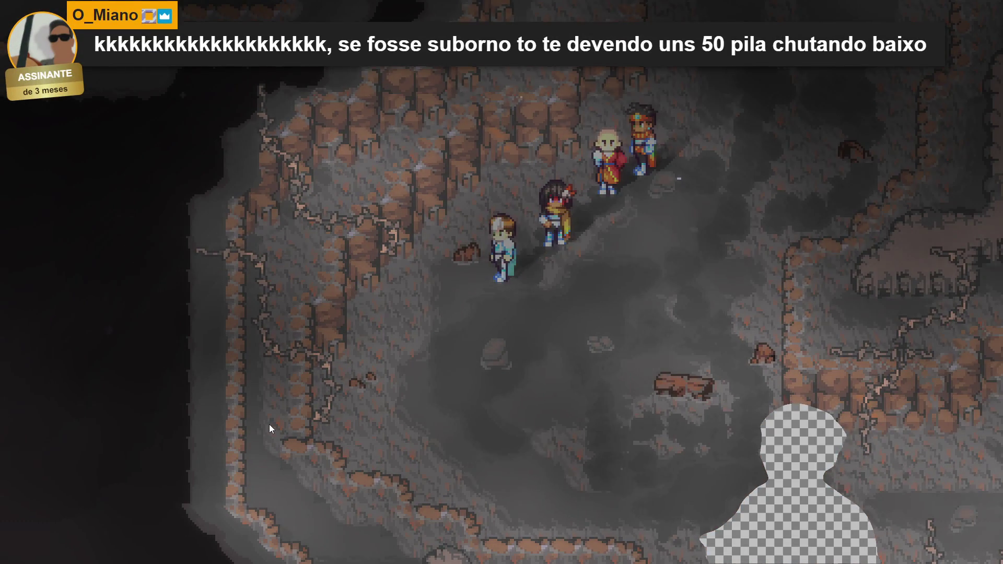
key("Down")
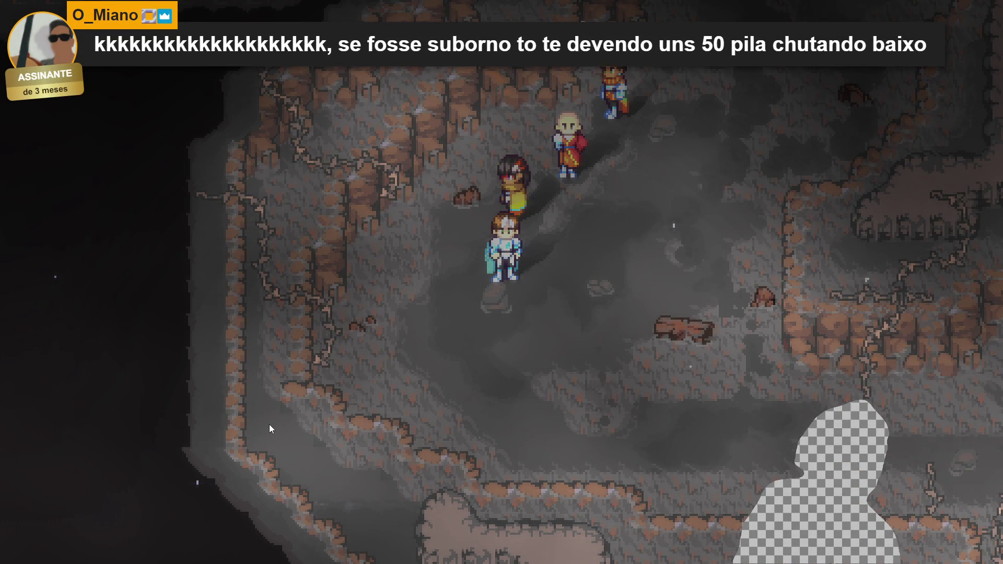